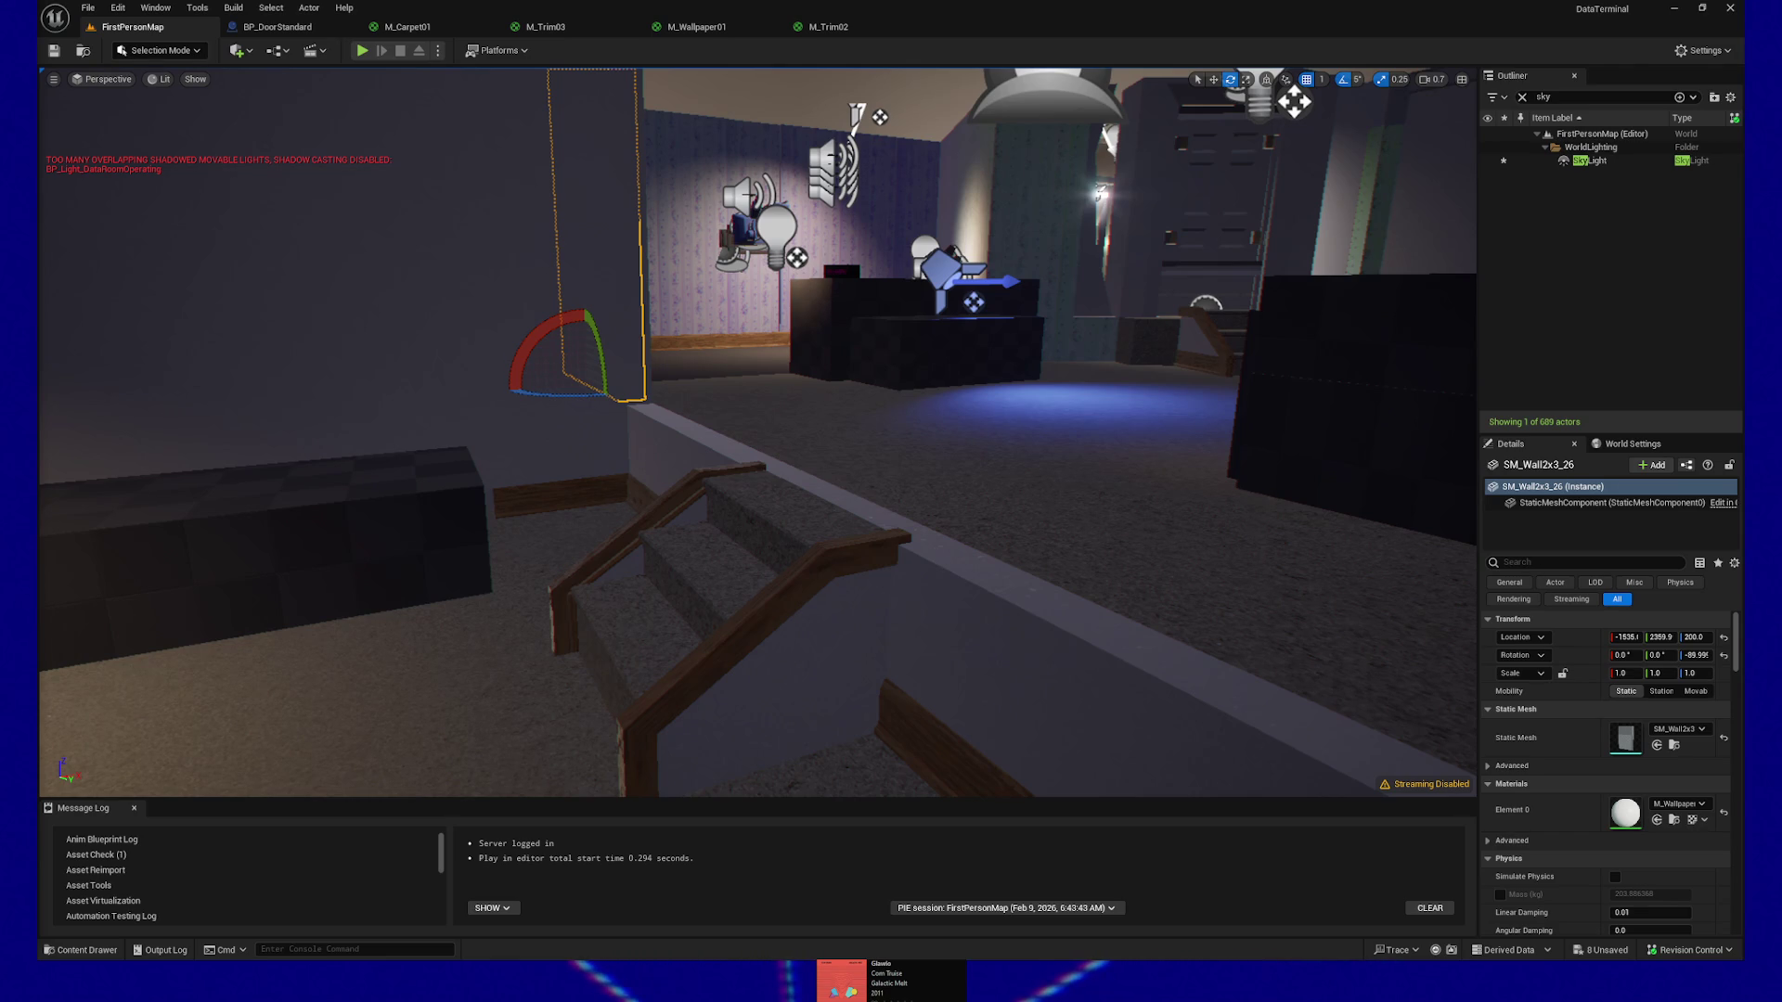
Select the two floor pieces beside the stairs
mouse_move(852, 376)
mouse_down()
mouse_move(840, 506)
mouse_move(831, 335)
mouse_up()
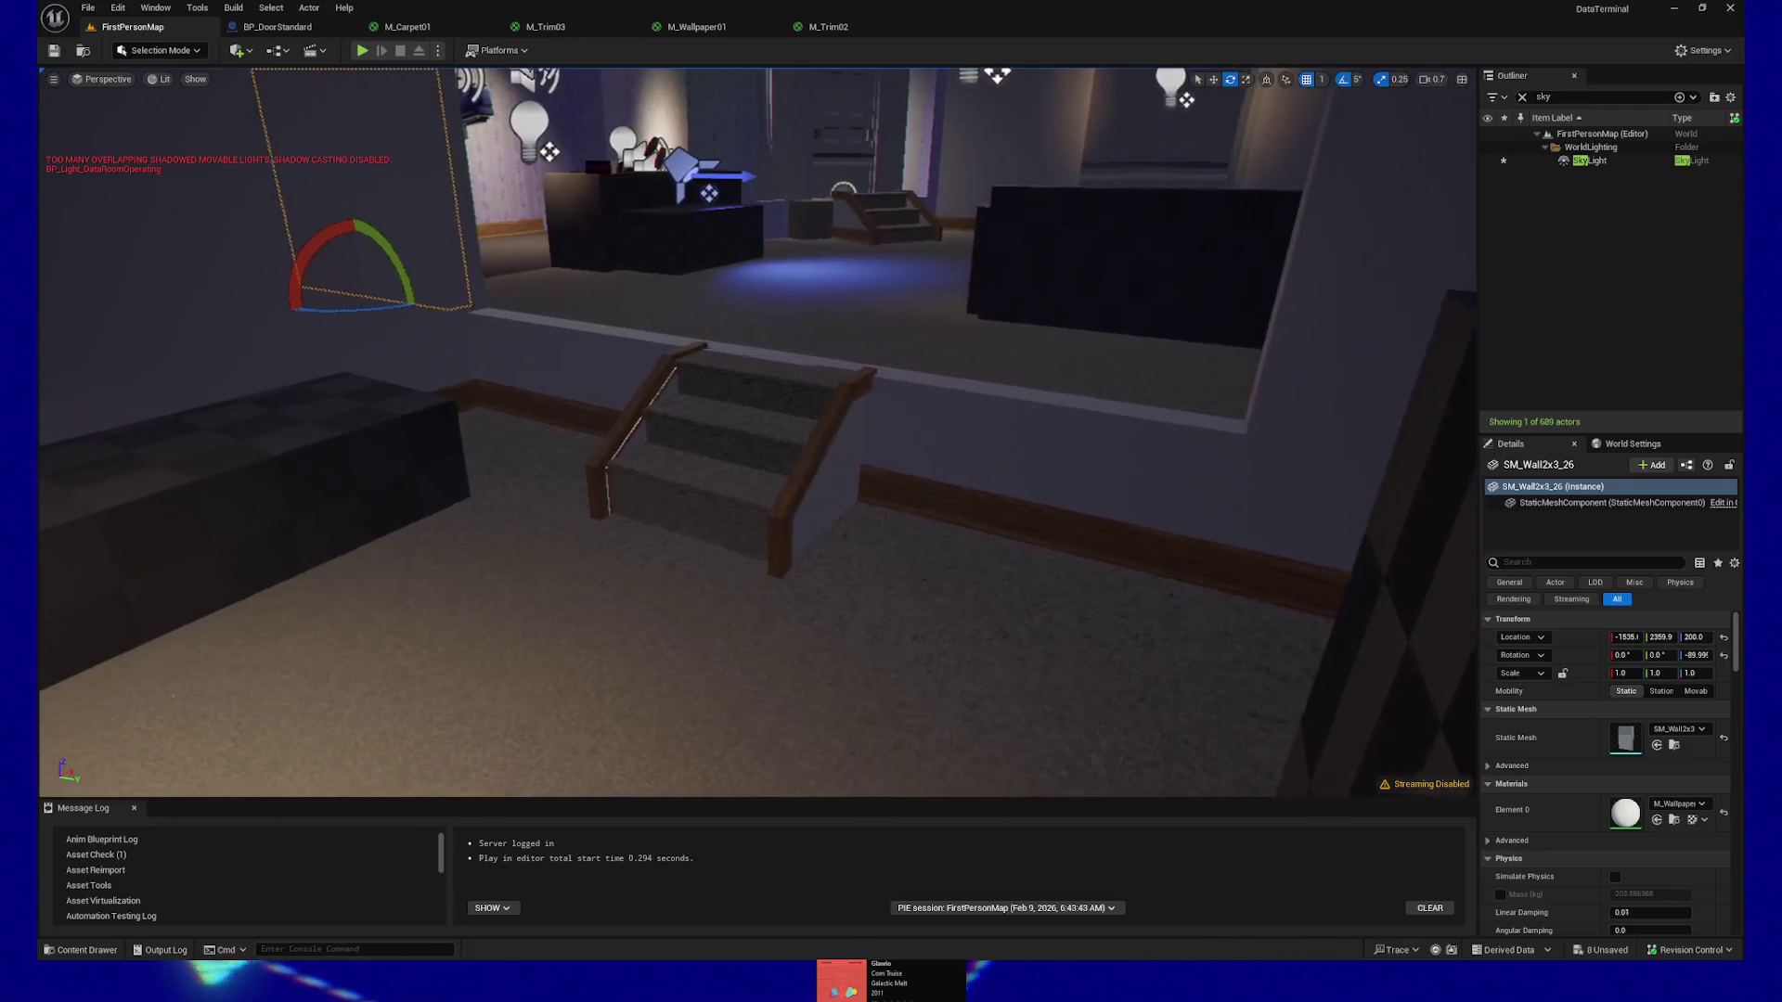
click(635, 604)
drag(621, 604, 621, 641)
drag(733, 536, 812, 473)
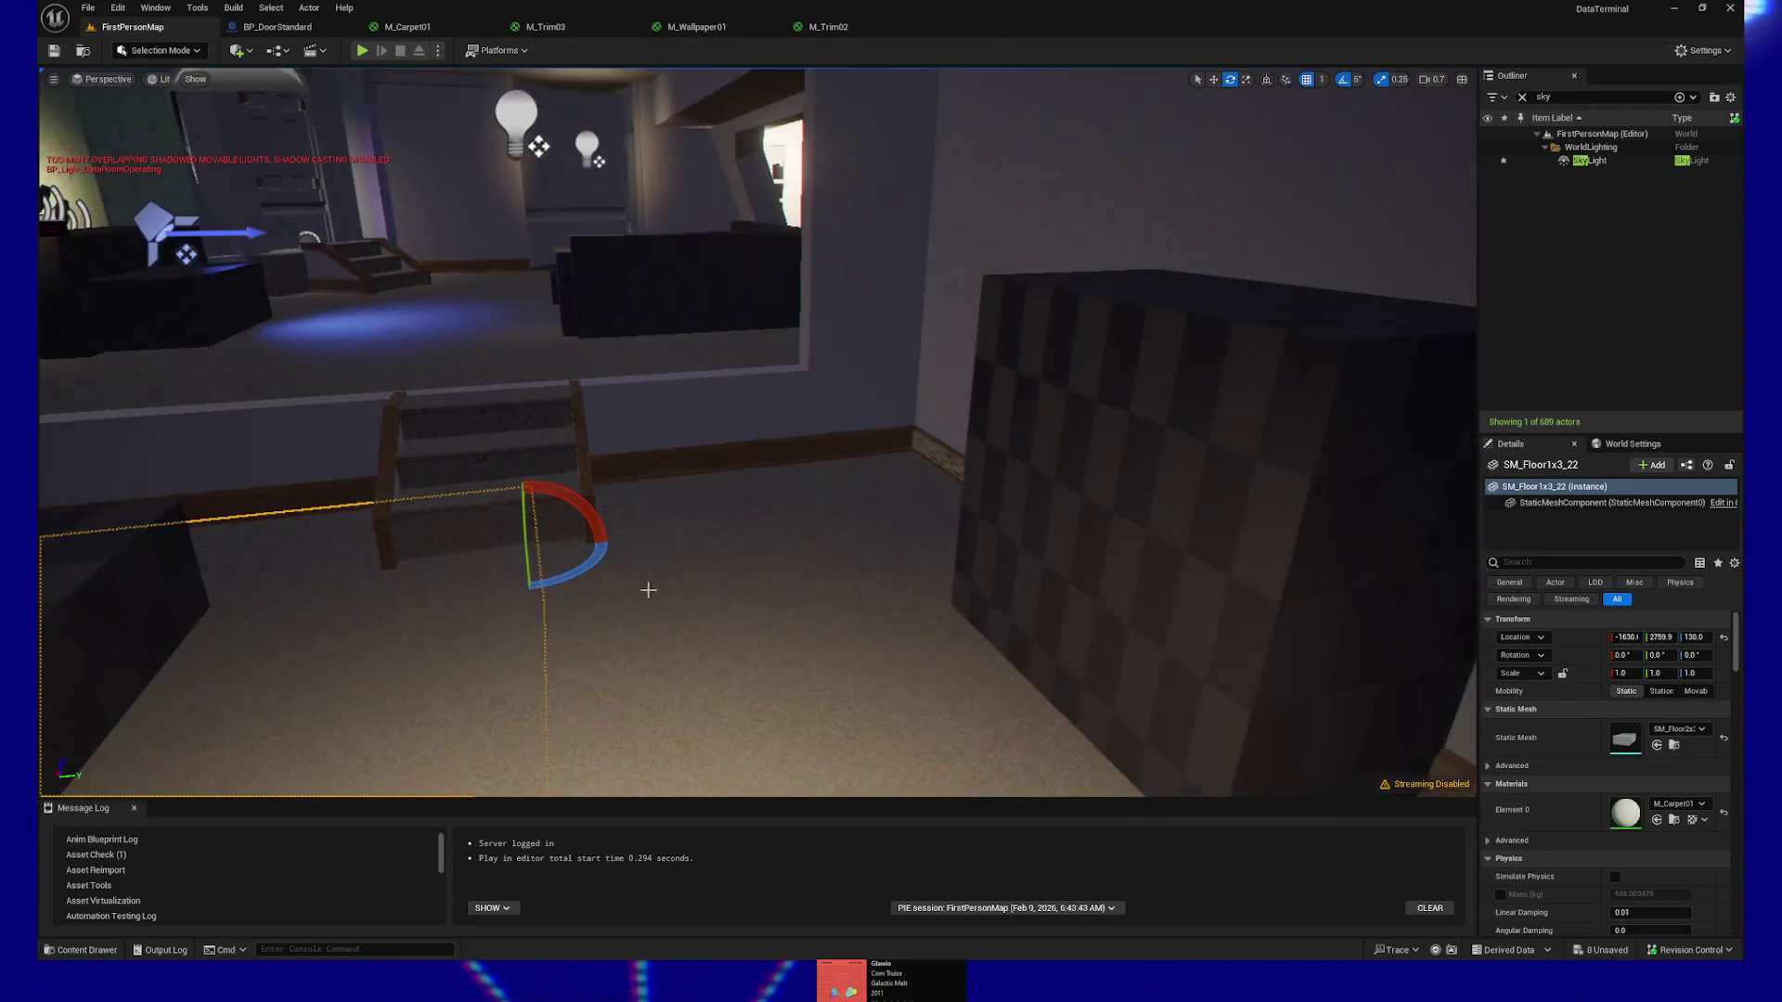
ctrl+click(732, 536)
mouse_move(780, 569)
mouse_down()
mouse_move(733, 617)
mouse_move(733, 505)
mouse_up()
Add five baseboard trim pieces to the selection, for seven actors
ctrl+click(882, 571)
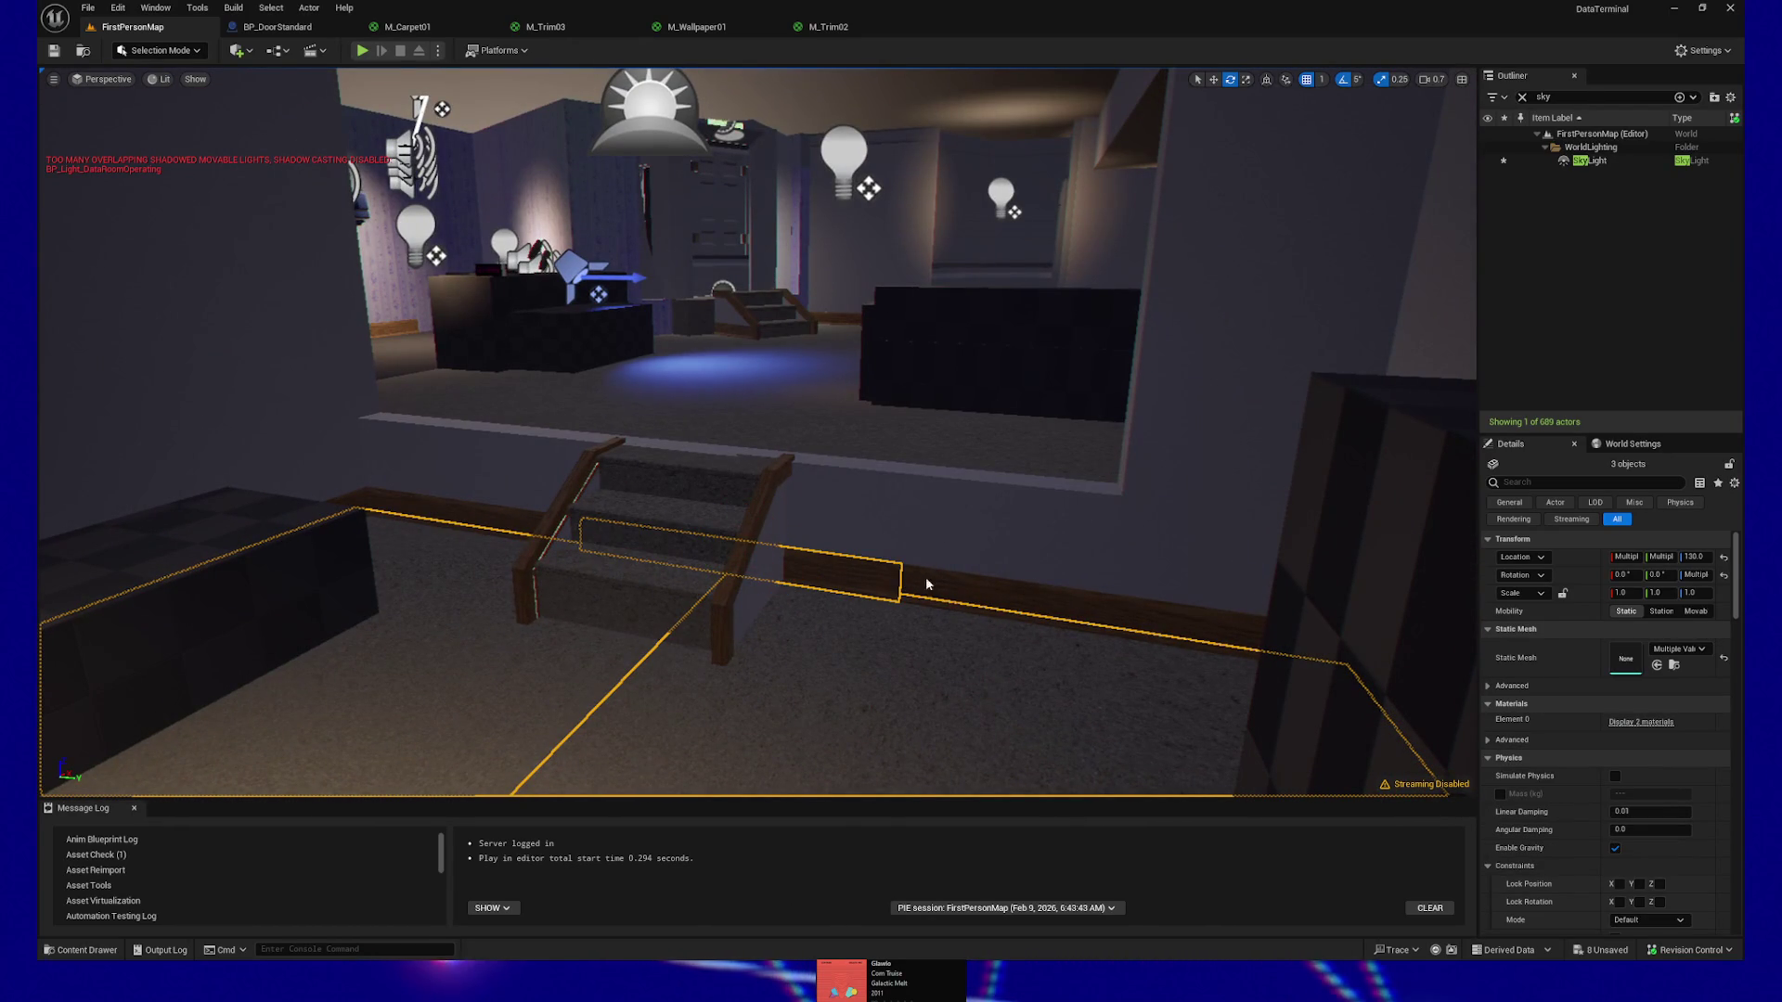
ctrl+click(1021, 613)
ctrl+click(445, 520)
drag(445, 520, 446, 492)
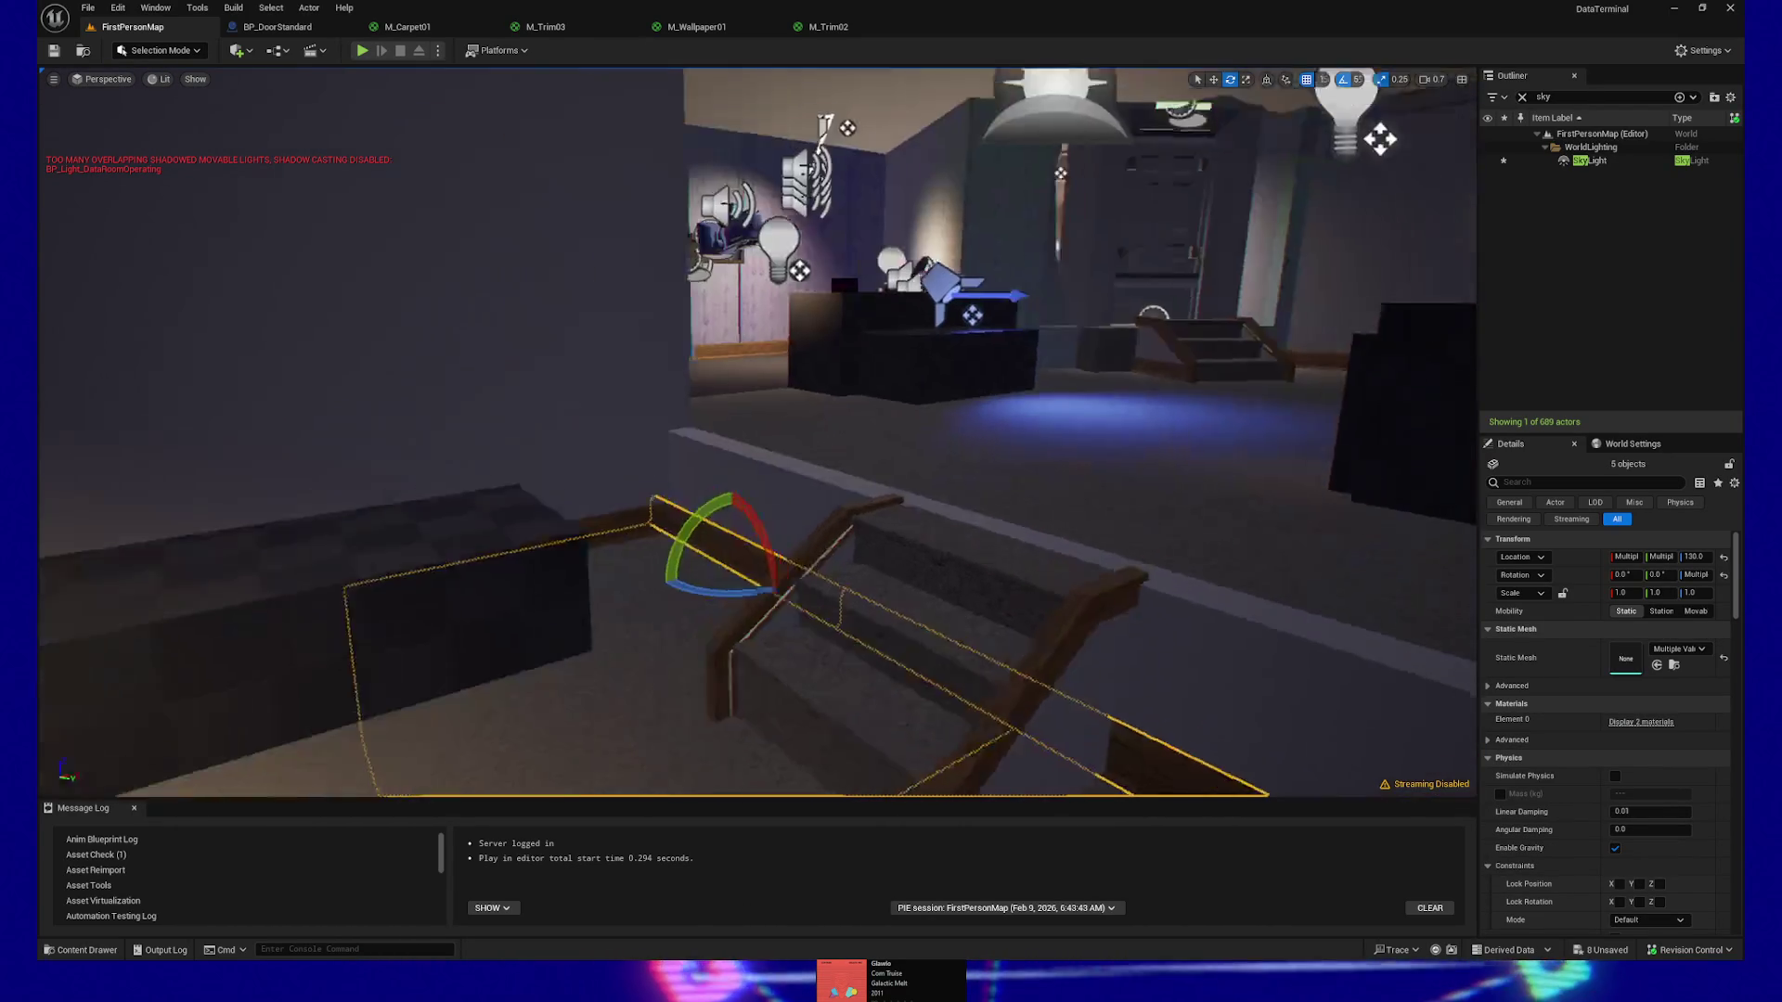
ctrl+click(650, 501)
drag(650, 501, 650, 408)
mouse_move(720, 465)
mouse_down()
mouse_move(720, 517)
mouse_move(721, 418)
mouse_move(720, 520)
mouse_up()
ctrl+click(720, 534)
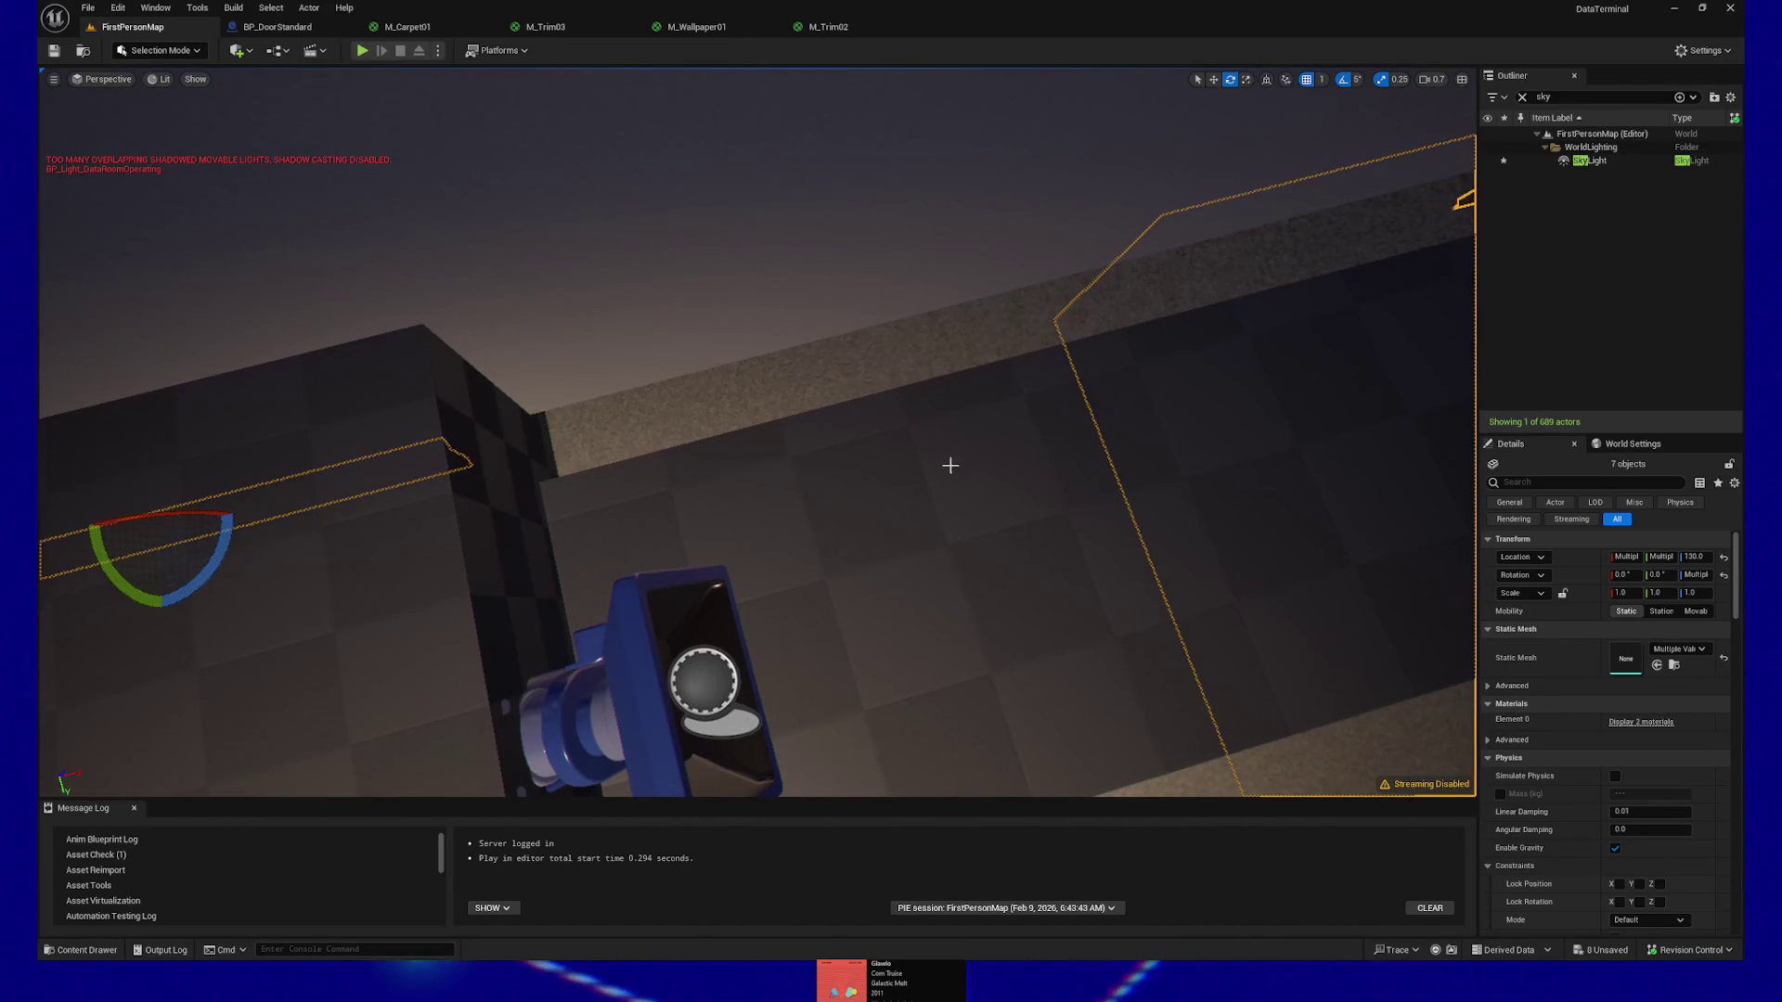
Add the wall box, the blue device and nearby pieces to the selection
drag(949, 465, 907, 370)
ctrl+click(962, 532)
ctrl+click(962, 533)
mouse_move(963, 533)
mouse_down()
mouse_move(963, 594)
mouse_move(593, 429)
mouse_up()
ctrl+click(592, 430)
ctrl+click(700, 625)
key(w)
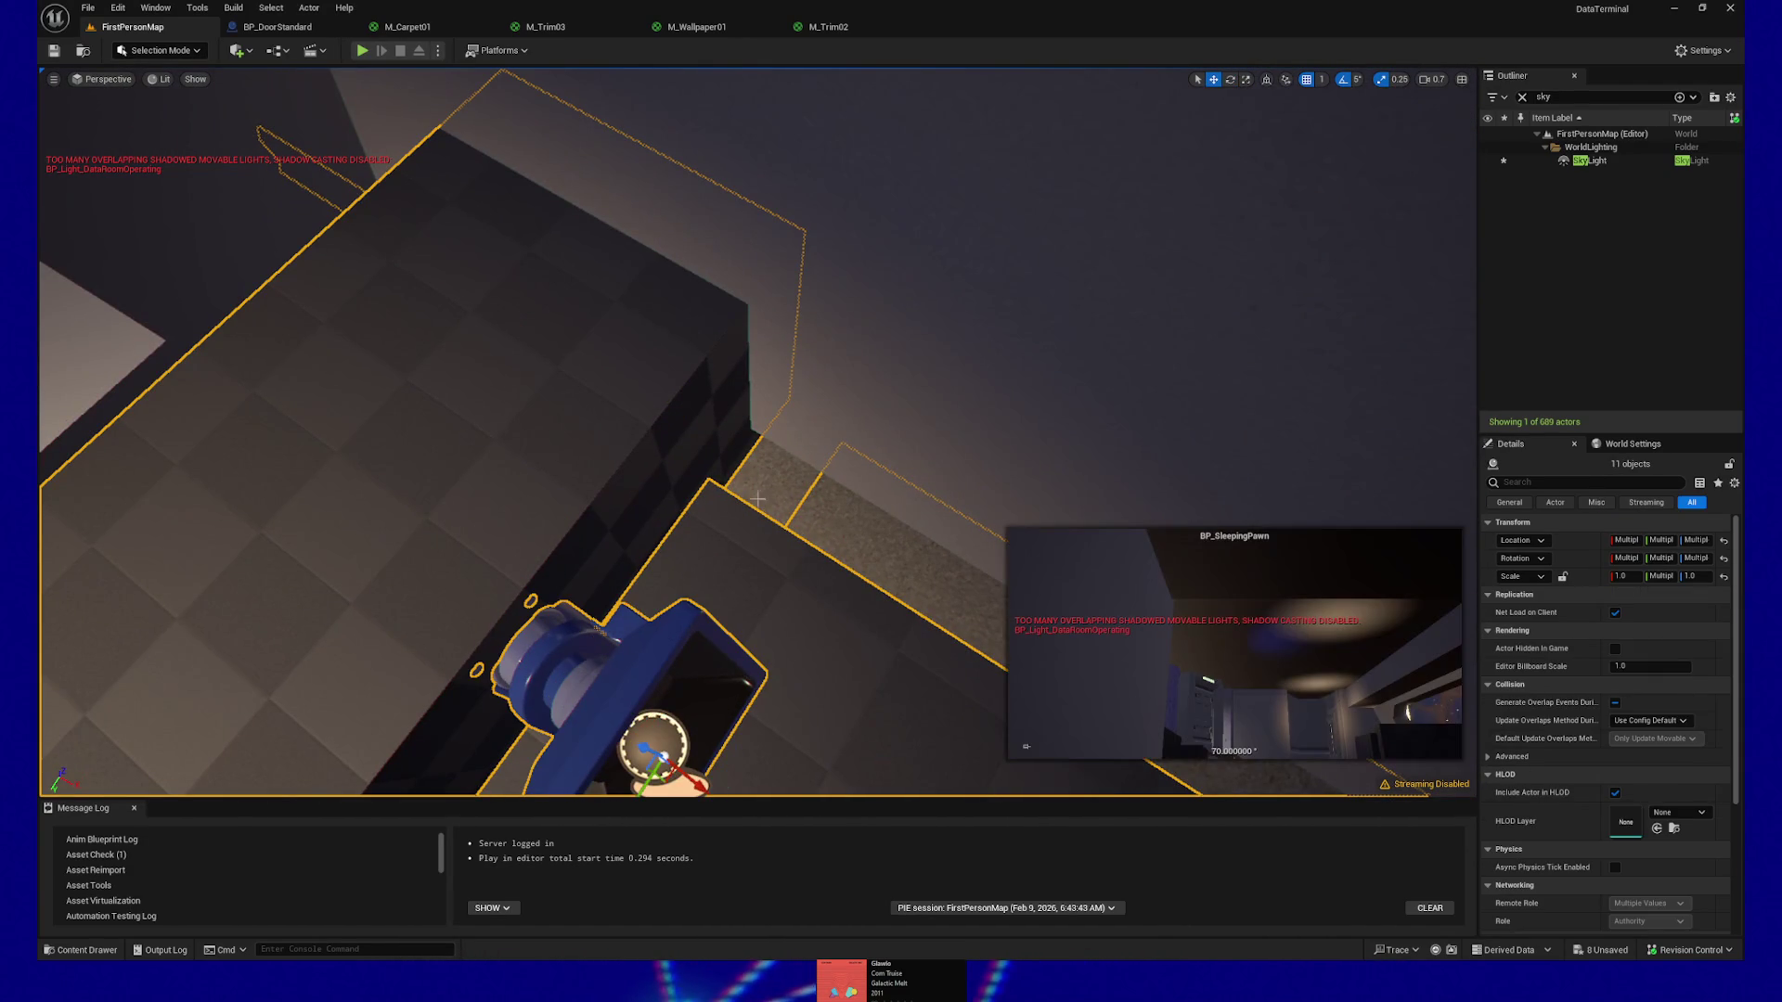
Add more floor pieces plus the left and back floor trims
drag(764, 485, 764, 408)
ctrl+click(545, 450)
ctrl+click(545, 450)
ctrl+click(278, 294)
ctrl+click(533, 236)
mouse_move(534, 236)
mouse_down()
mouse_move(594, 278)
mouse_move(382, 294)
mouse_up()
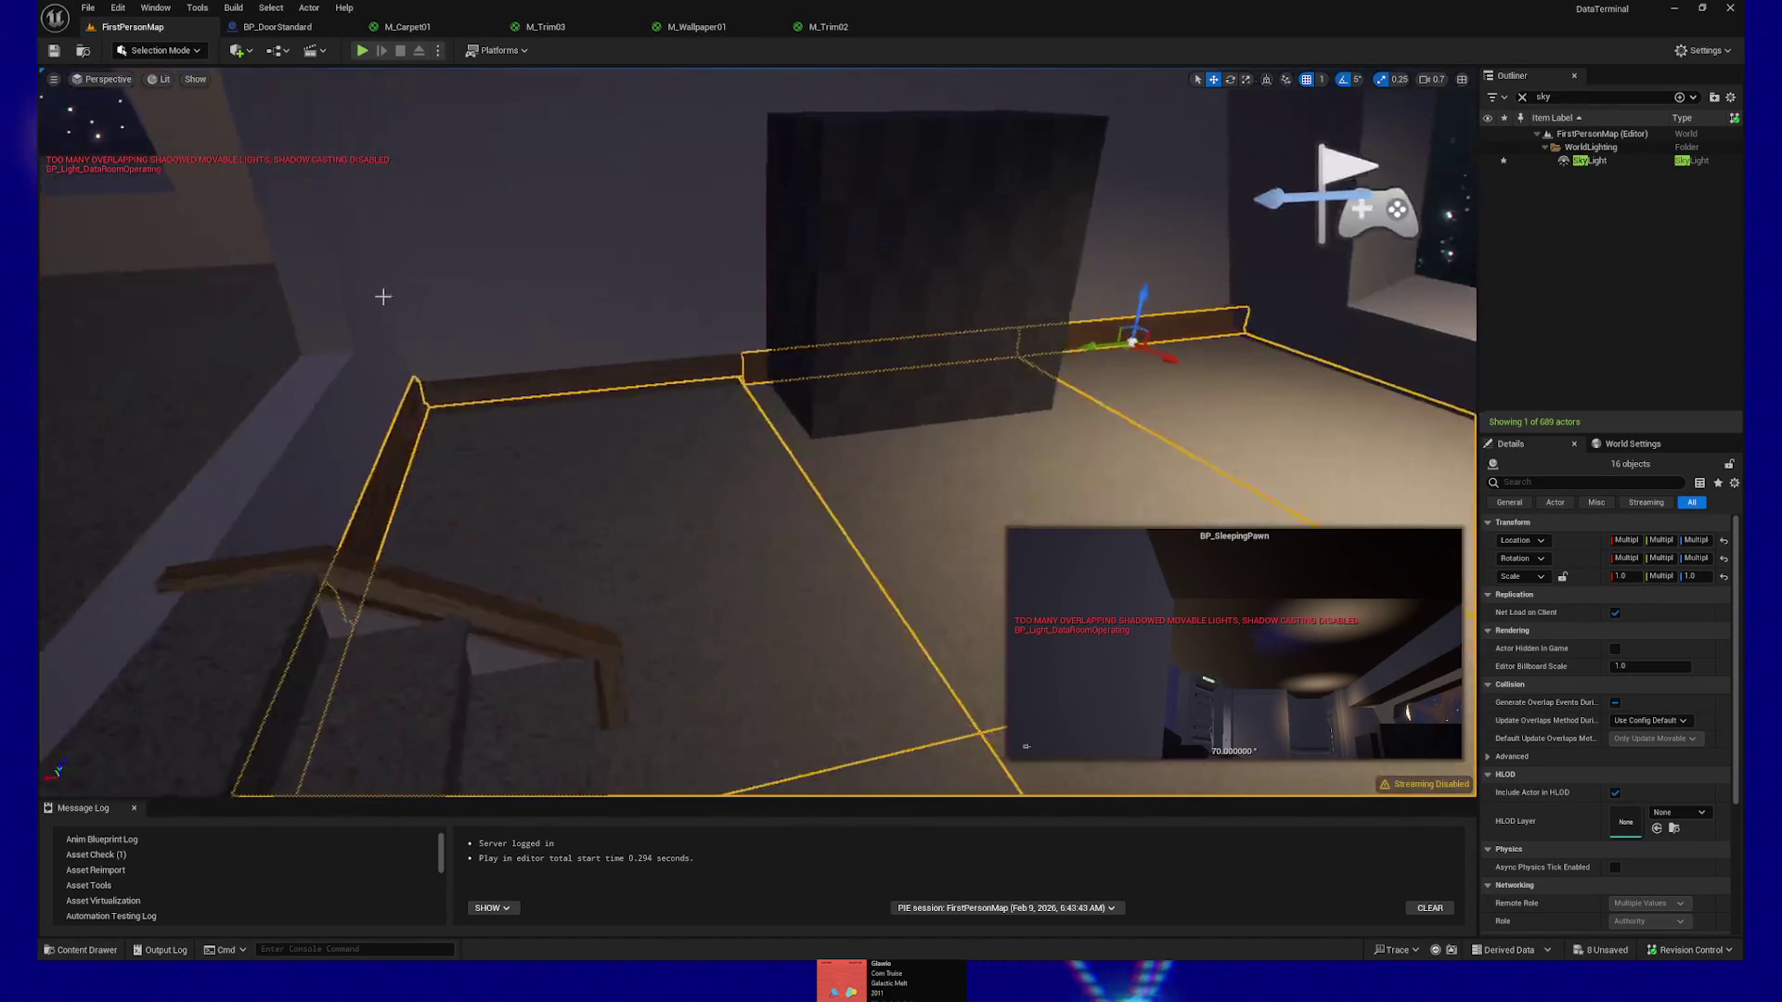
ctrl+click(575, 381)
Add the wall box, the left wall, two back walls and the ceiling panels
ctrl+click(907, 390)
ctrl+click(565, 278)
mouse_move(565, 279)
mouse_down()
mouse_move(560, 393)
mouse_move(684, 307)
mouse_up()
ctrl+click(840, 342)
ctrl+click(928, 352)
mouse_move(393, 190)
mouse_down()
mouse_move(640, 186)
mouse_move(778, 355)
mouse_up()
ctrl+click(779, 356)
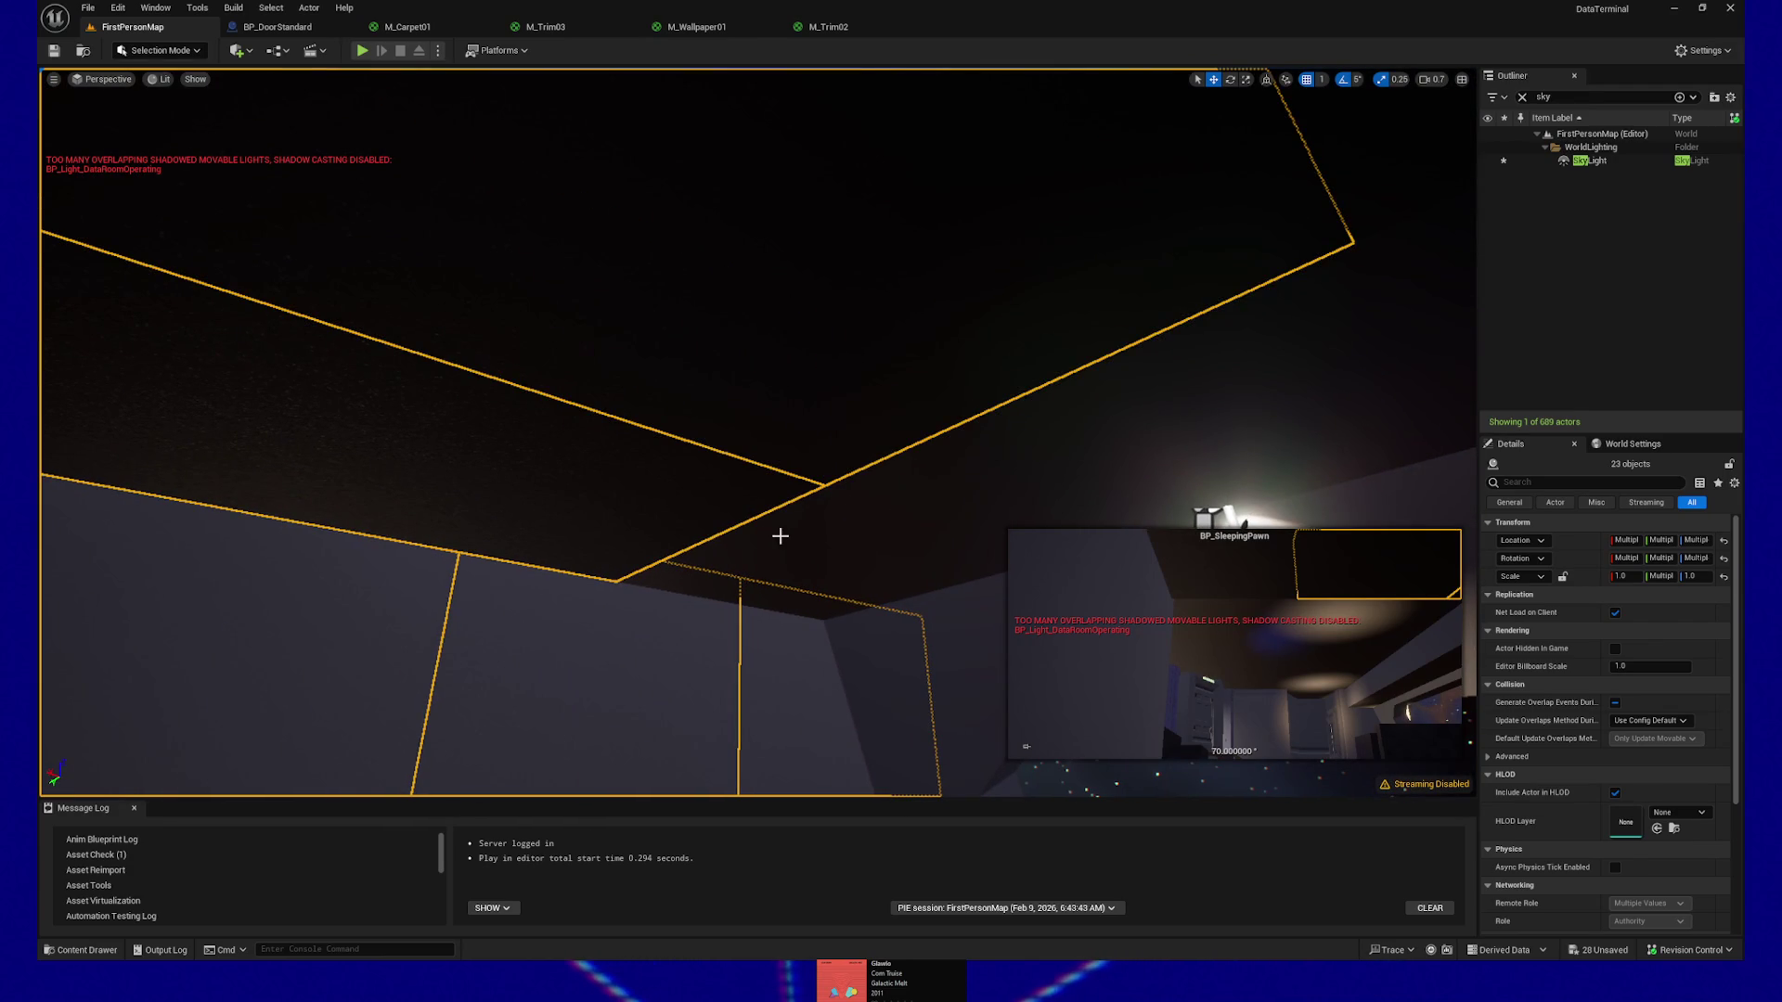
Undo the stray right-click selection to restore the multi-actor group
right_click(780, 536)
key(Escape)
key(ctrl+z)
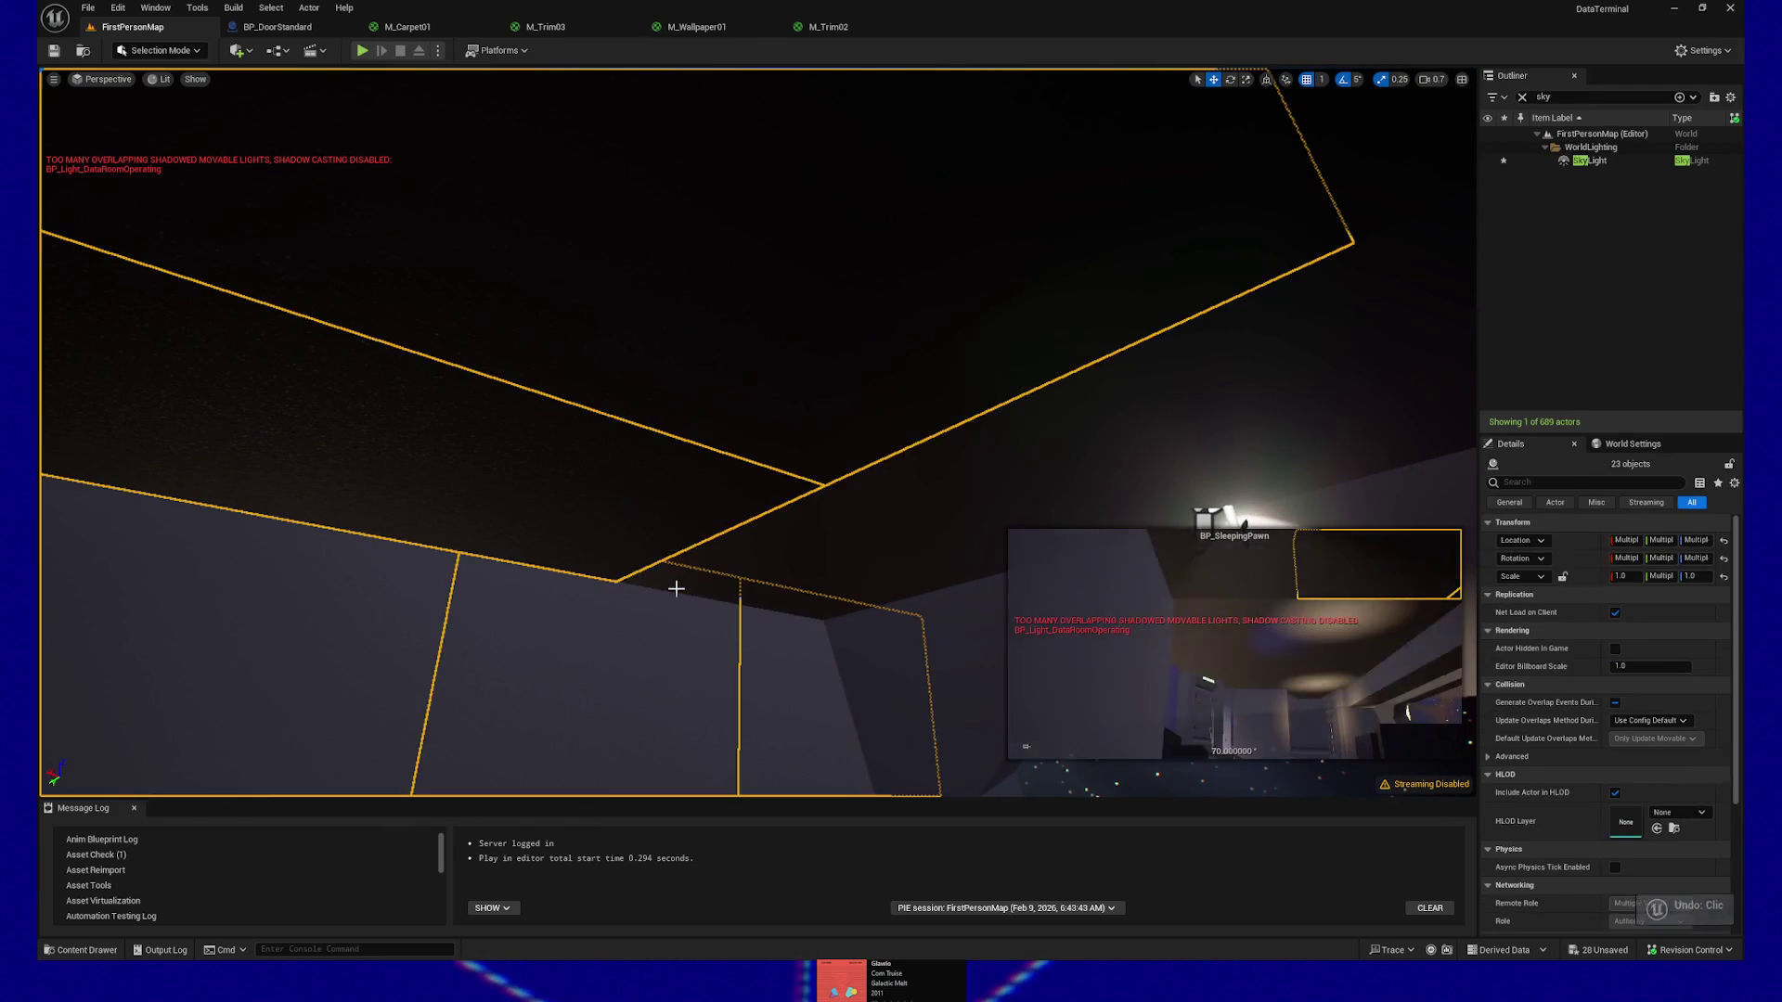
Add another ceiling panel, several wall panels and a window-frame panel
mouse_move(975, 504)
mouse_down()
mouse_move(748, 589)
mouse_move(561, 565)
mouse_up()
ctrl+click(620, 445)
drag(744, 269, 647, 476)
ctrl+click(727, 414)
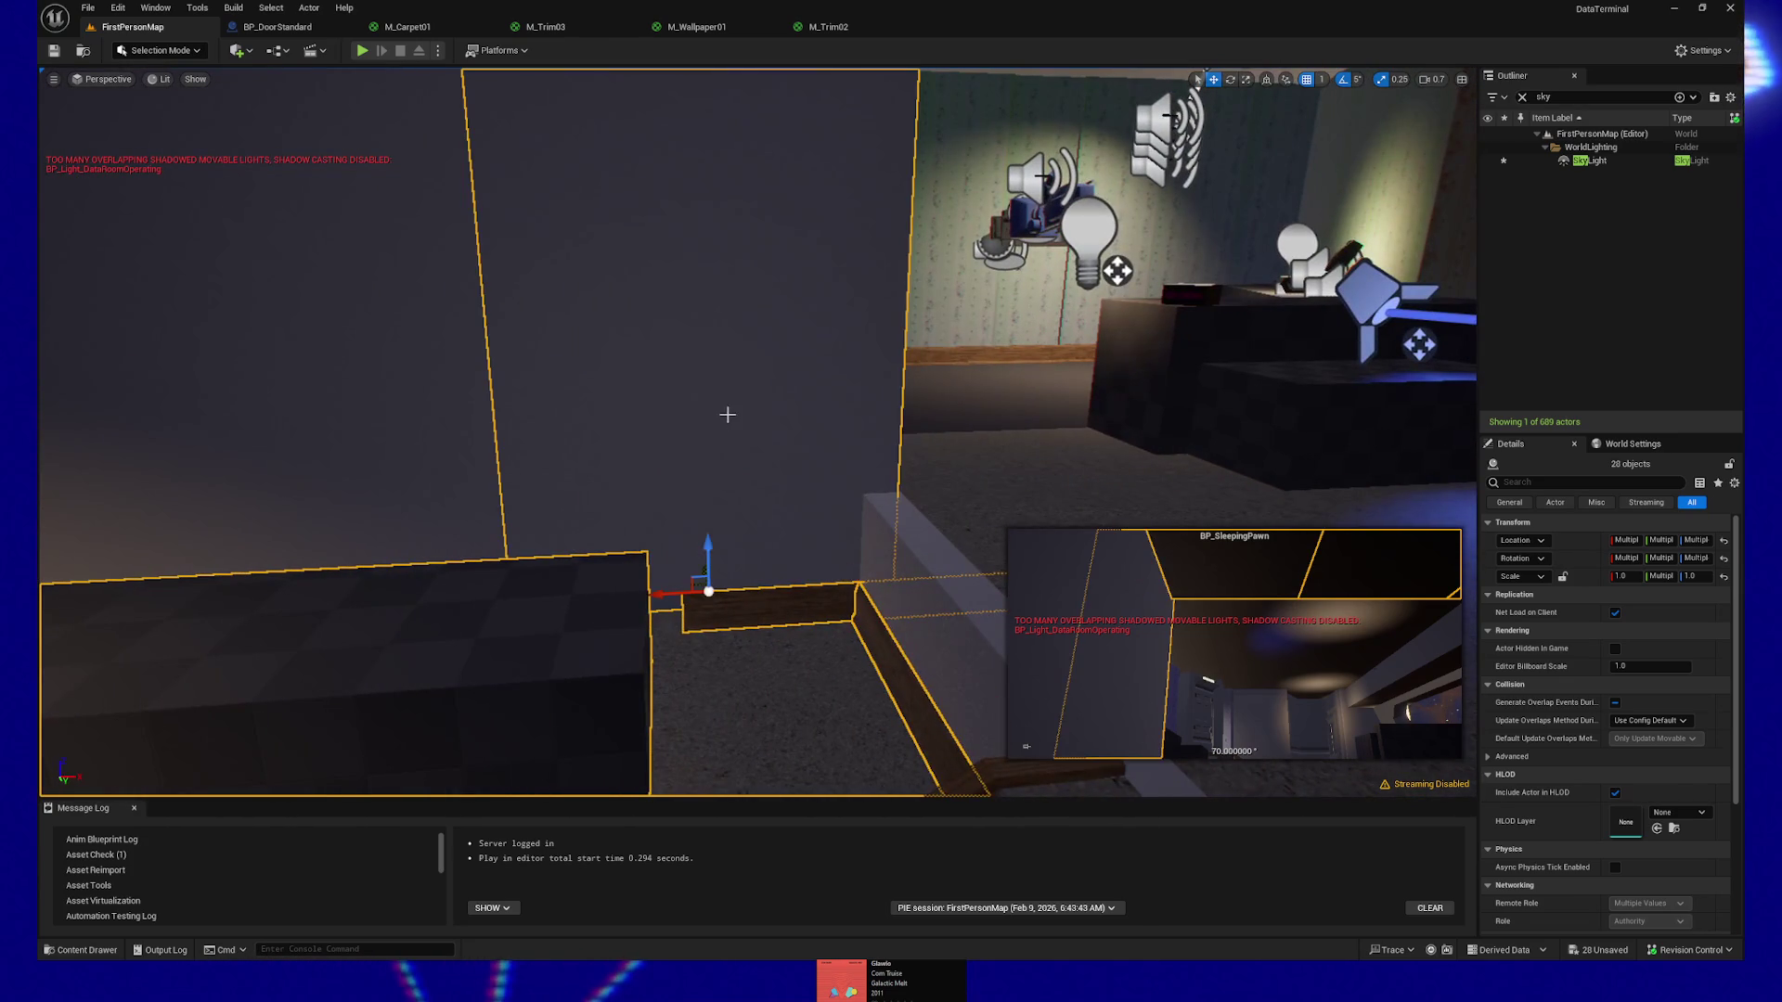
ctrl+click(387, 398)
drag(386, 399, 578, 425)
ctrl+click(594, 352)
ctrl+click(454, 331)
ctrl+click(440, 240)
Add the panel above the window, remaining wall panels and the PlayerStart, reaching 37 actors
ctrl+click(185, 687)
drag(186, 687, 600, 242)
ctrl+click(447, 307)
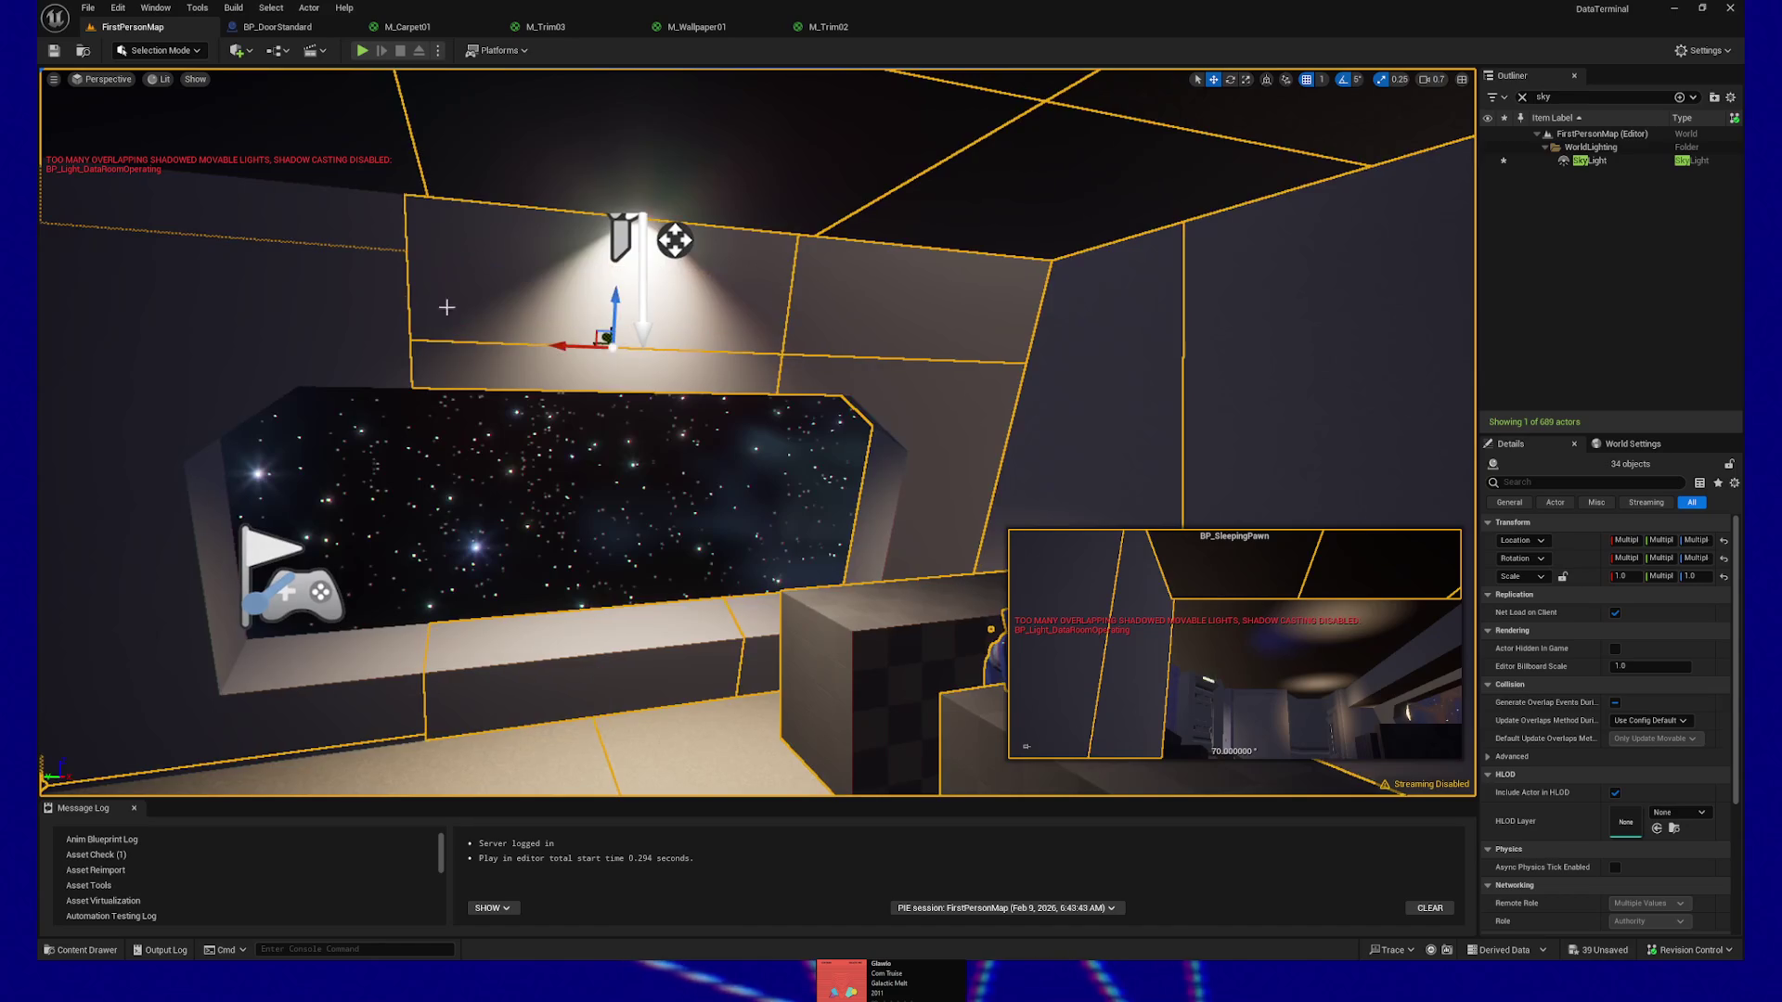
ctrl+click(382, 329)
ctrl+click(370, 247)
mouse_move(370, 247)
mouse_down()
mouse_move(446, 557)
mouse_move(437, 641)
mouse_move(399, 678)
mouse_move(613, 566)
mouse_move(436, 557)
mouse_move(436, 520)
mouse_move(446, 557)
mouse_move(483, 568)
mouse_up()
ctrl+click(501, 464)
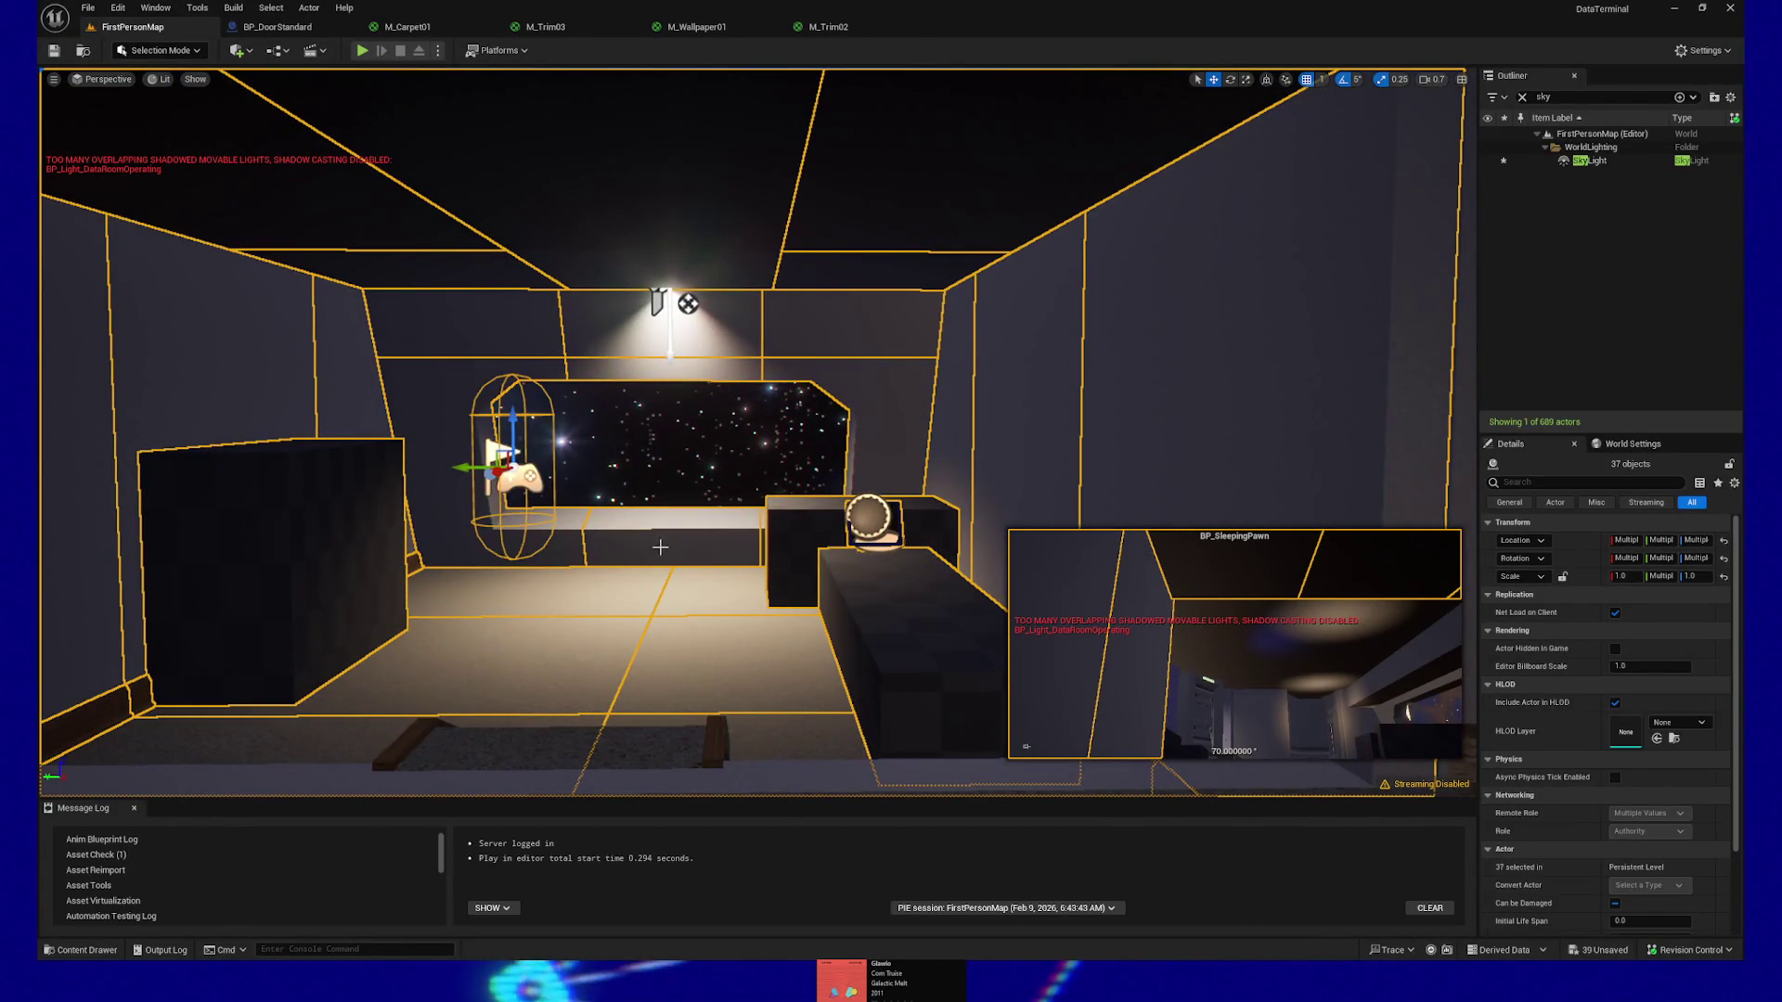
Undo the accidental Move Elements on the group, then select floor piece SM_Floor1x3_21
mouse_move(618, 549)
mouse_down()
mouse_move(603, 483)
mouse_move(492, 487)
mouse_up()
drag(1238, 399, 1238, 378)
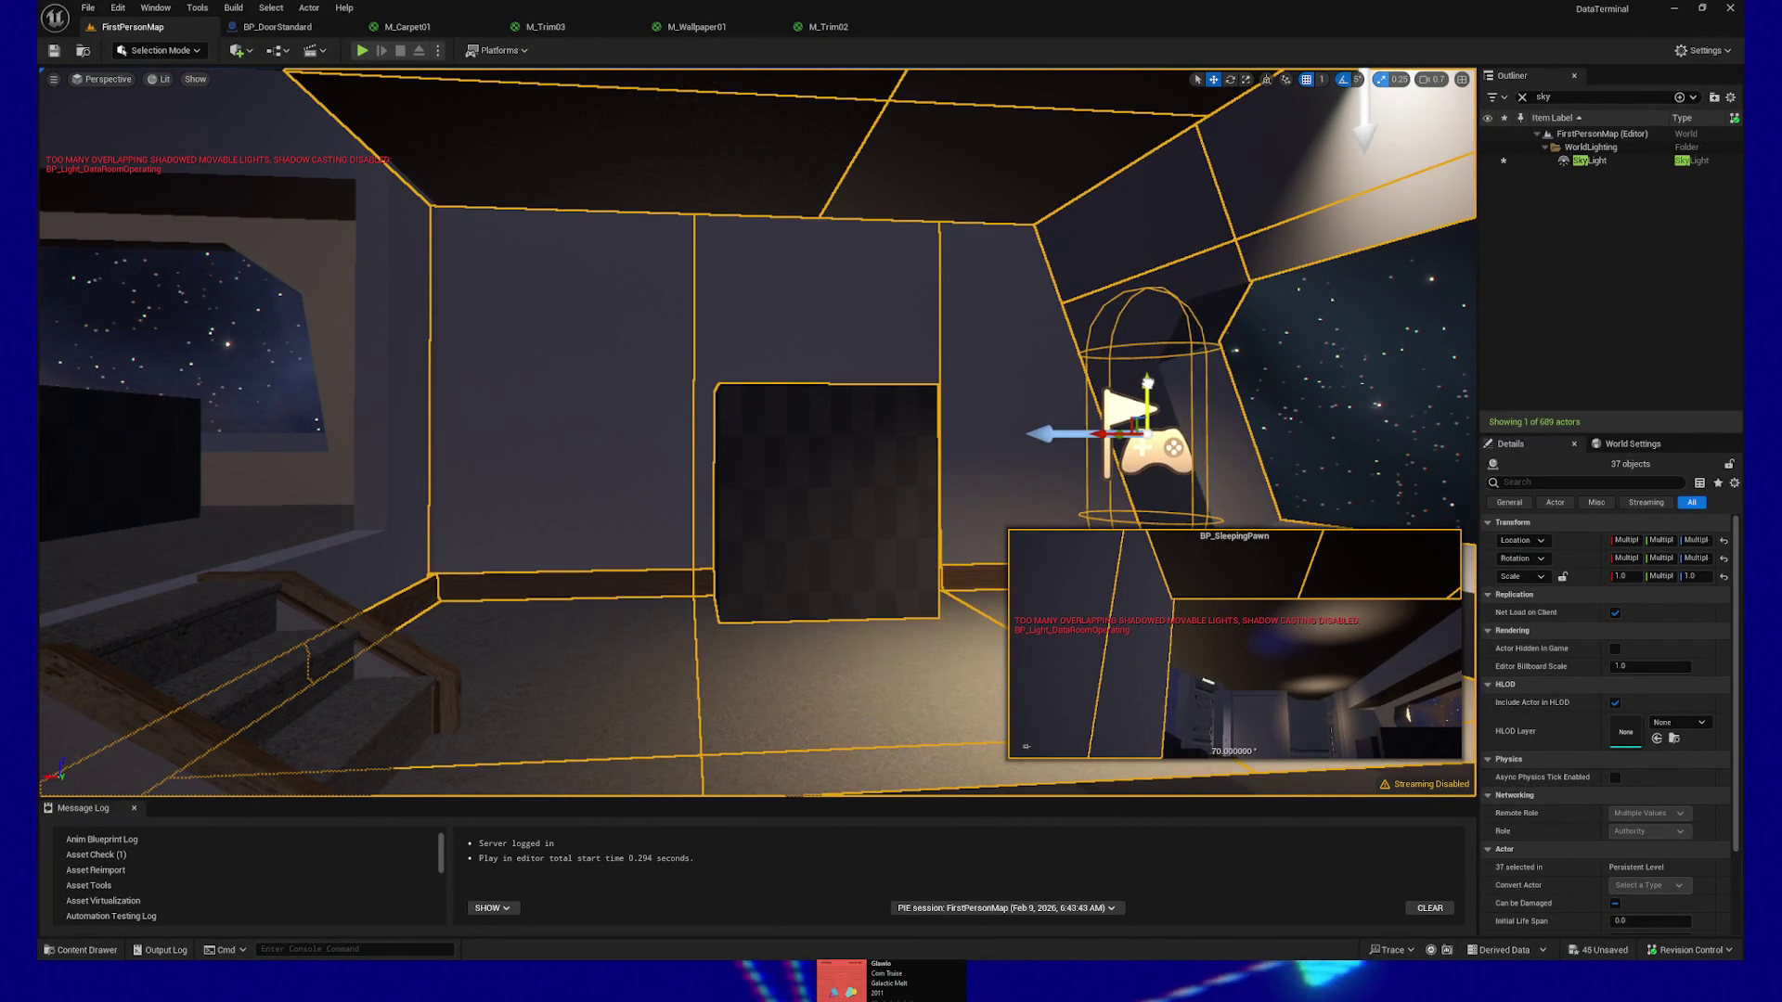
drag(614, 628, 668, 622)
key(ctrl+z)
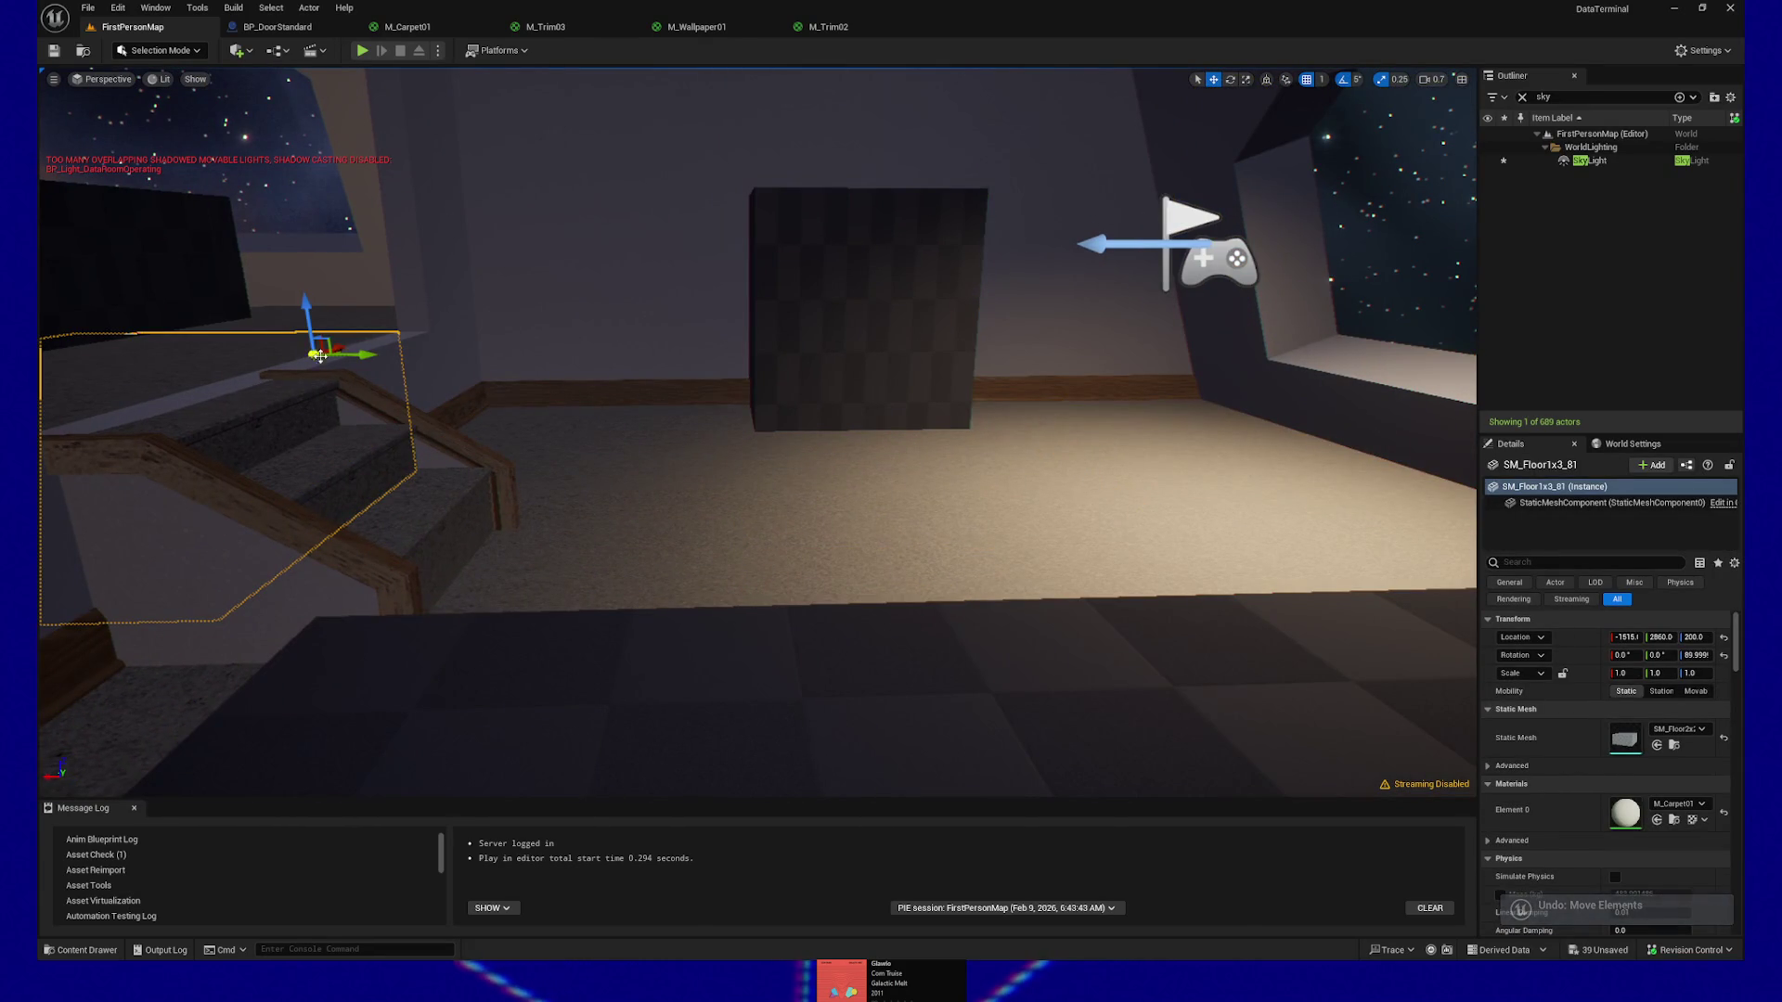
click(568, 472)
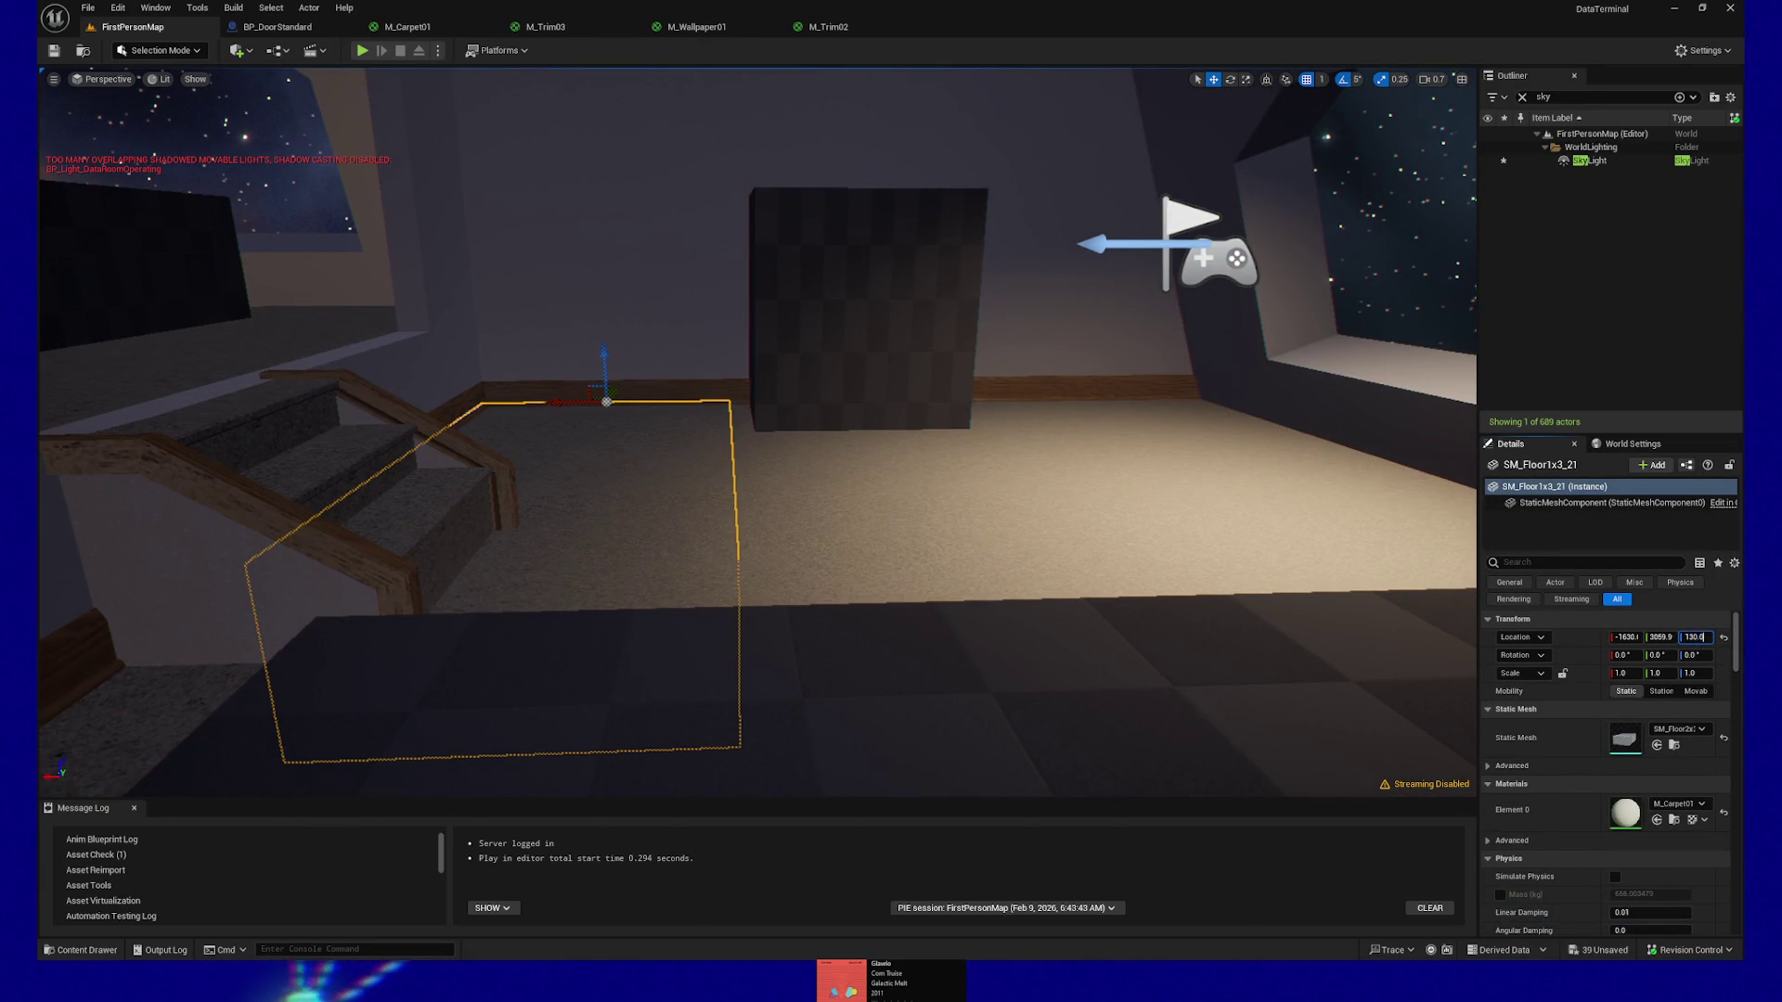
Set SM_Floor1x3_21's Location Z to 140, then revert to the 37-actor selection
text(4)
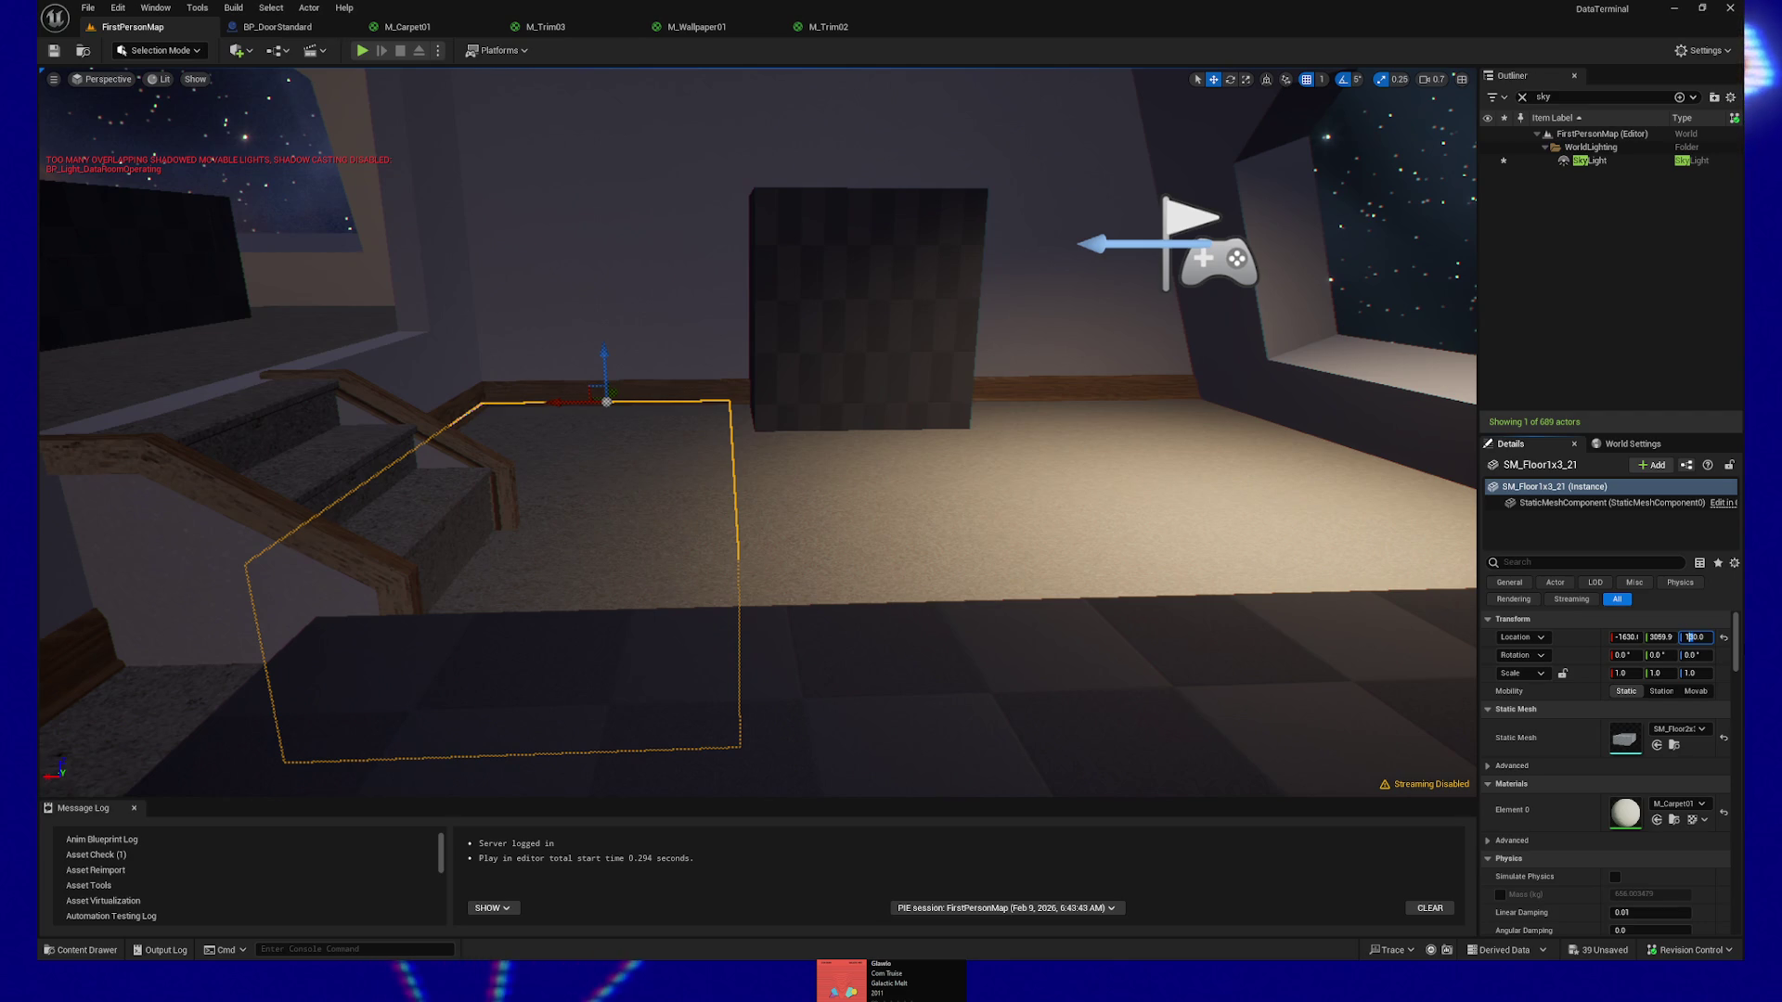
key(Return)
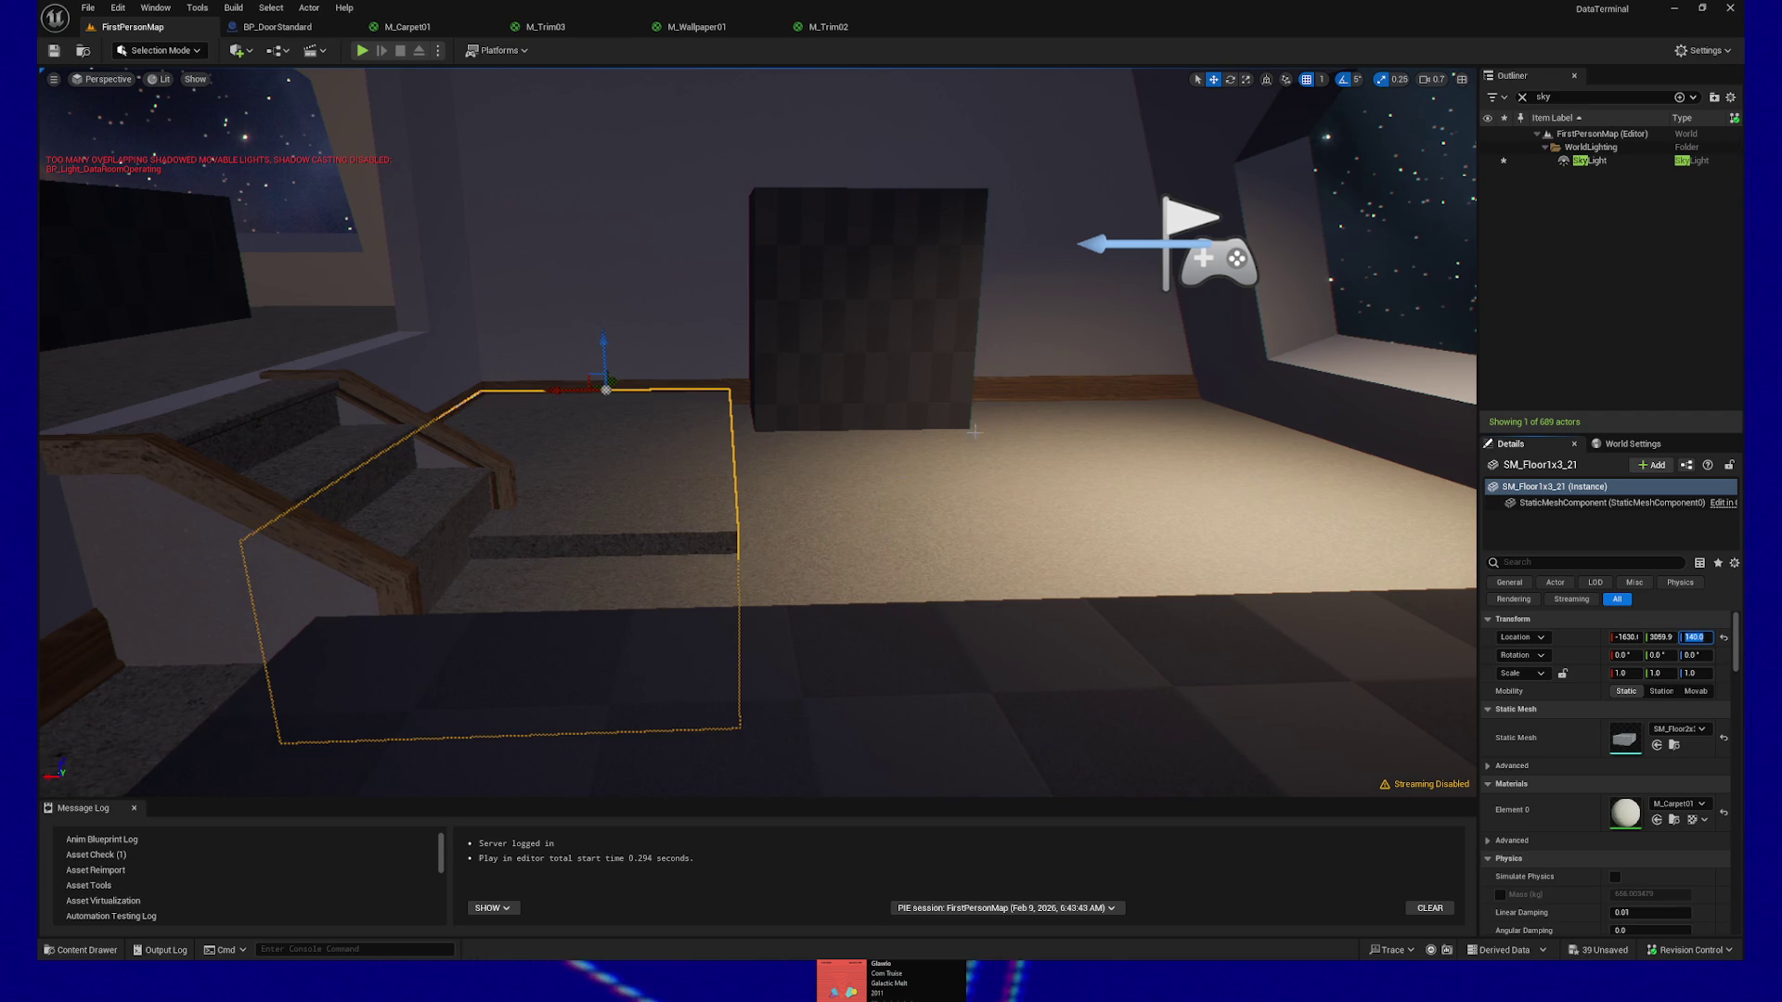
click(905, 517)
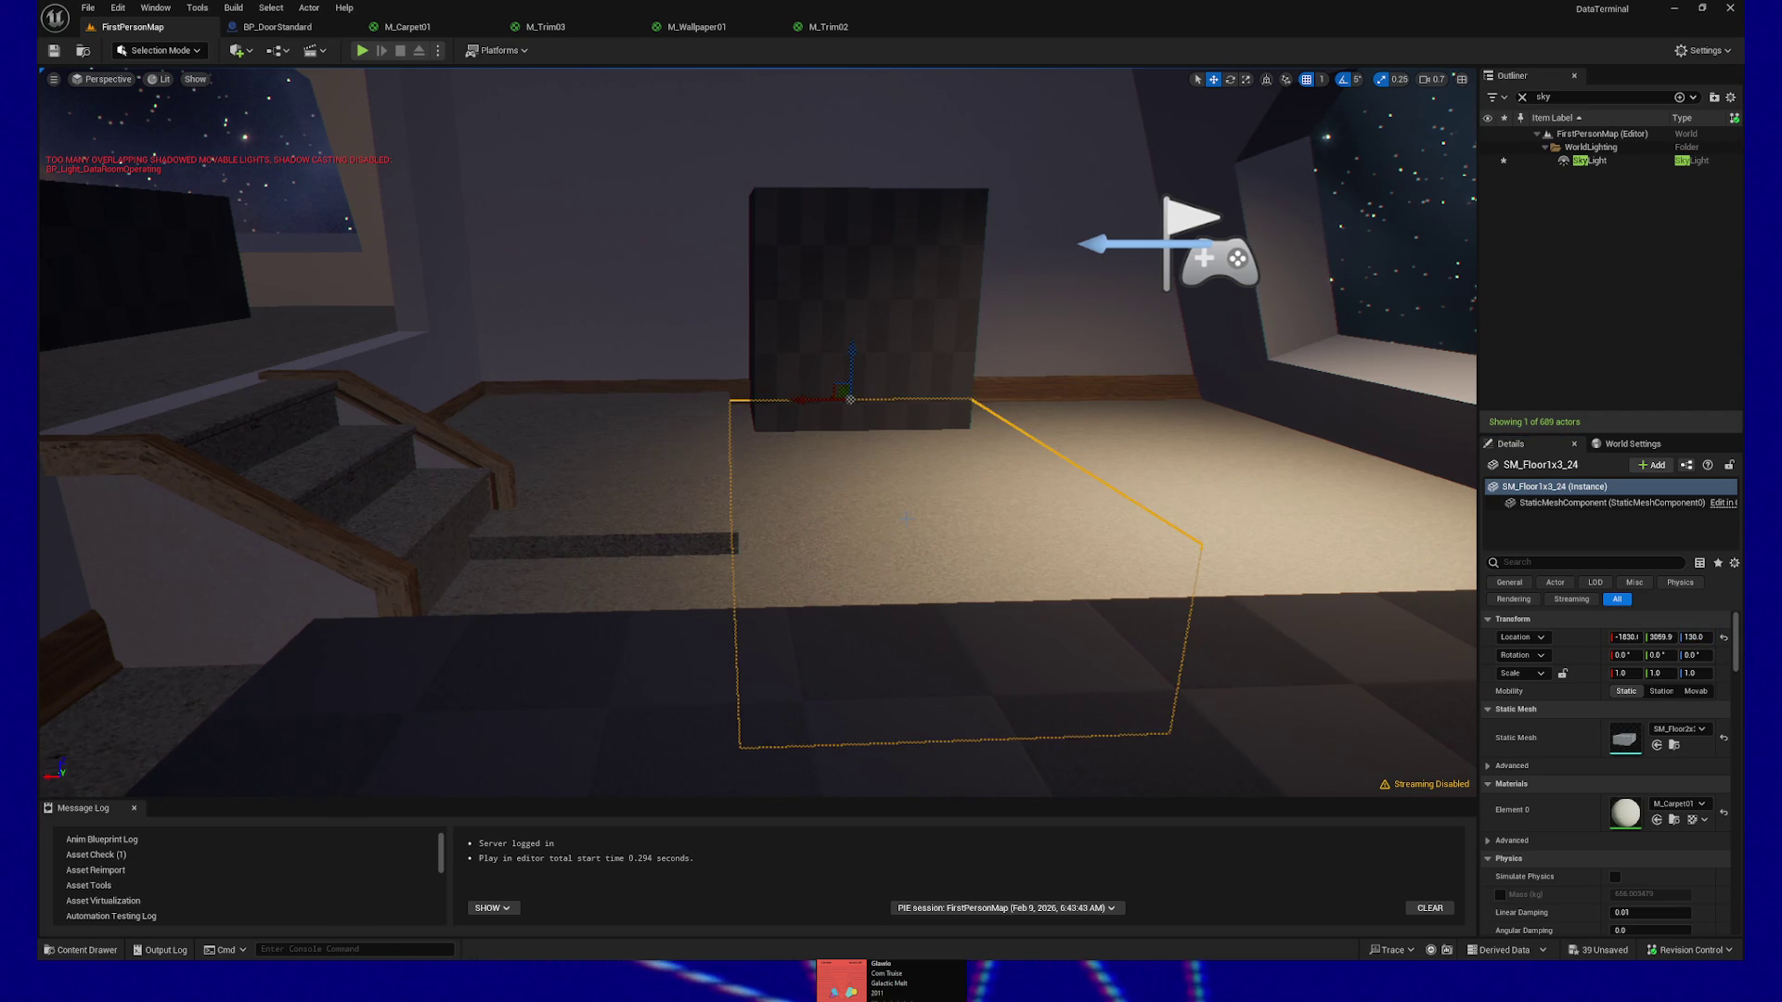
key(ctrl+z)
key(ctrl+z)
key(ctrl+z)
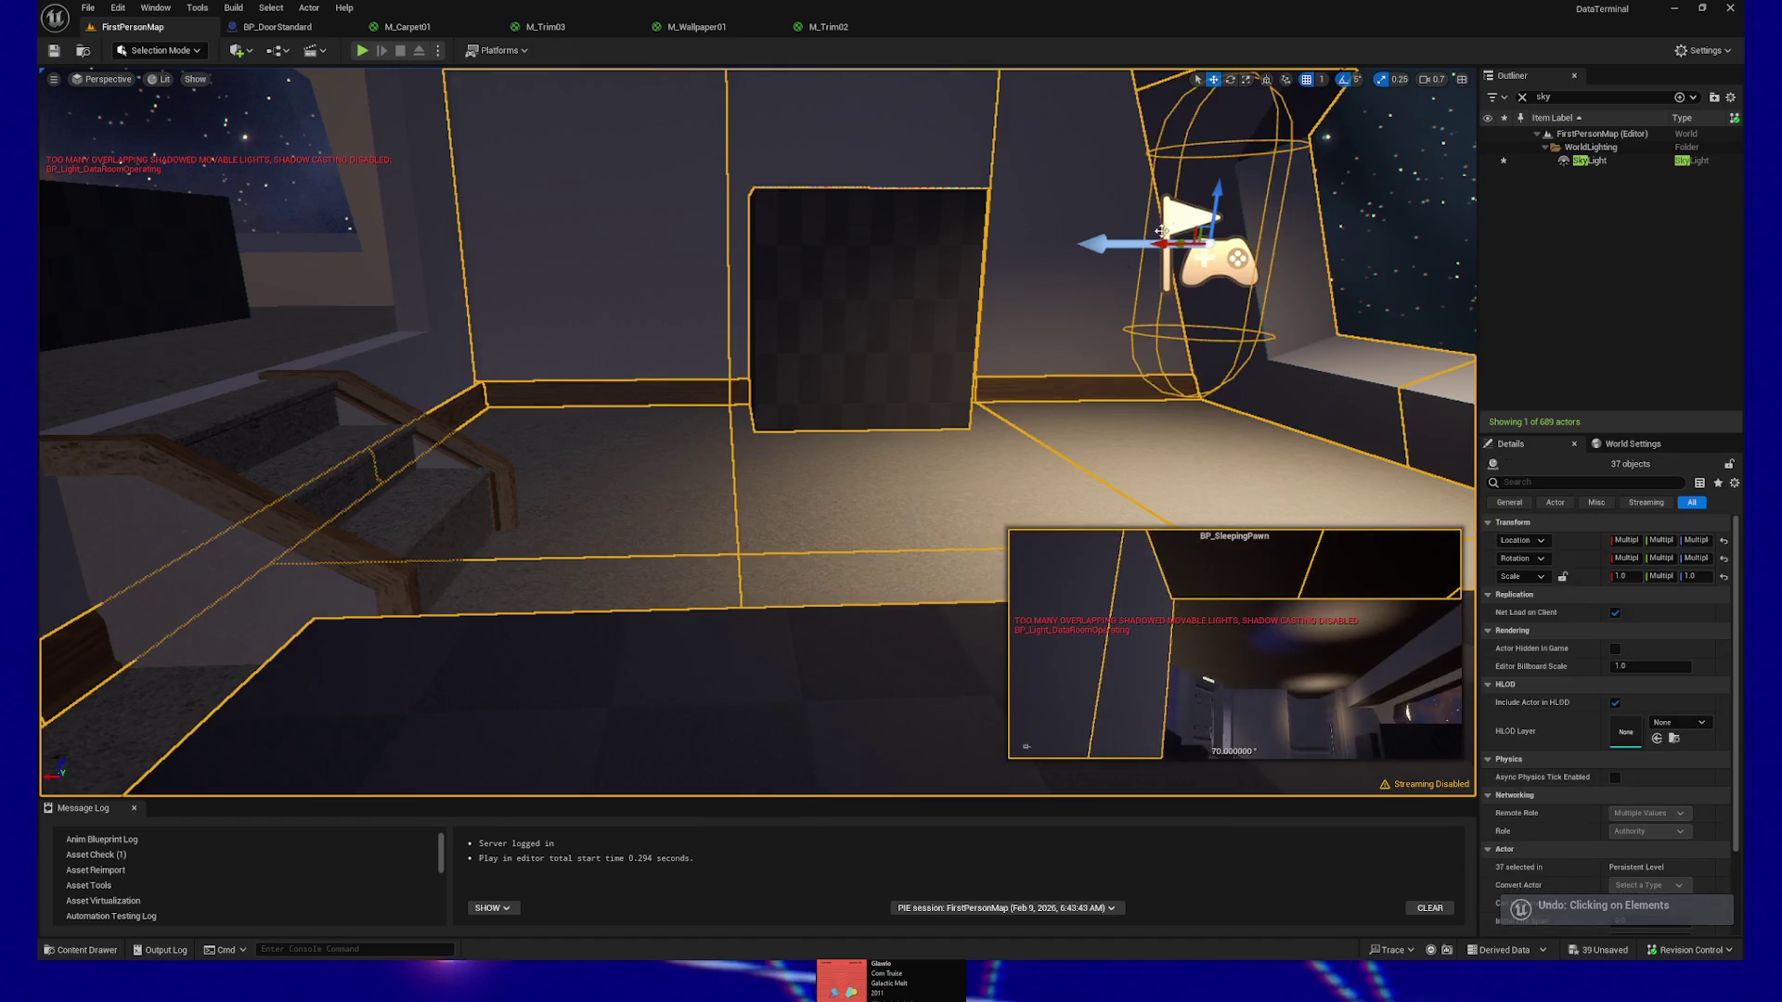
Set the grid snap size to 10
click(1321, 79)
click(1345, 148)
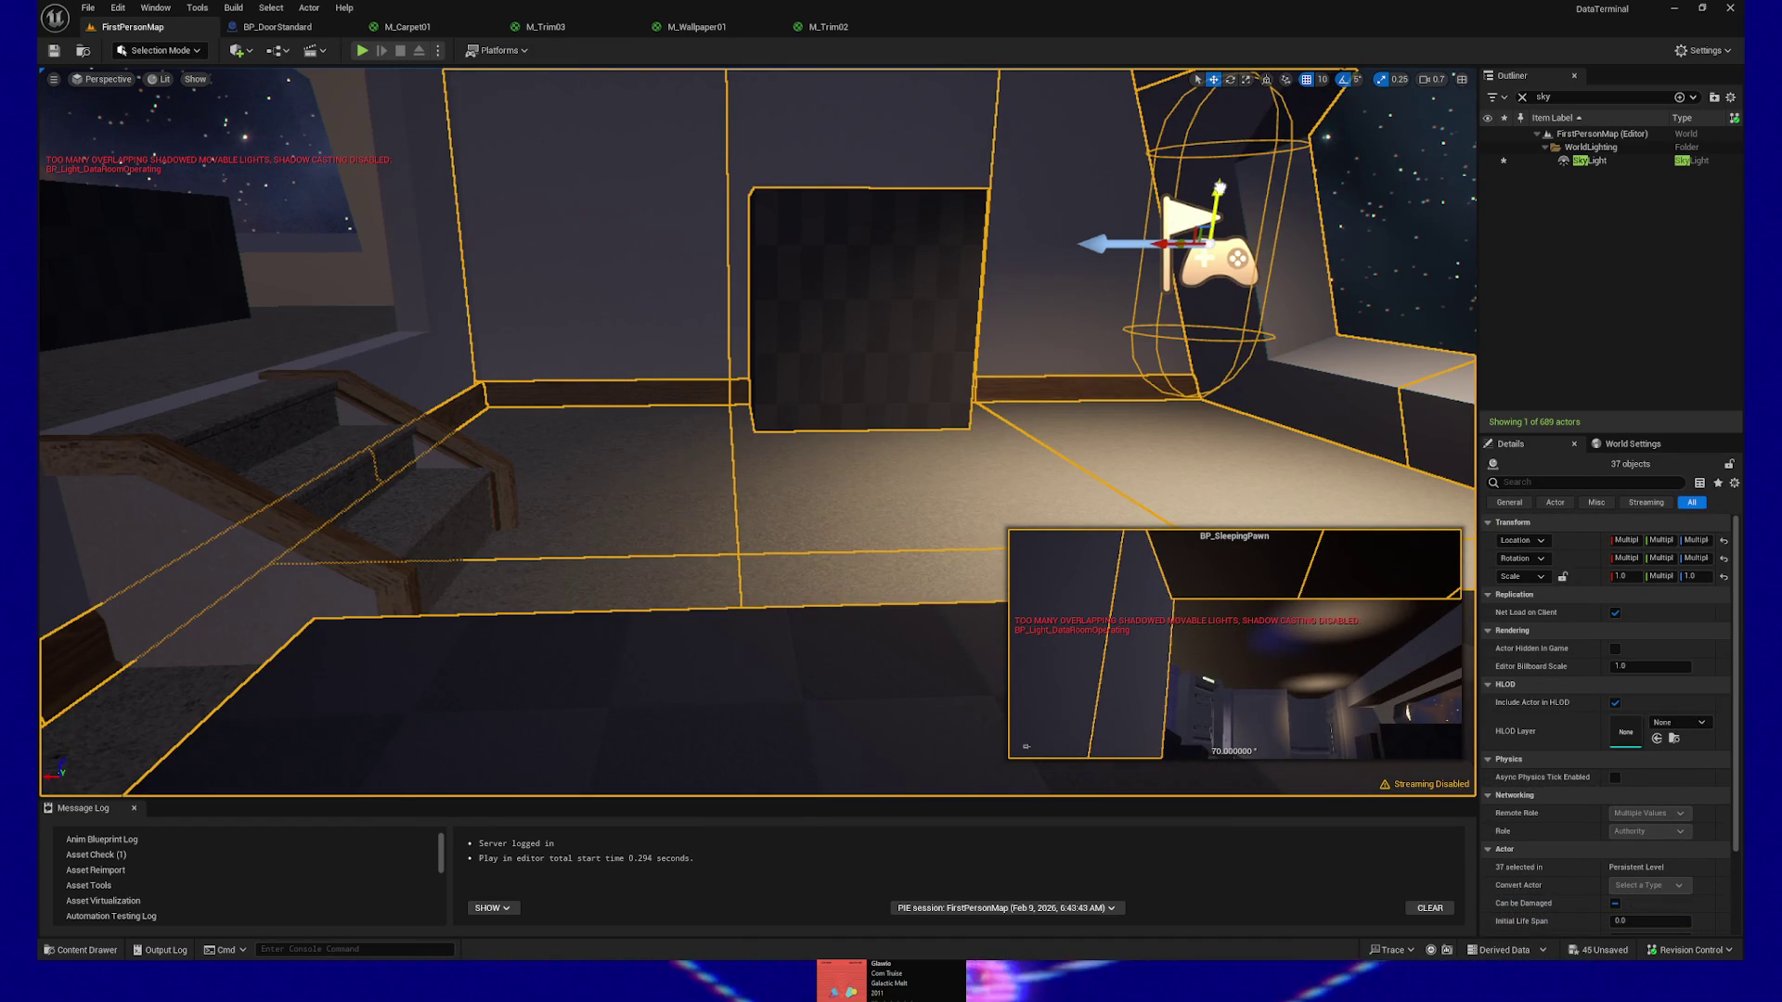
drag(1219, 190, 1219, 191)
Play-test the level from the selected spot, then pause and quit back to the editor
right_click(766, 265)
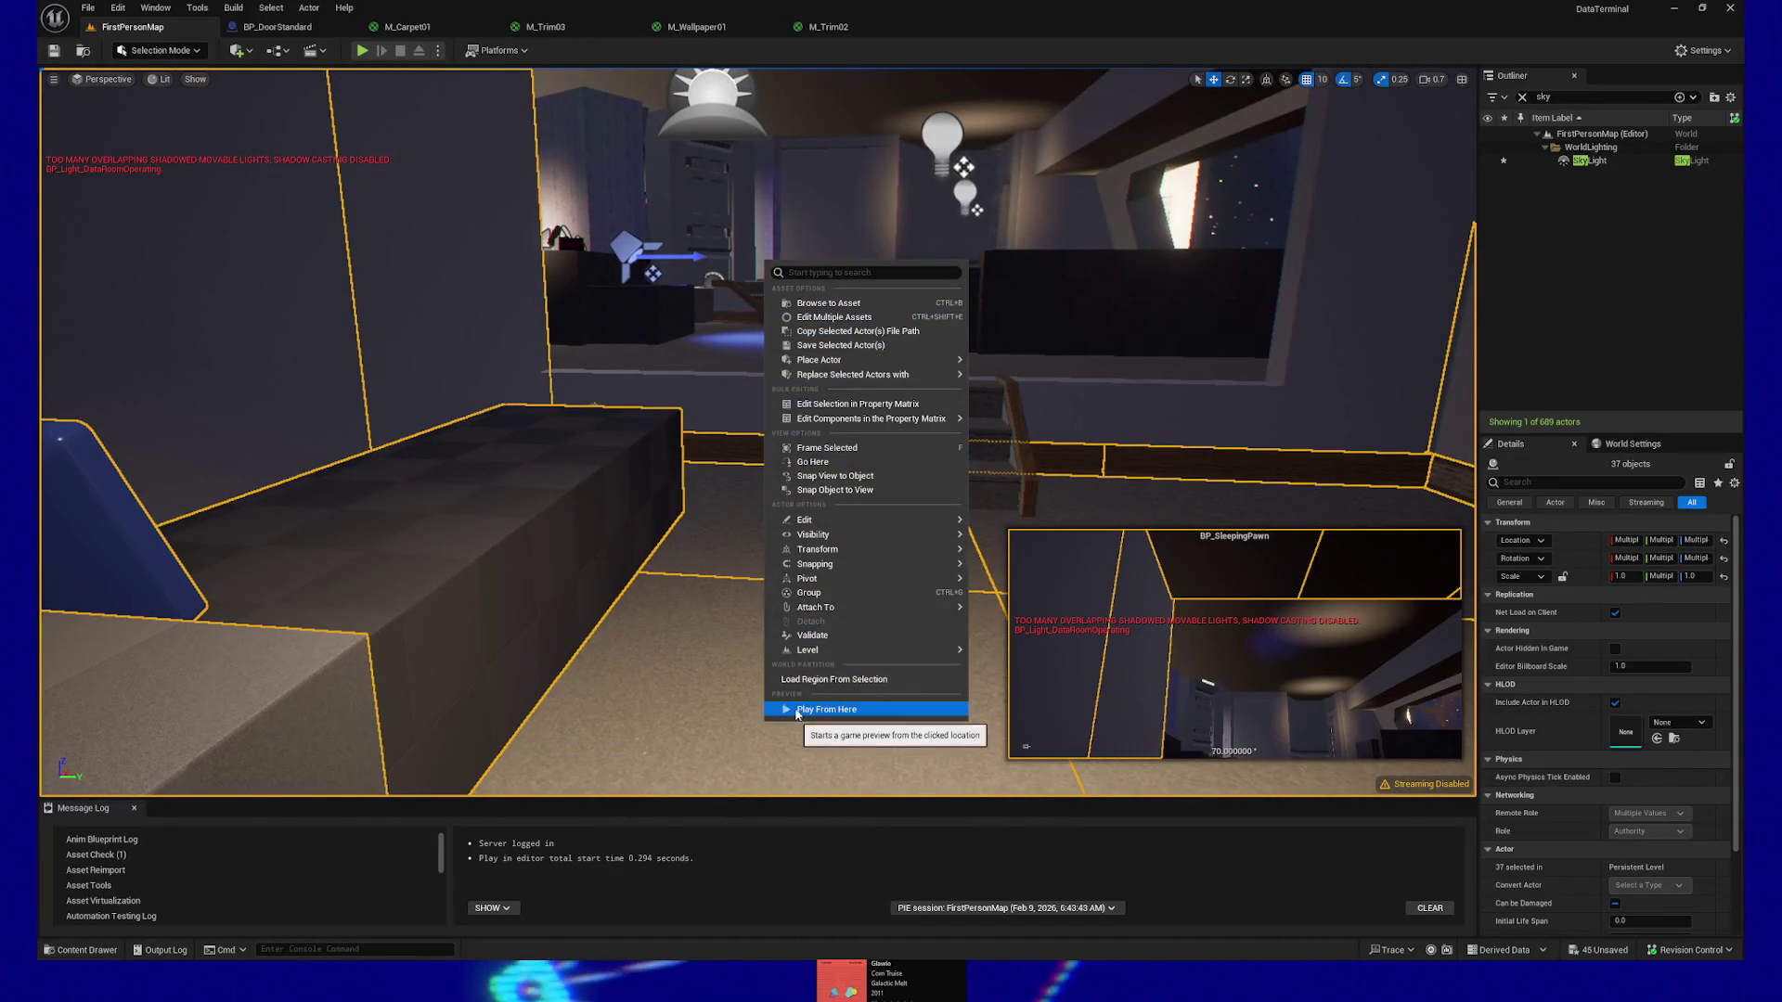
click(797, 710)
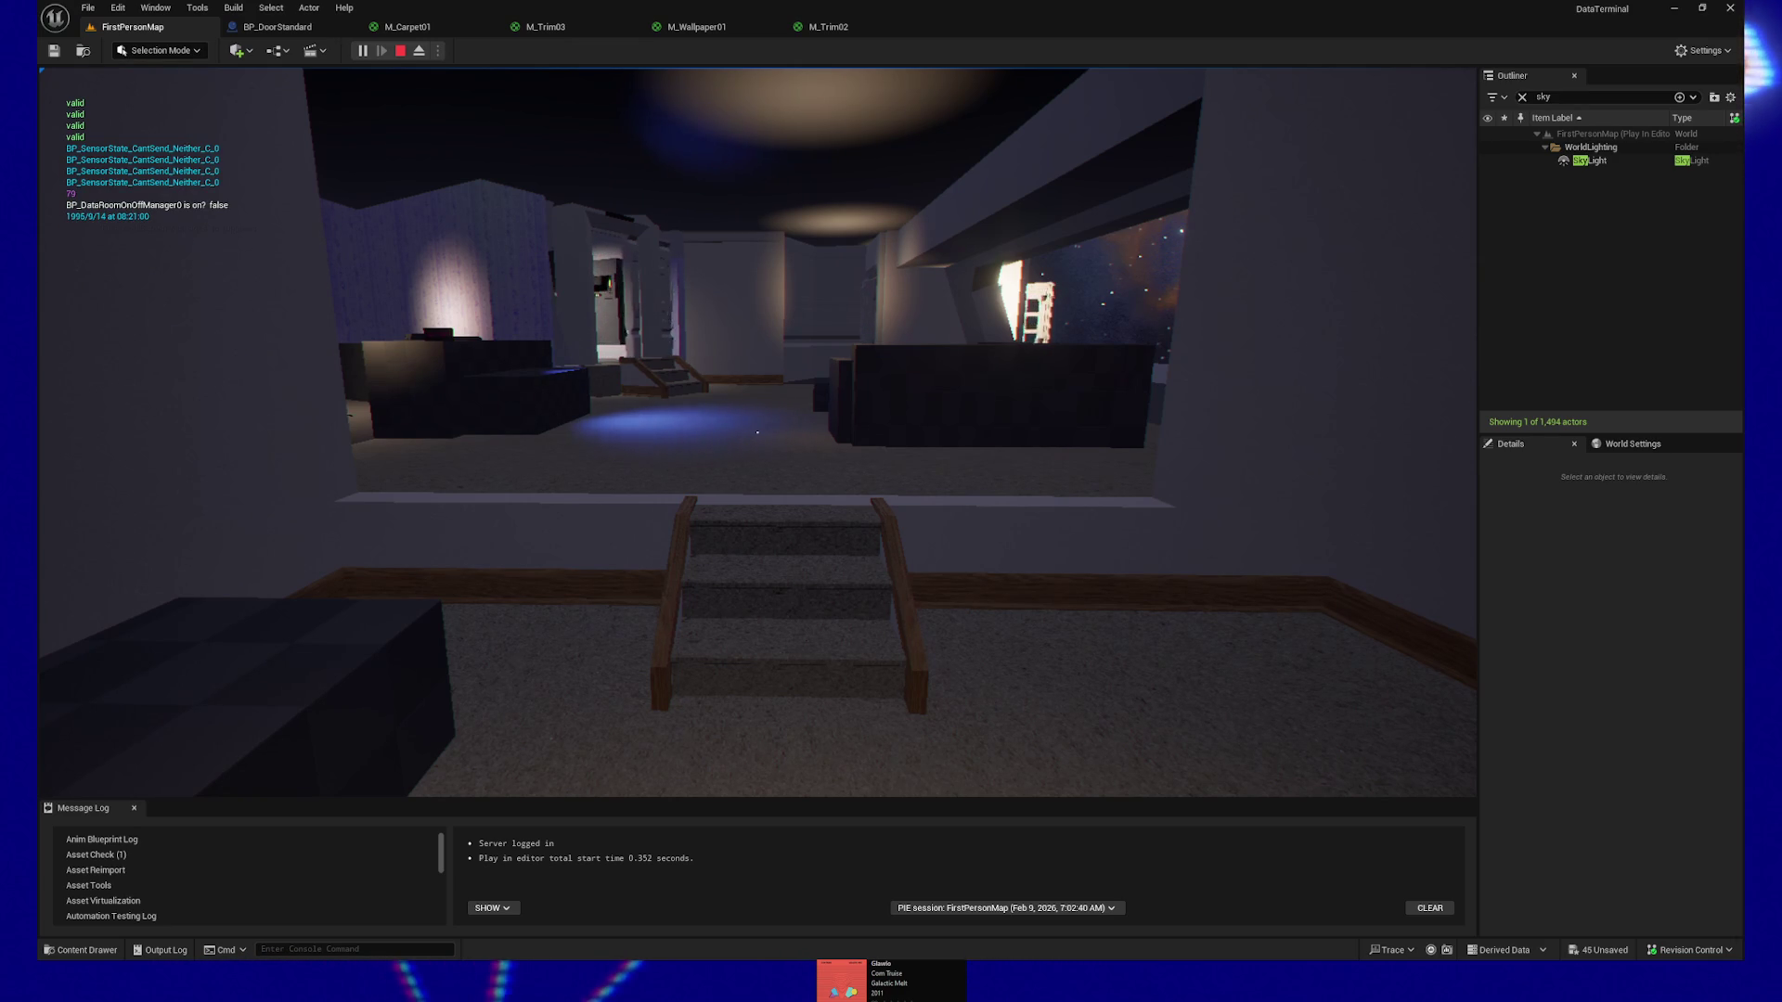
key(Escape)
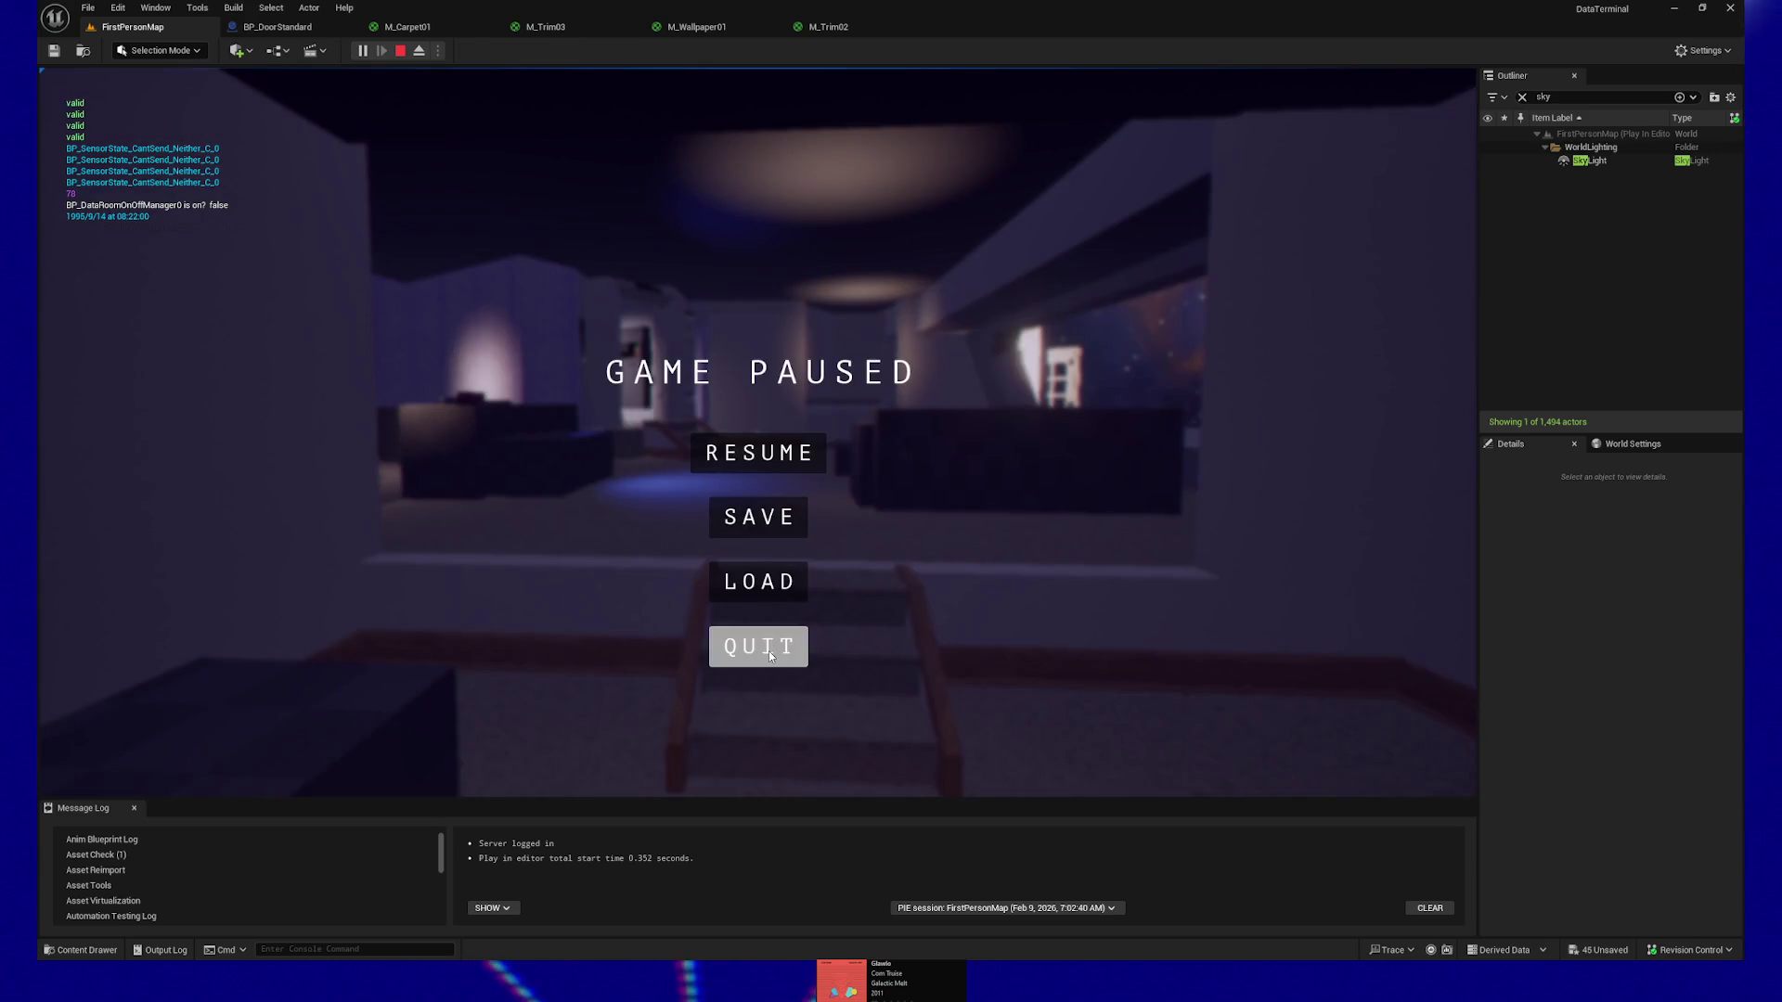
click(769, 656)
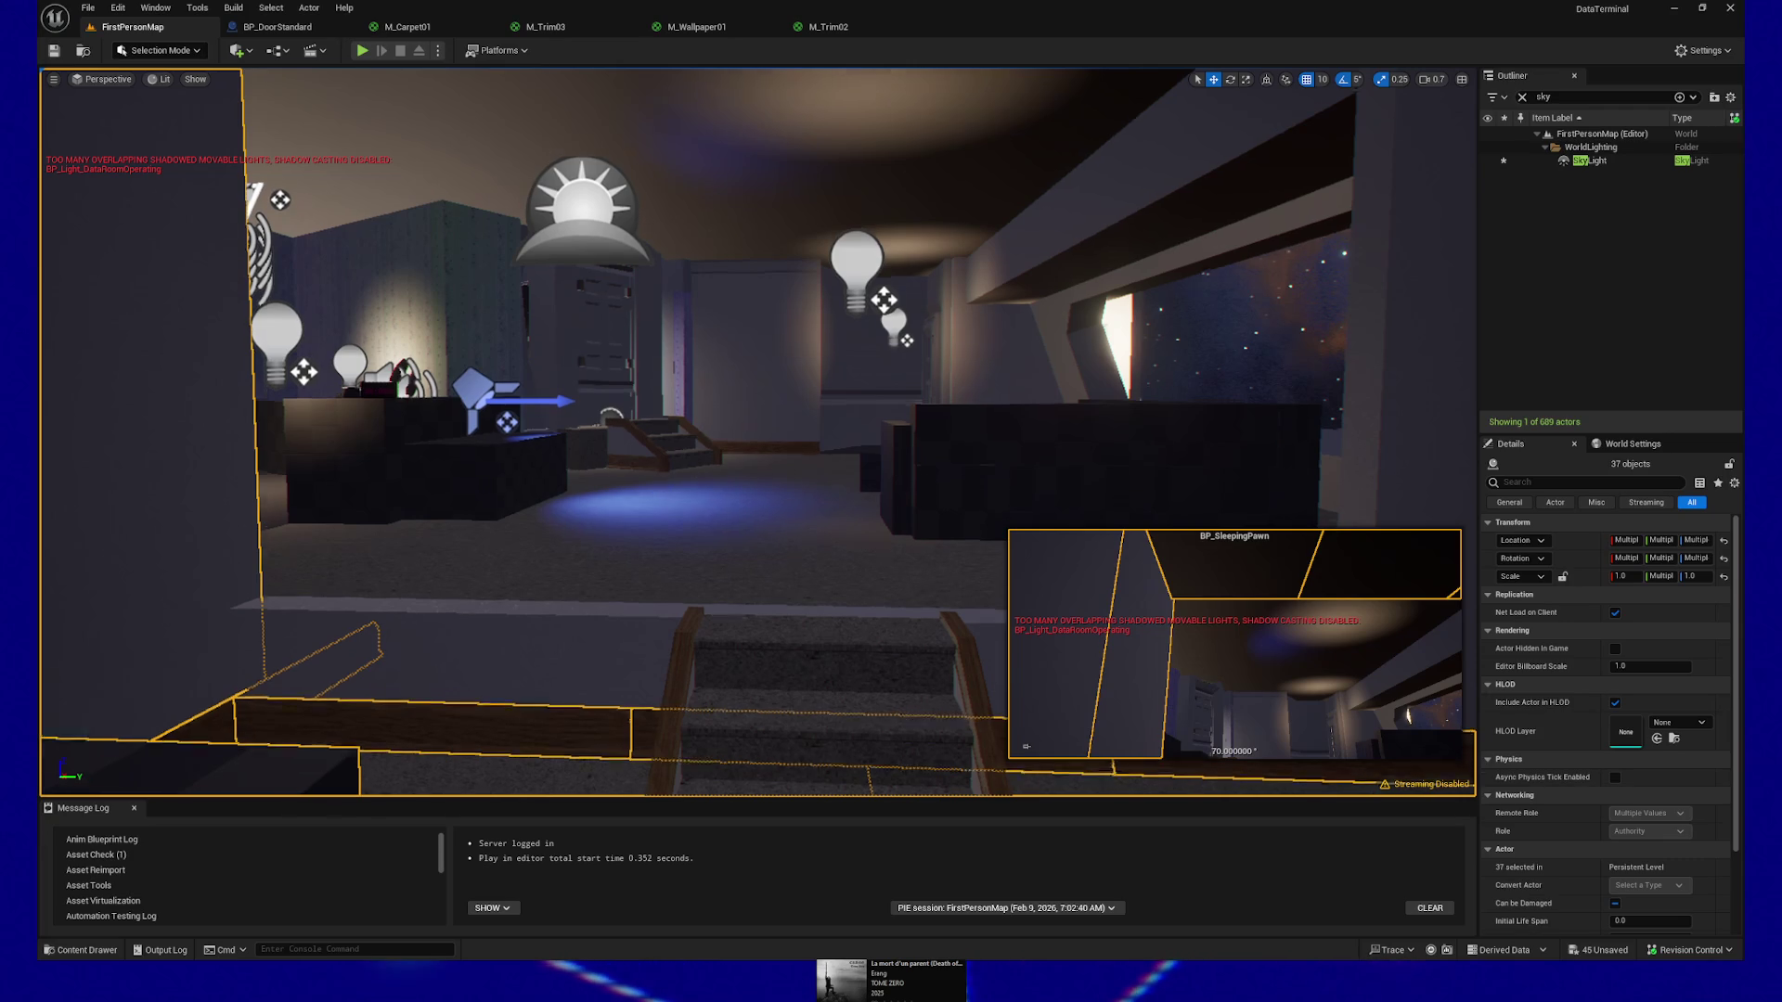
Add the stairs, the tall wall pillar and the ledge piece beside the stairs
scroll(725, 458, down, 3)
mouse_move(725, 459)
mouse_down()
mouse_move(891, 367)
mouse_move(616, 589)
mouse_up()
ctrl+click(594, 650)
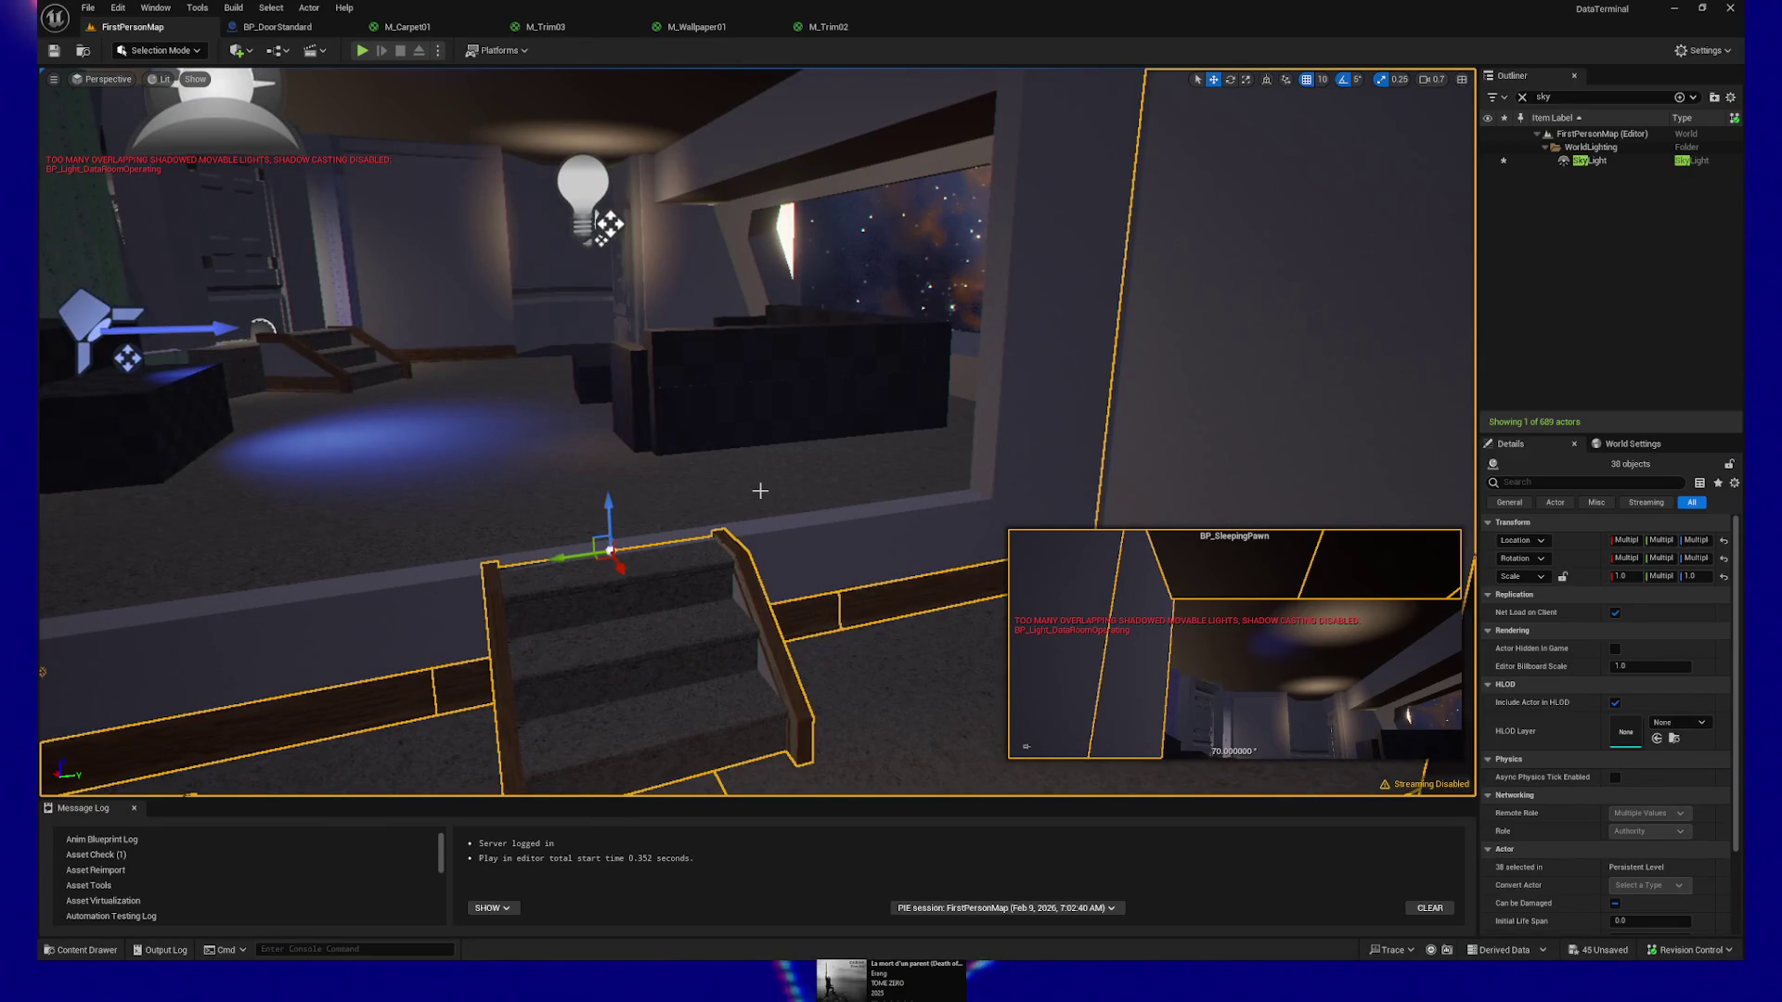
ctrl+click(935, 470)
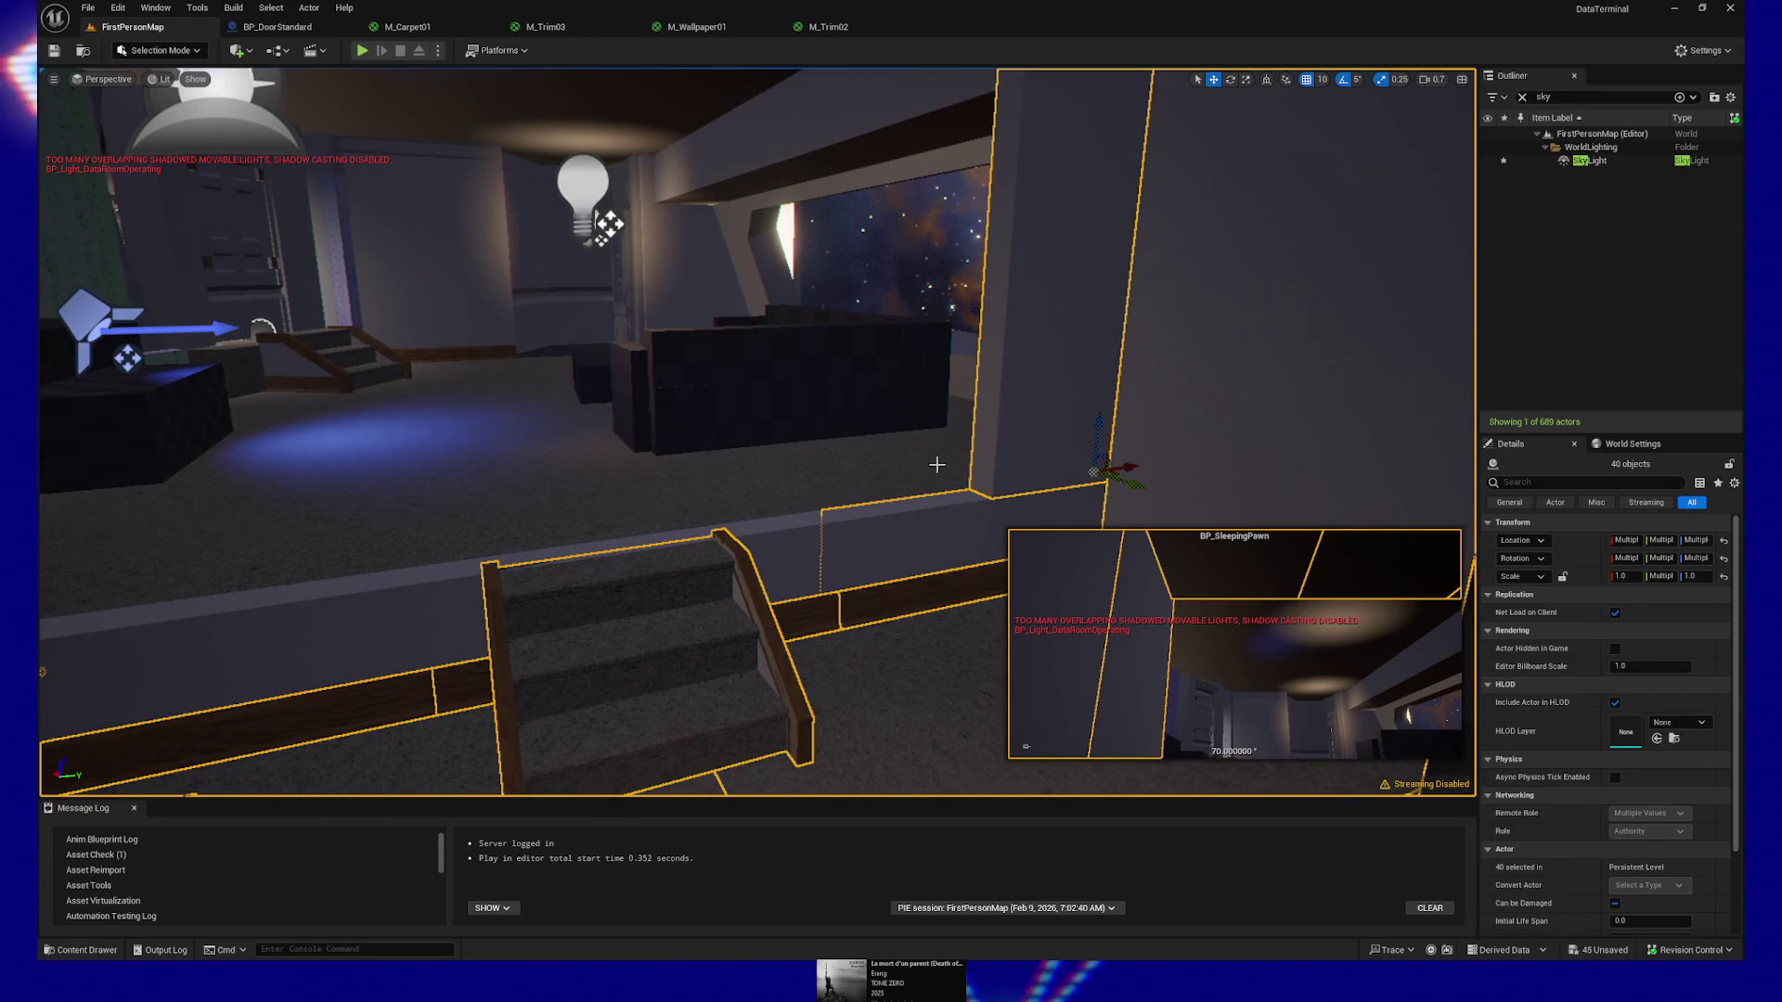
ctrl+click(467, 558)
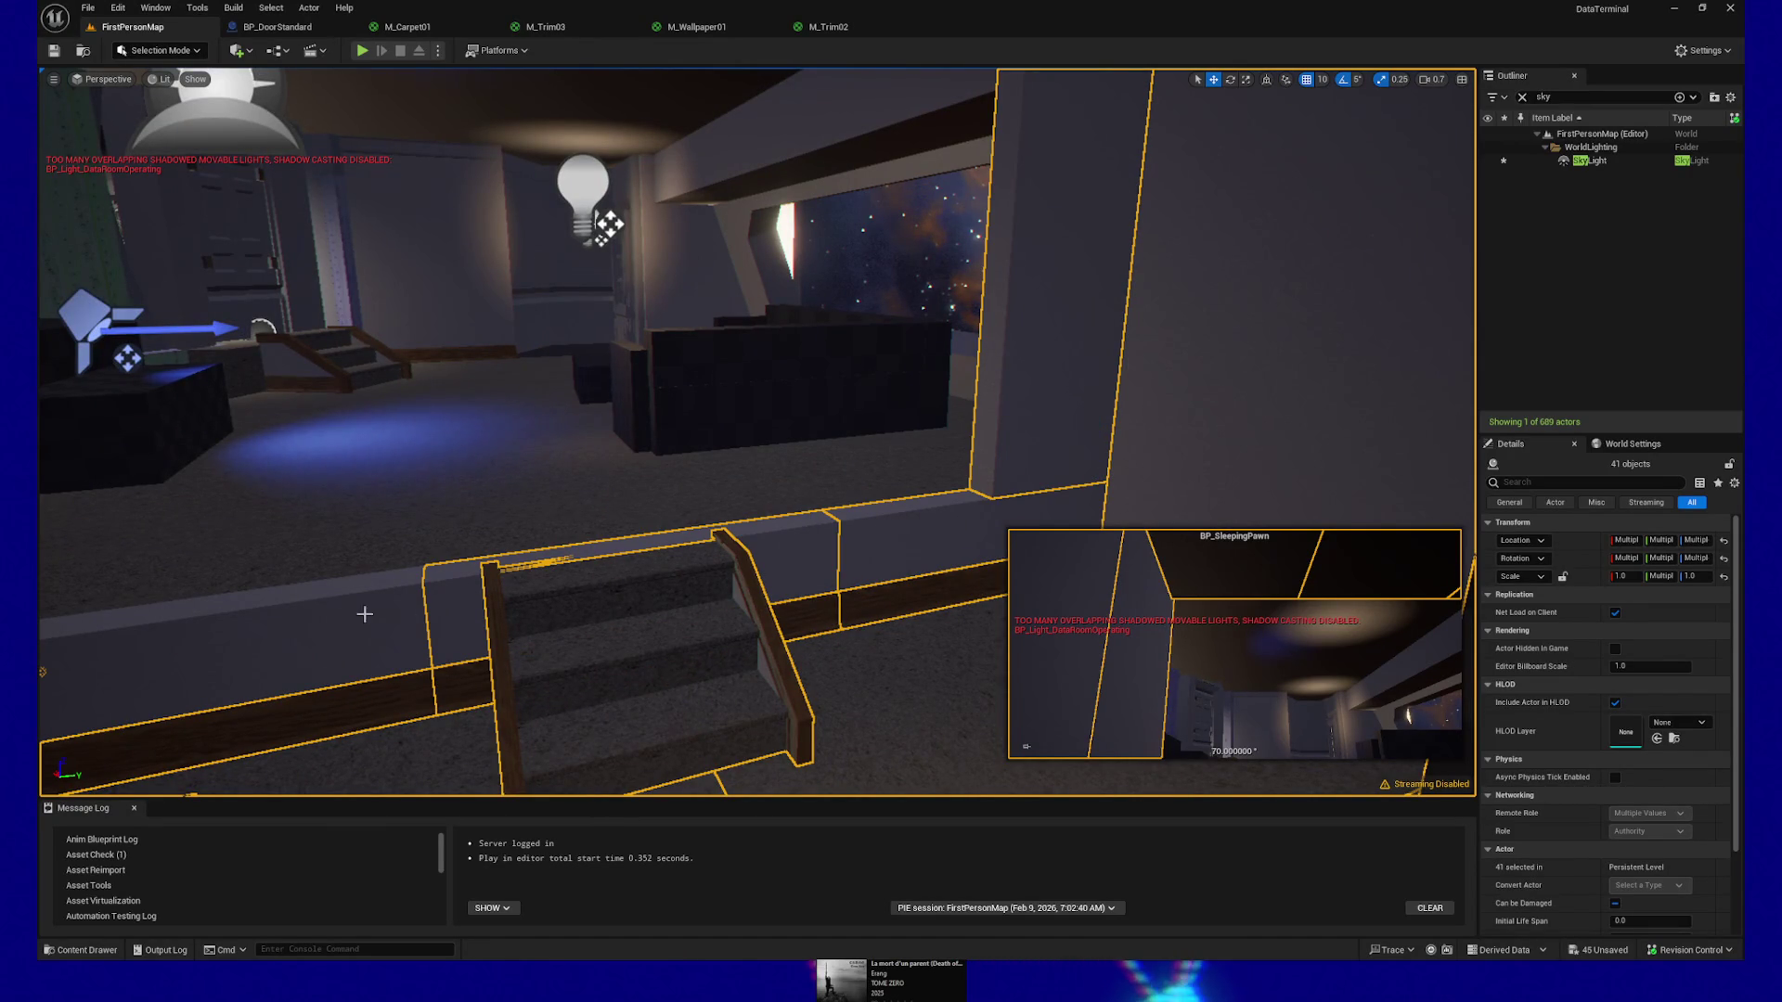
key(f)
Add three floor ledge pieces, the dark bench, a floor box and another room piece
ctrl+click(501, 492)
ctrl+click(900, 487)
ctrl+click(1059, 486)
scroll(1021, 483, up, 5)
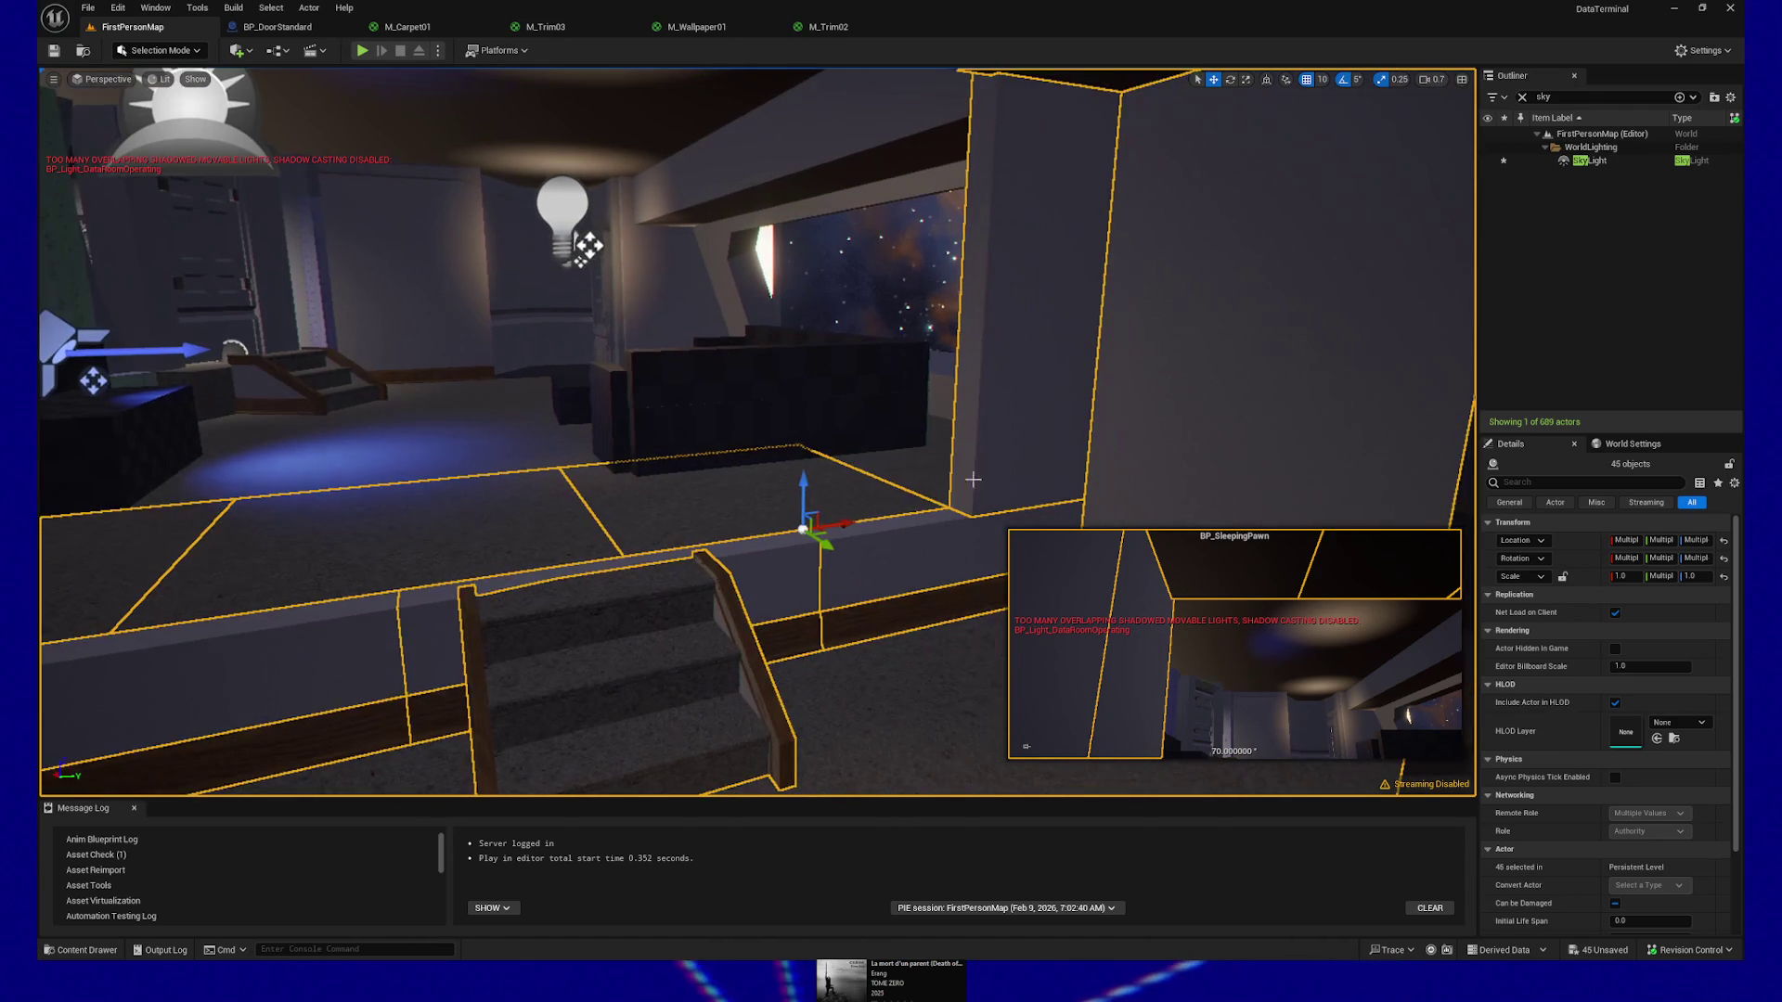
ctrl+click(917, 427)
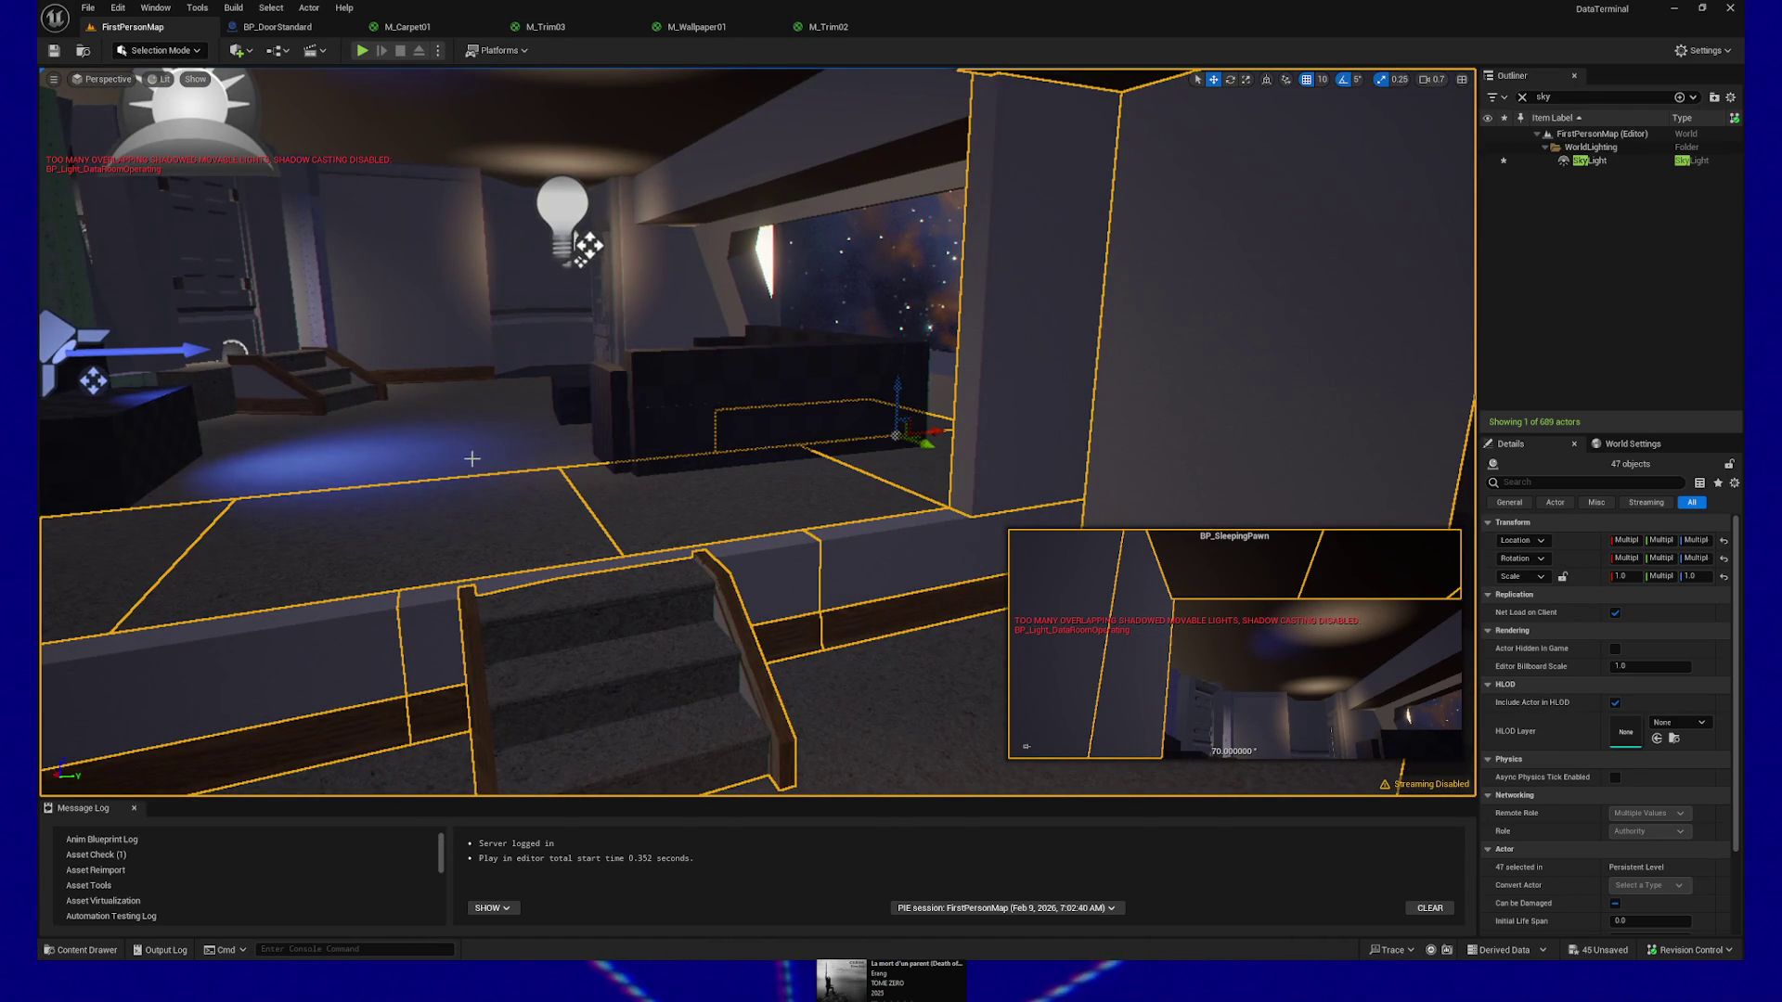
ctrl+click(576, 445)
ctrl+click(324, 476)
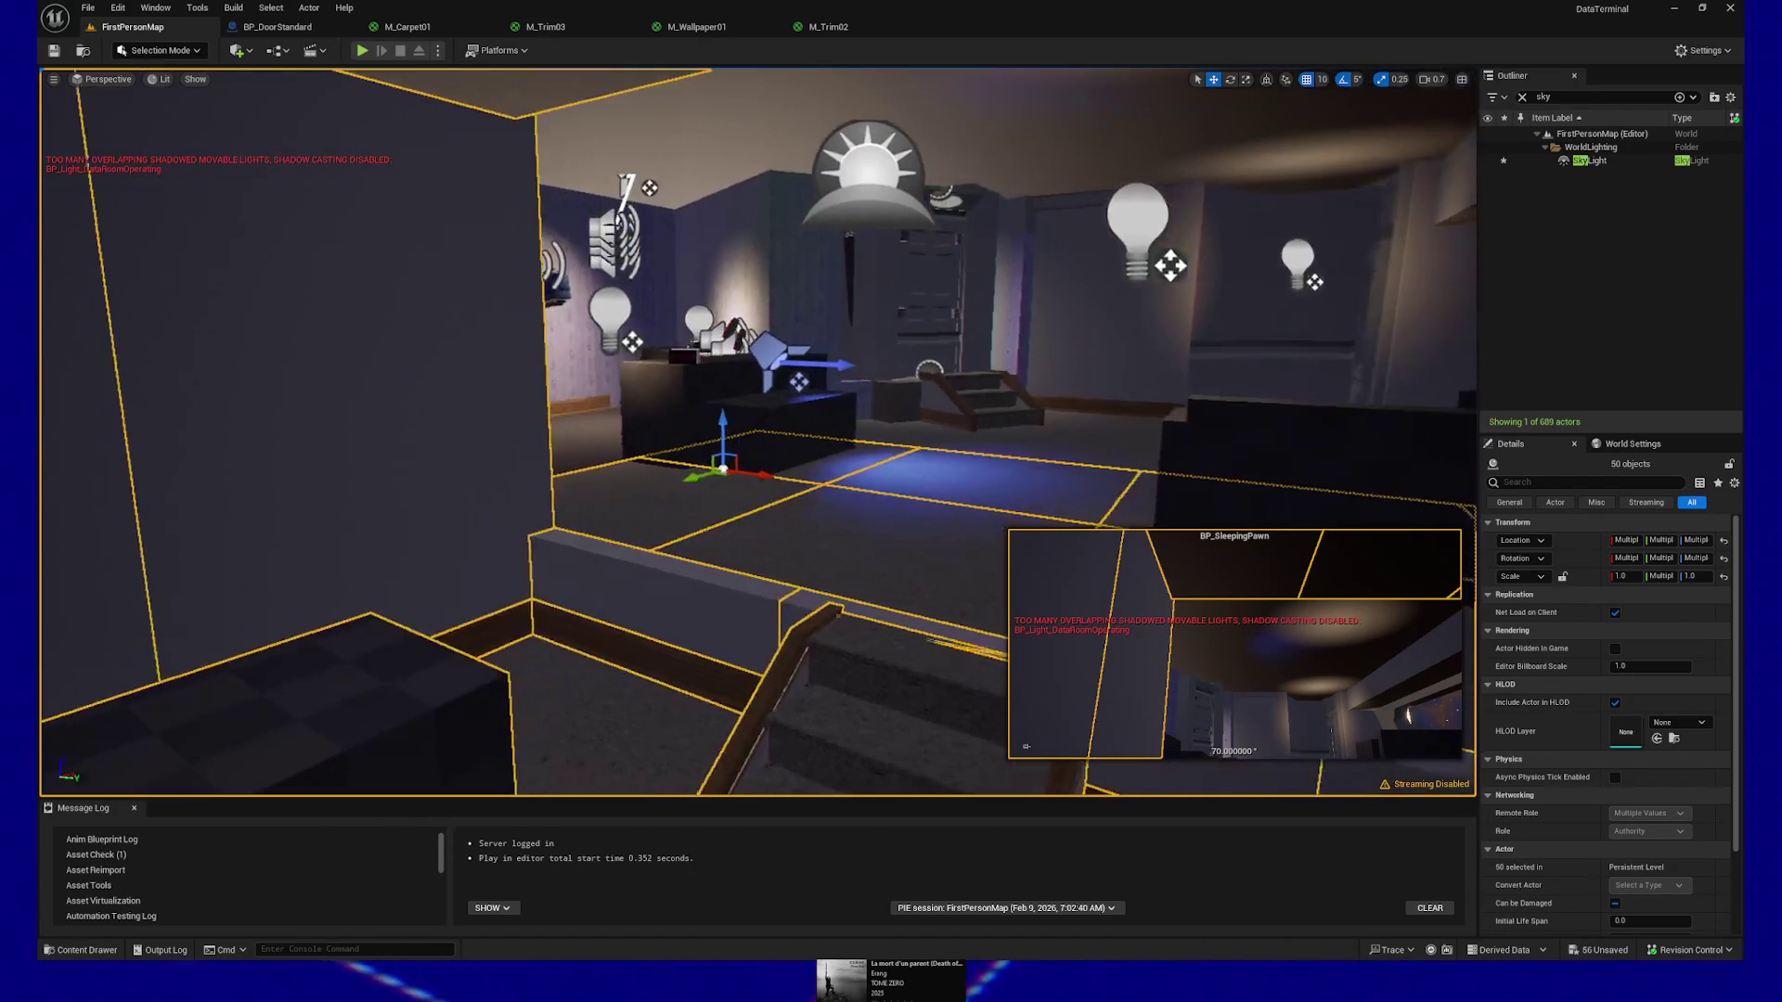
mouse_move(608, 446)
mouse_down()
mouse_move(608, 408)
mouse_move(608, 446)
mouse_up()
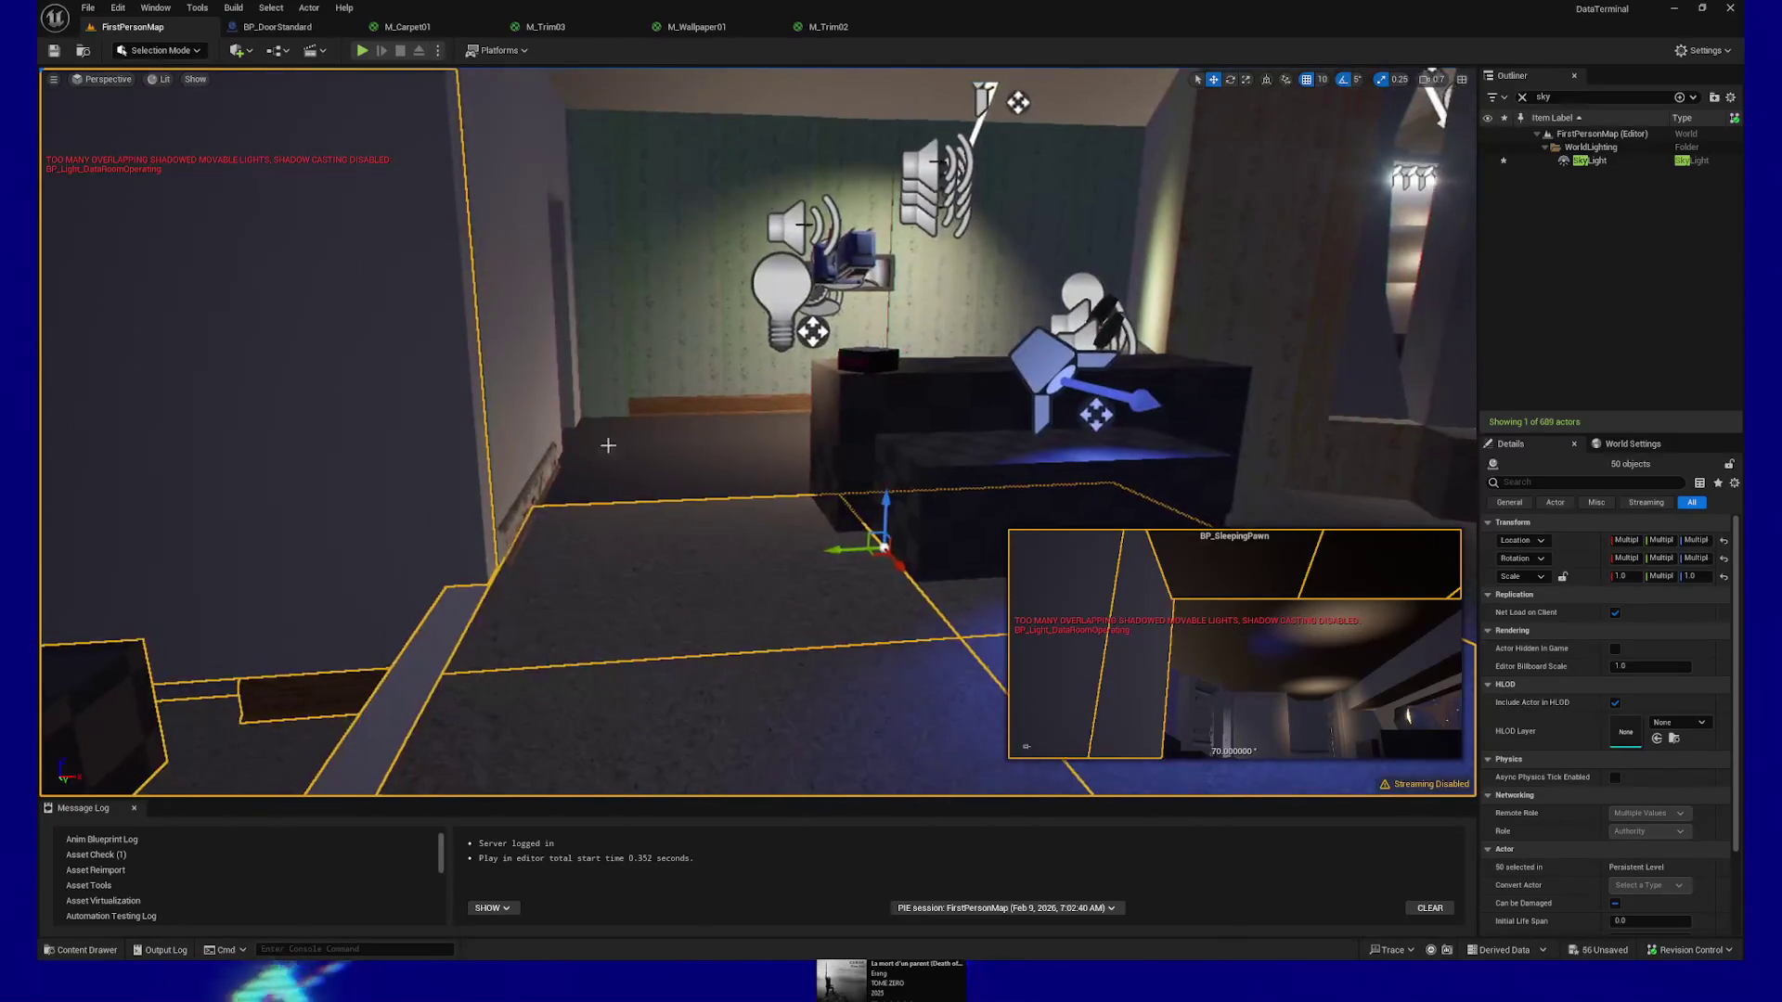
Add two floor pieces, the baseboard trim, the desk block and the spotlight
ctrl+click(624, 469)
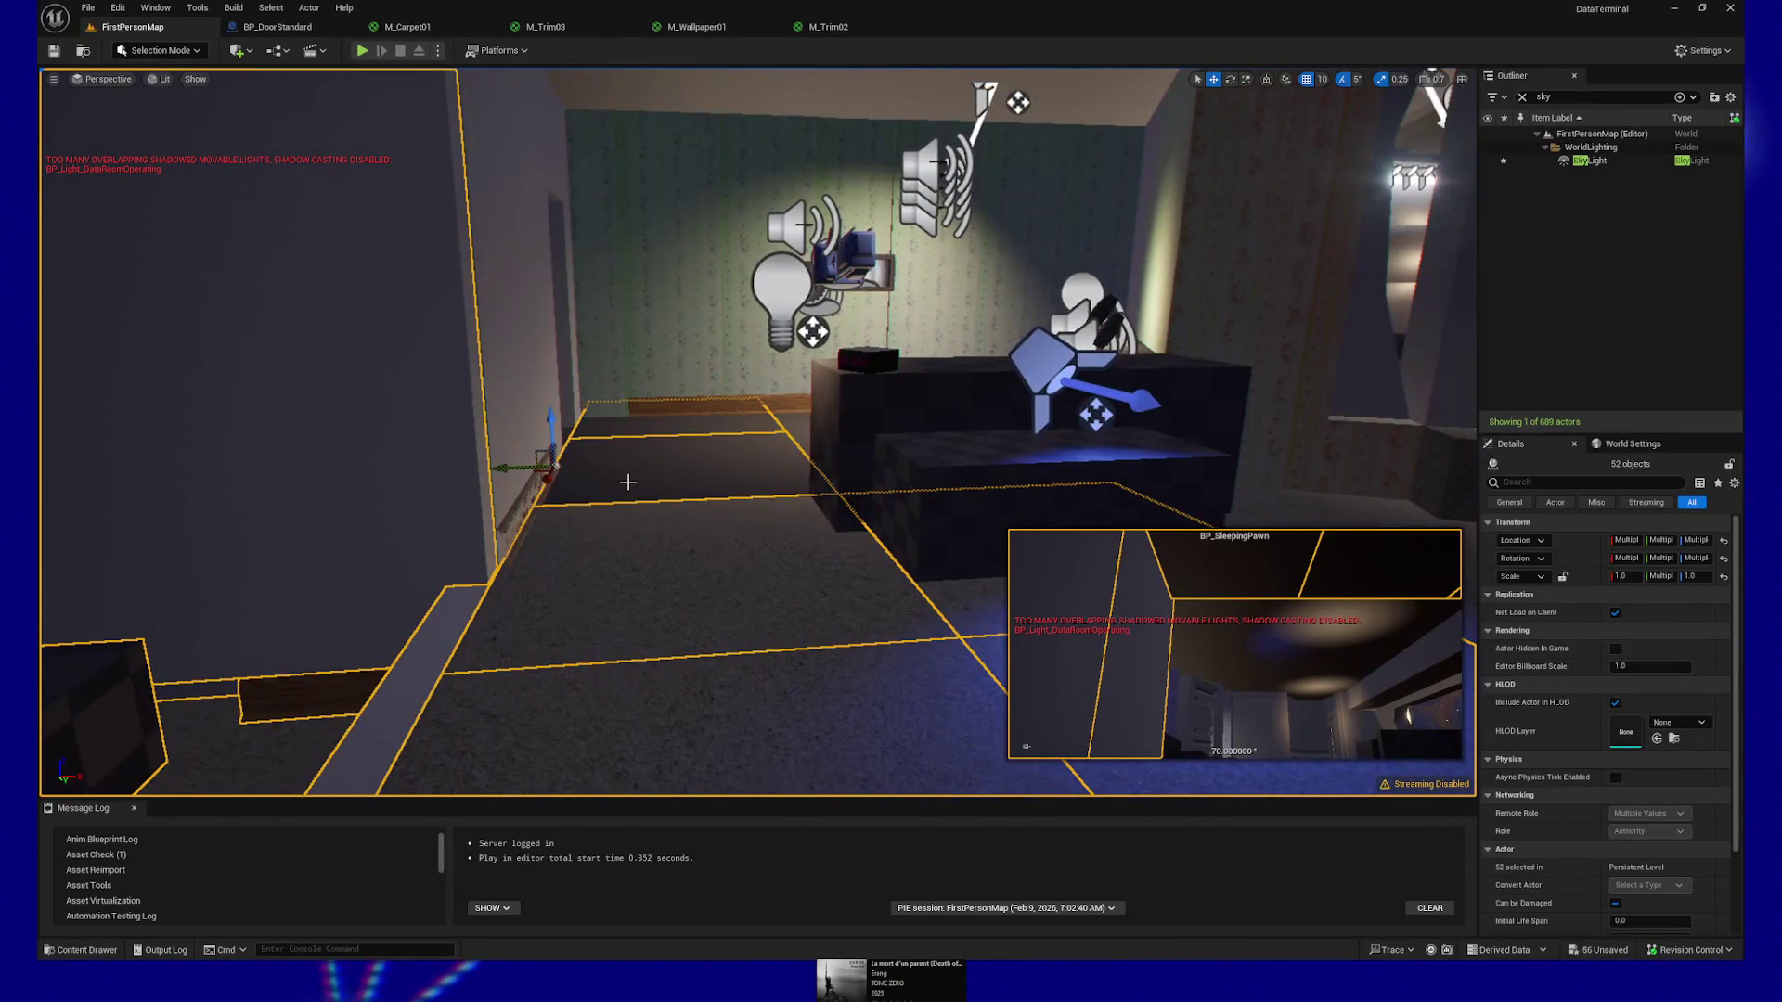
ctrl+click(805, 436)
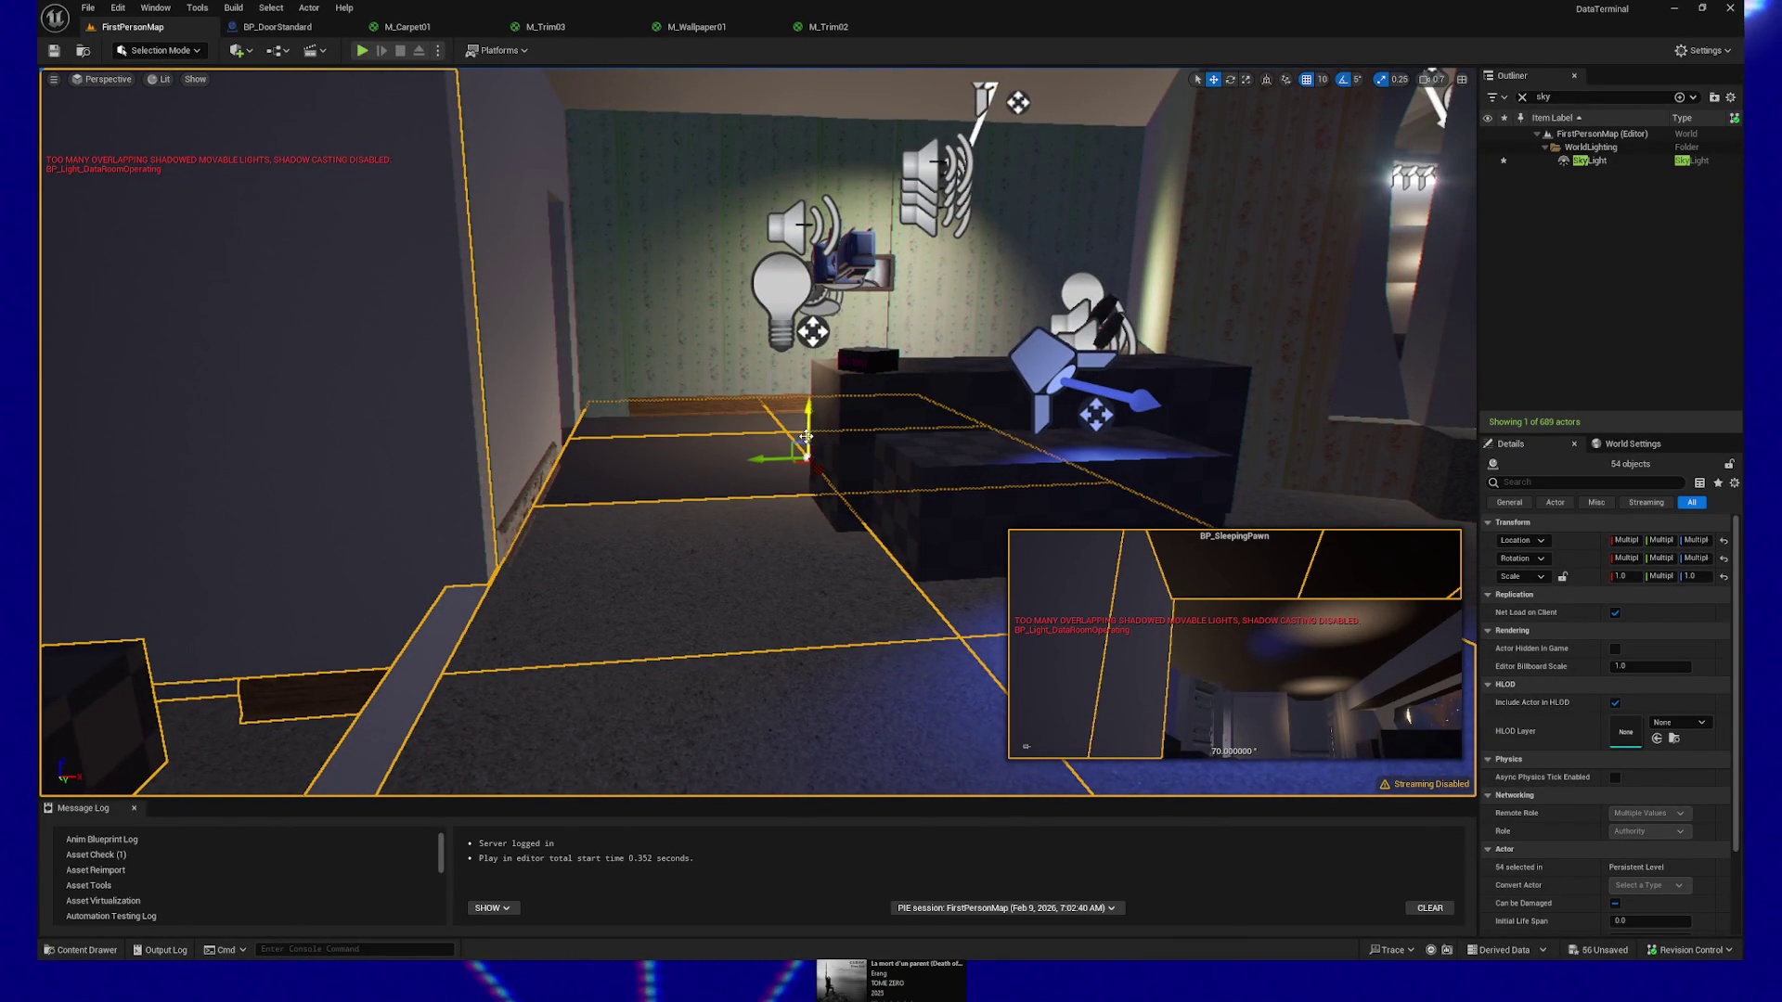
ctrl+click(718, 408)
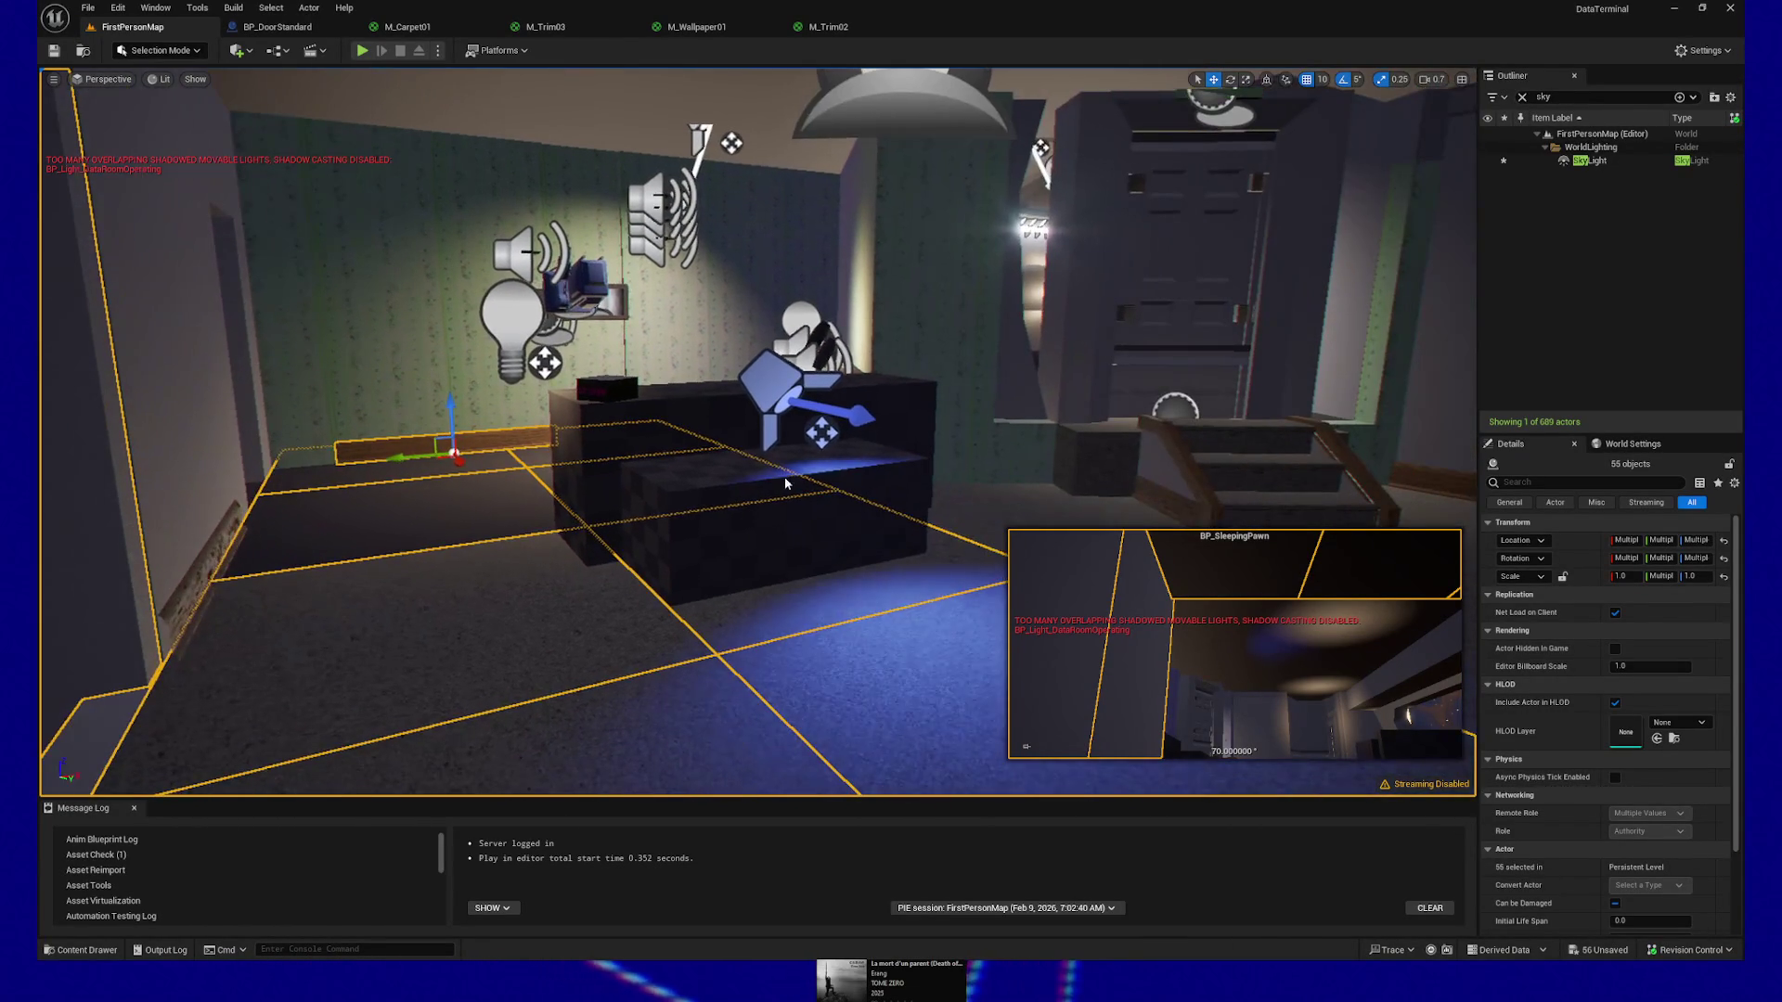
ctrl+click(786, 405)
ctrl+click(785, 405)
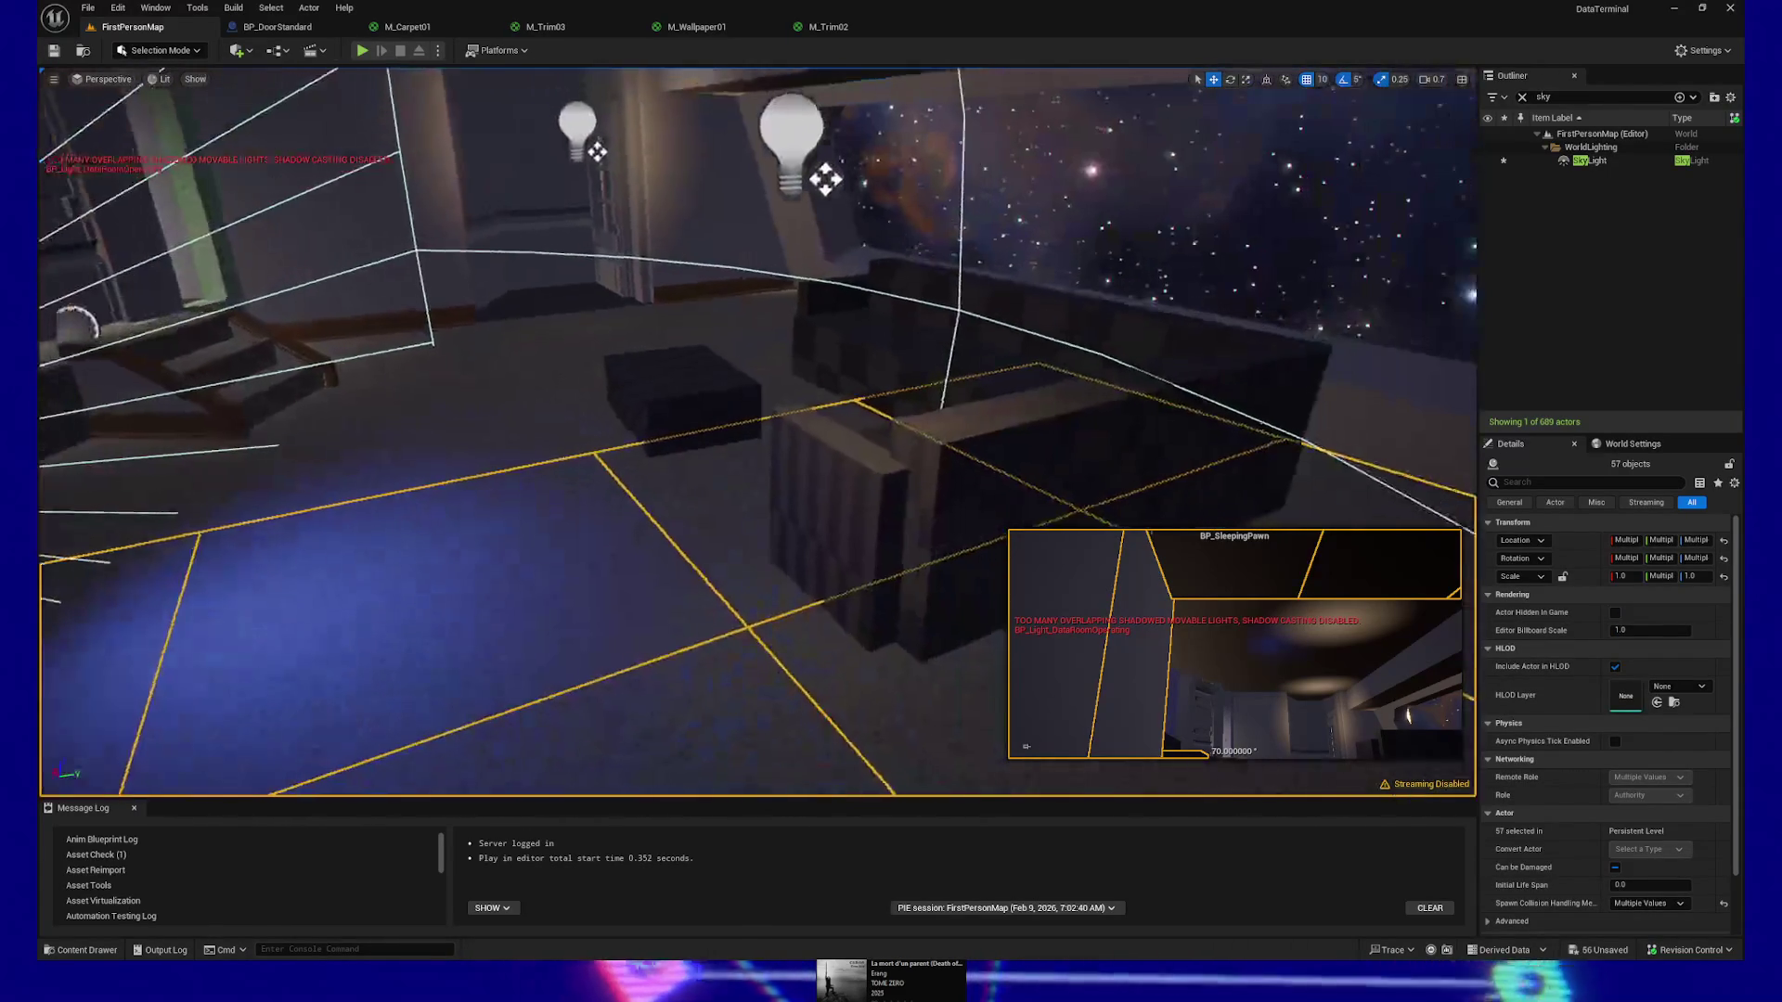
Add the sofa, ottoman, floor rug piece and another floor piece
ctrl+click(827, 486)
ctrl+click(687, 403)
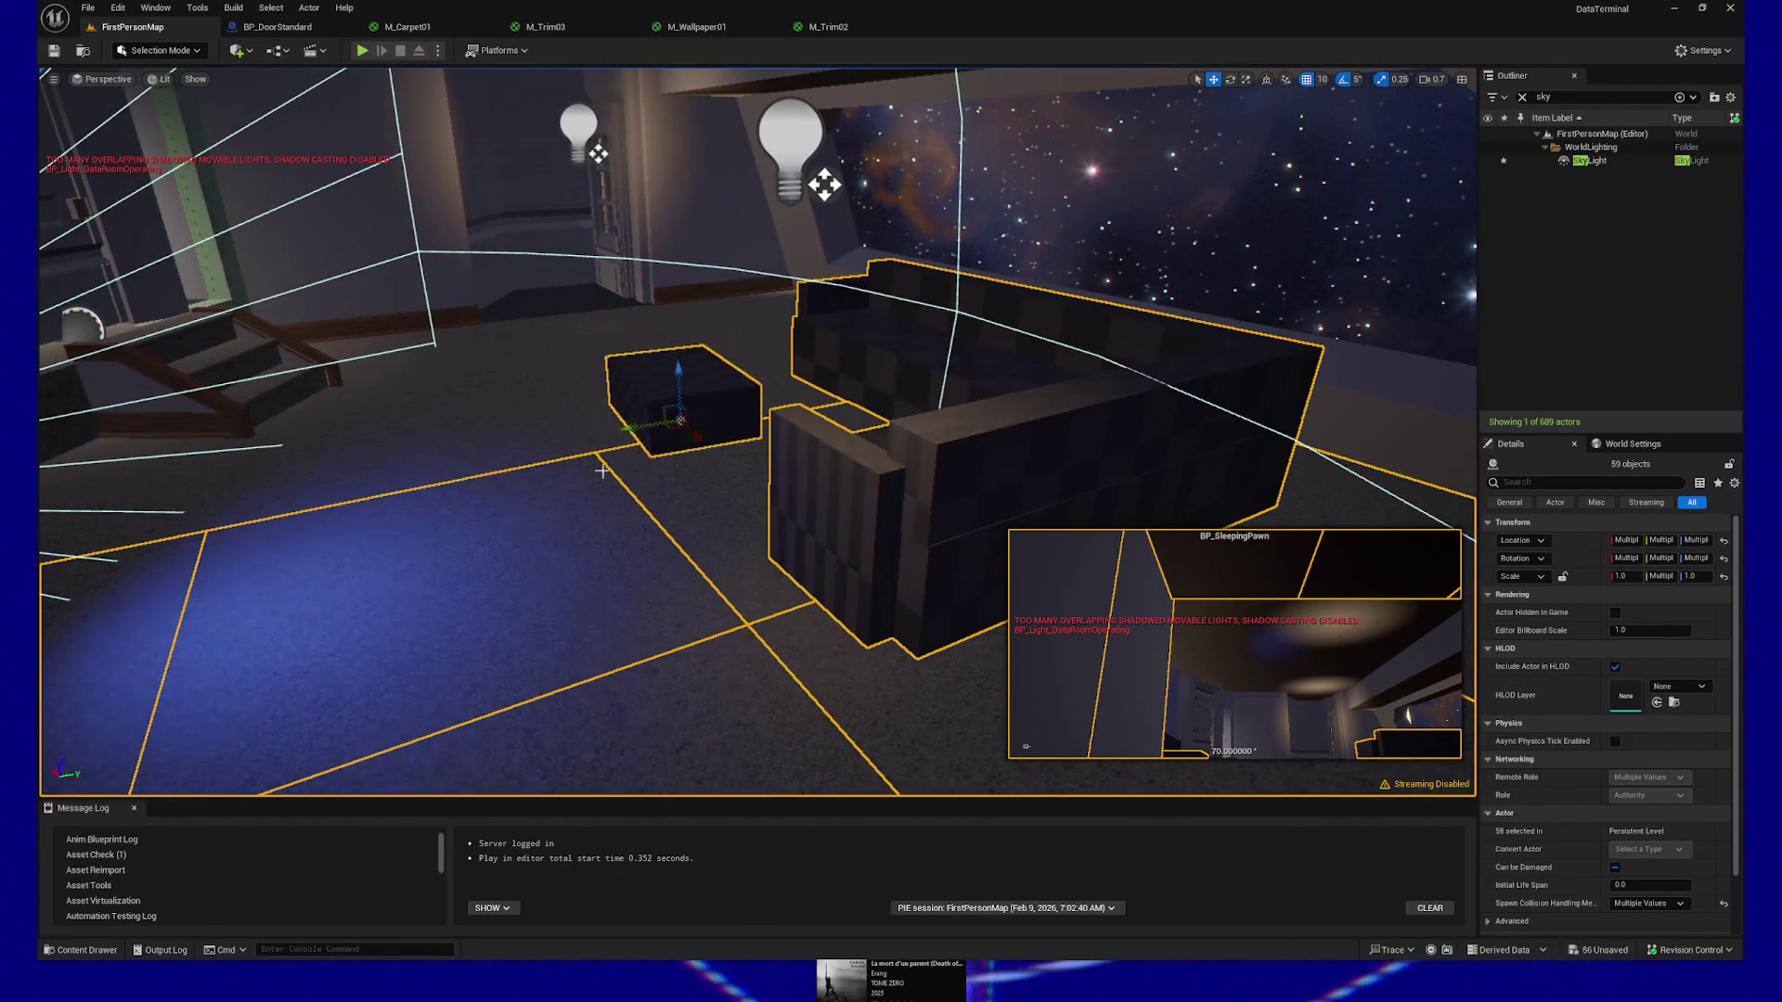
ctrl+click(257, 430)
ctrl+click(445, 493)
key(s)
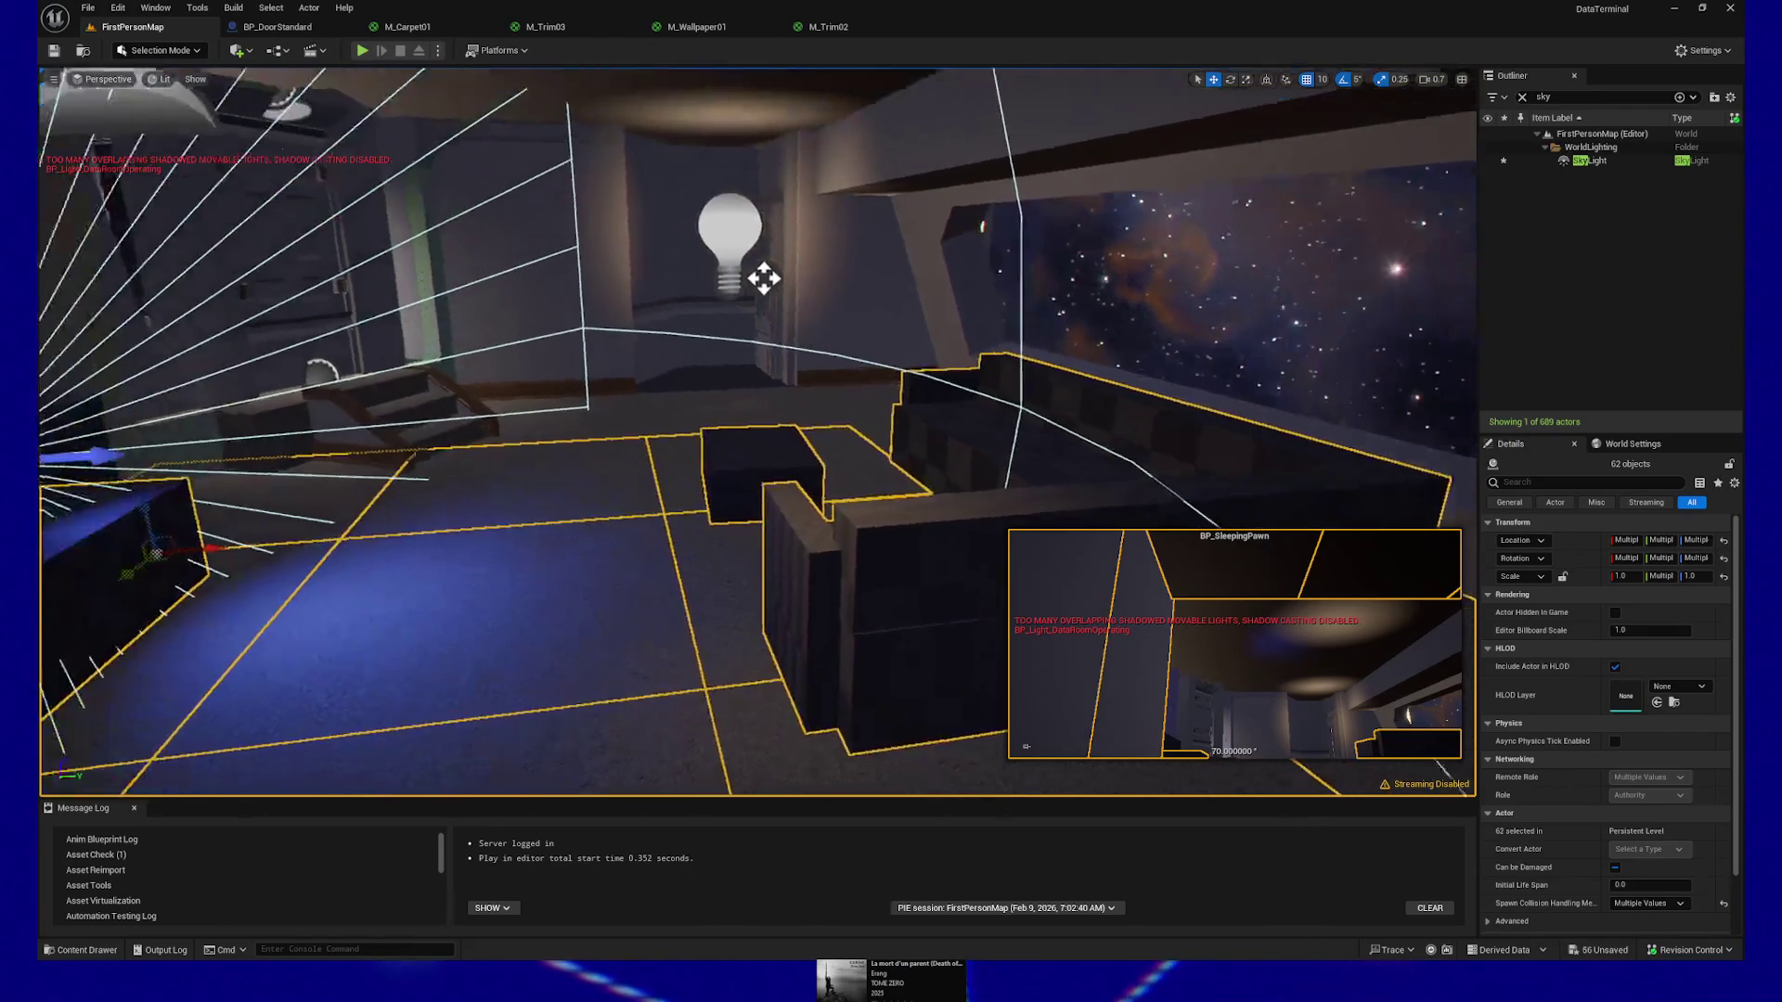
key(w)
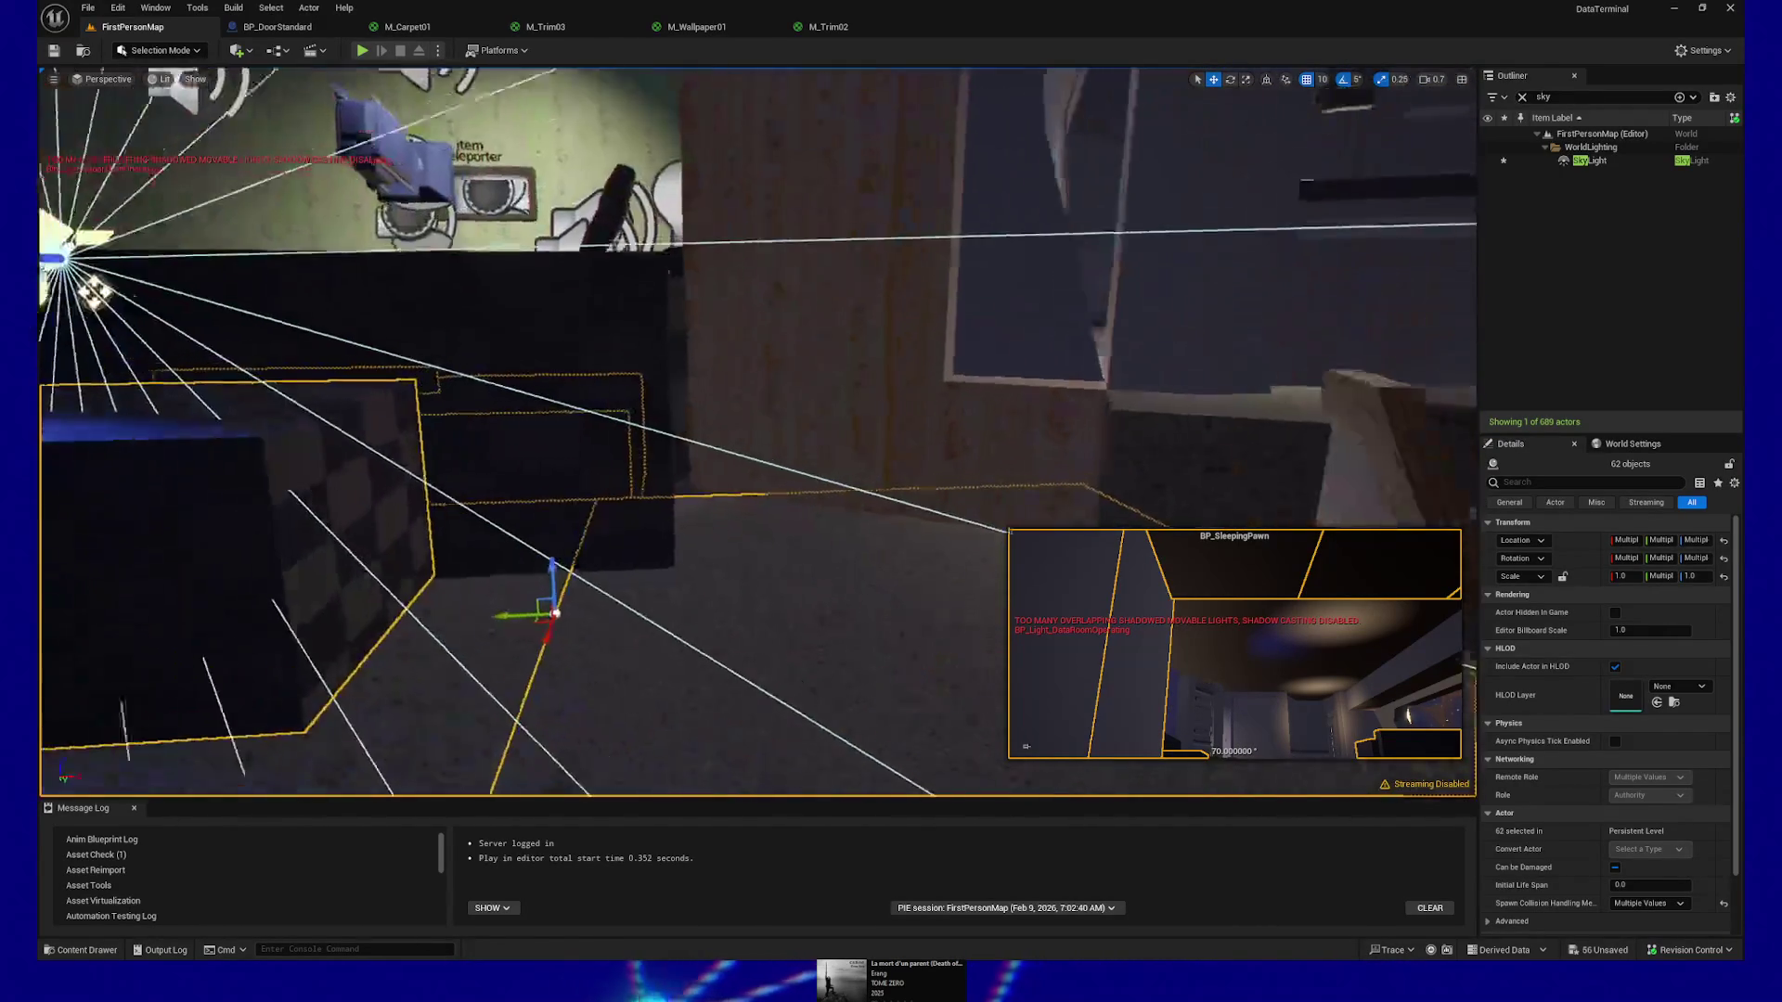
Add the floor beside the stairs, undoing a mistakenly added wall piece
ctrl+click(579, 471)
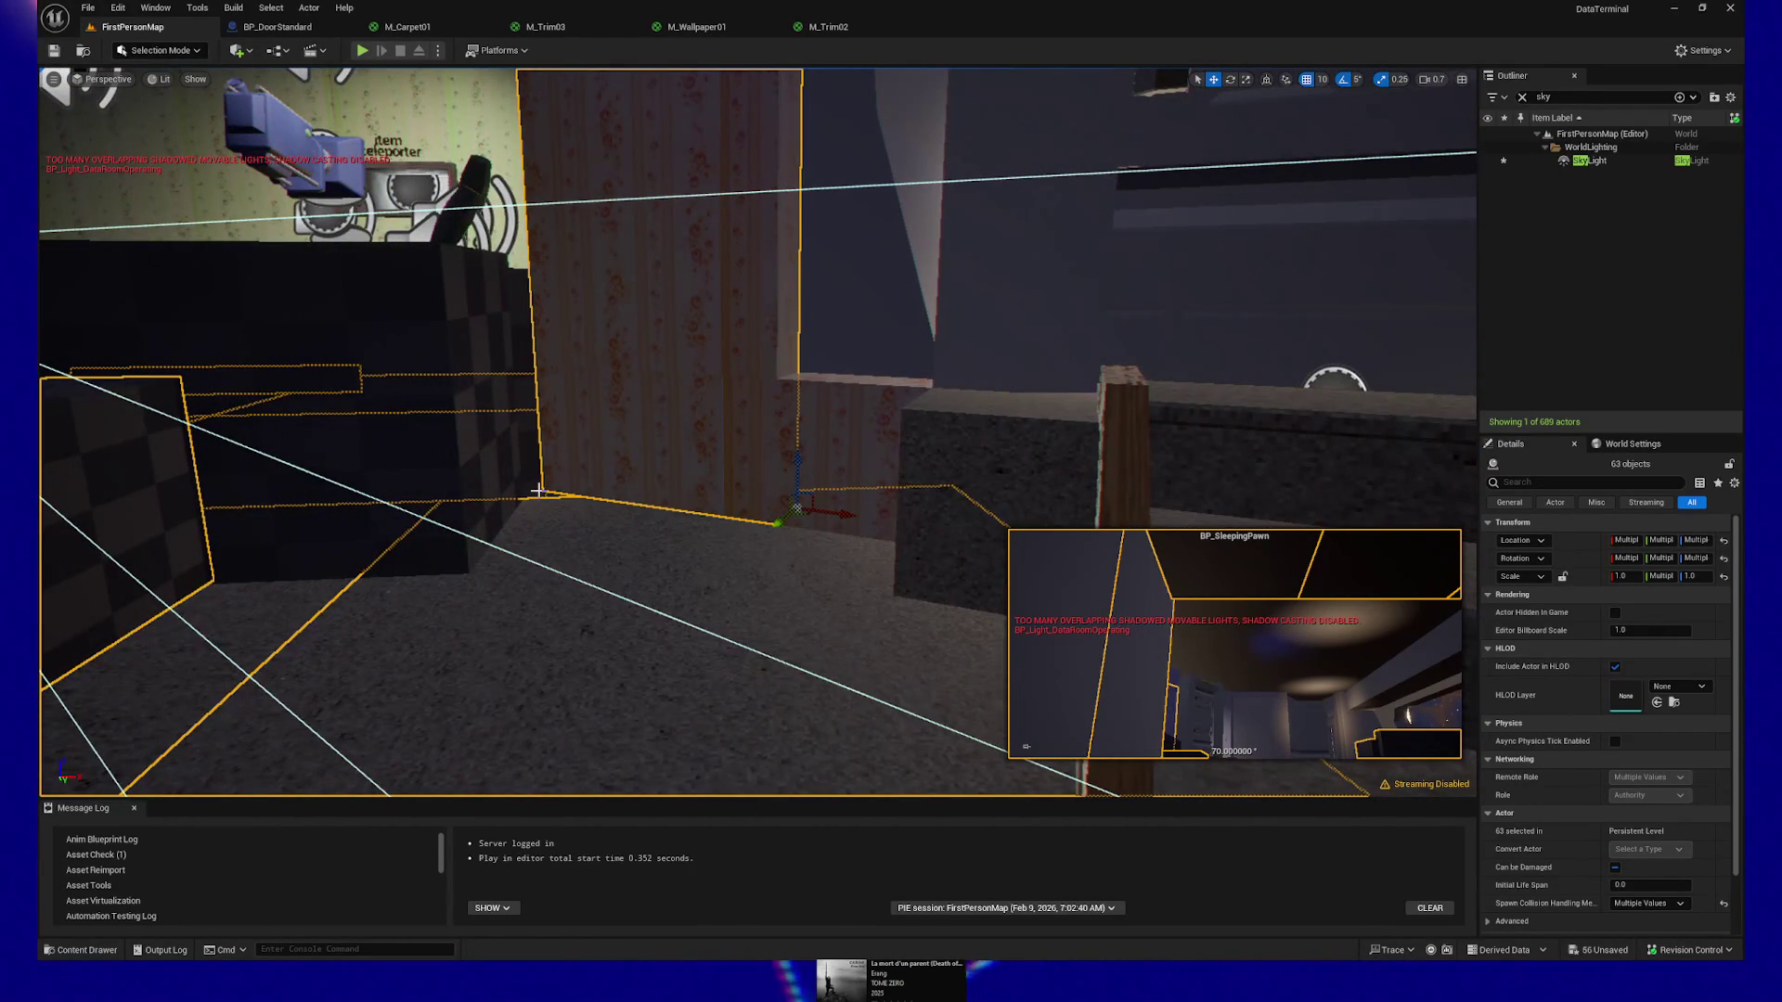
key(ctrl+z)
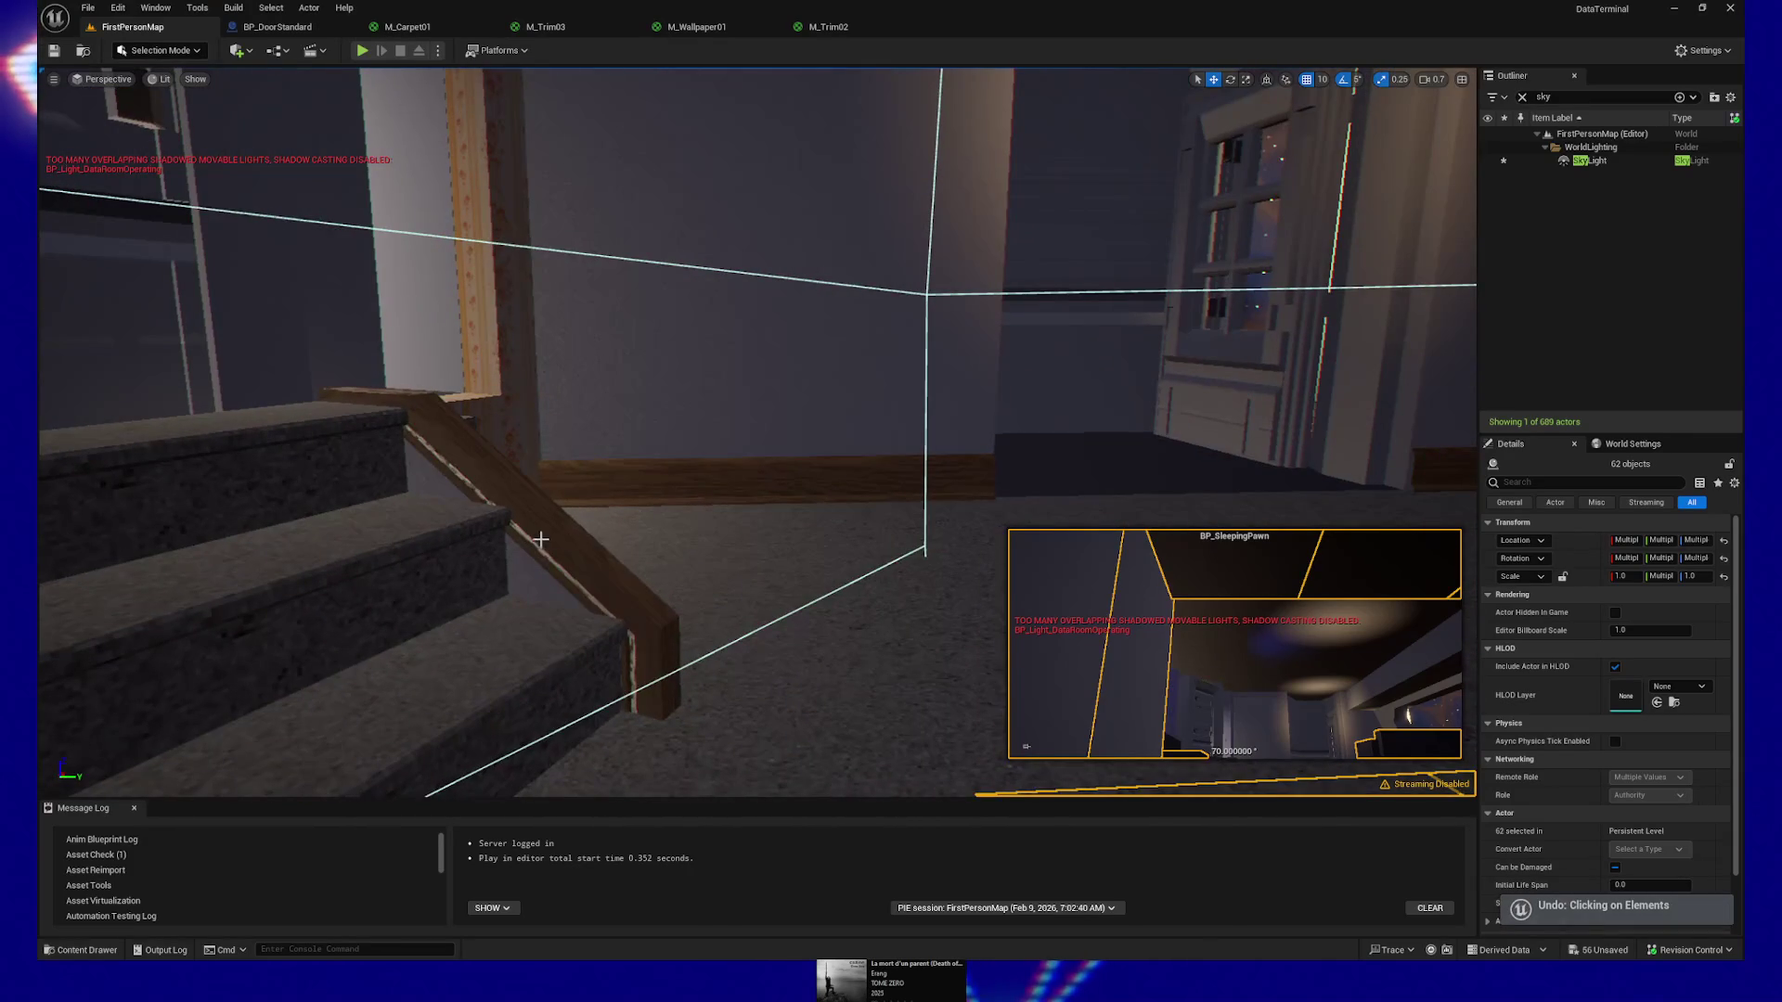
ctrl+click(653, 537)
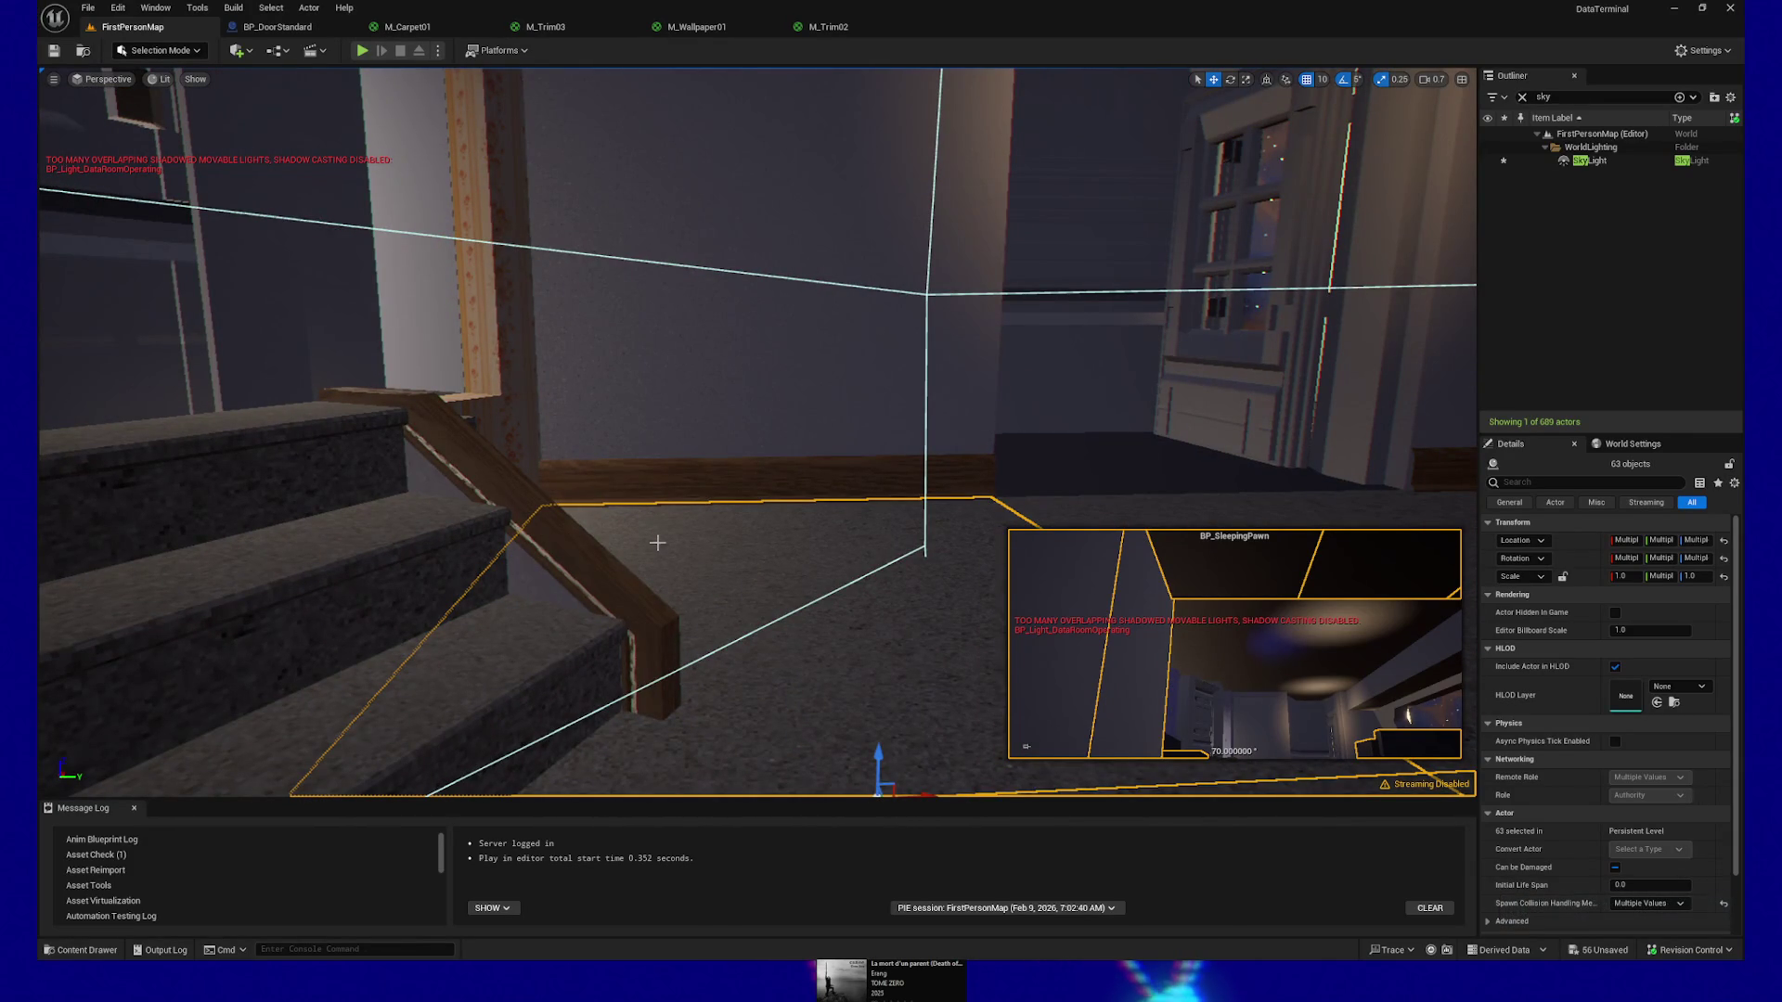
Add three more floor tiles, a wall piece, the left floor piece and left wall, reaching 70 actors
mouse_move(692, 571)
mouse_down()
mouse_move(711, 110)
mouse_move(677, 147)
mouse_up()
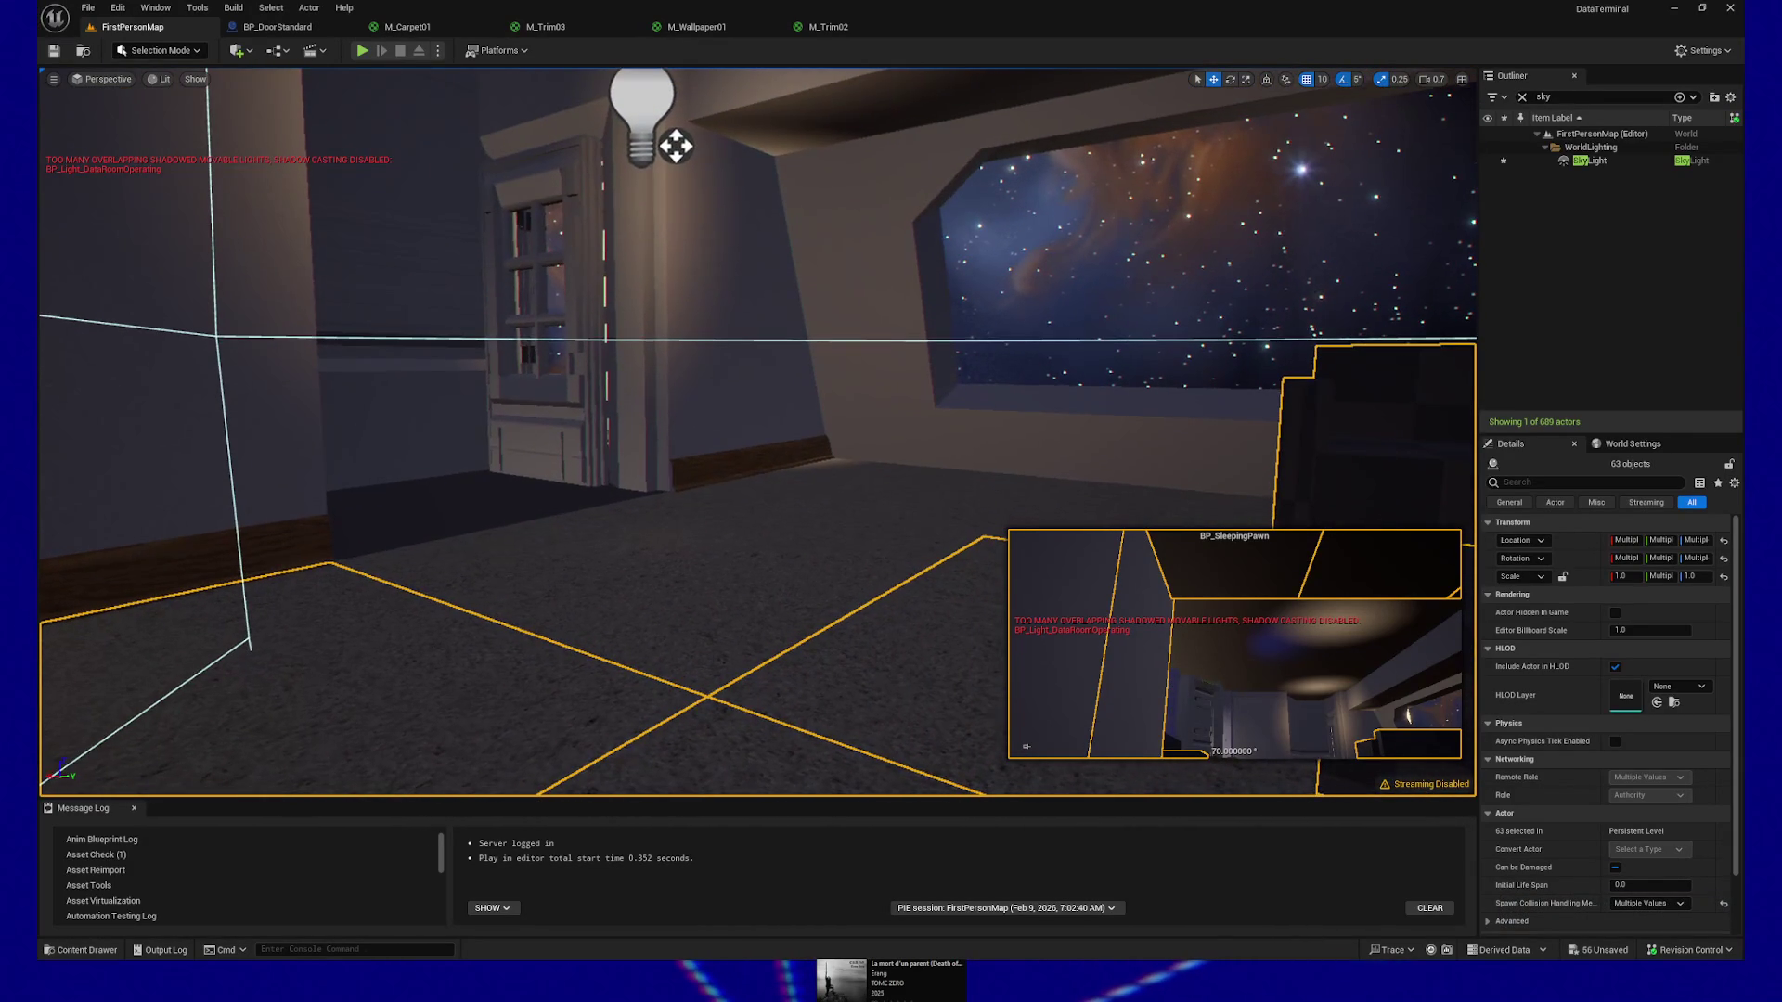
drag(676, 145, 647, 80)
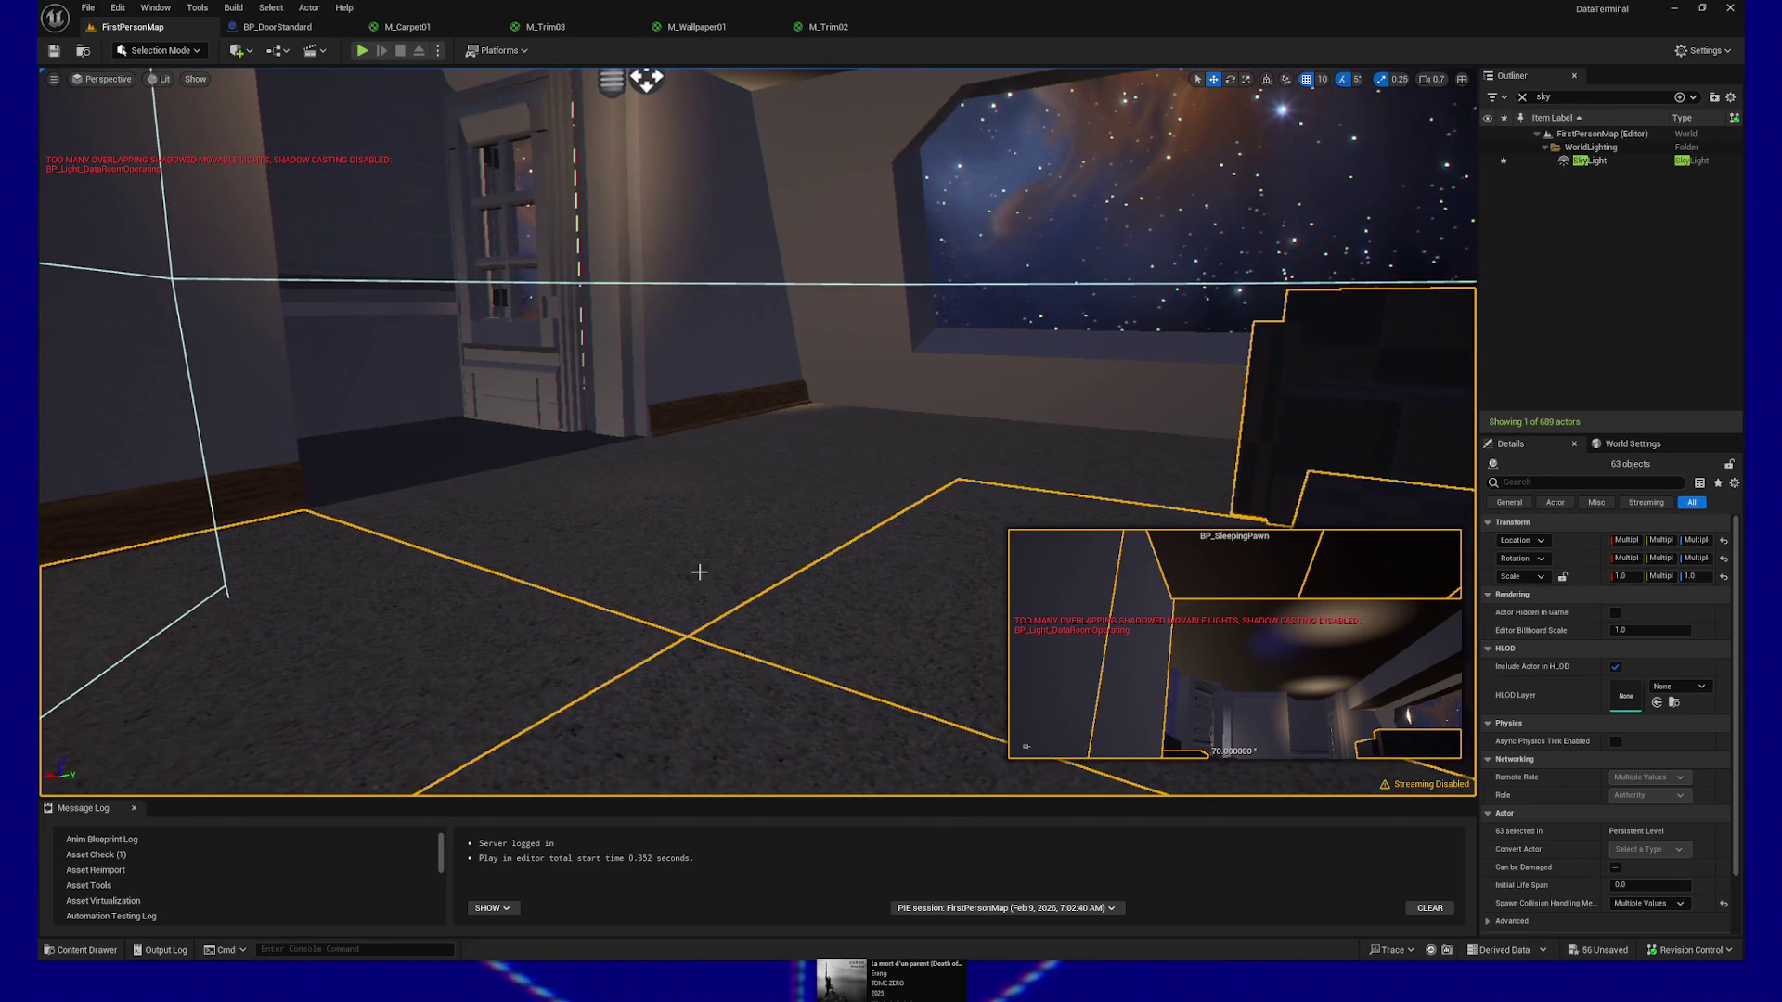
ctrl+click(819, 461)
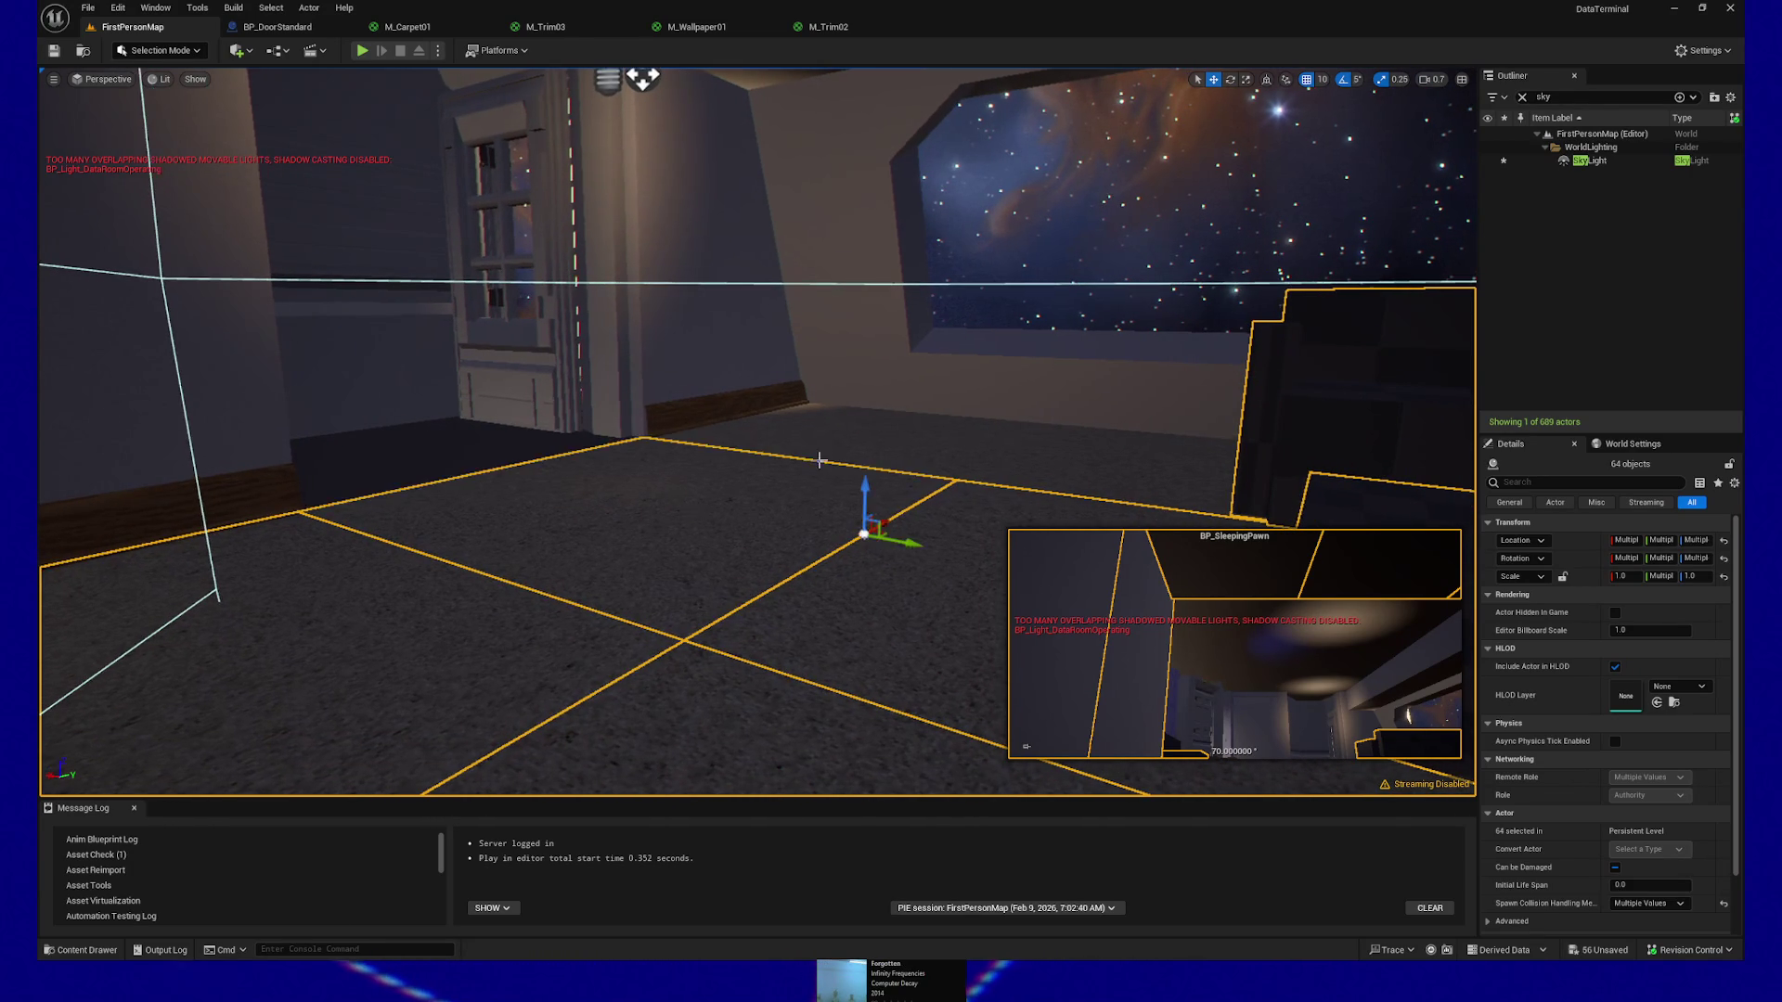
ctrl+click(1049, 455)
ctrl+click(1095, 437)
mouse_move(776, 501)
mouse_down()
mouse_move(1067, 474)
mouse_move(620, 476)
mouse_up()
ctrl+click(619, 476)
ctrl+click(458, 529)
drag(458, 530, 486, 514)
ctrl+click(486, 514)
drag(401, 565, 591, 559)
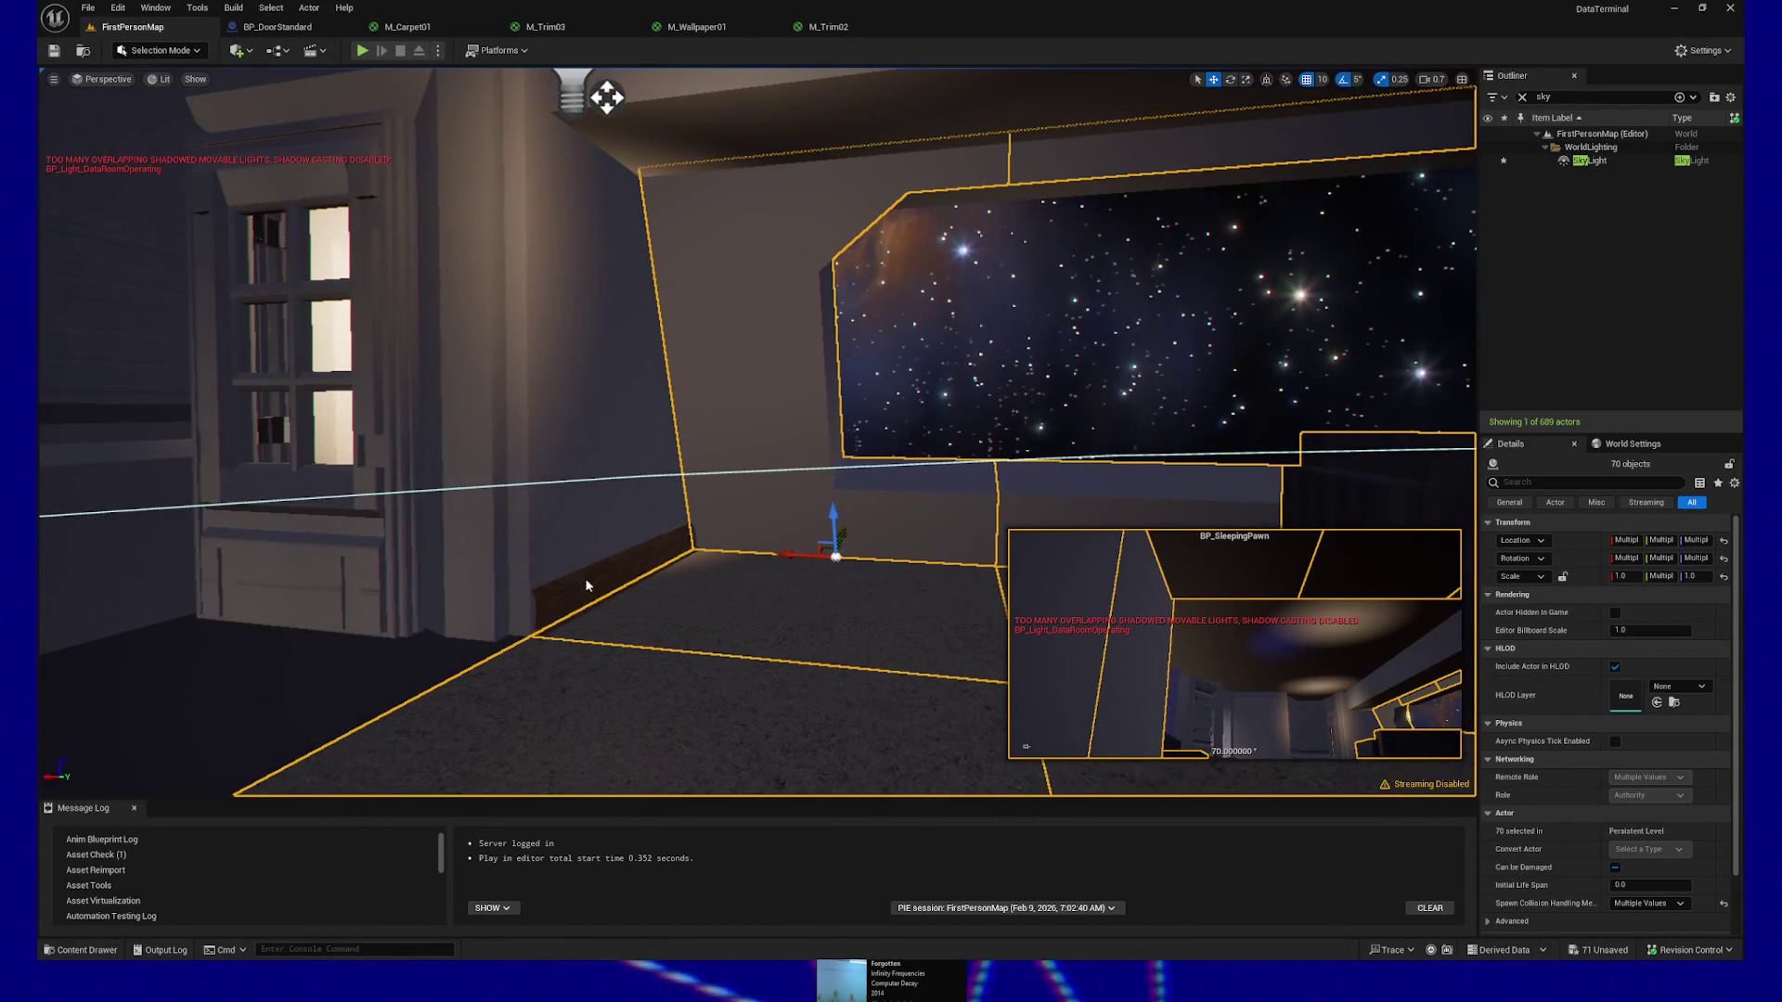
Add the baseboard, two ceiling beams, the right wall, a ceiling wall piece and the ceiling light
ctrl+click(586, 586)
drag(588, 445, 628, 446)
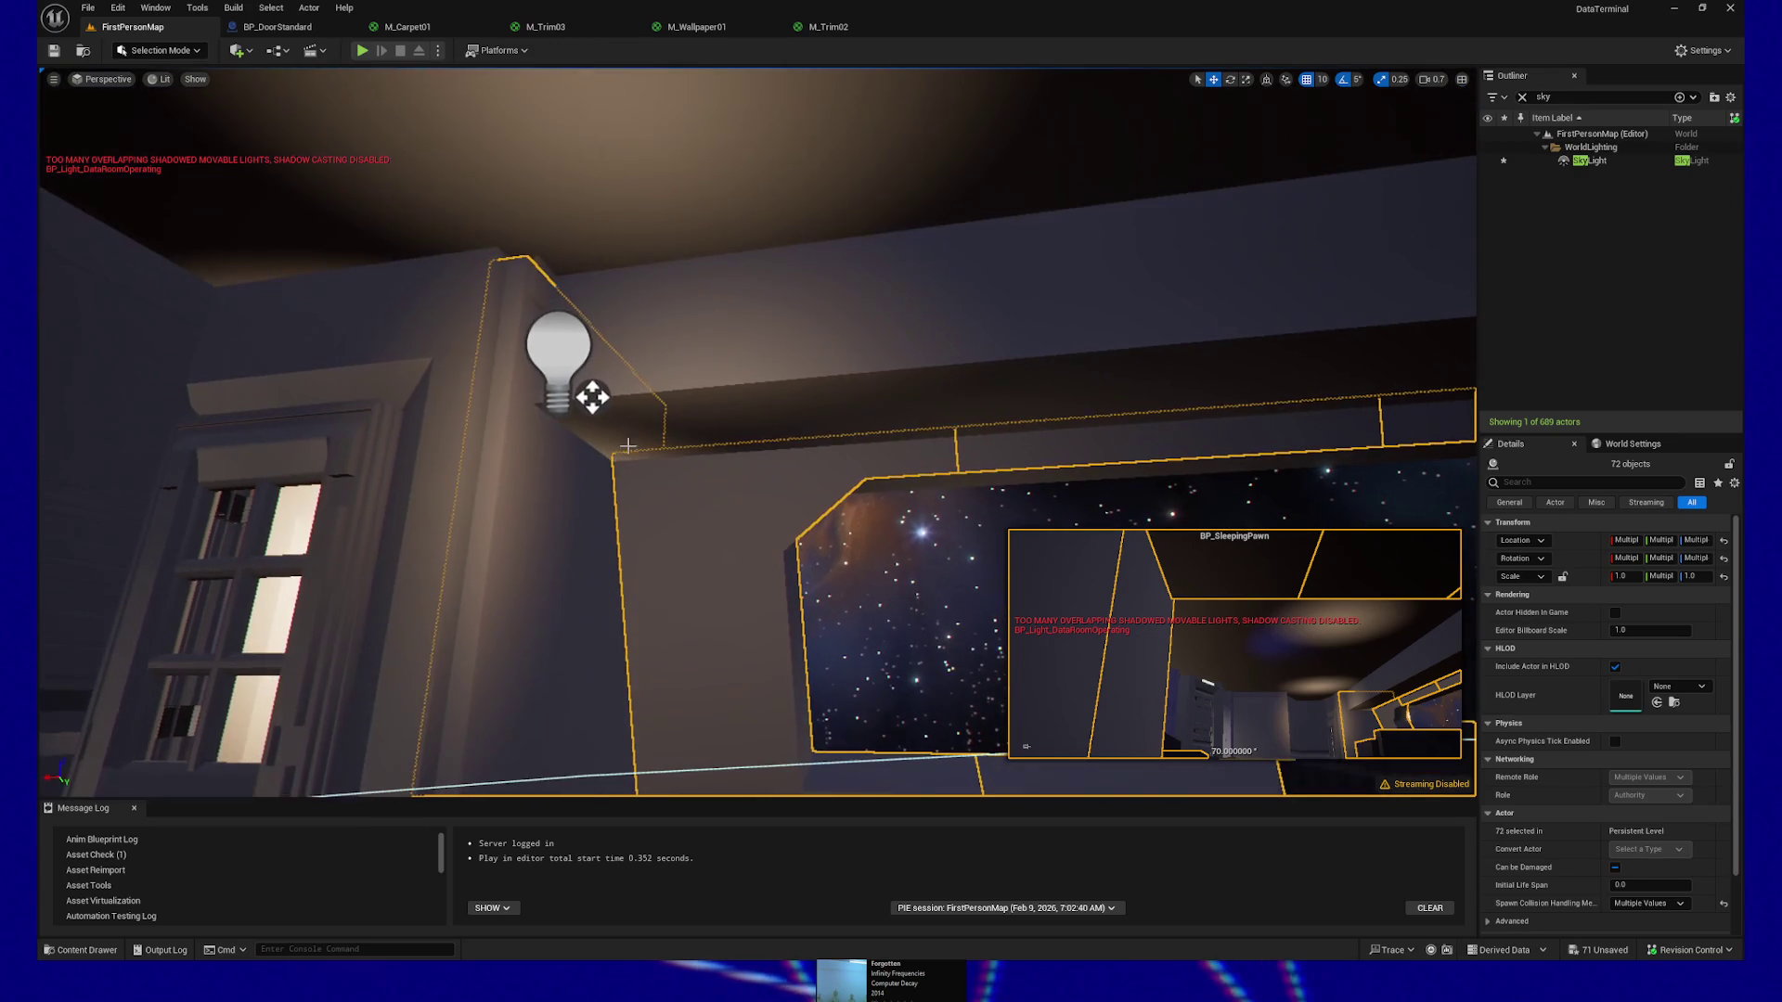
ctrl+click(685, 371)
ctrl+click(971, 414)
mouse_move(907, 465)
mouse_down()
mouse_move(1041, 481)
mouse_move(966, 436)
mouse_up()
ctrl+click(919, 437)
ctrl+click(952, 561)
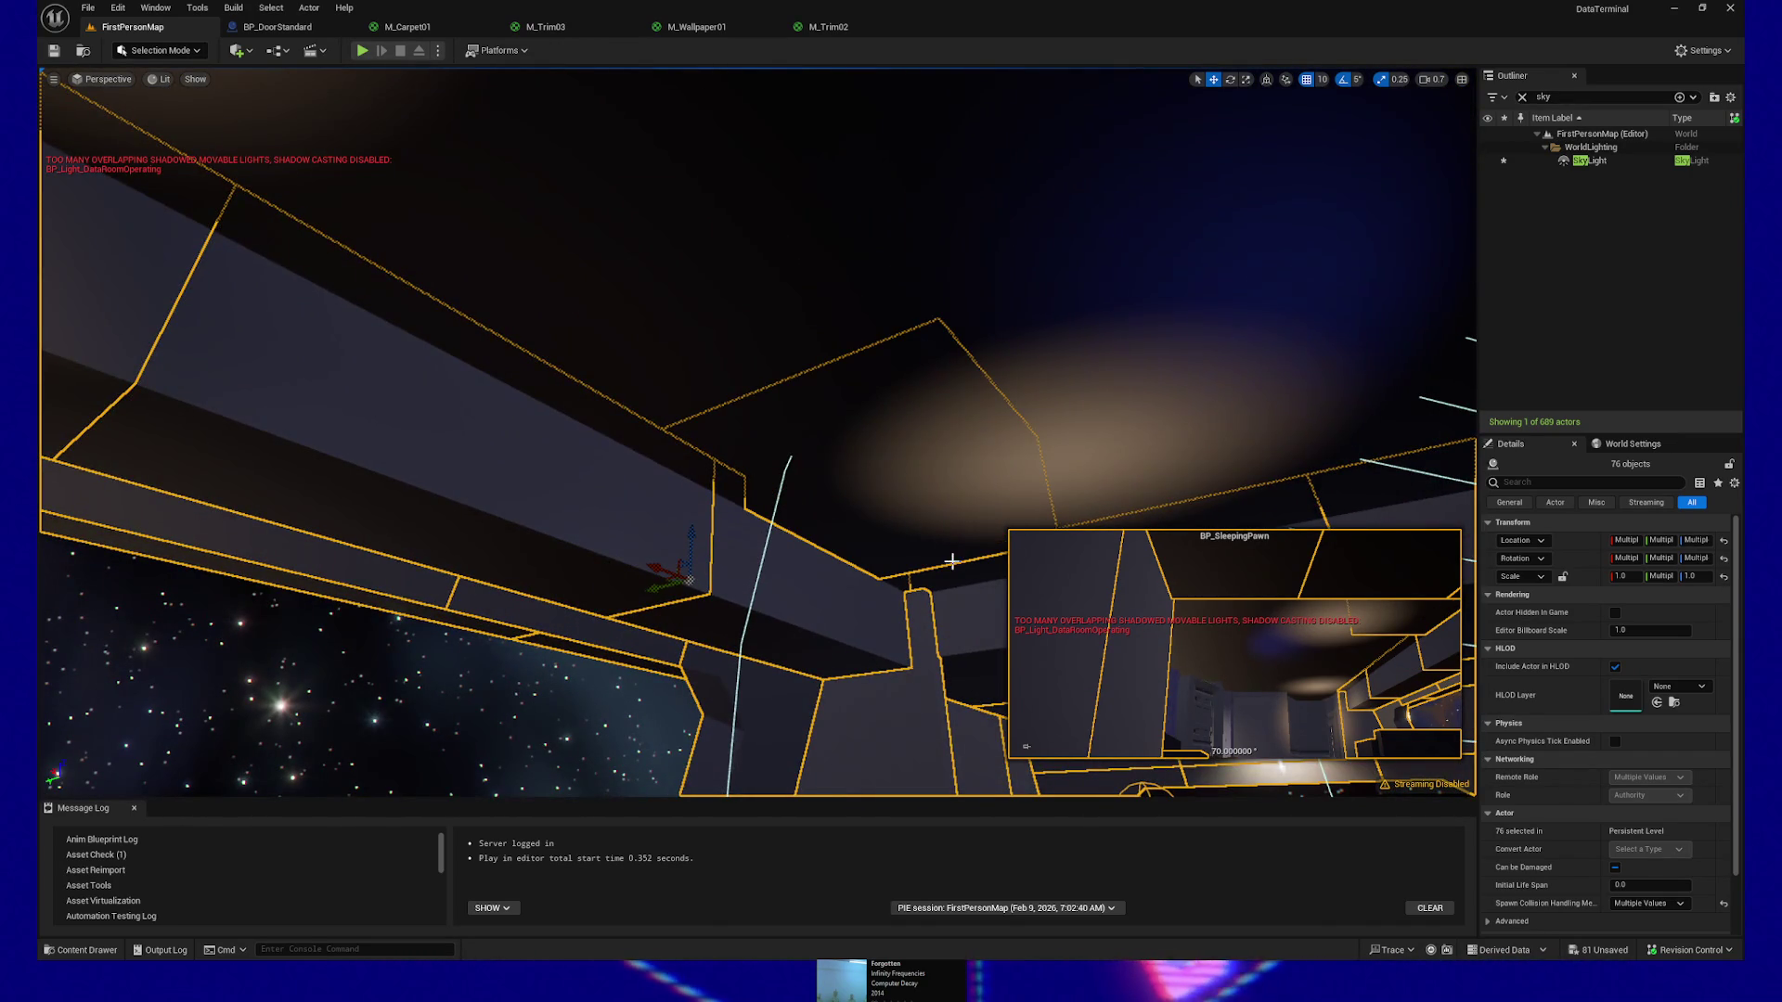
ctrl+click(1082, 501)
Add another ceiling beam and four more ceiling pieces to the selection
drag(1082, 501, 1076, 465)
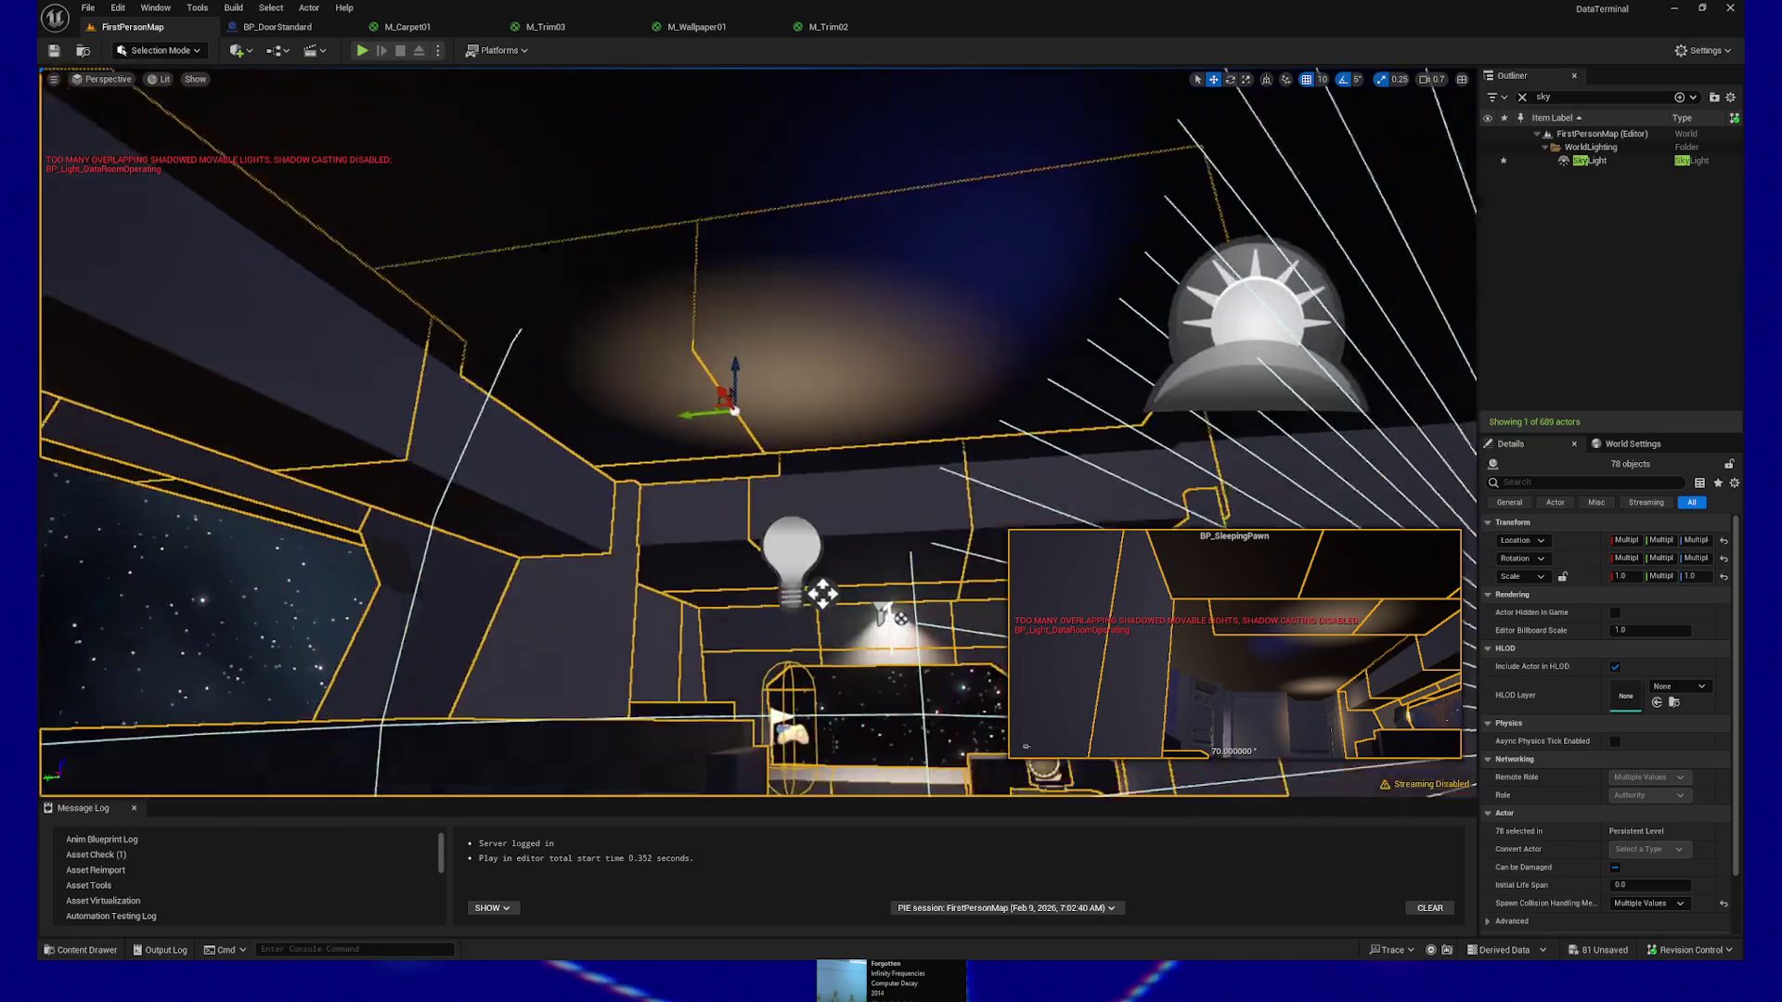
drag(916, 445, 893, 465)
ctrl+click(1027, 439)
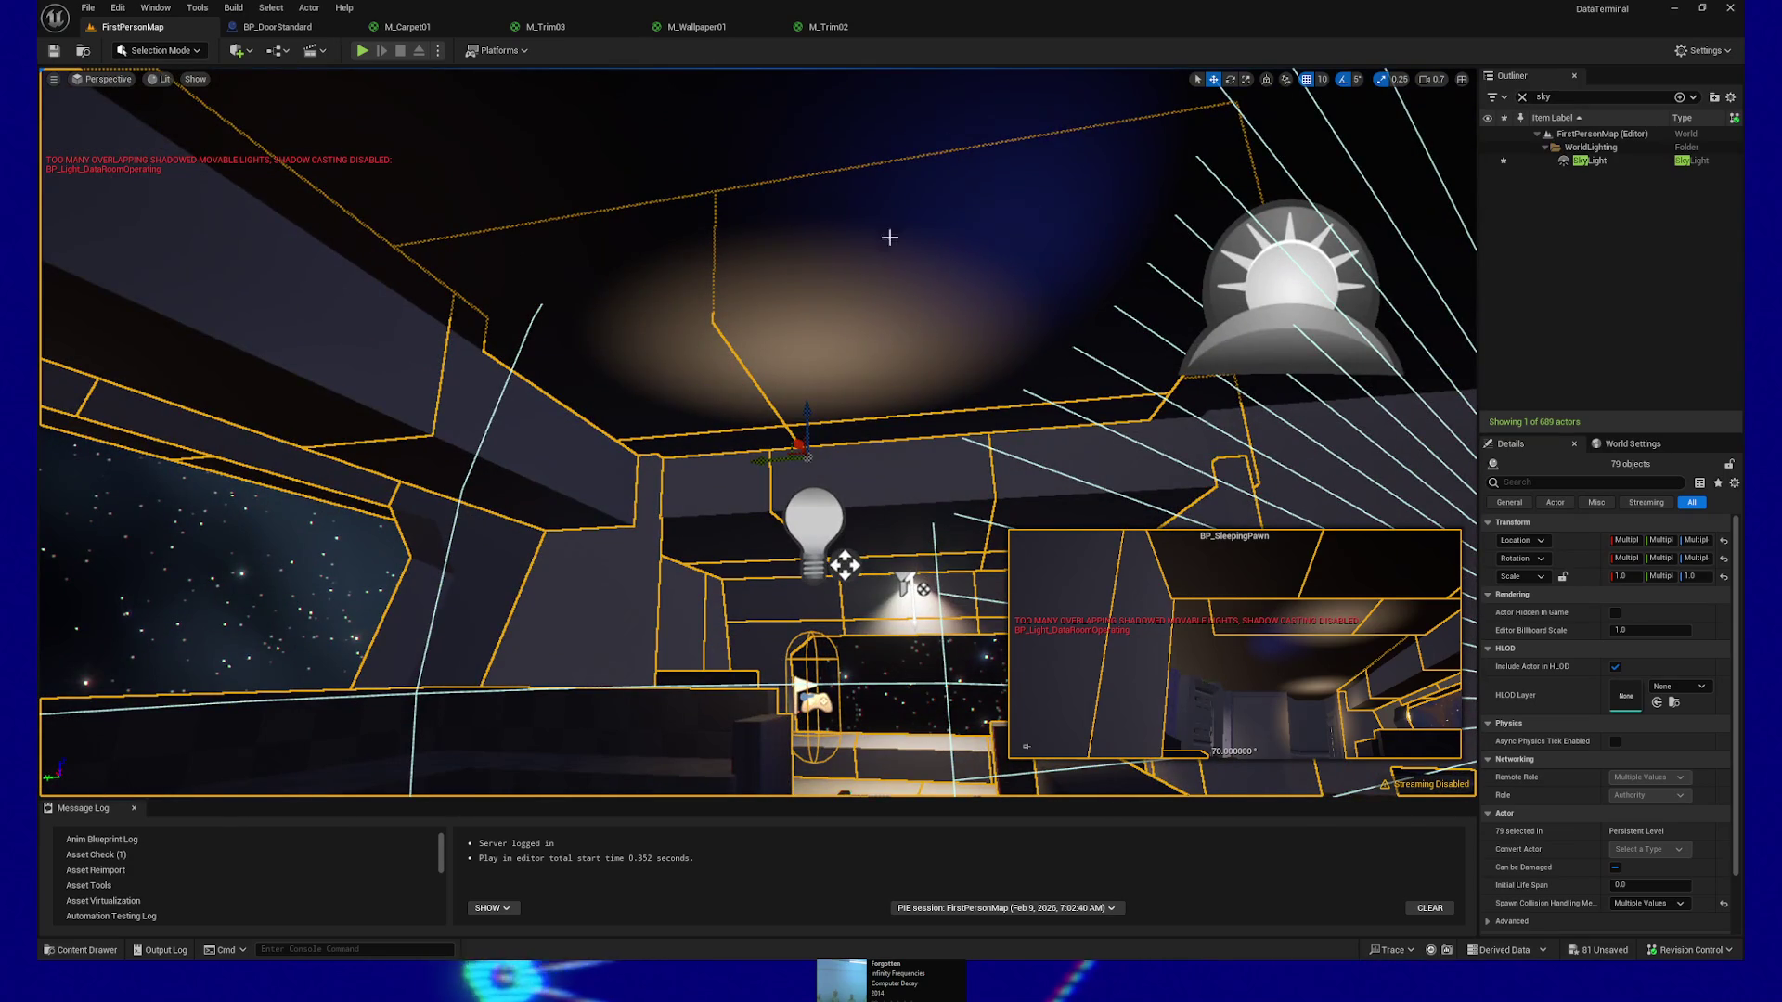
ctrl+click(743, 139)
ctrl+click(836, 151)
mouse_move(835, 151)
mouse_down()
mouse_move(836, 112)
mouse_move(732, 238)
mouse_up()
ctrl+click(733, 239)
ctrl+click(999, 158)
drag(998, 159, 690, 619)
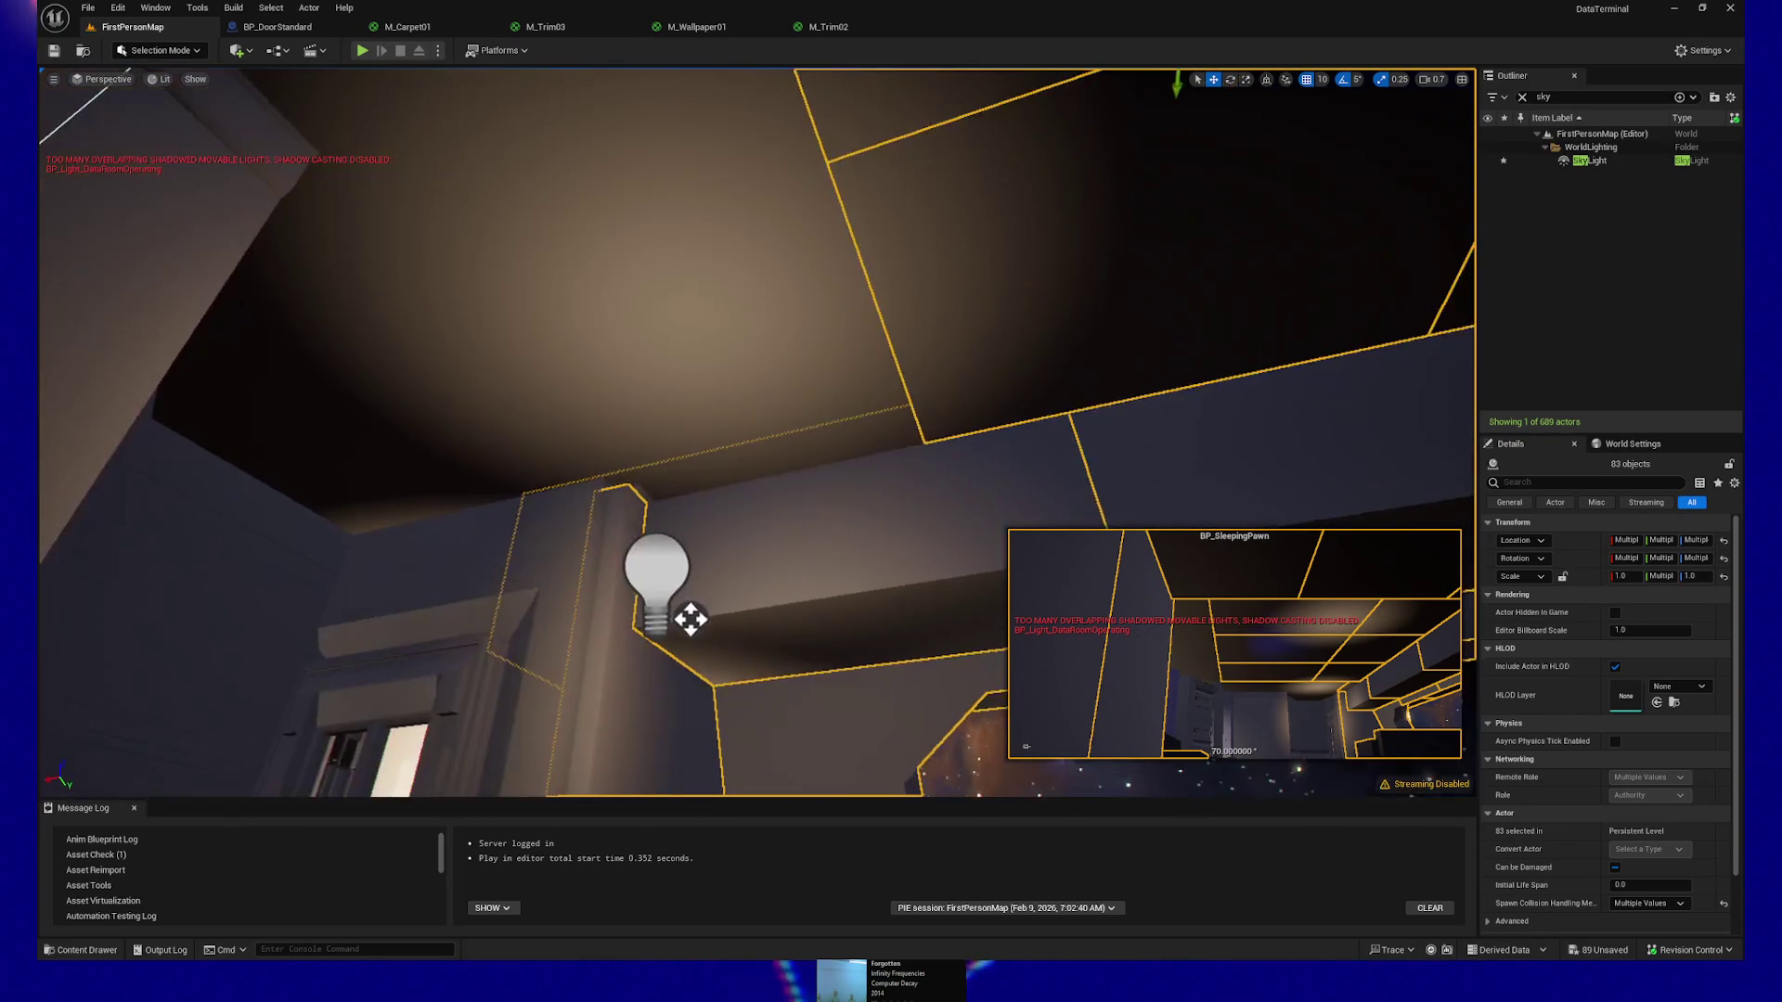
Add the left ceiling and wall pieces, two upper-left ceiling pieces, the light bulb and the door
ctrl+click(462, 402)
ctrl+click(386, 430)
ctrl+click(439, 164)
ctrl+click(275, 316)
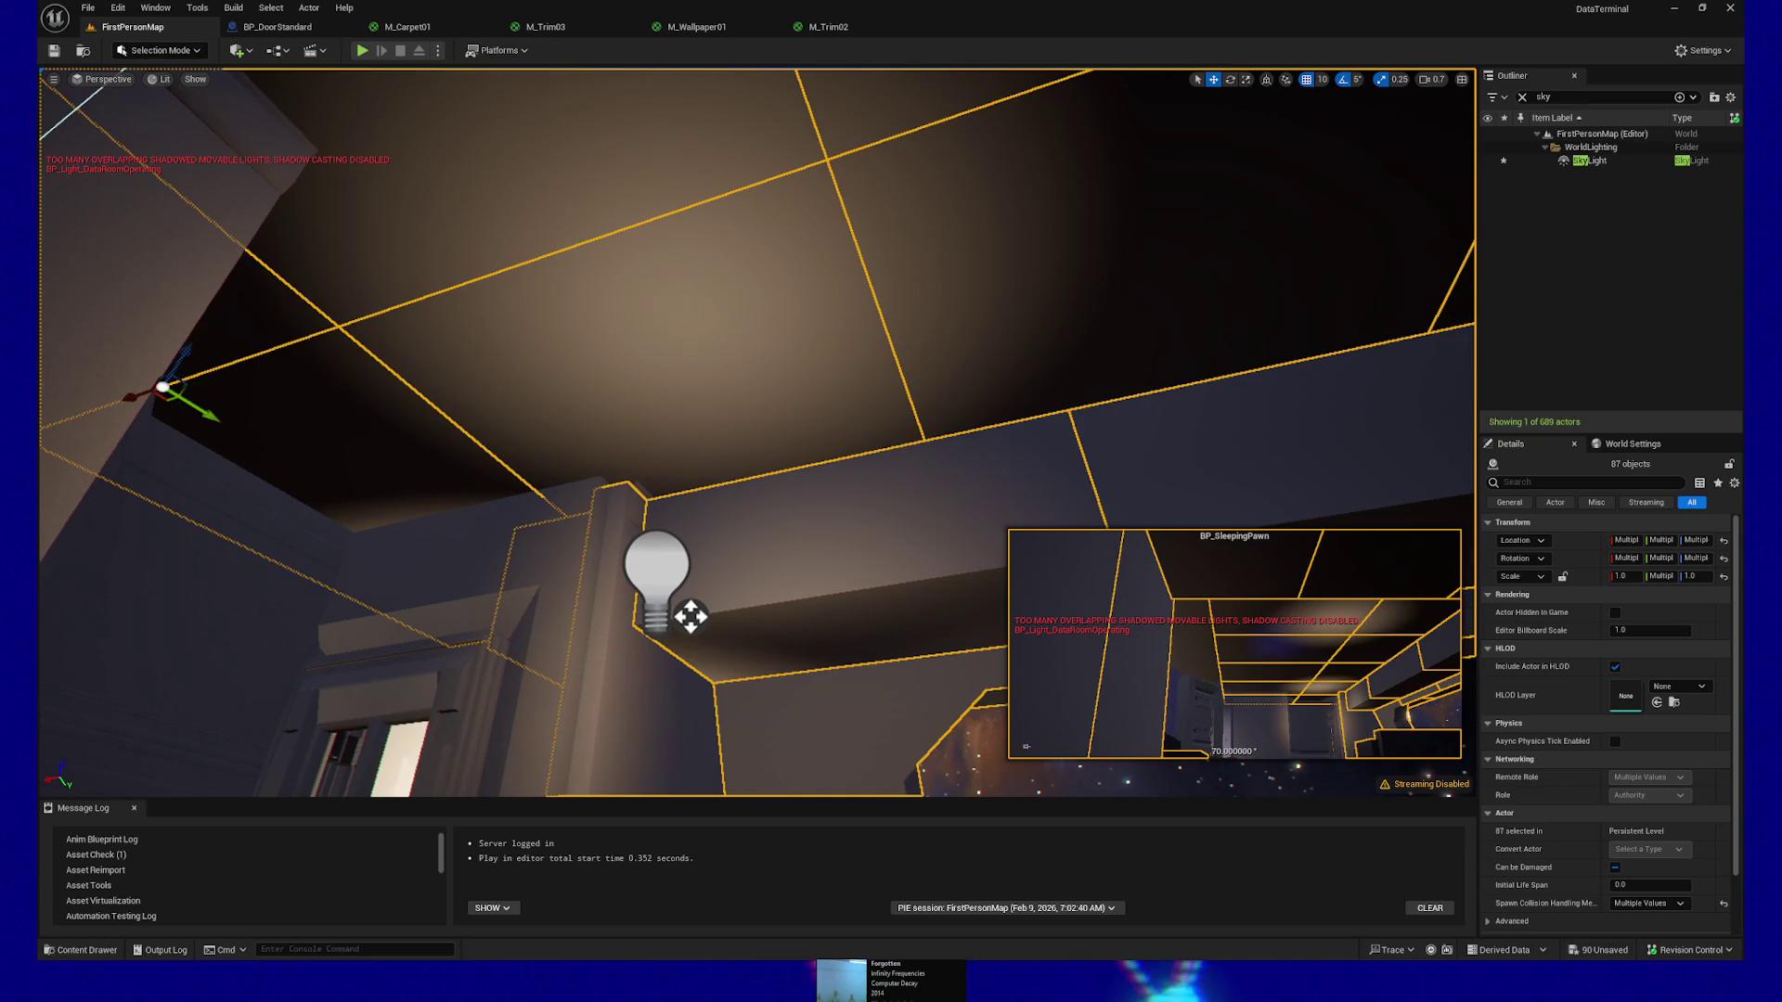
key(w)
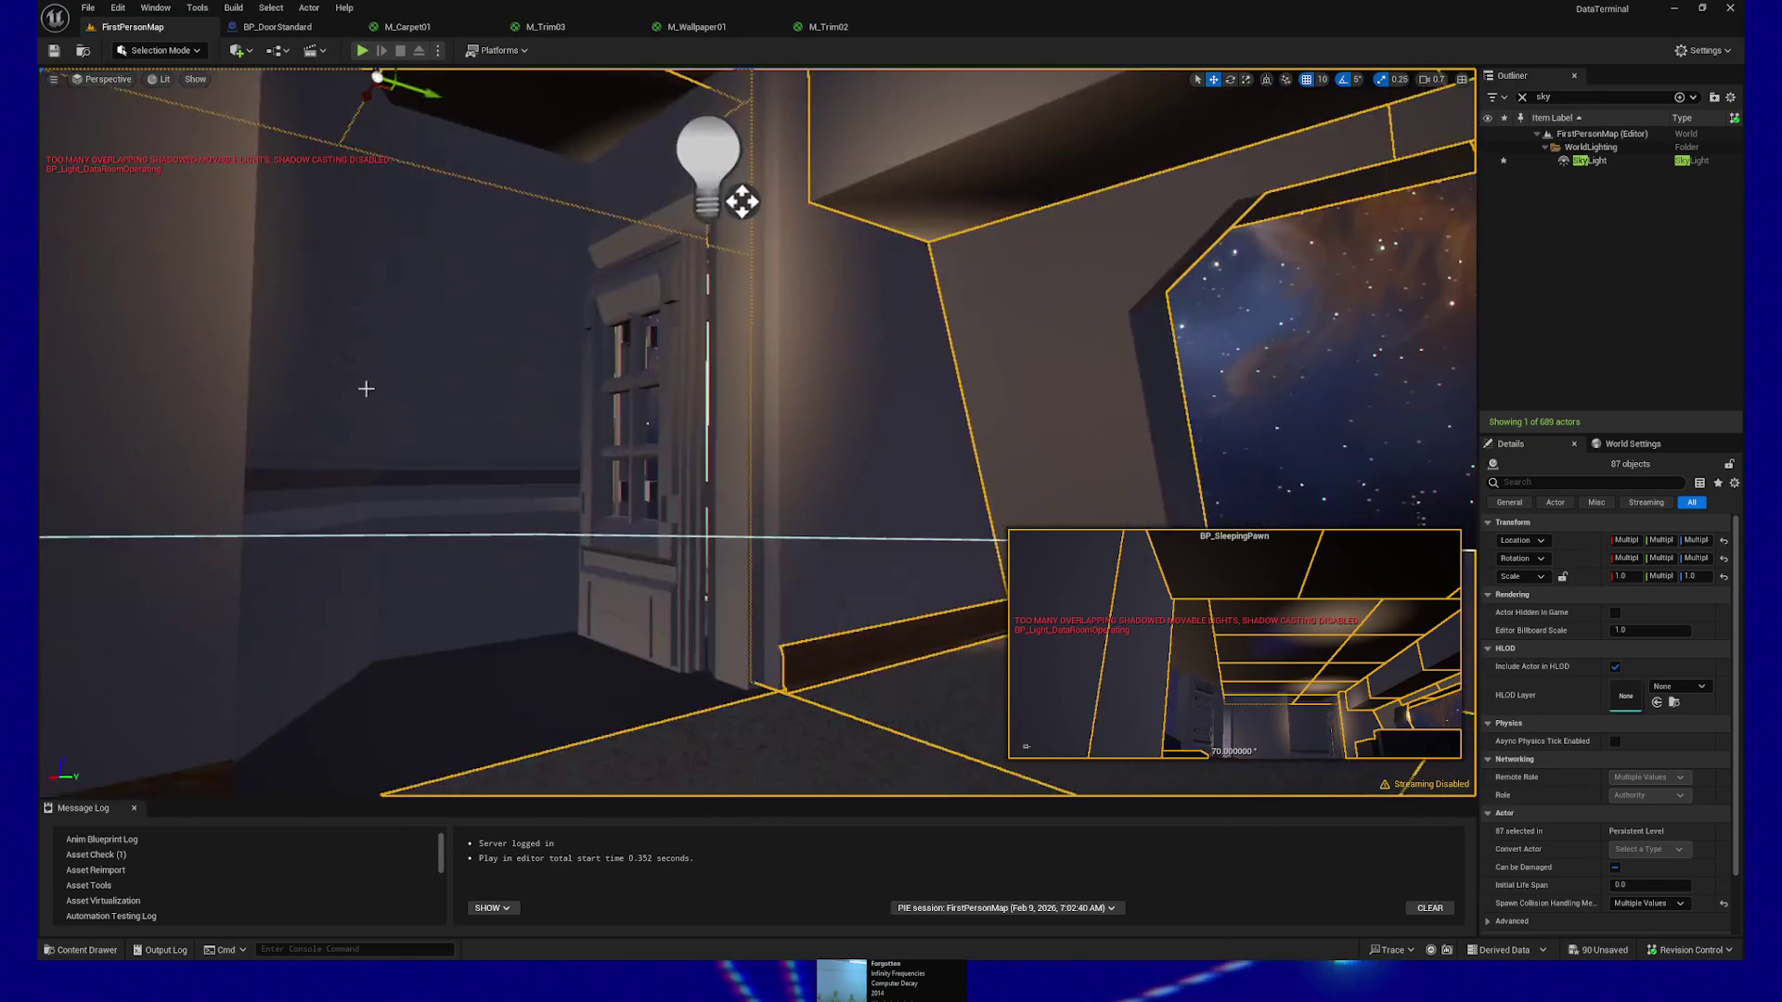
drag(365, 386, 515, 390)
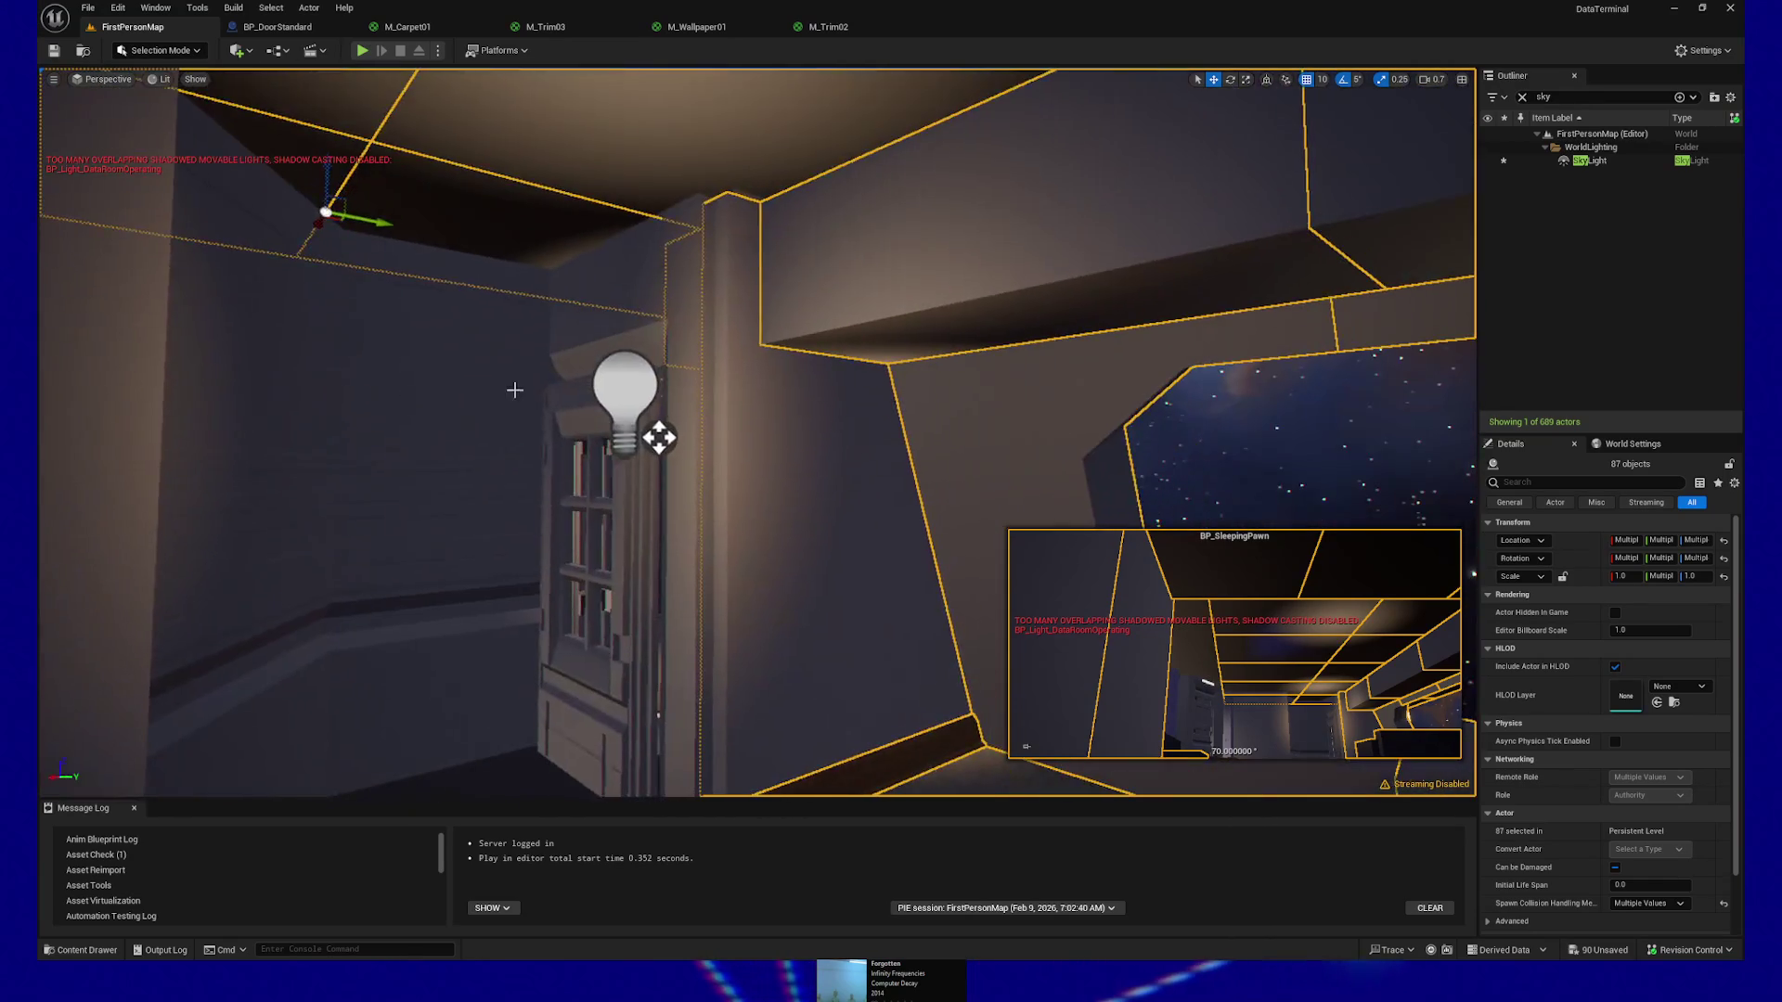
ctrl+click(640, 379)
ctrl+click(585, 325)
Add the left wall, a near-floor piece, both baseboards and another wall piece around the corner
drag(585, 325, 501, 331)
drag(556, 449, 586, 450)
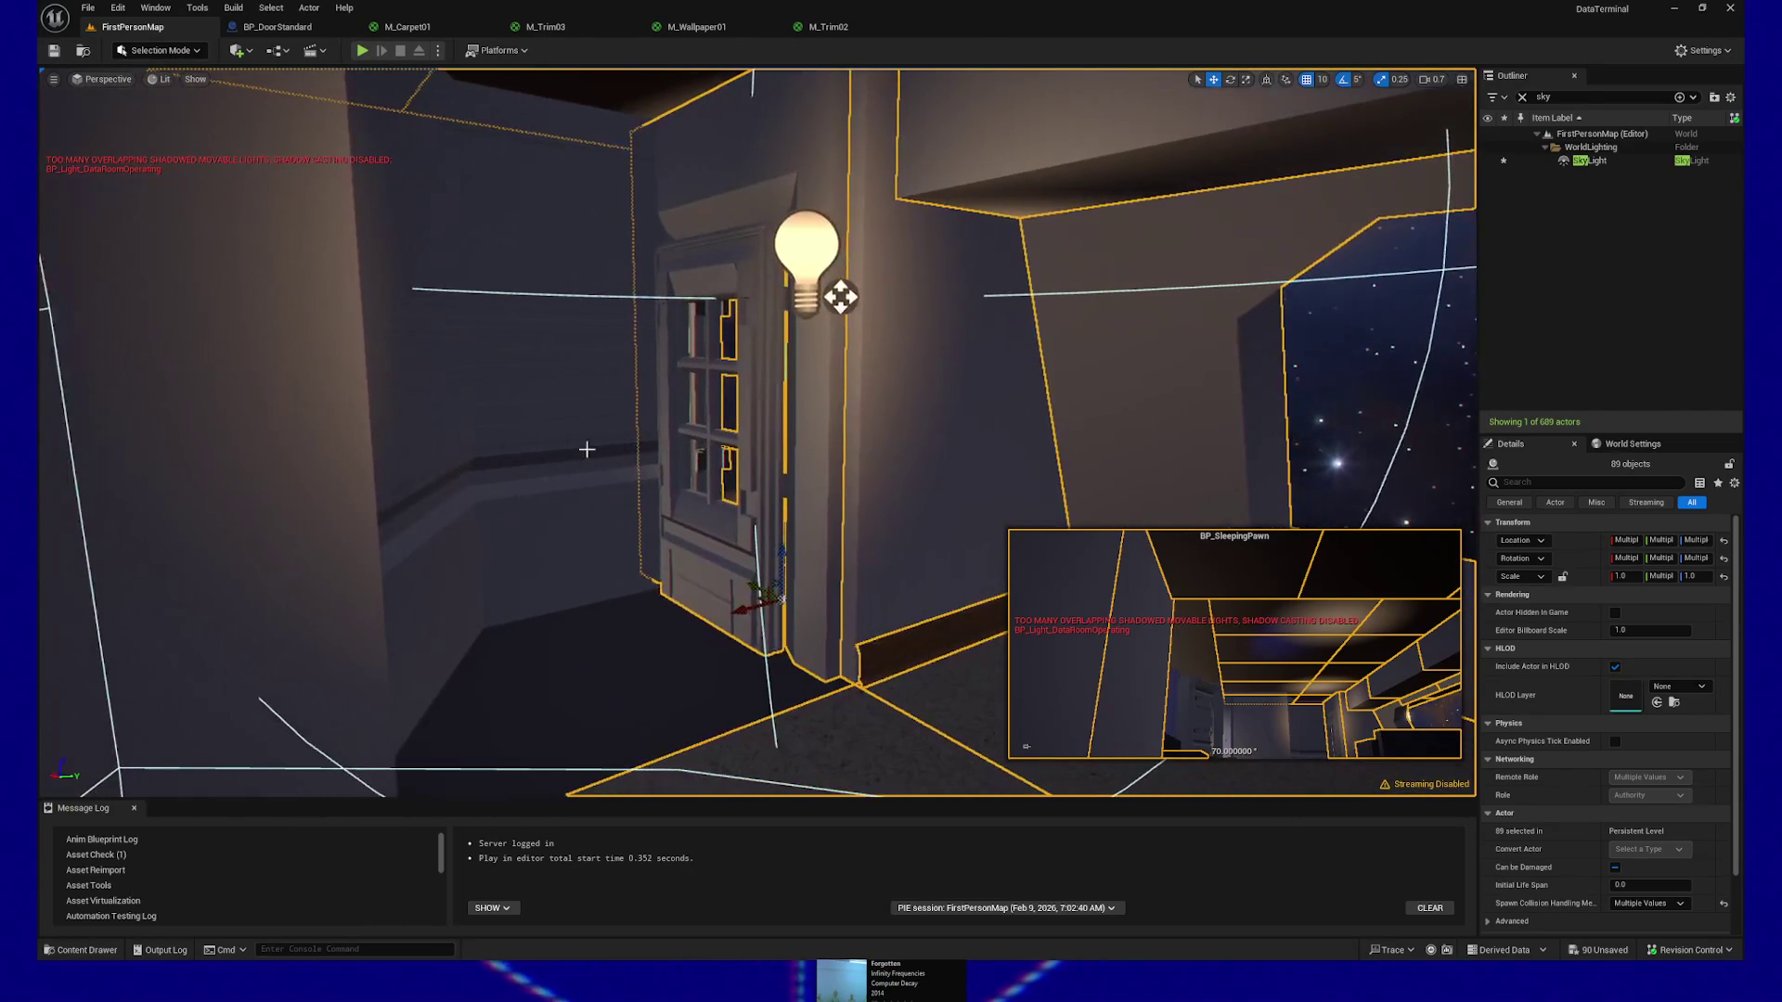
ctrl+click(507, 408)
ctrl+click(435, 461)
mouse_move(435, 461)
mouse_down()
mouse_move(589, 494)
mouse_move(663, 567)
mouse_up()
ctrl+click(696, 575)
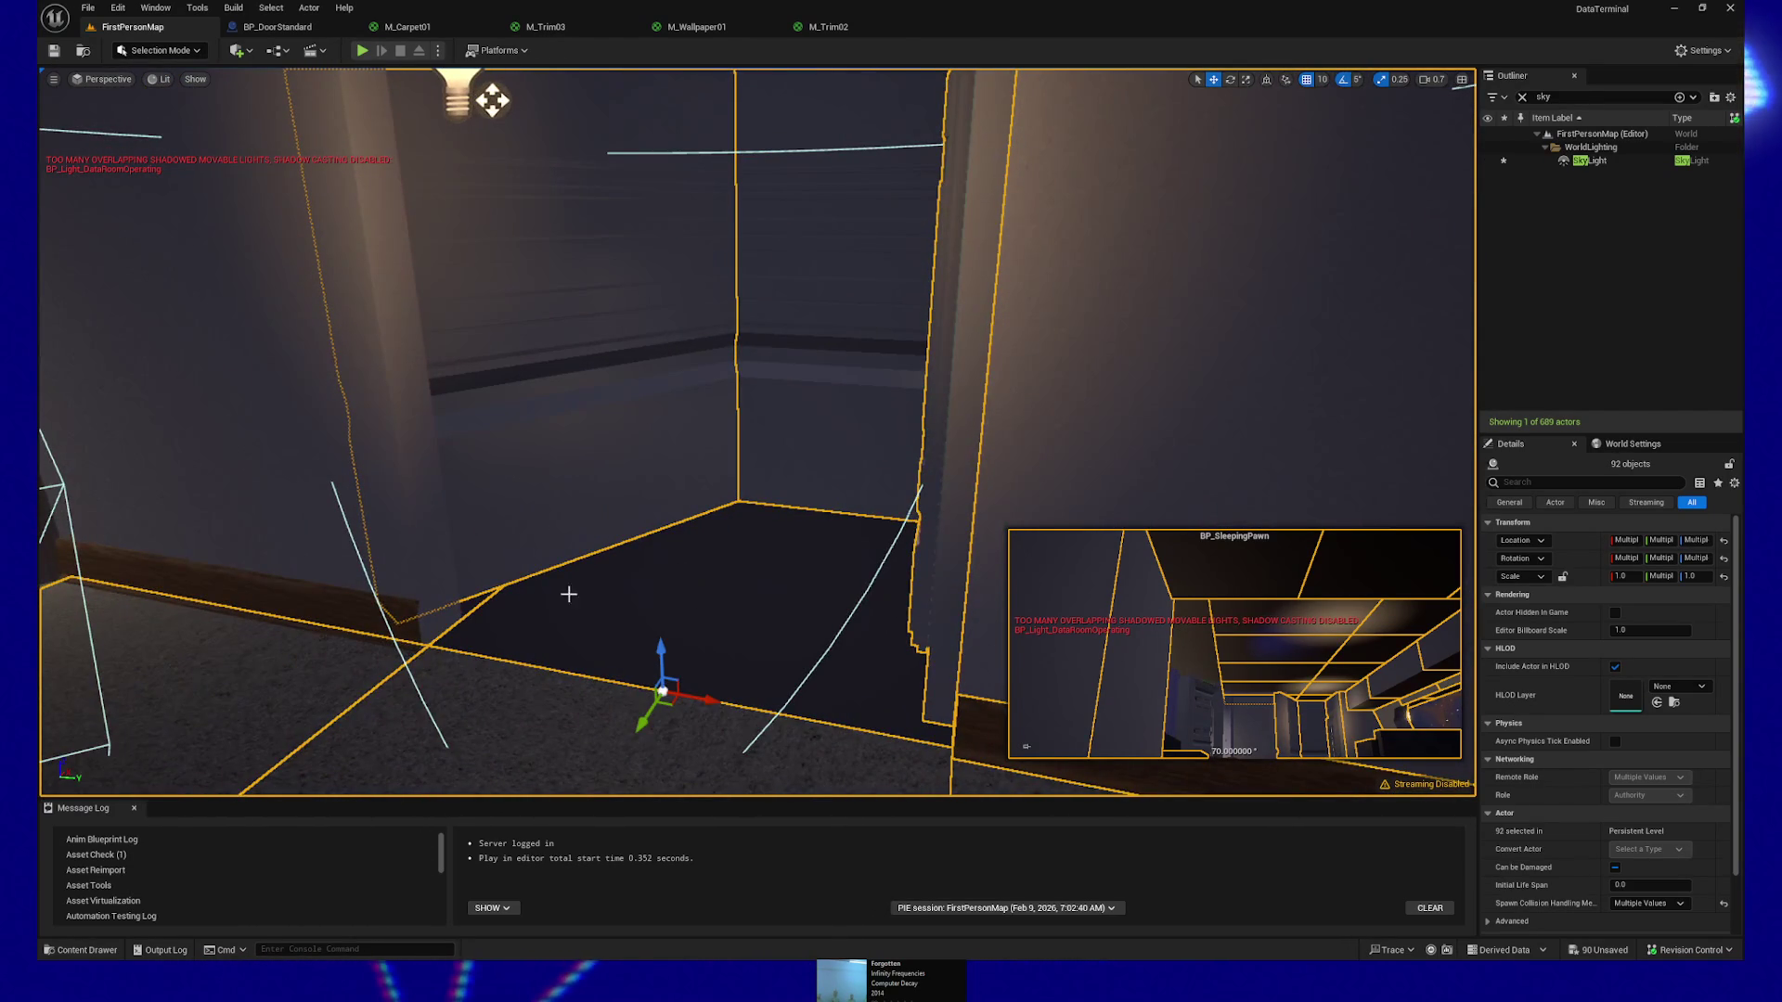
ctrl+click(536, 568)
drag(535, 568, 538, 588)
ctrl+click(538, 588)
ctrl+click(582, 527)
drag(582, 527, 582, 527)
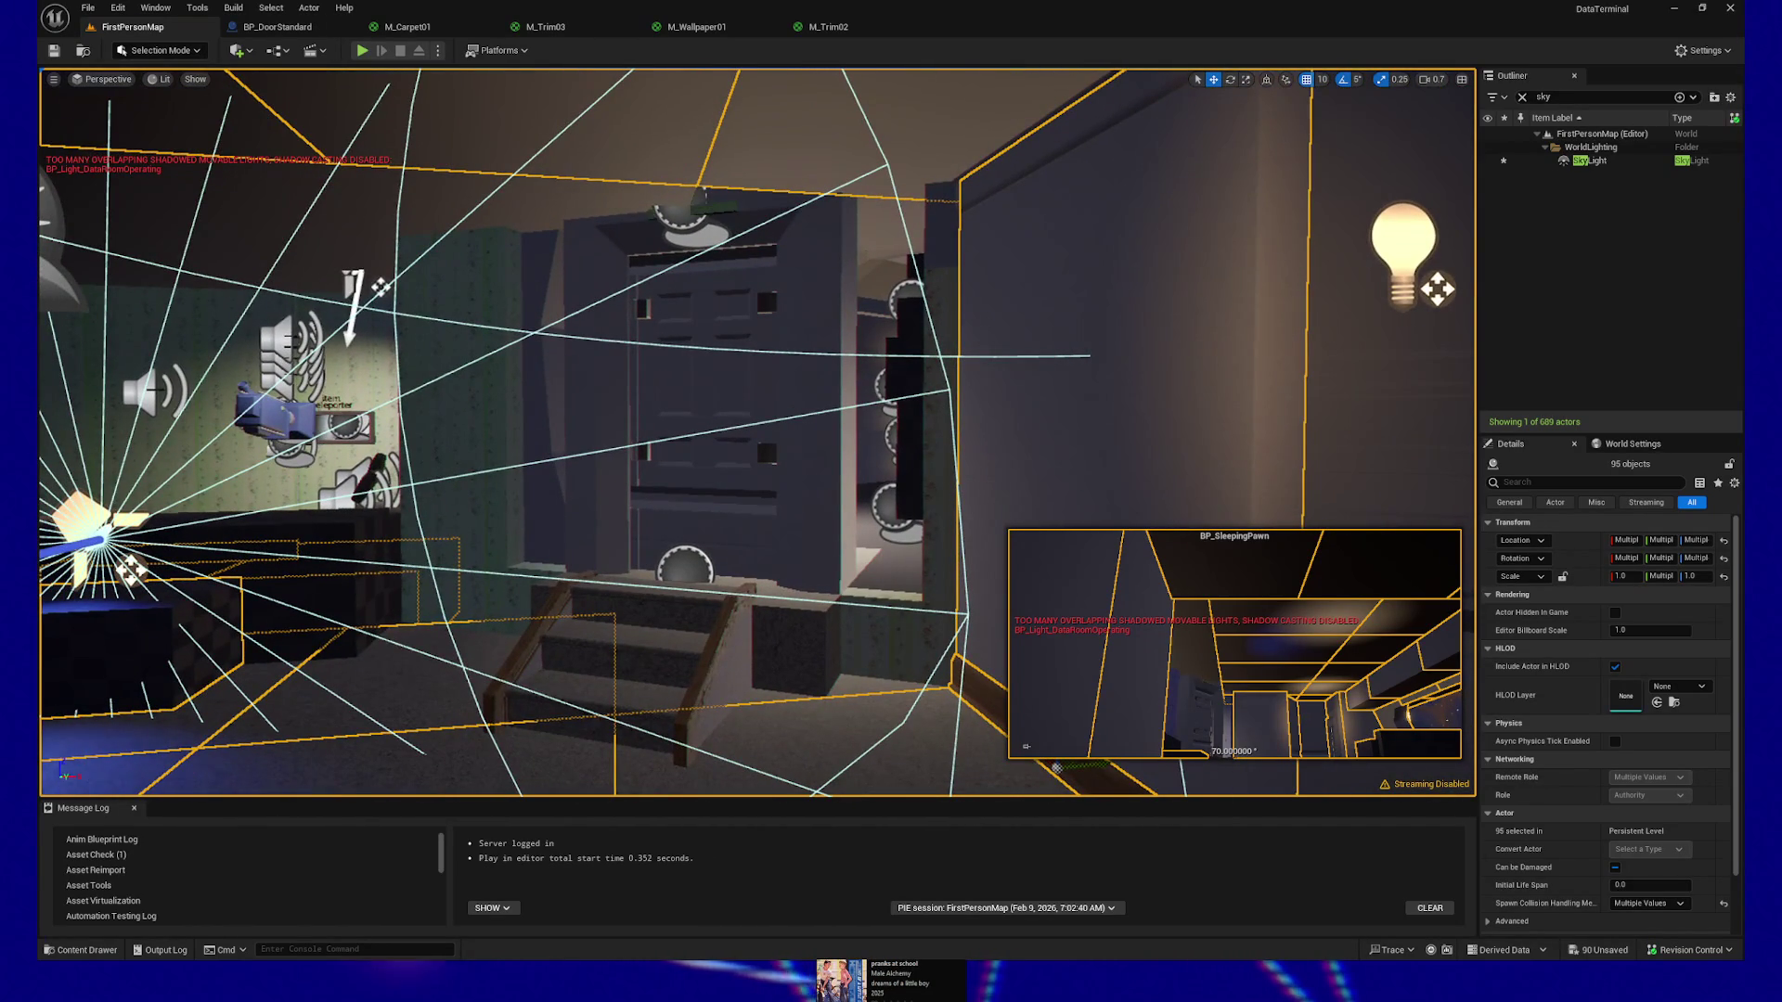
drag(703, 670, 703, 670)
drag(586, 343, 585, 343)
Add the large wall panel, doorway walls, ceiling and right ceiling trim, then maximize the browser
ctrl+click(588, 467)
ctrl+click(781, 548)
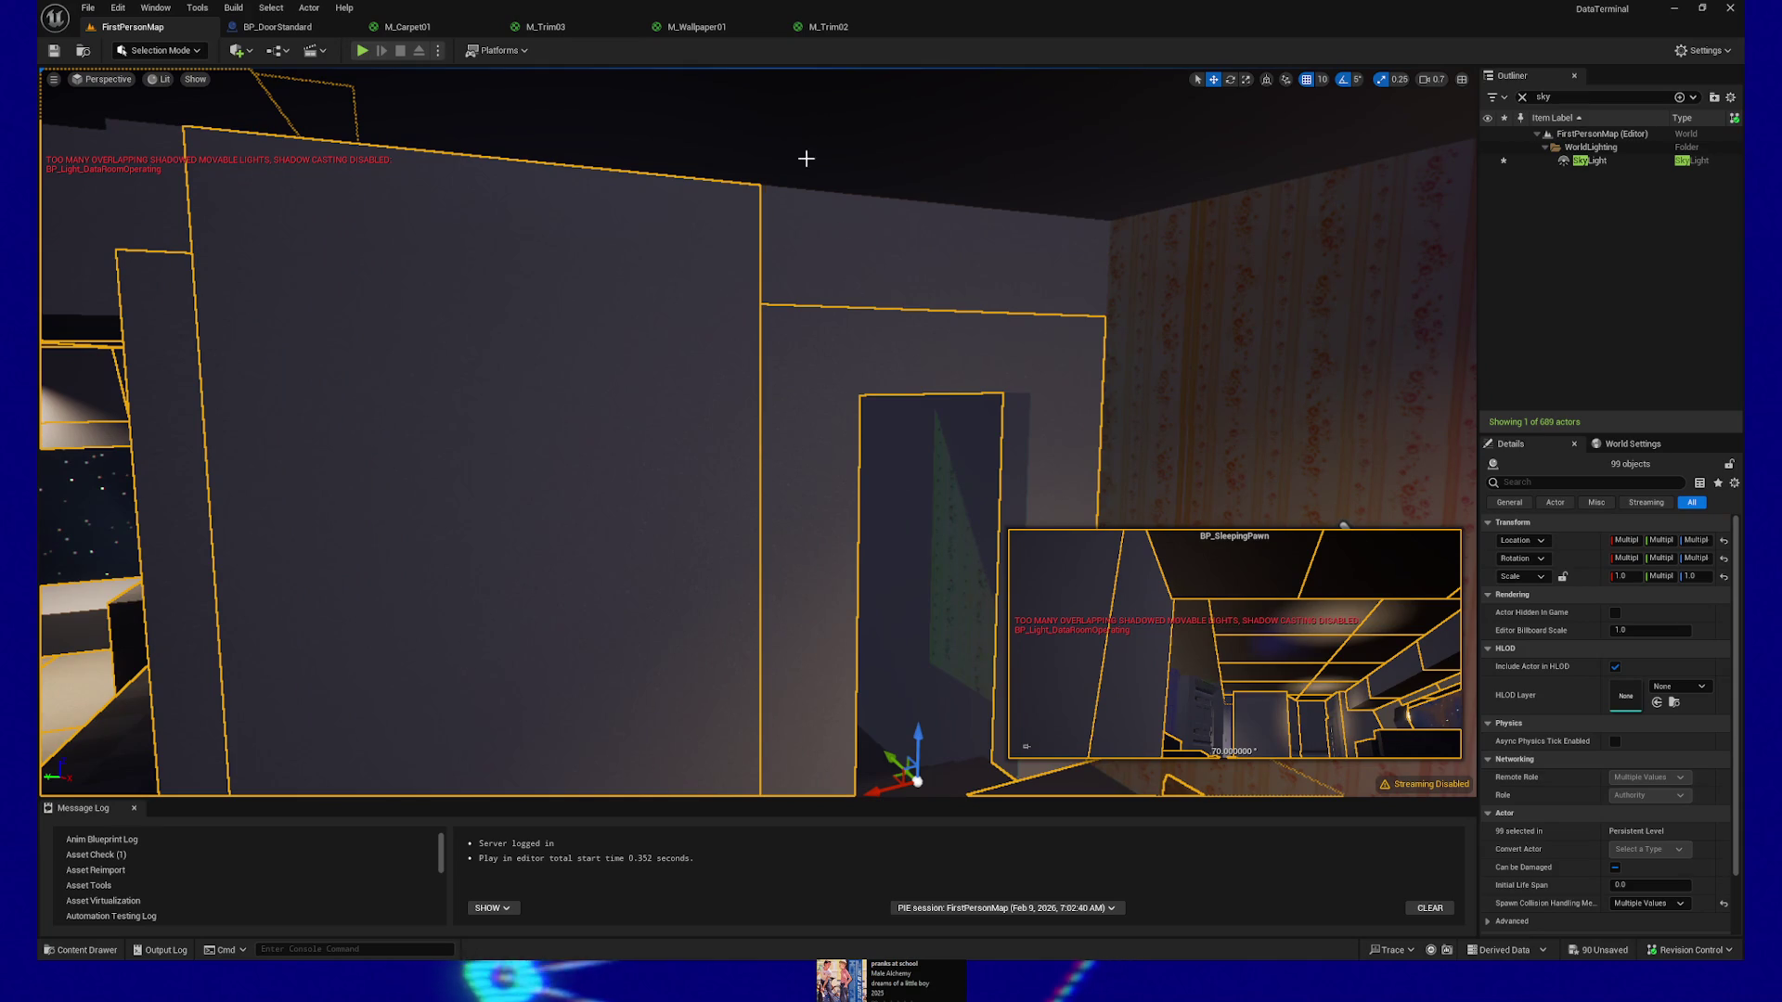
ctrl+click(597, 112)
ctrl+click(990, 199)
ctrl+click(886, 267)
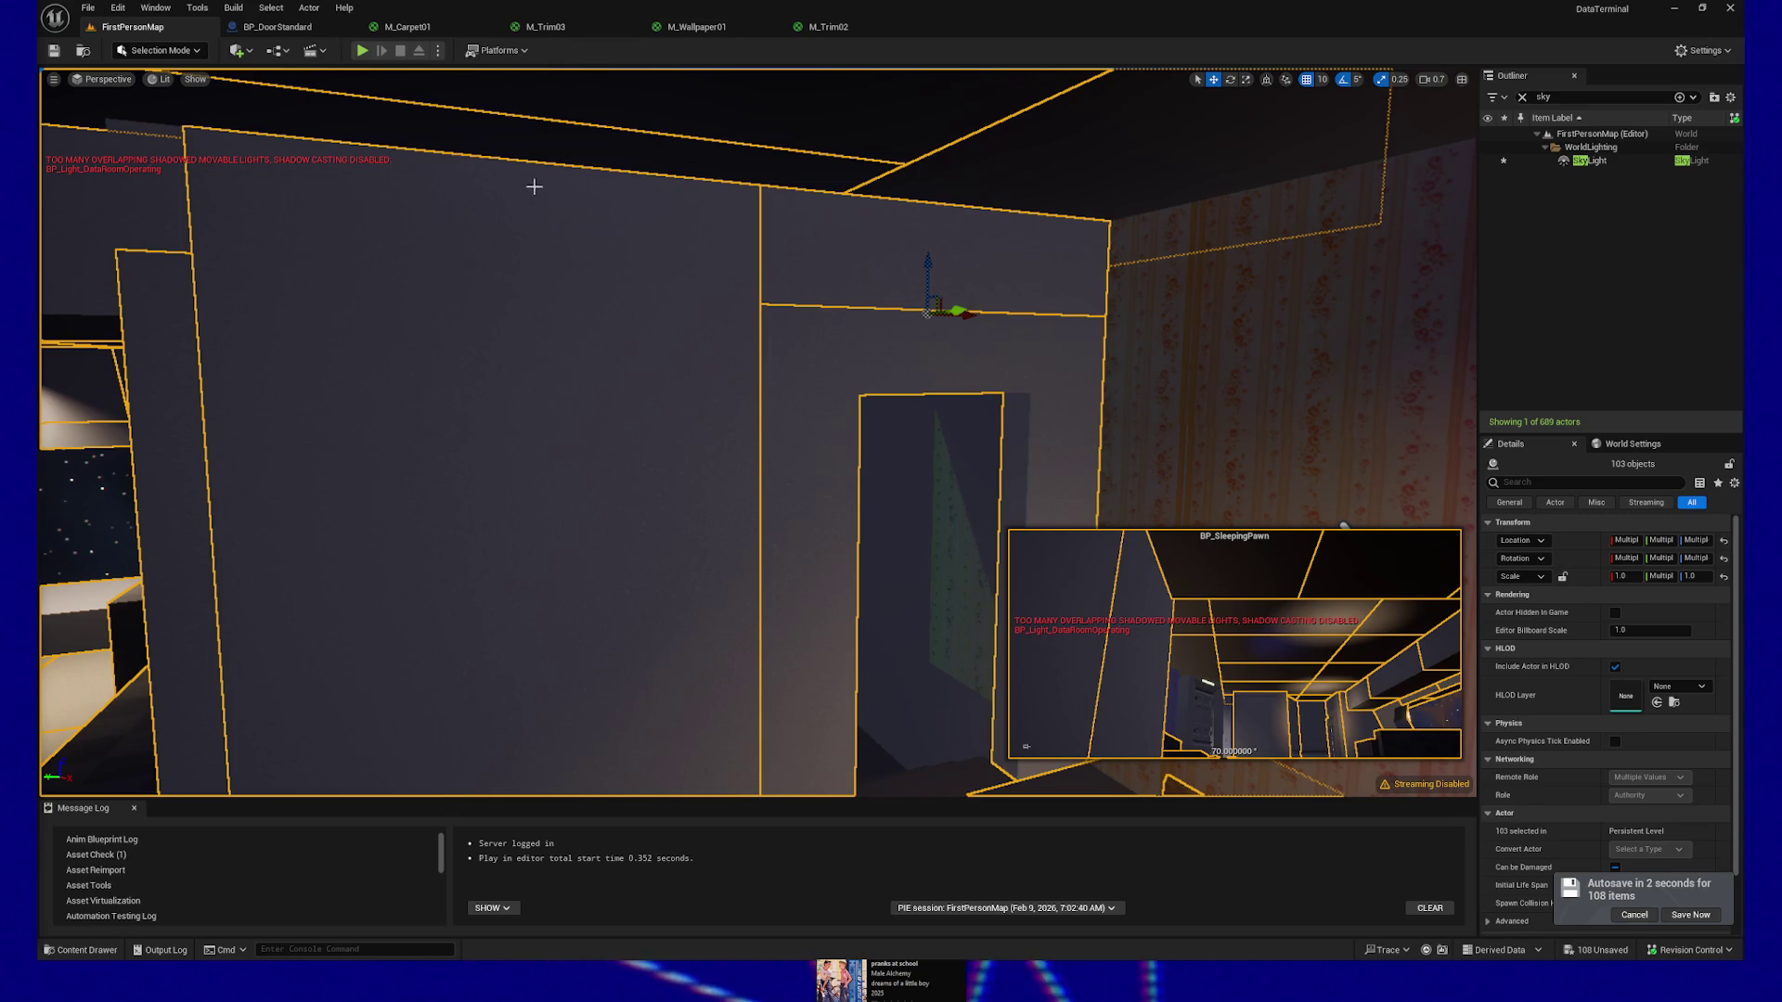
key(alt+Tab)
double_click(1312, 28)
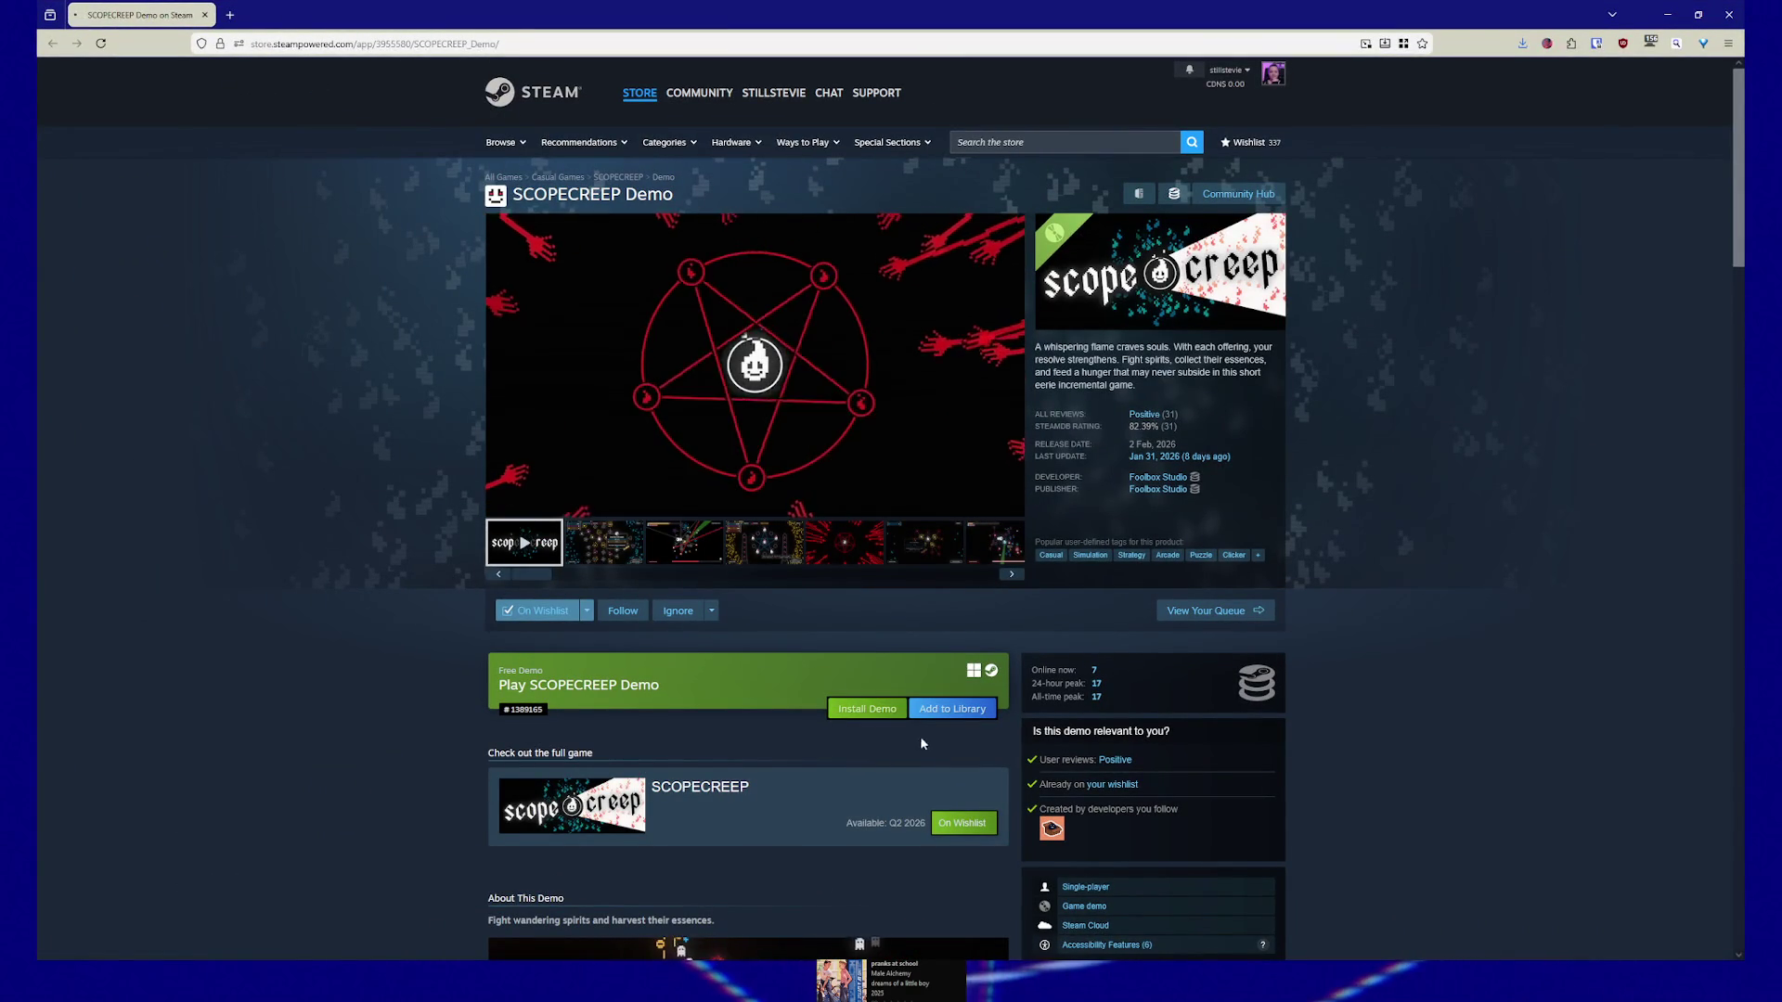
Install the SCOPECREEP Demo through Steam, then return to the browser and dismiss the Got Steam? popup
click(867, 708)
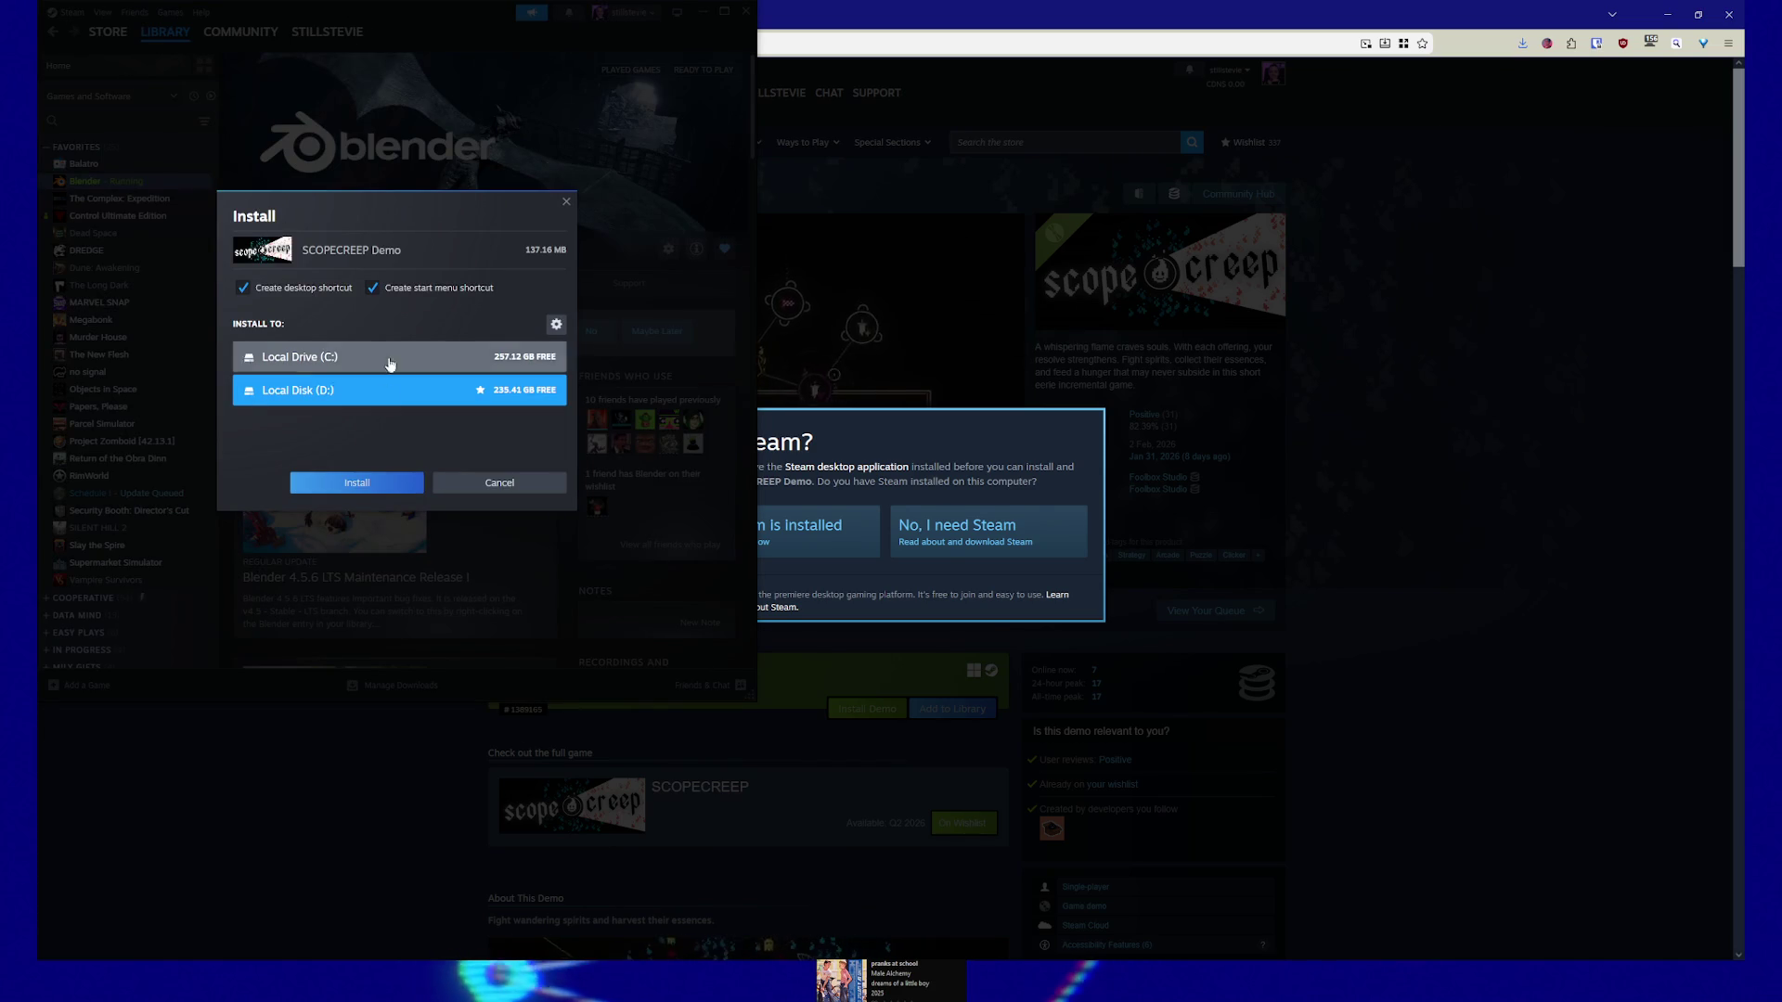
click(356, 485)
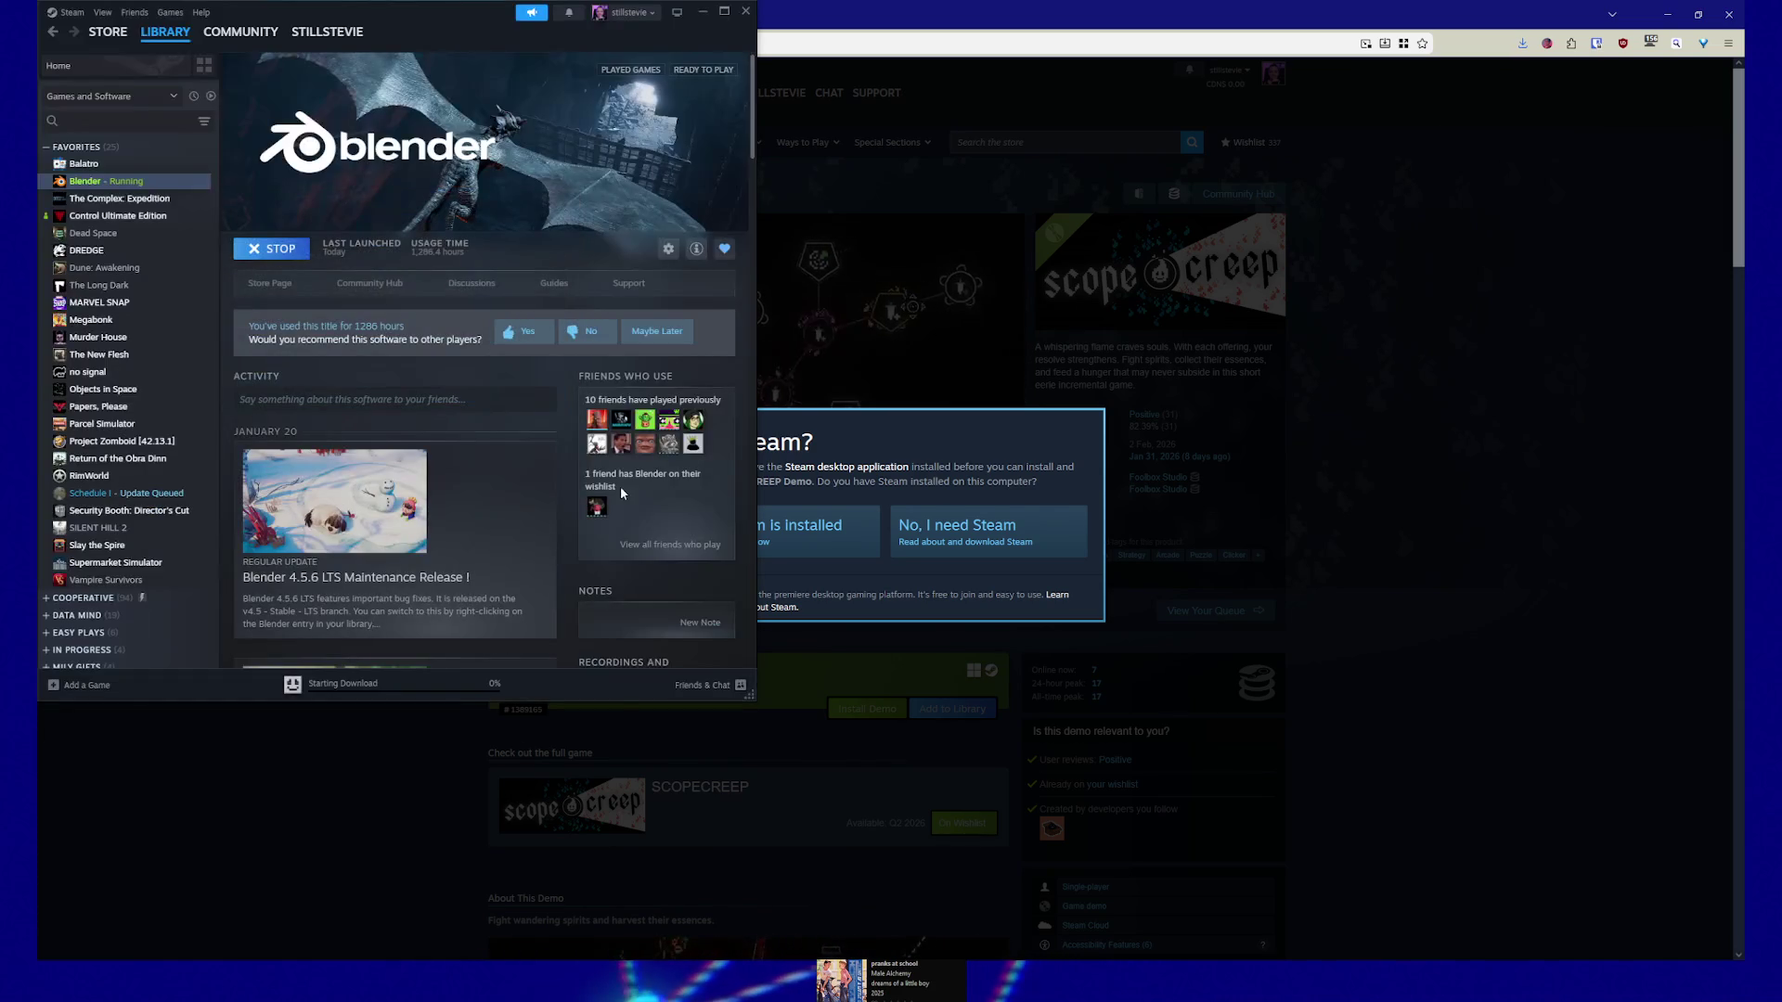
click(946, 25)
click(464, 637)
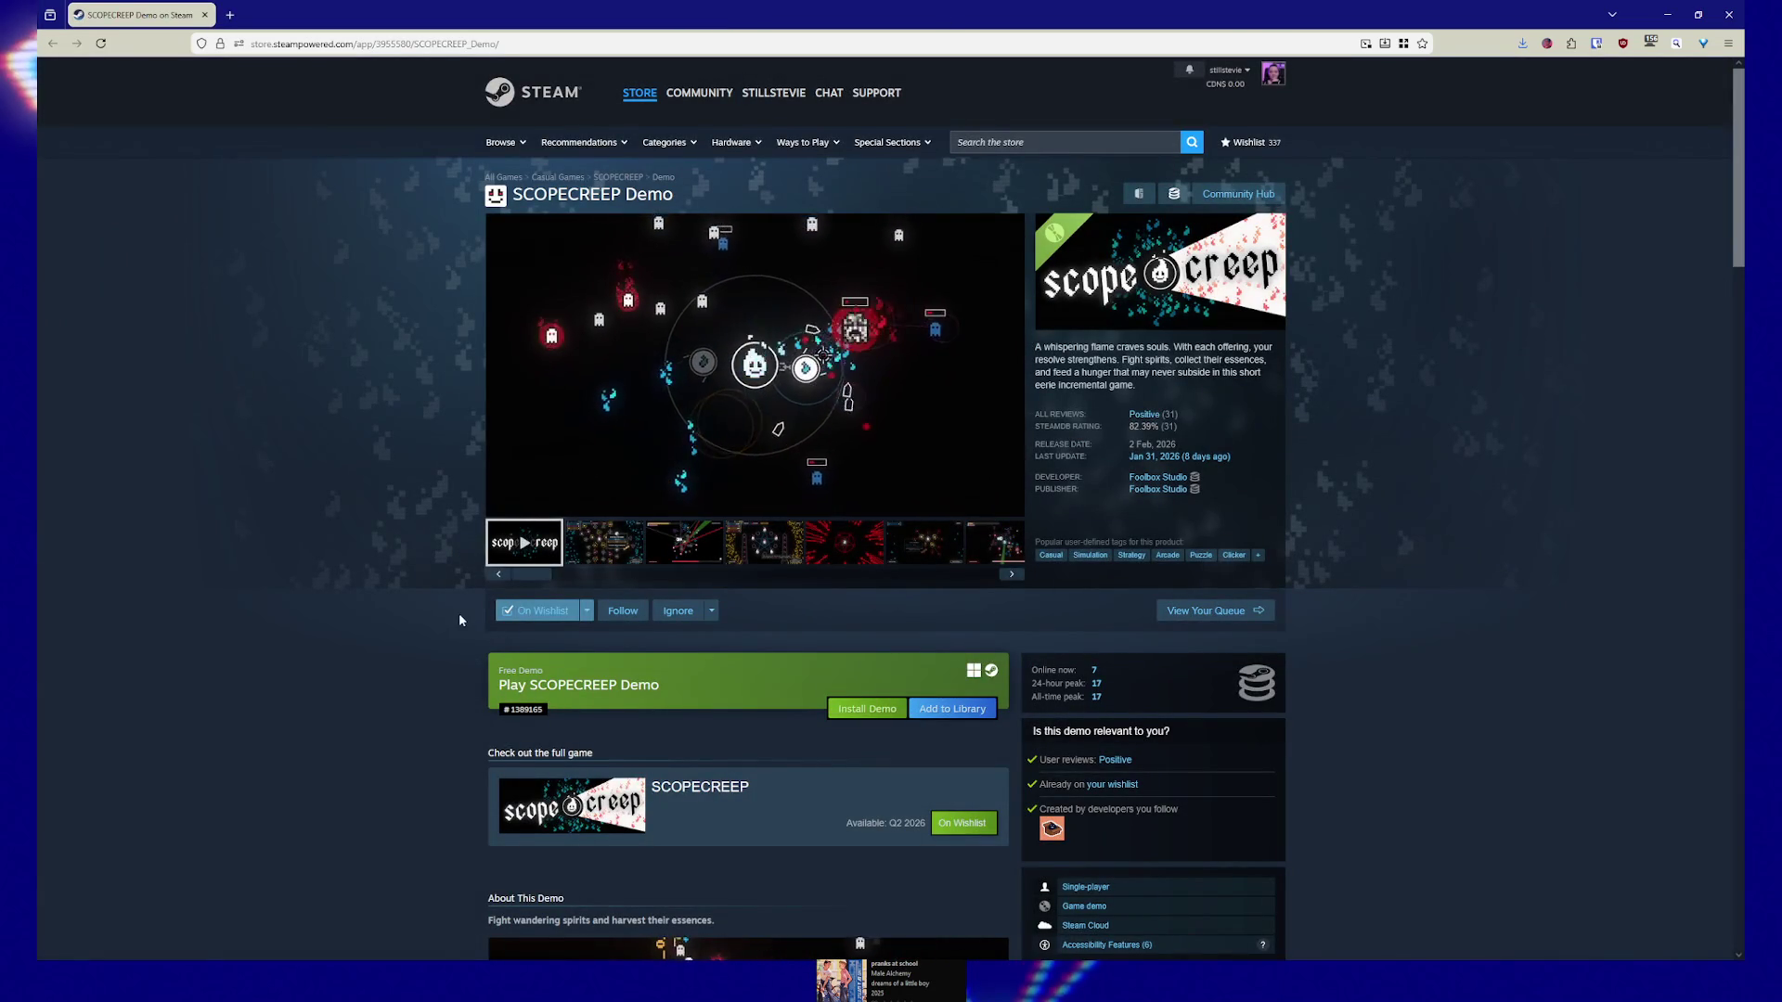
scroll(460, 620, down, 1)
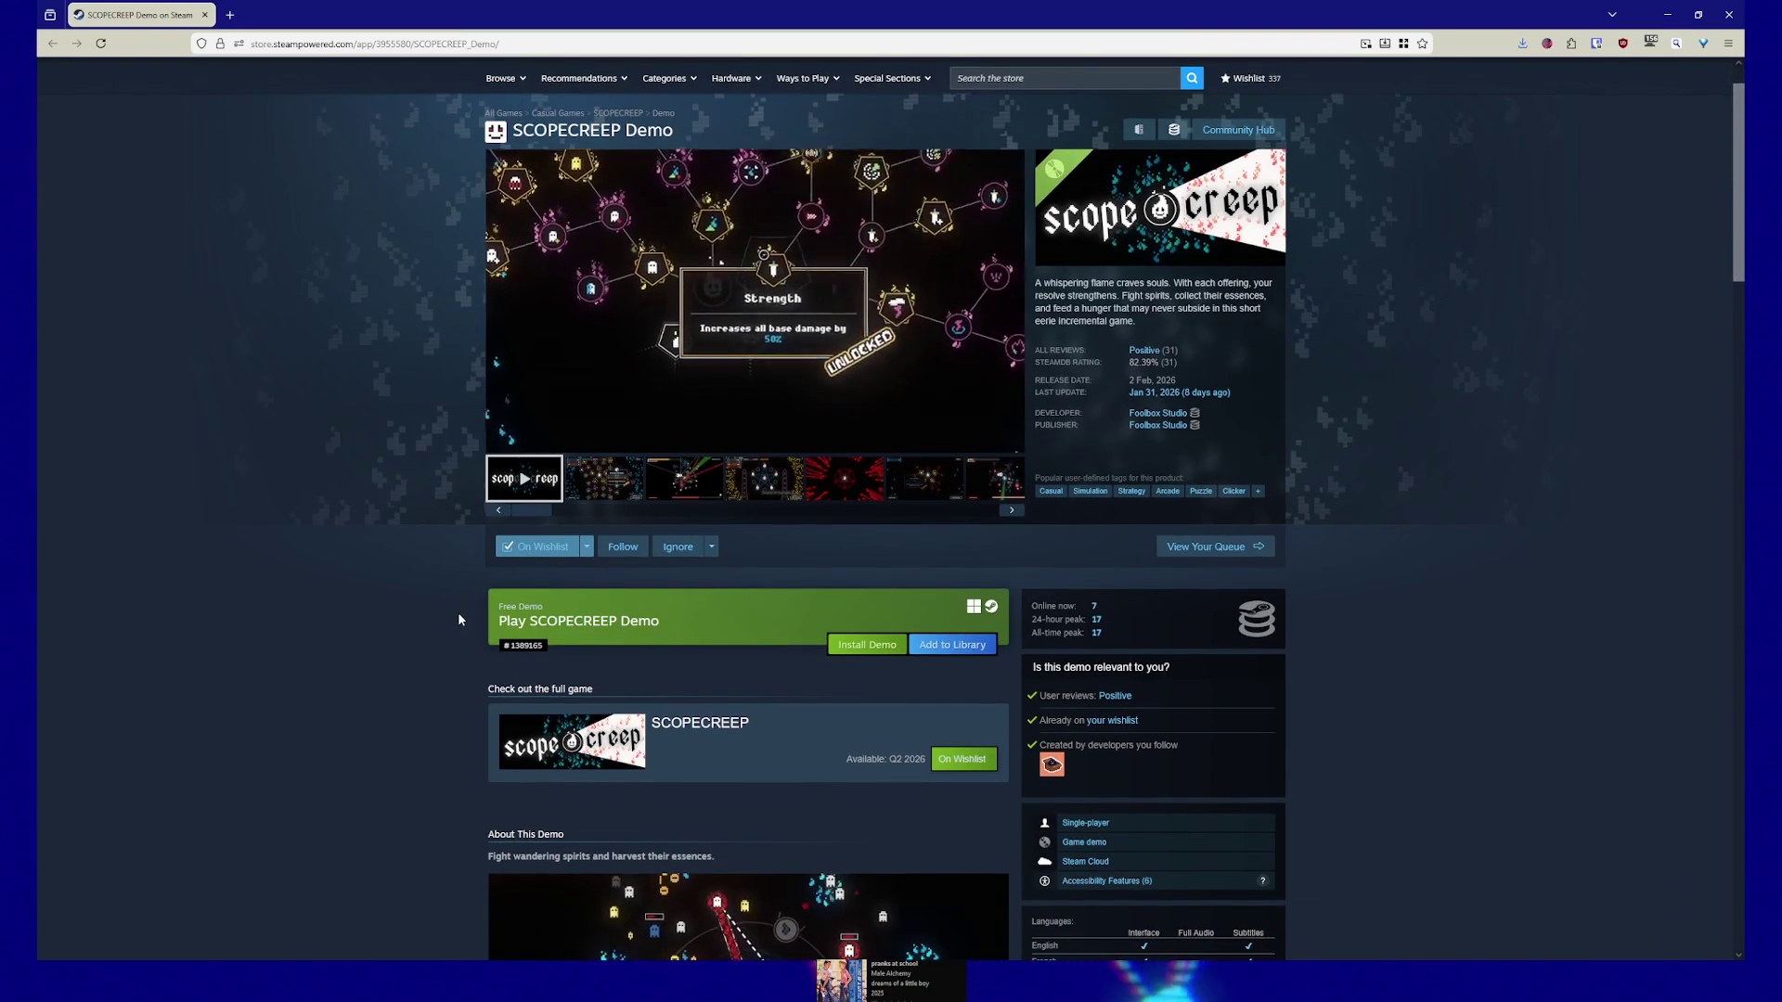
scroll(459, 620, up, 1)
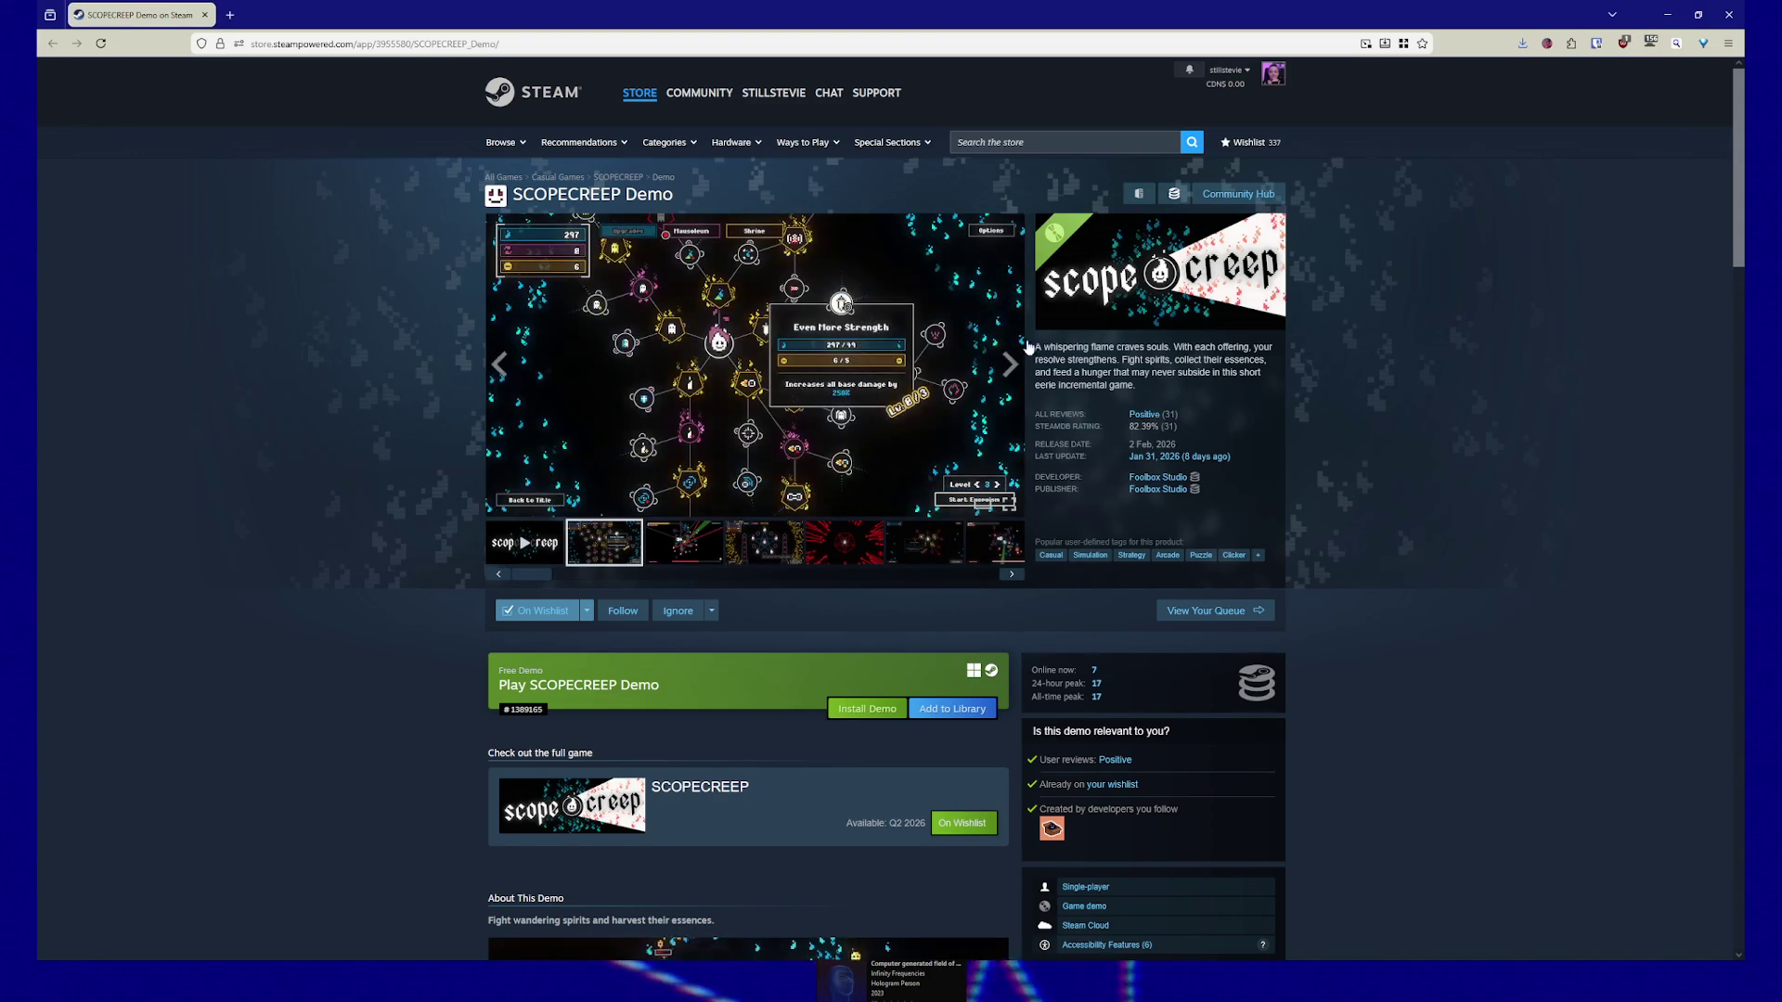
Select the SCOPECREEP Demo store page's web address
click(557, 46)
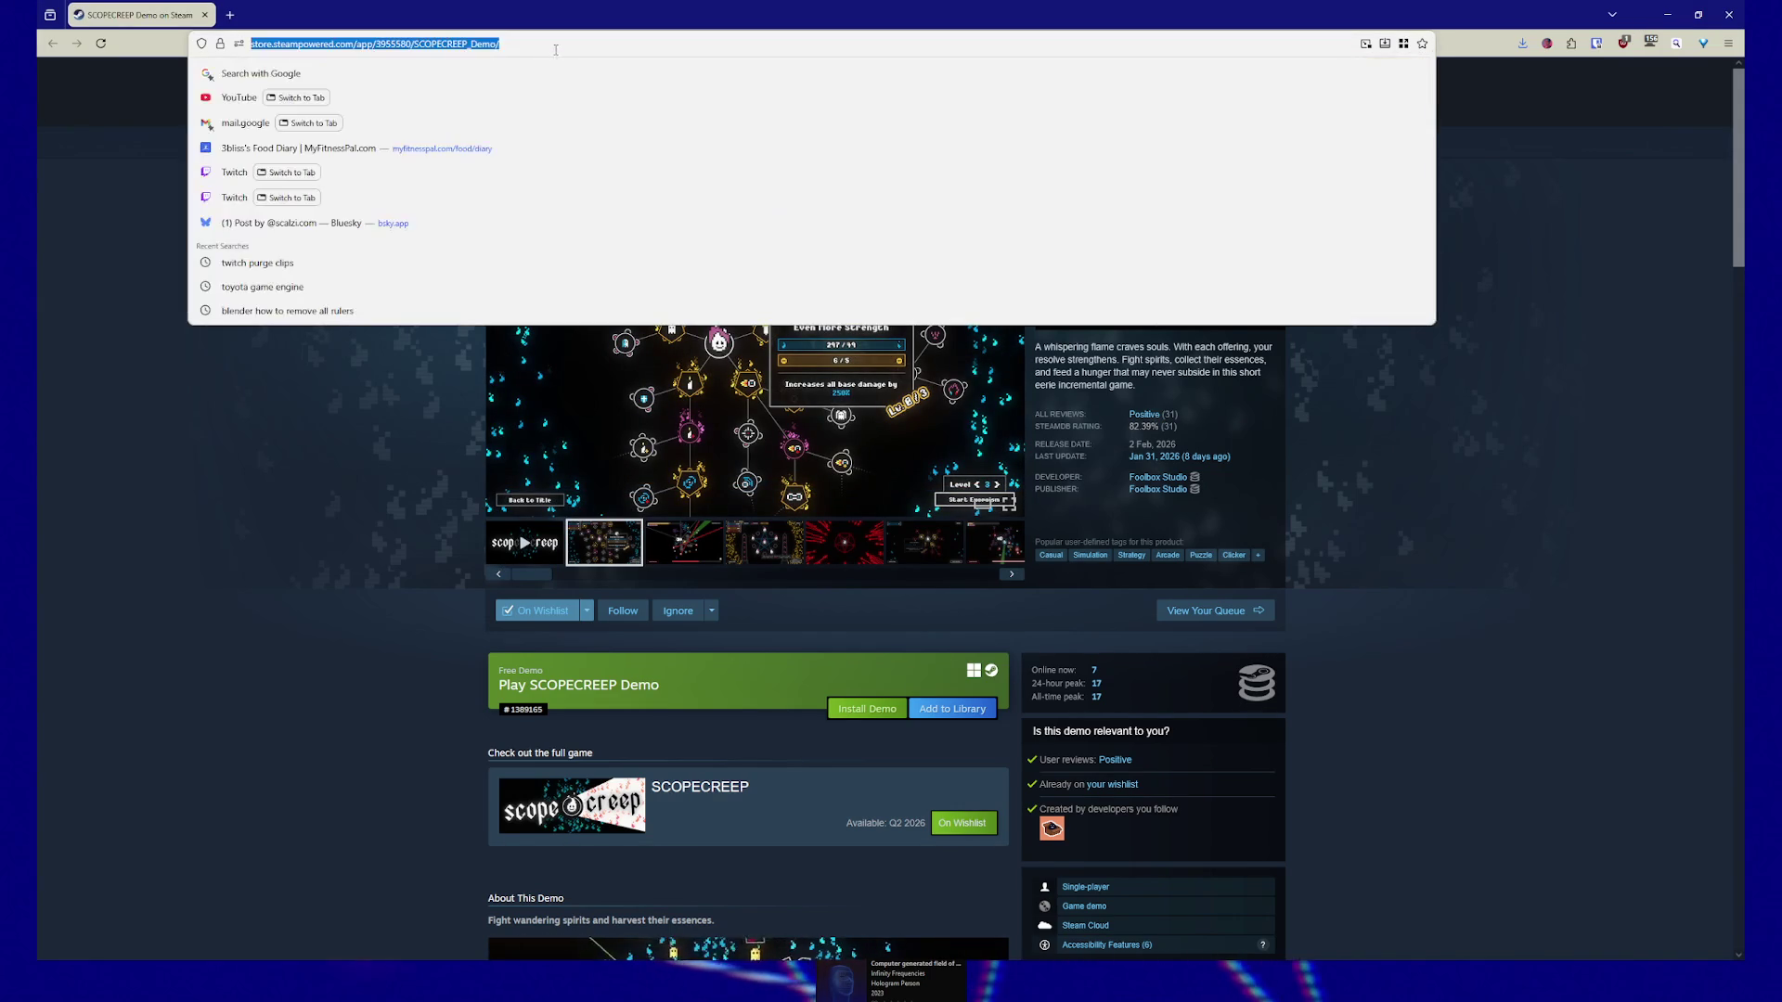
Minimize Firefox and bring the Unreal Editor's FirstPersonMap level back to the front
click(107, 473)
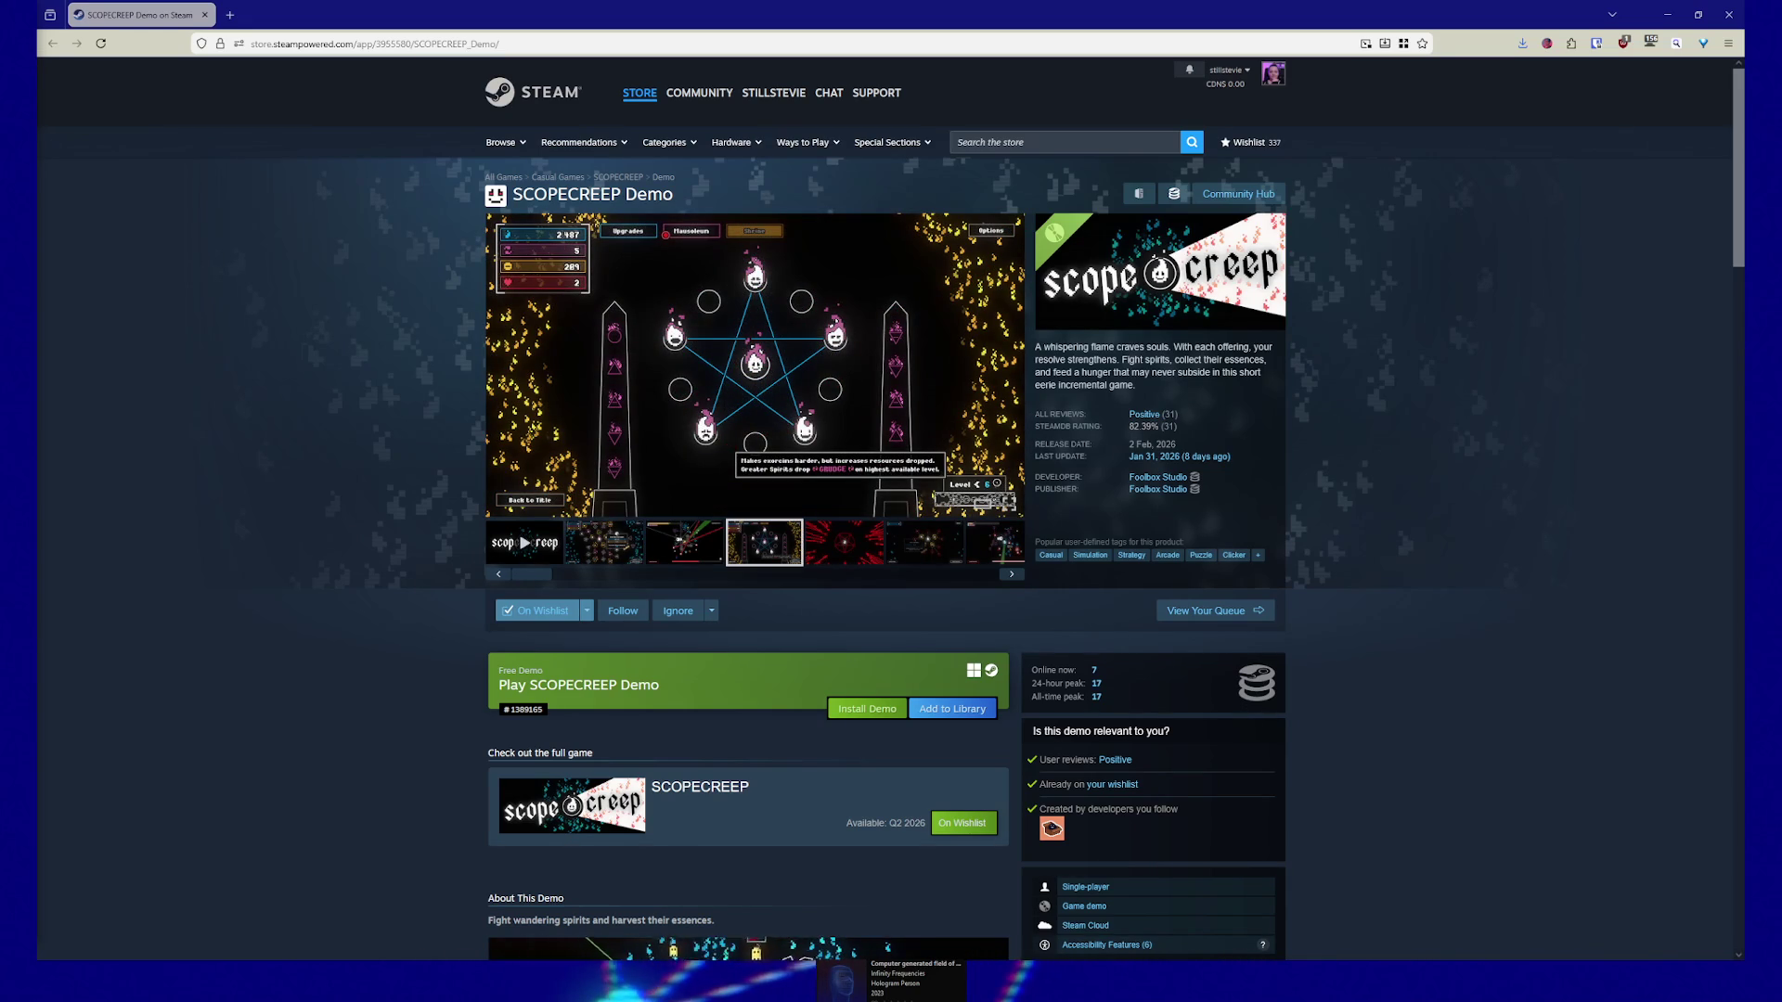
click(1667, 19)
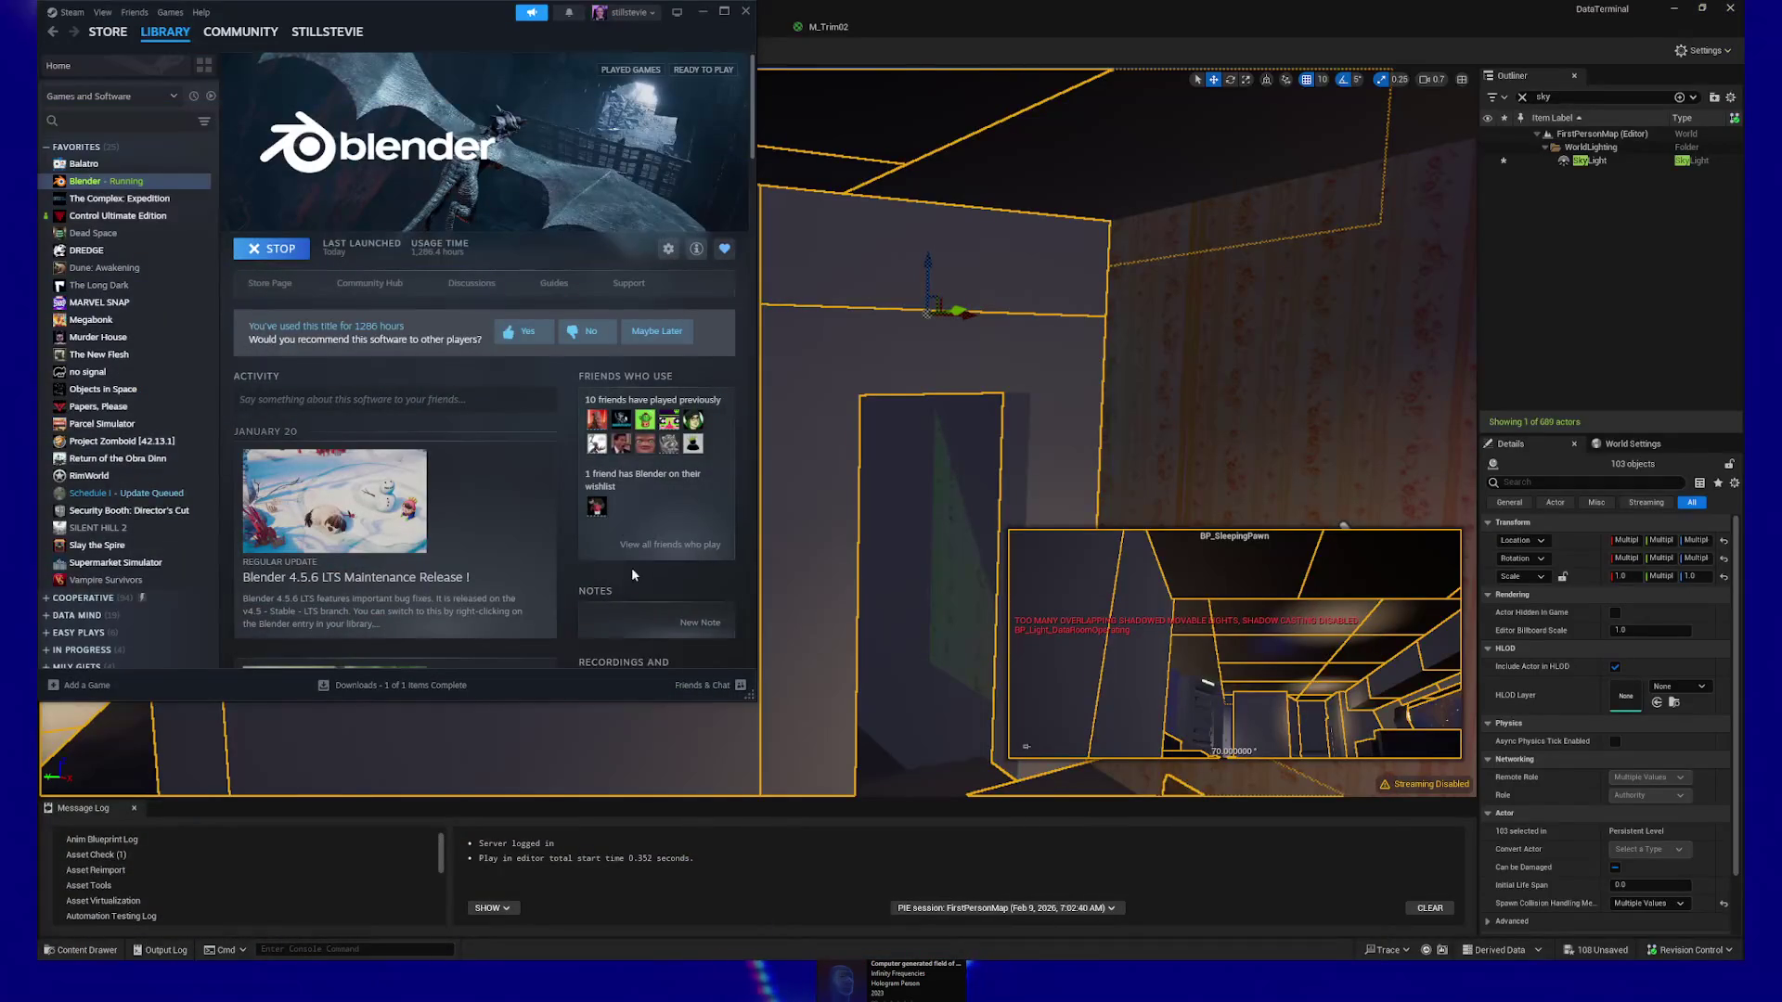
click(1027, 13)
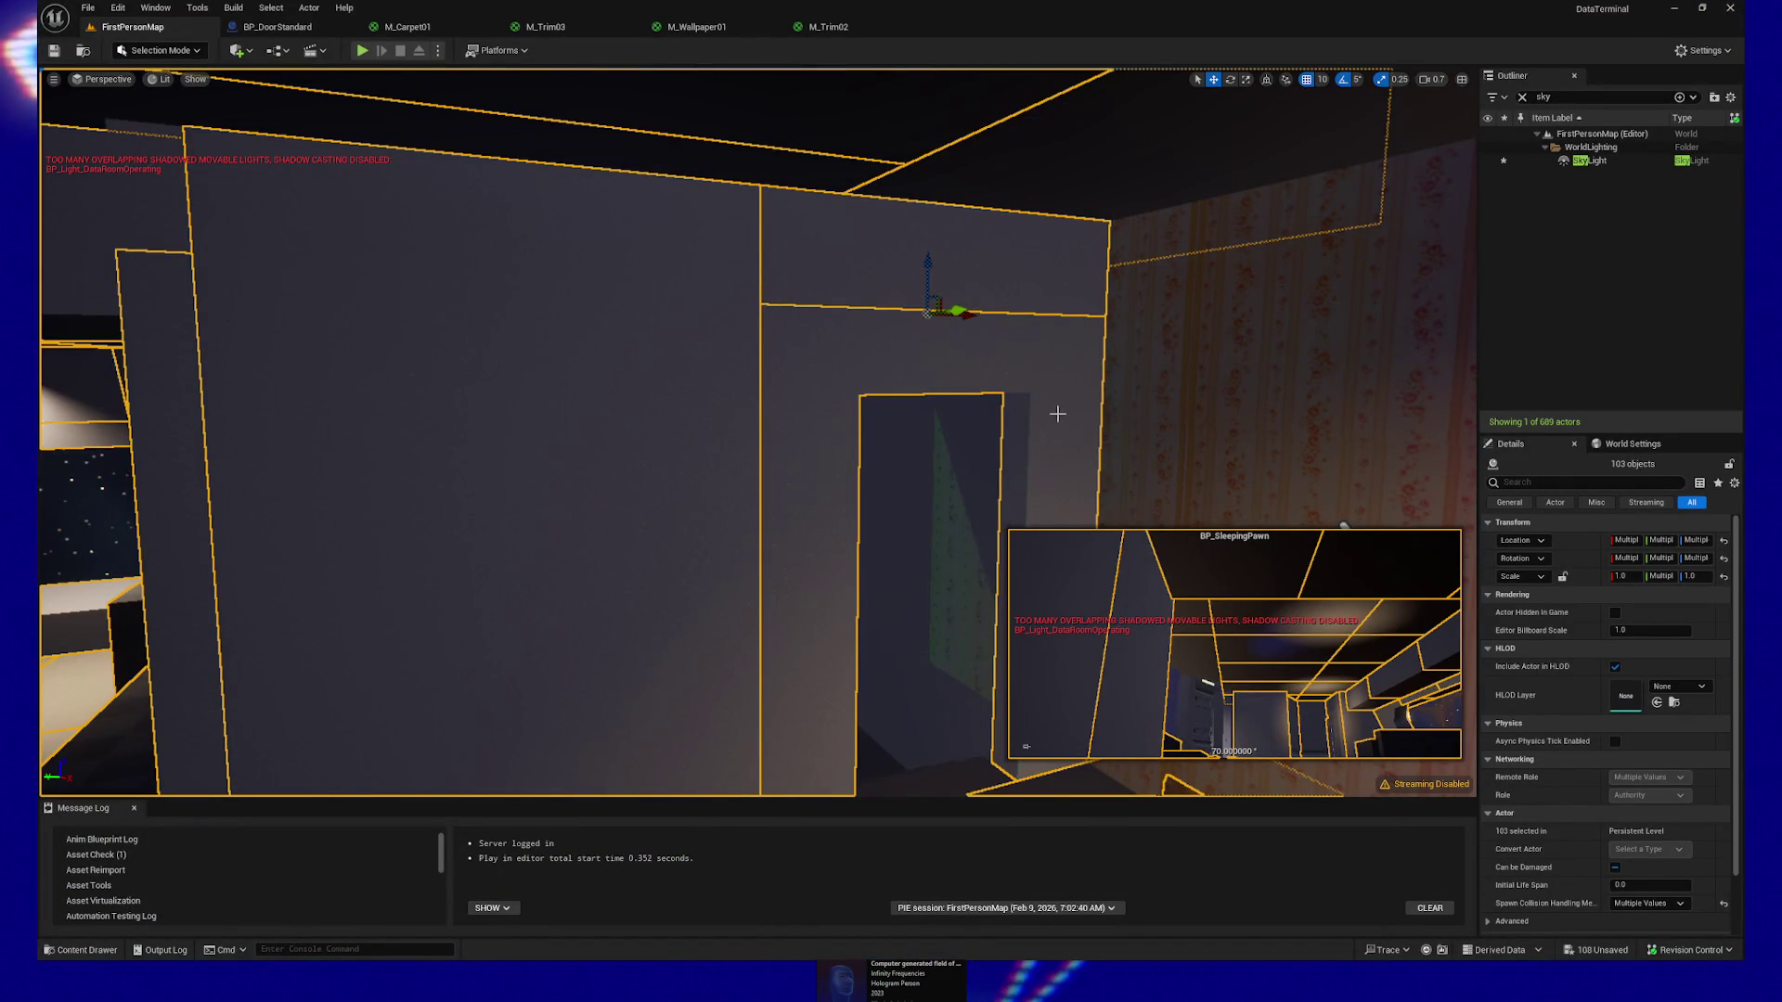
Add the lower bulb by the cabinet, a ceiling object, the ceiling spotlight and one more actor
key(w)
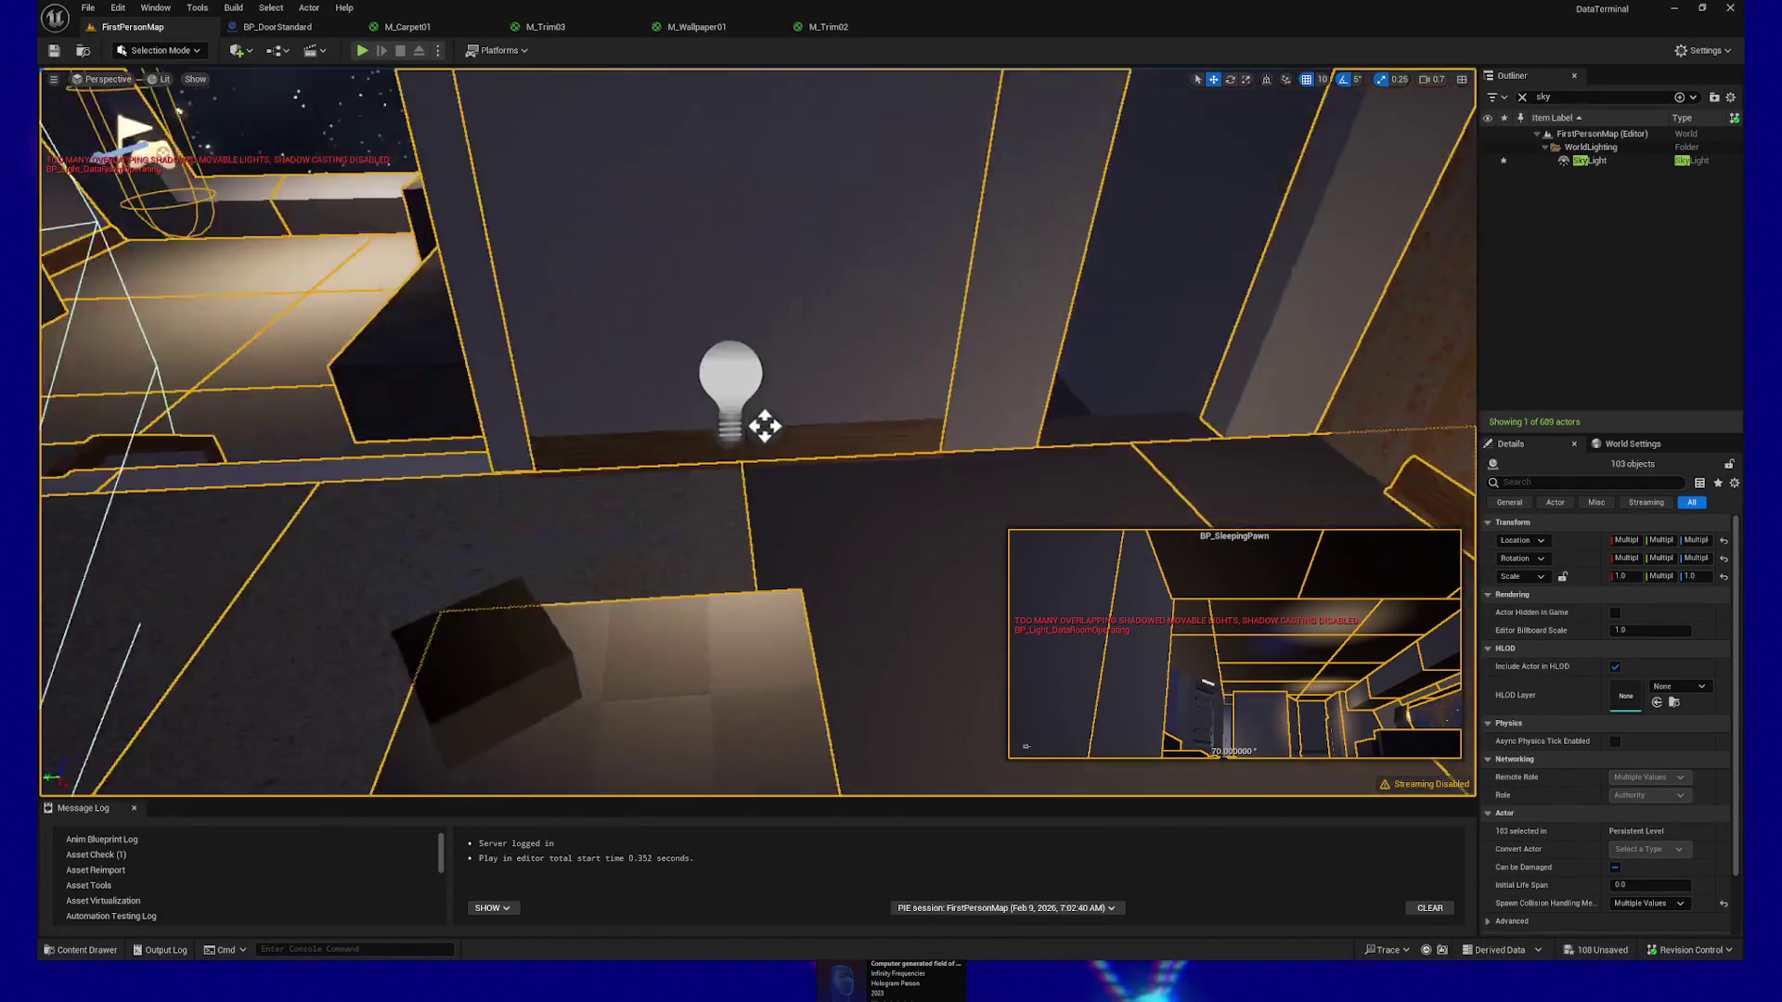
key(s)
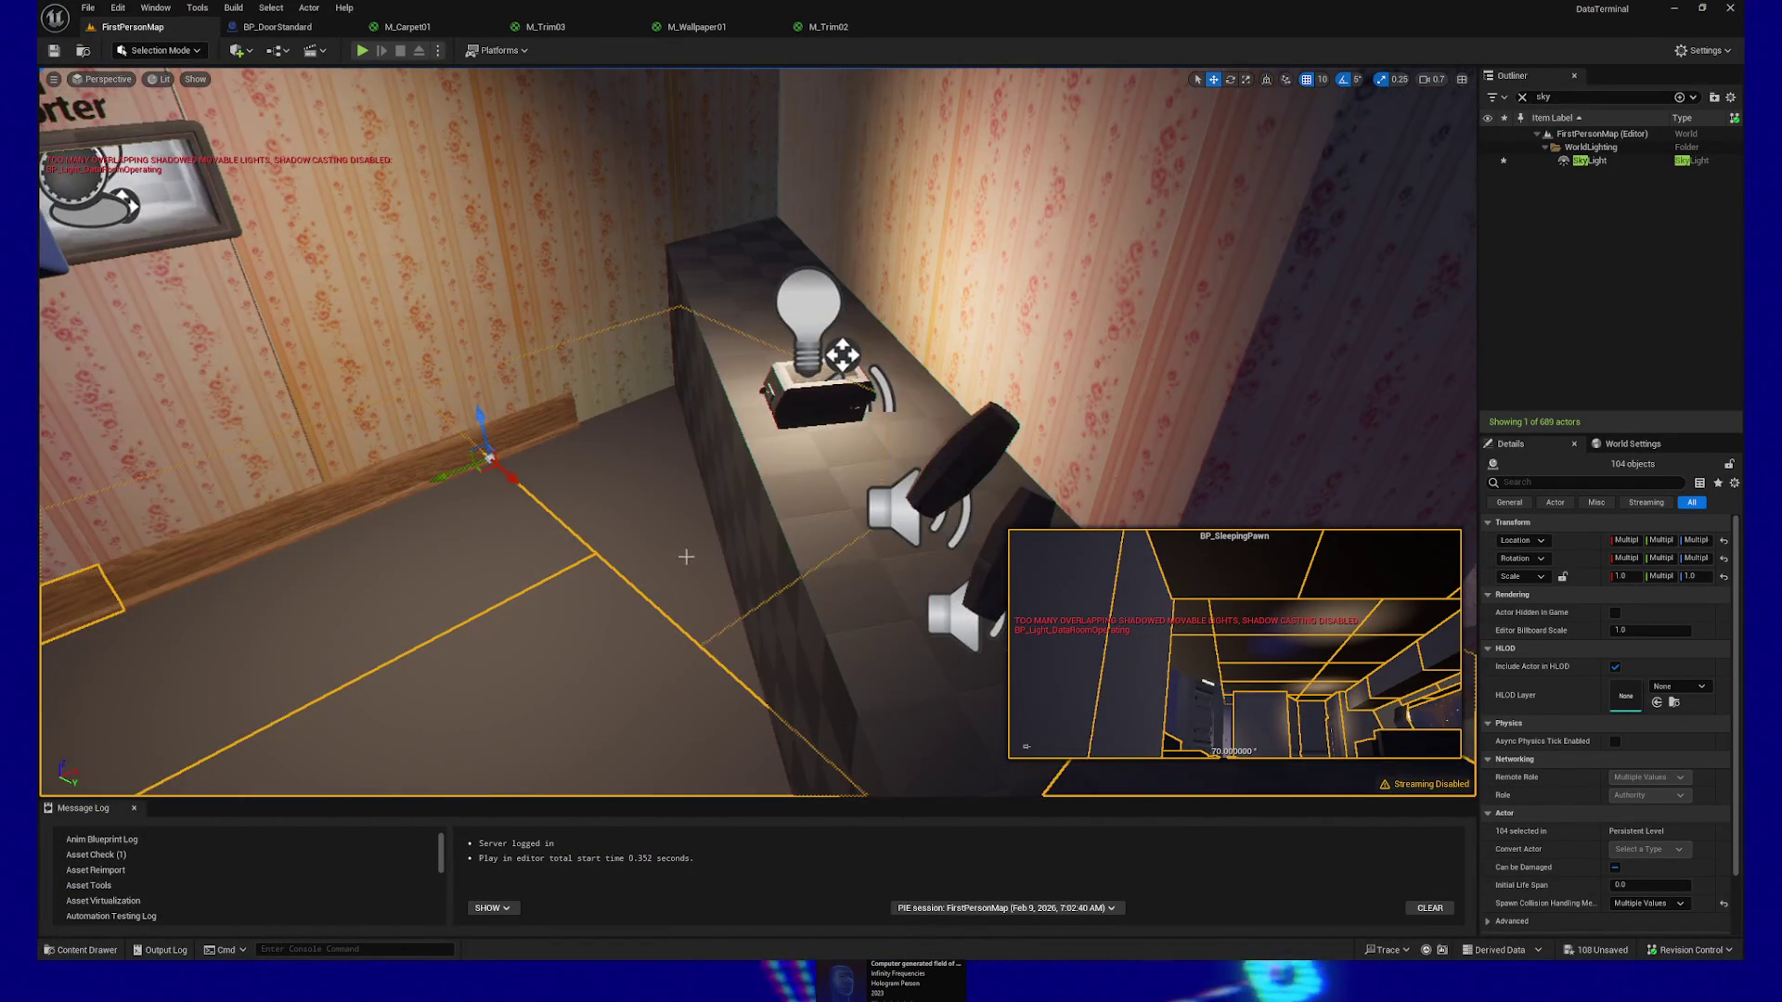
key(w)
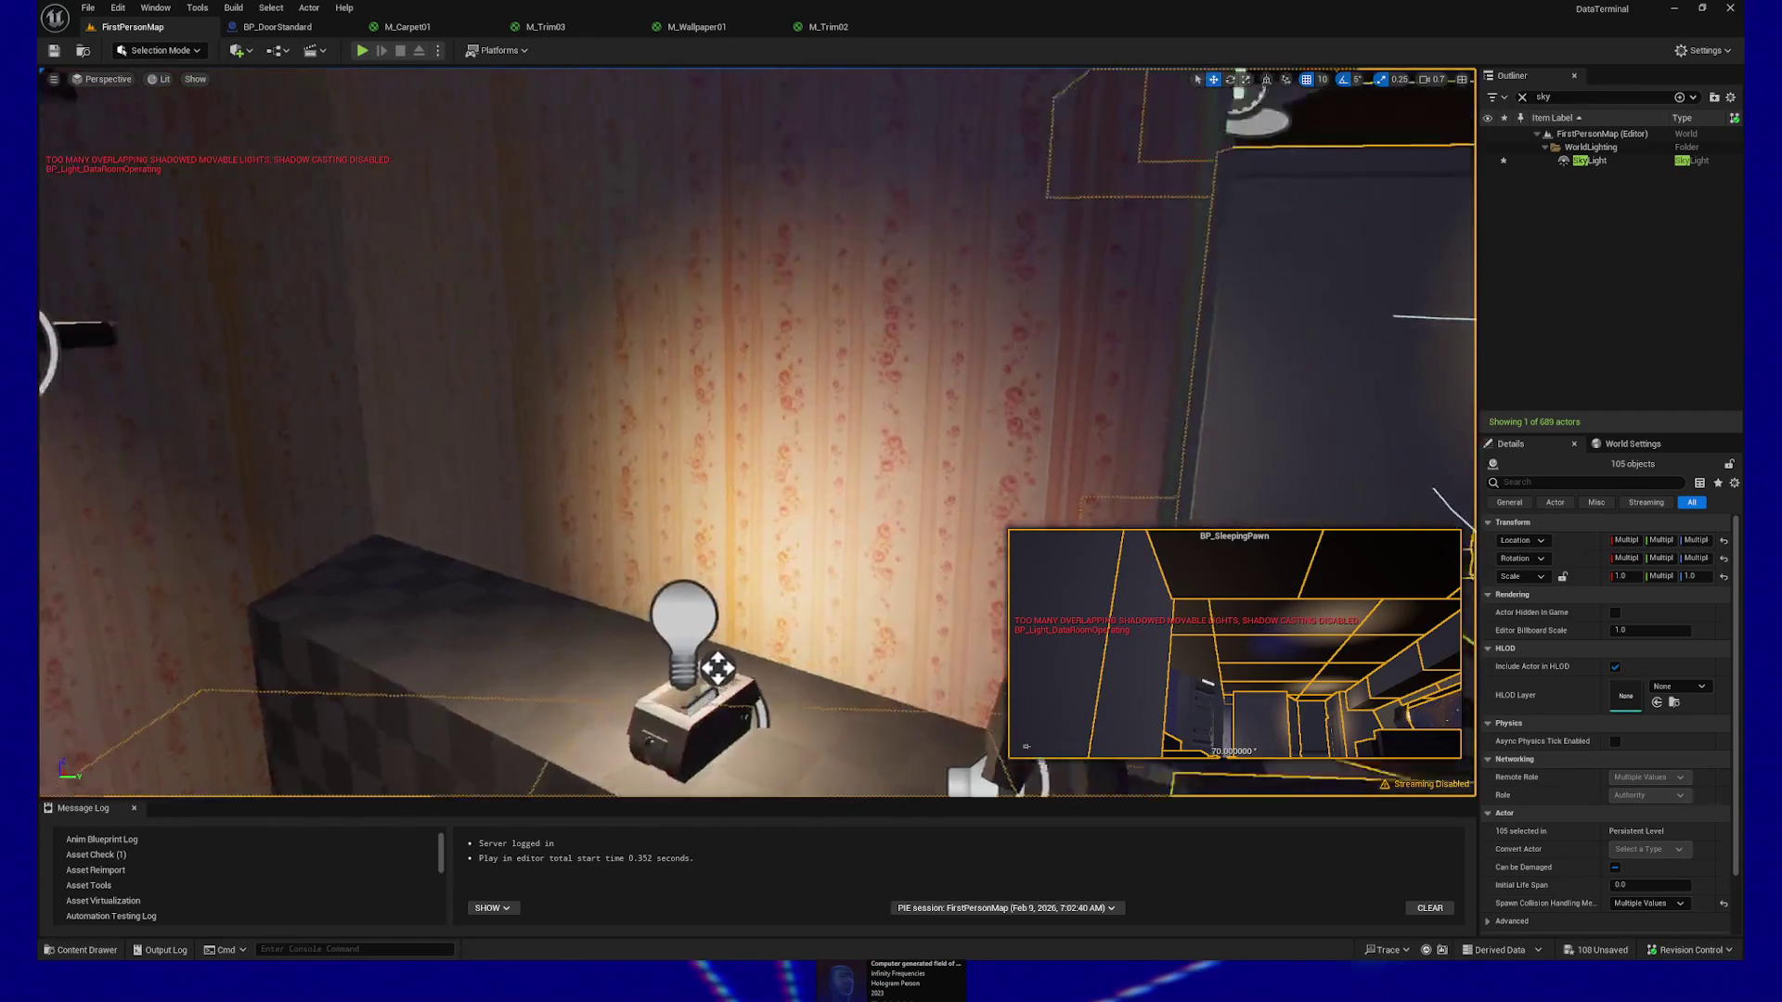
key(s)
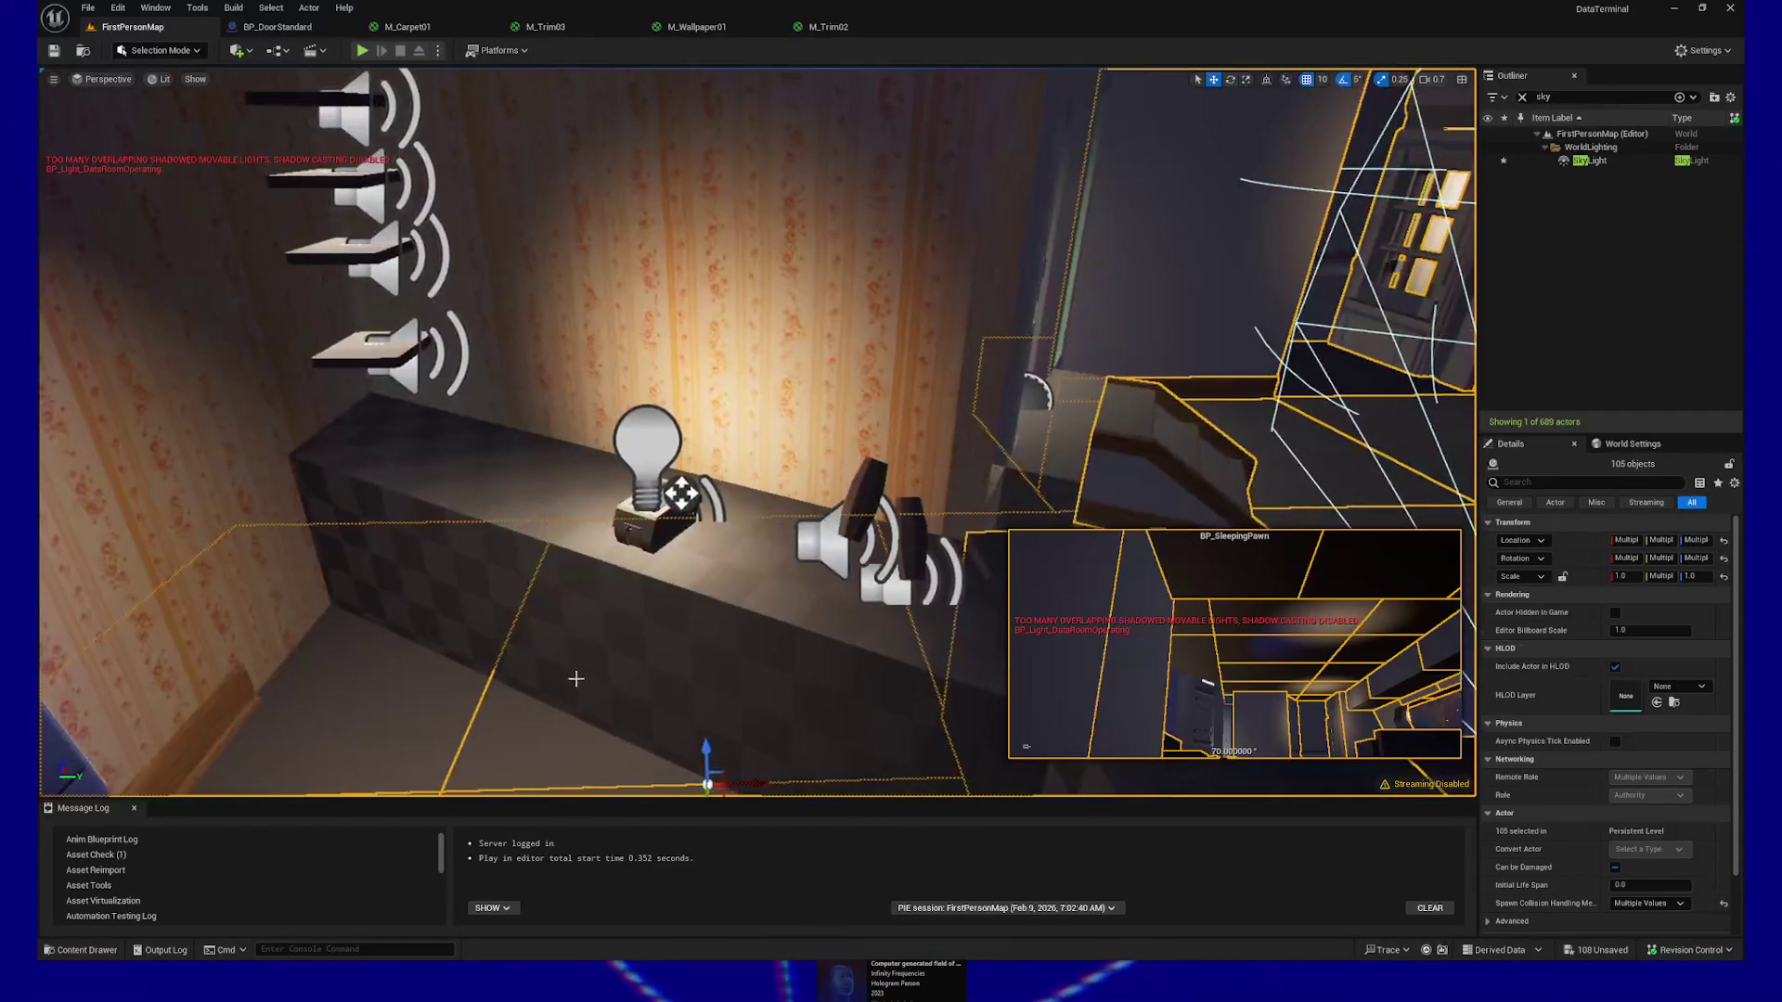
key(d)
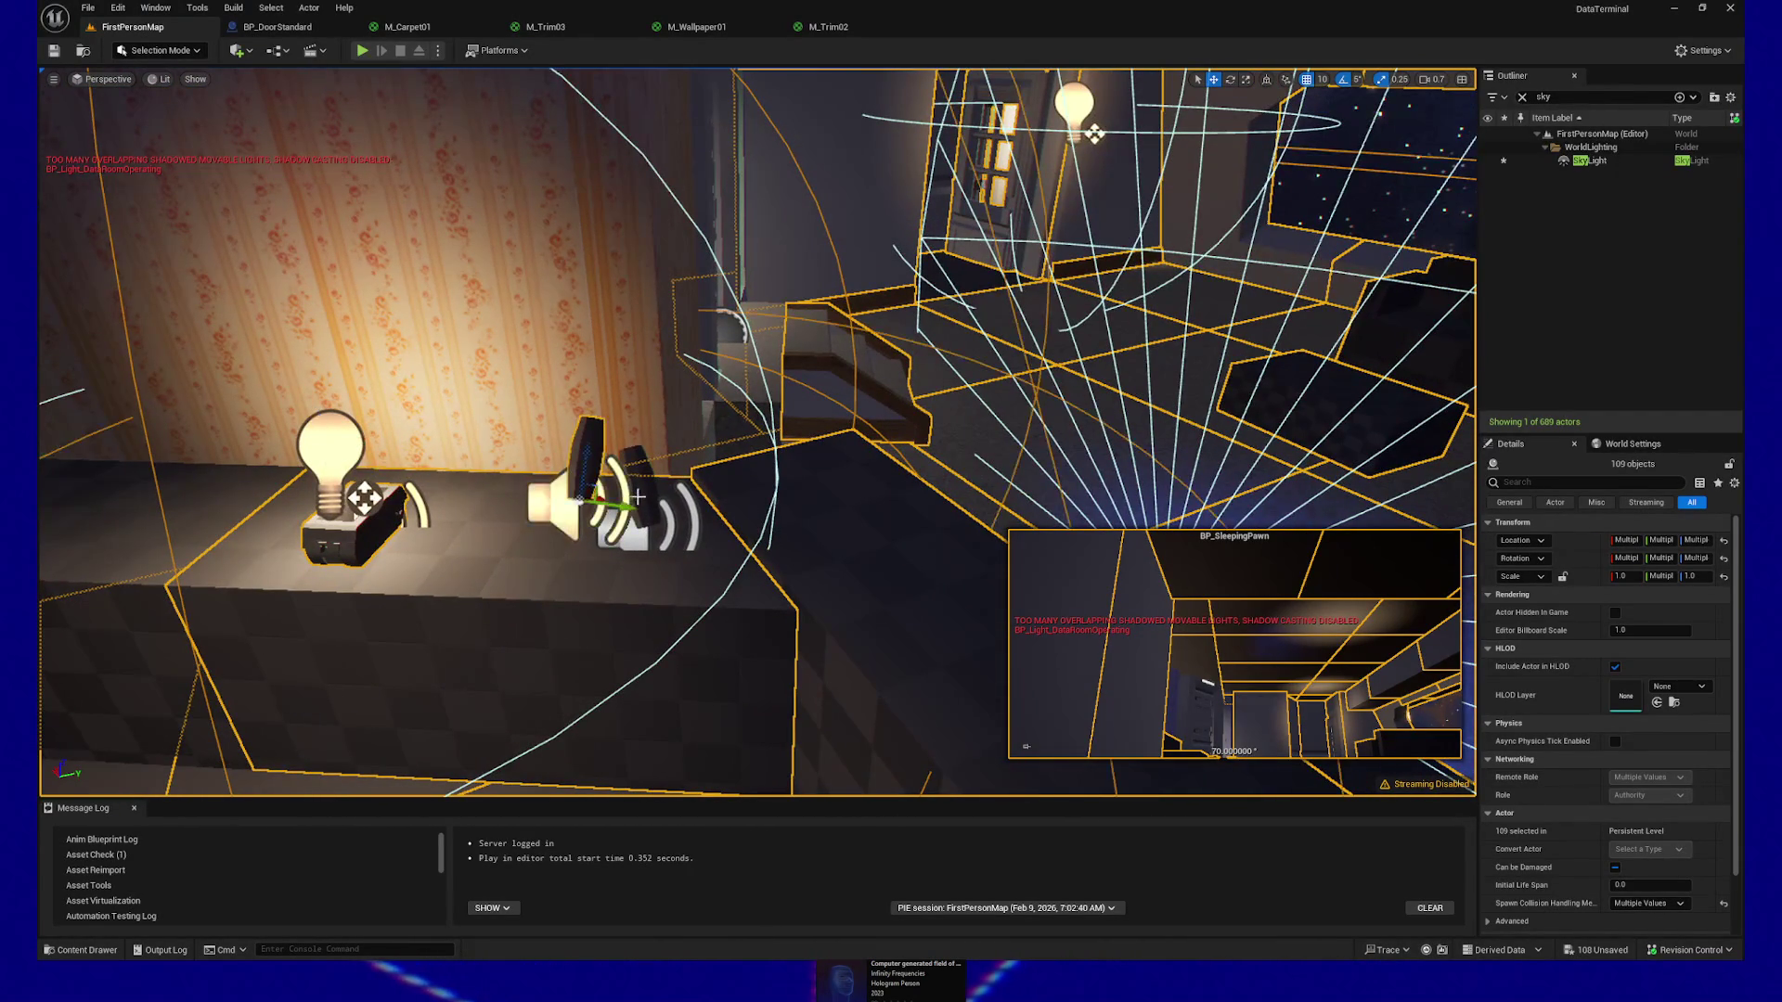
mouse_move(583, 492)
mouse_down()
mouse_move(566, 446)
mouse_move(645, 570)
mouse_move(575, 501)
mouse_move(594, 482)
mouse_up()
ctrl+click(645, 570)
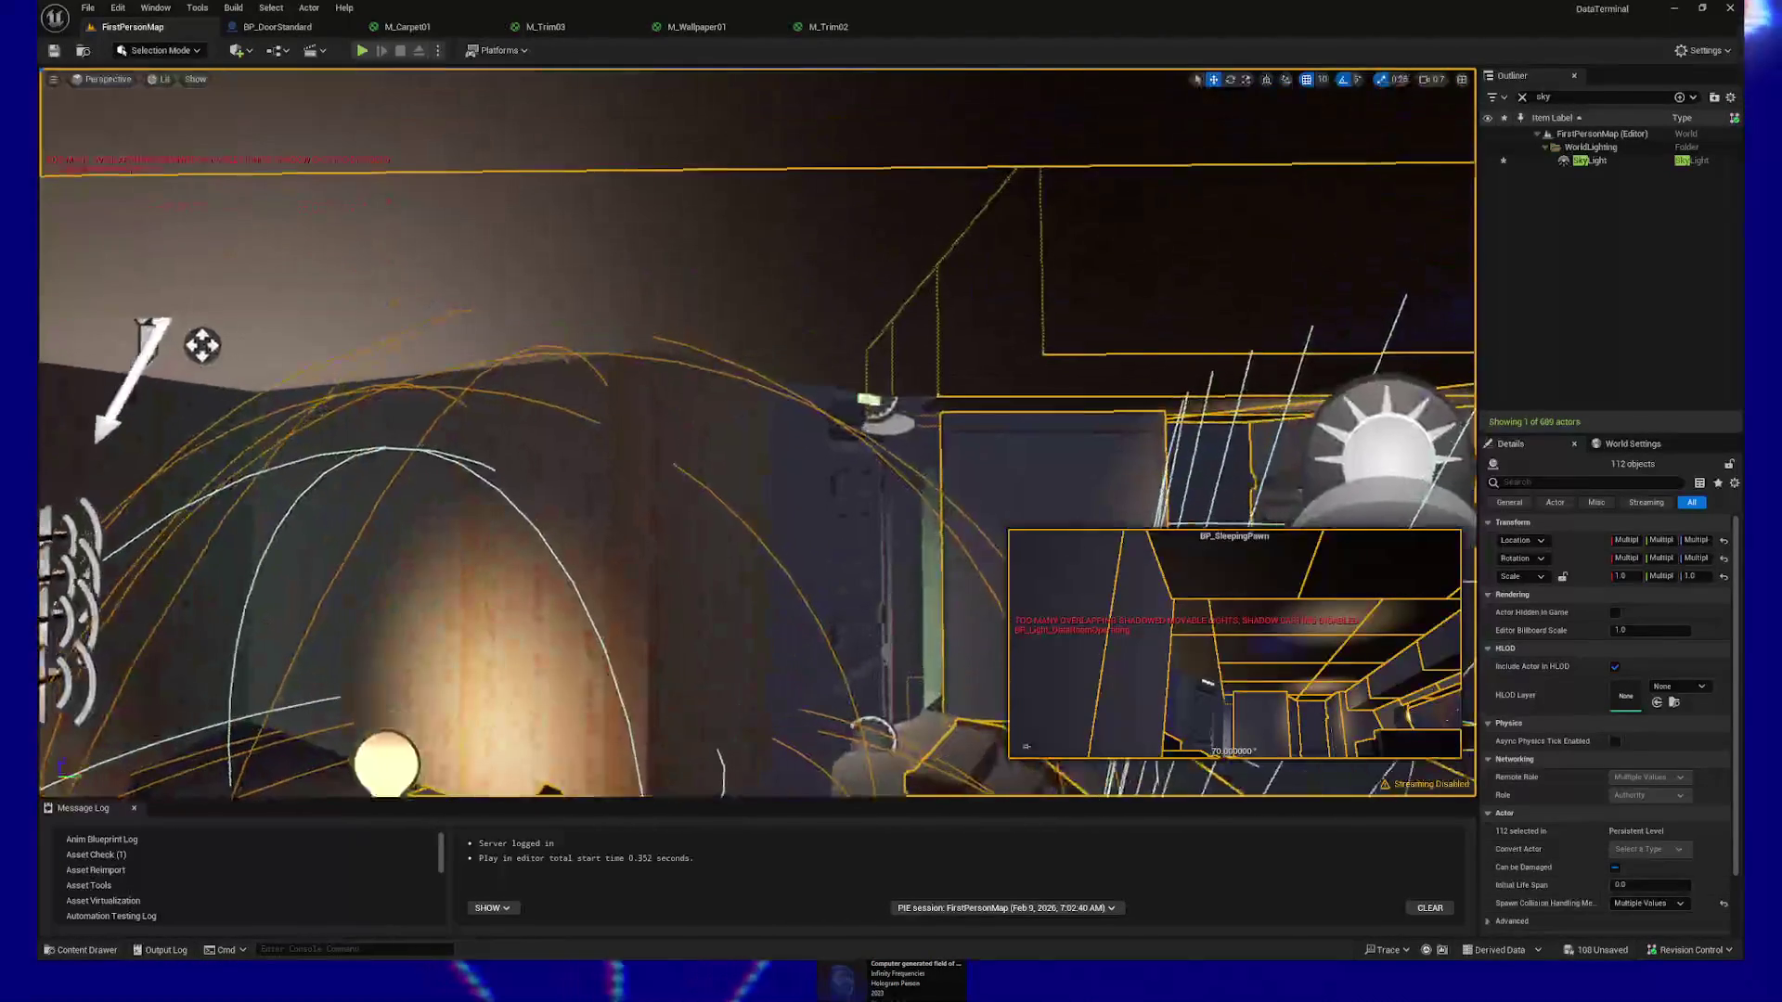
ctrl+click(557, 246)
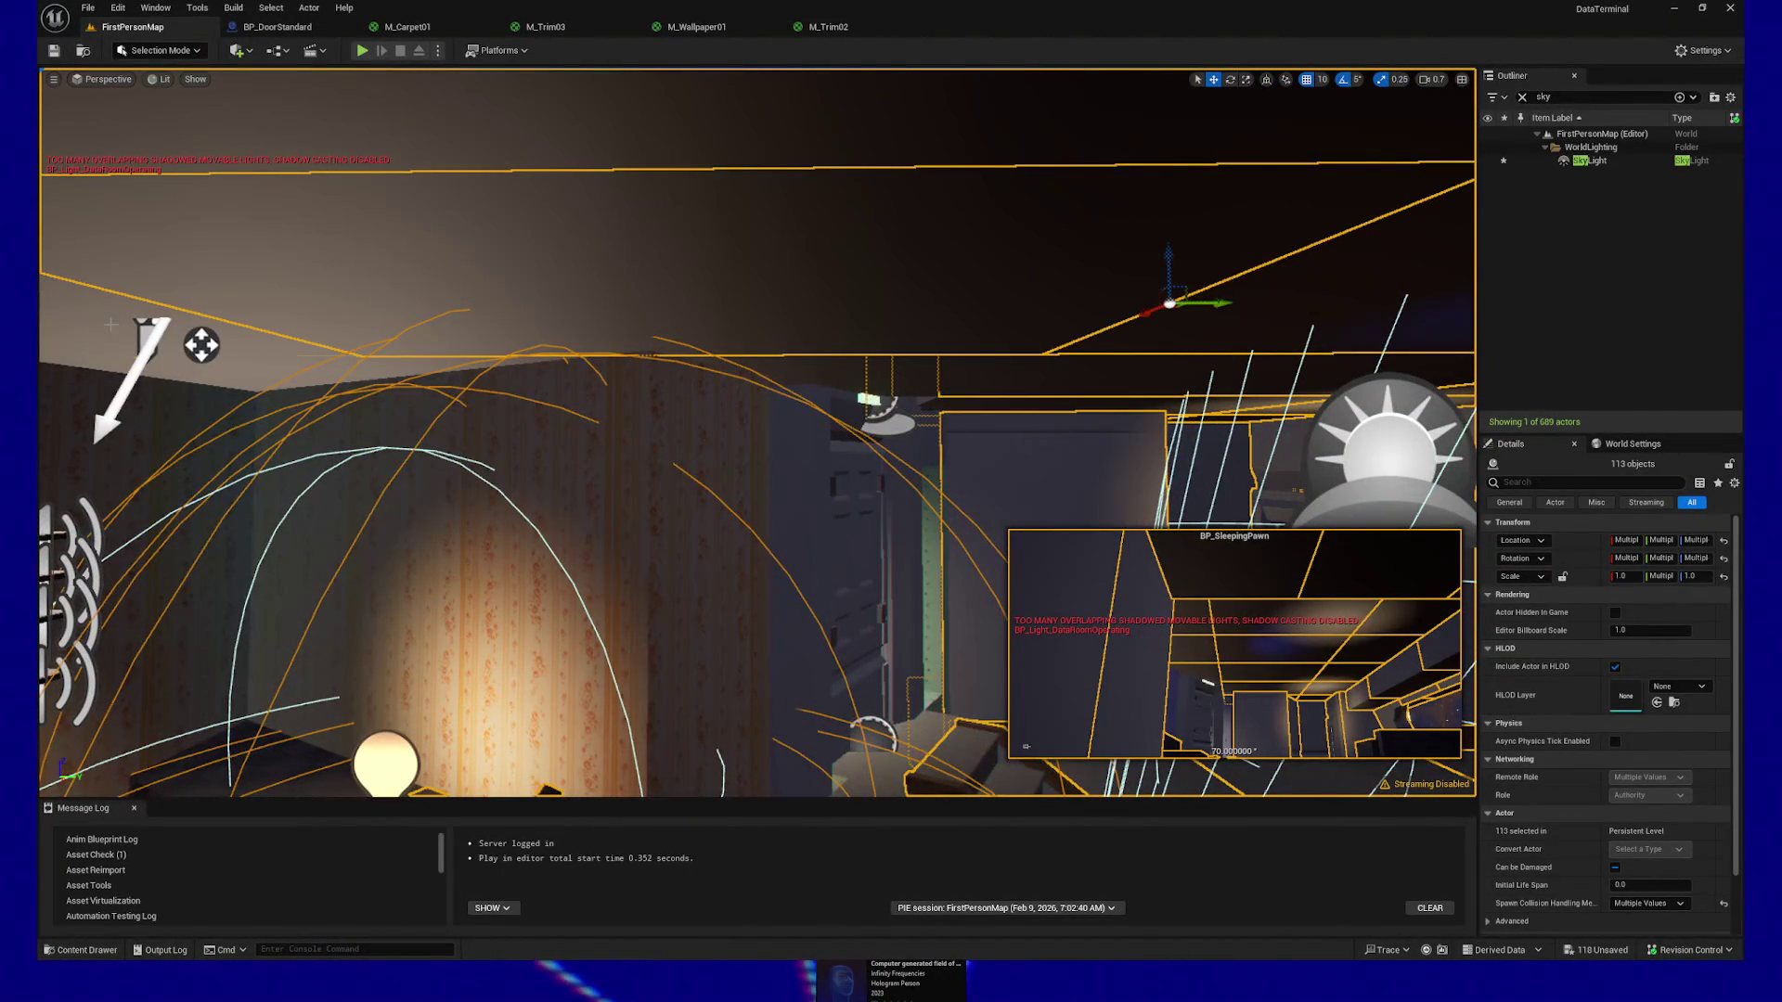
ctrl+click(151, 337)
drag(515, 429, 548, 402)
ctrl+click(668, 409)
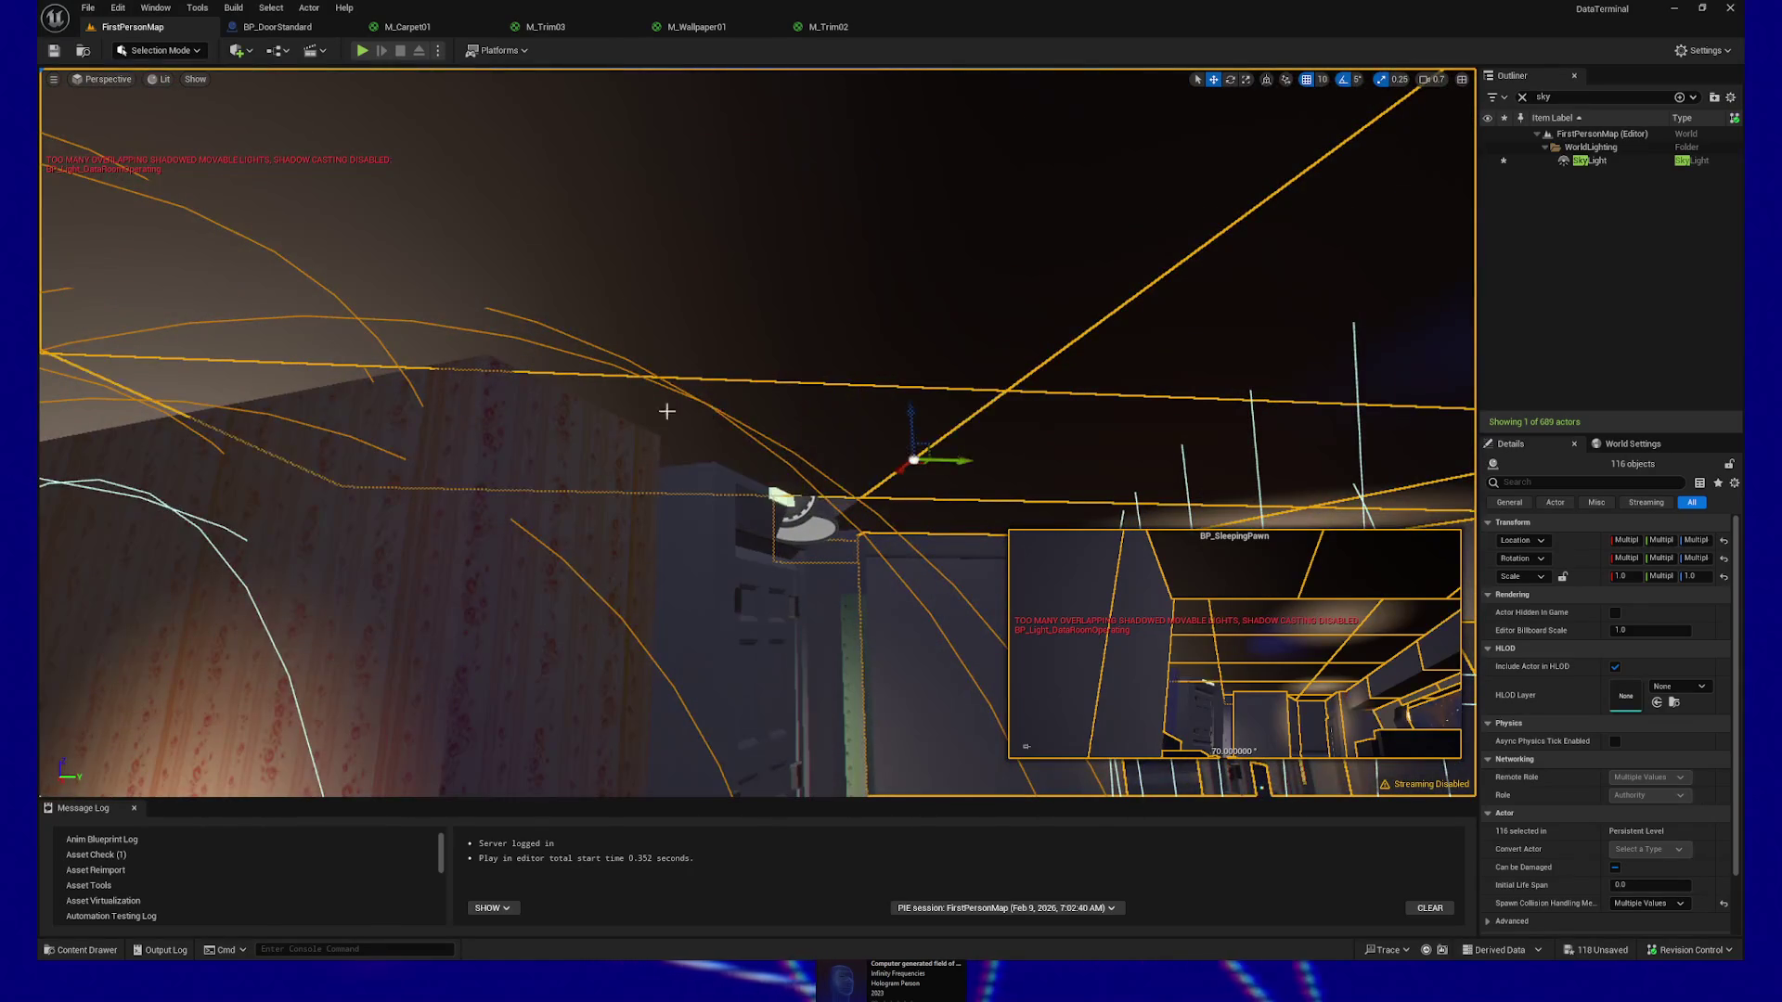
mouse_move(668, 410)
mouse_down()
mouse_move(102, 276)
mouse_move(398, 291)
mouse_move(947, 186)
mouse_up()
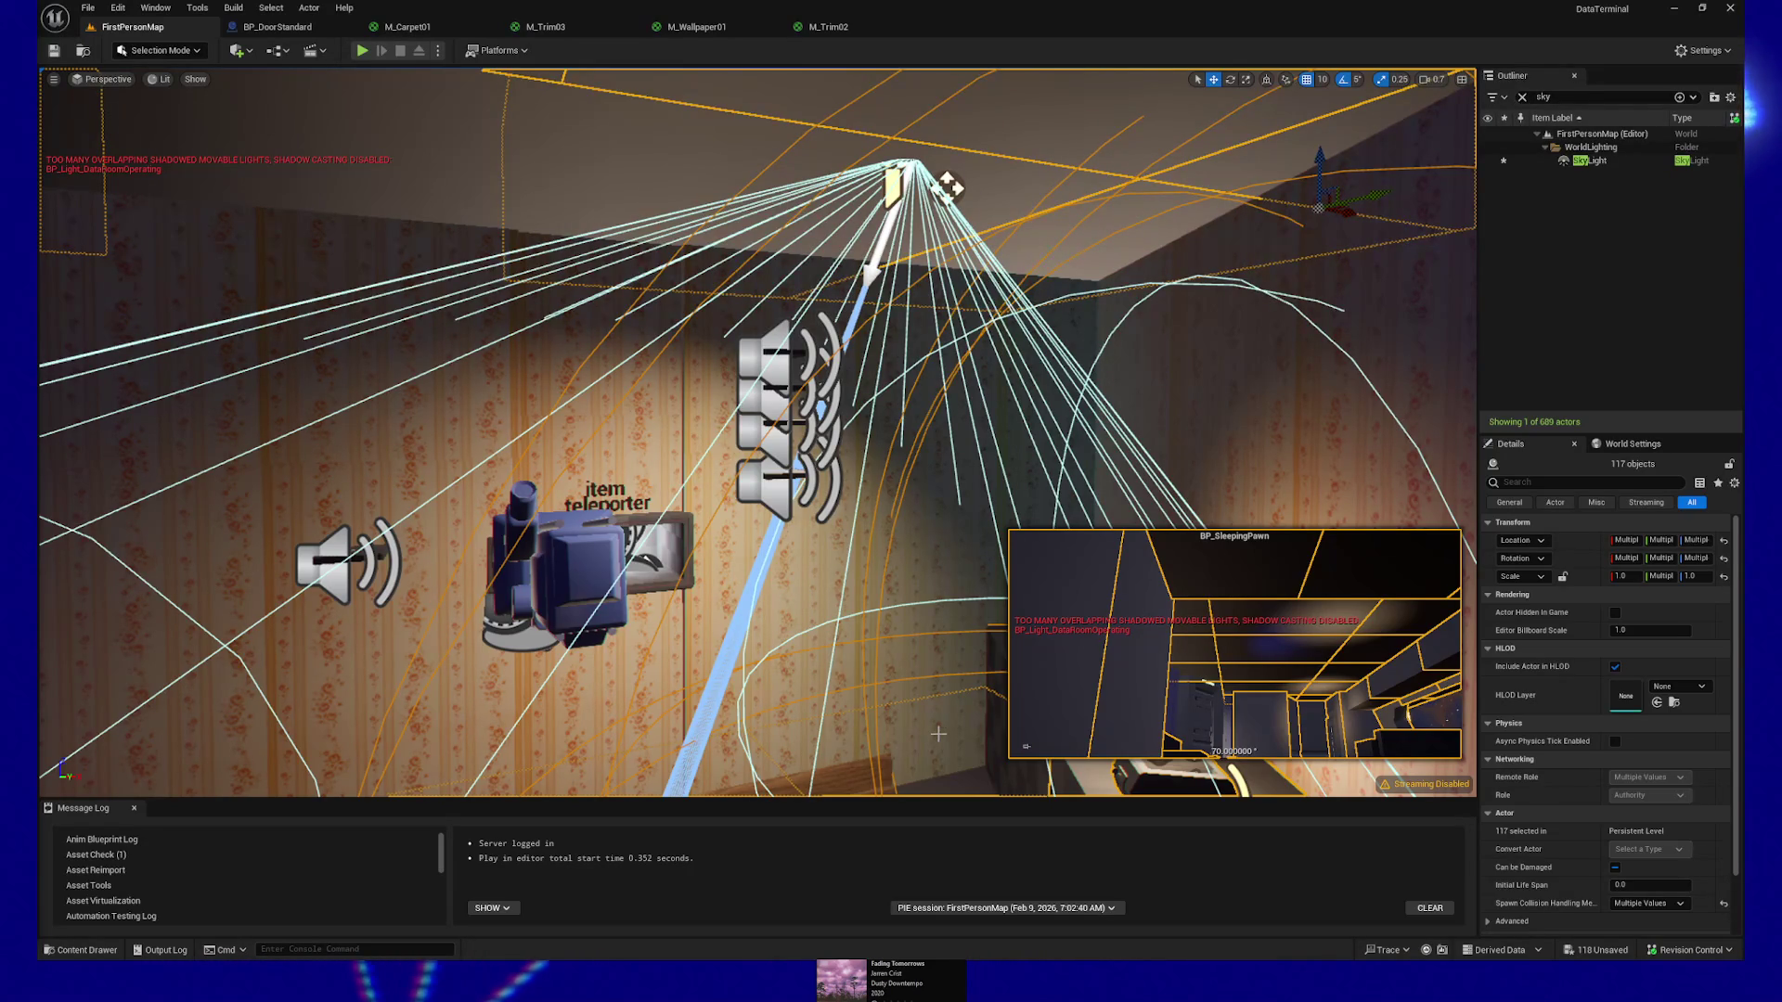
Add several wall actors, the item teleporter, the left wall and the left speaker
ctrl+click(1046, 429)
ctrl+click(779, 405)
ctrl+click(467, 361)
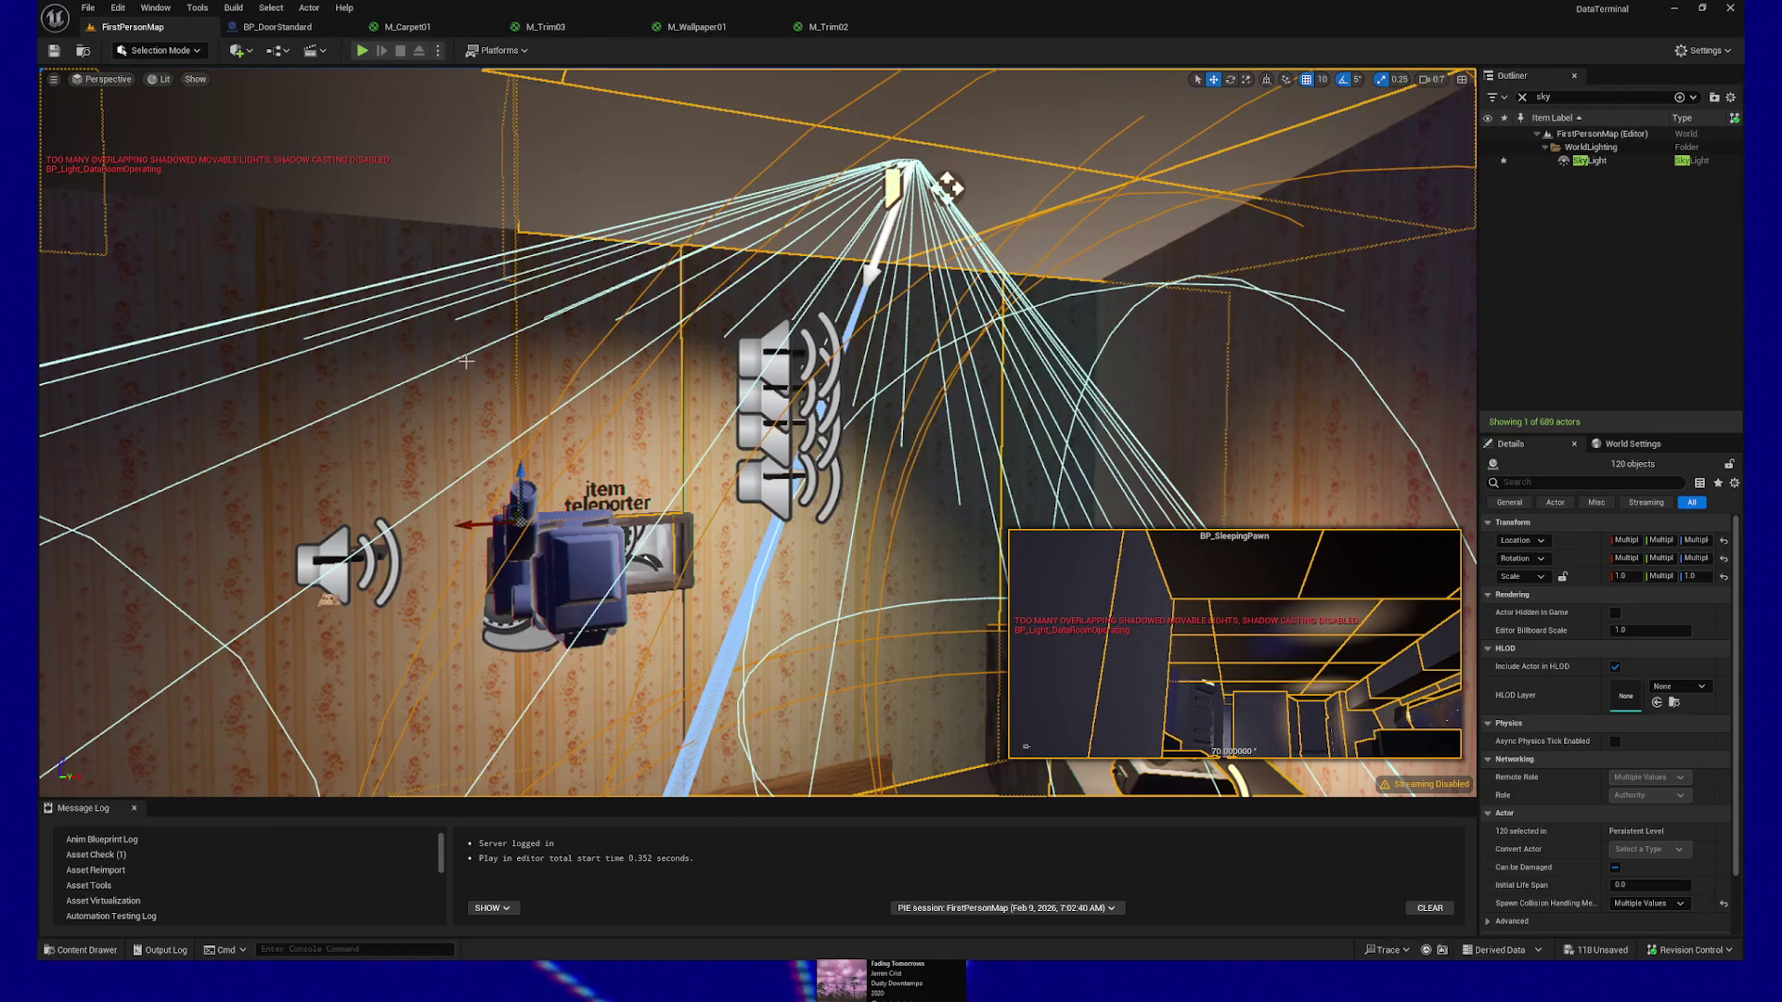
ctrl+click(663, 551)
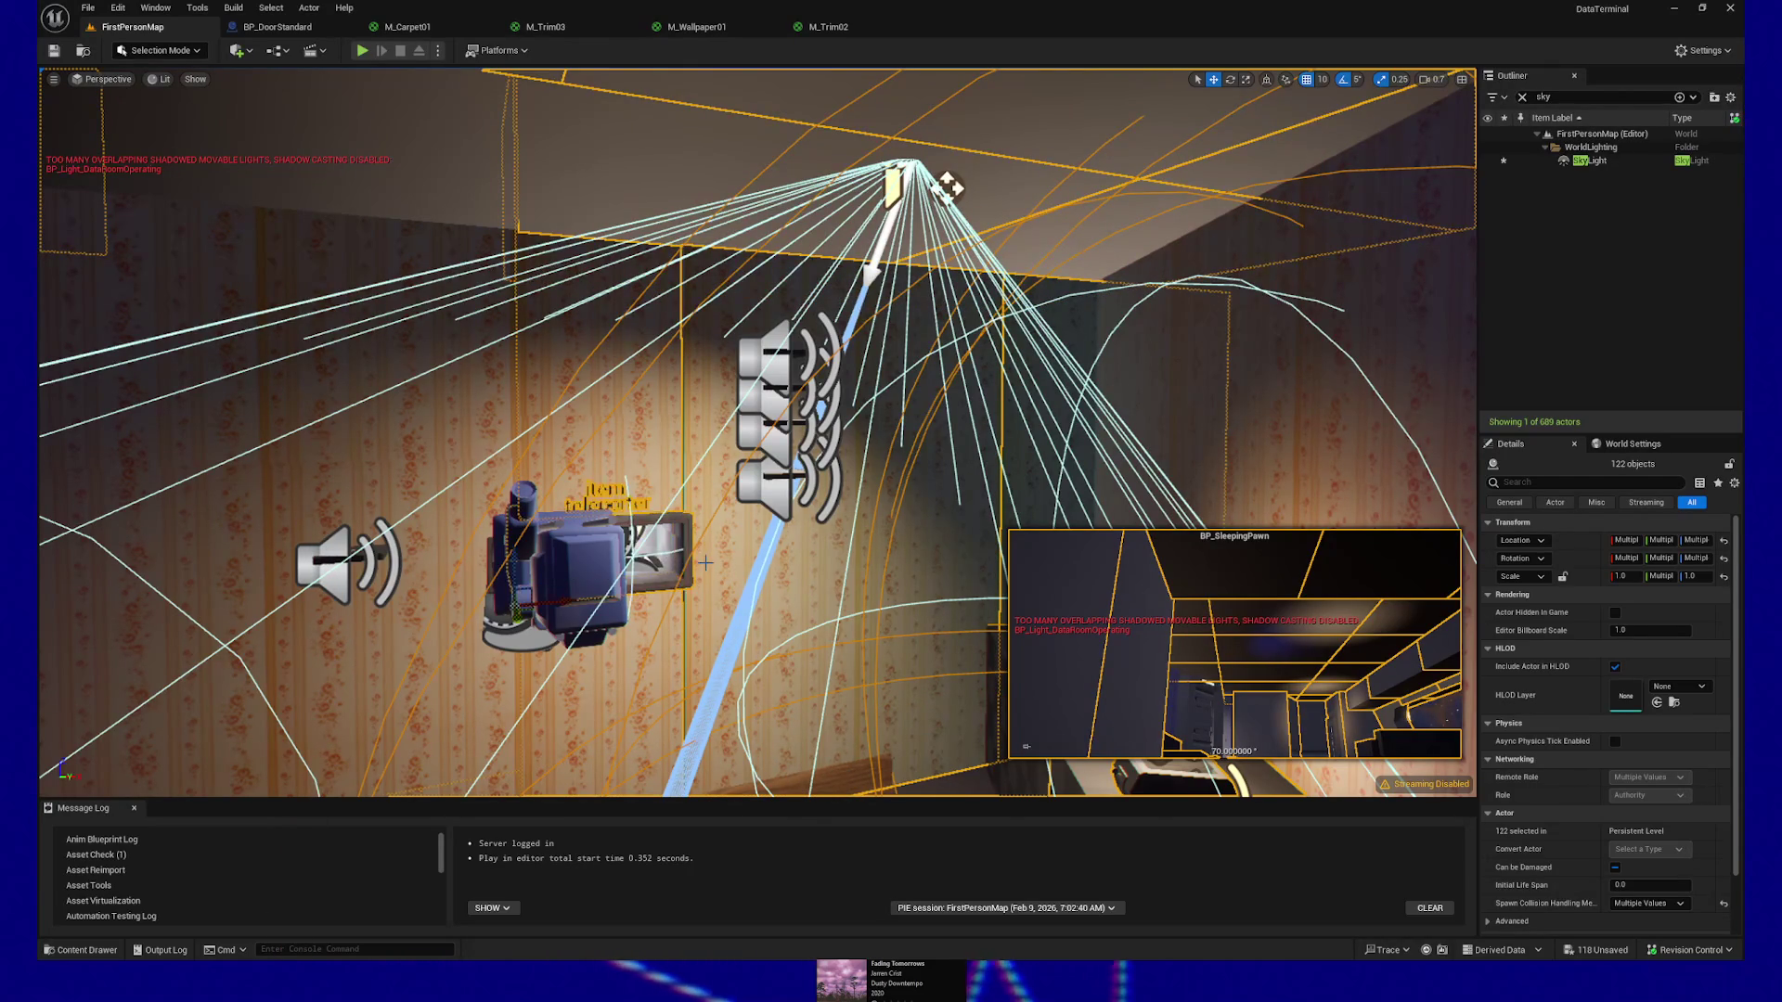
ctrl+click(594, 559)
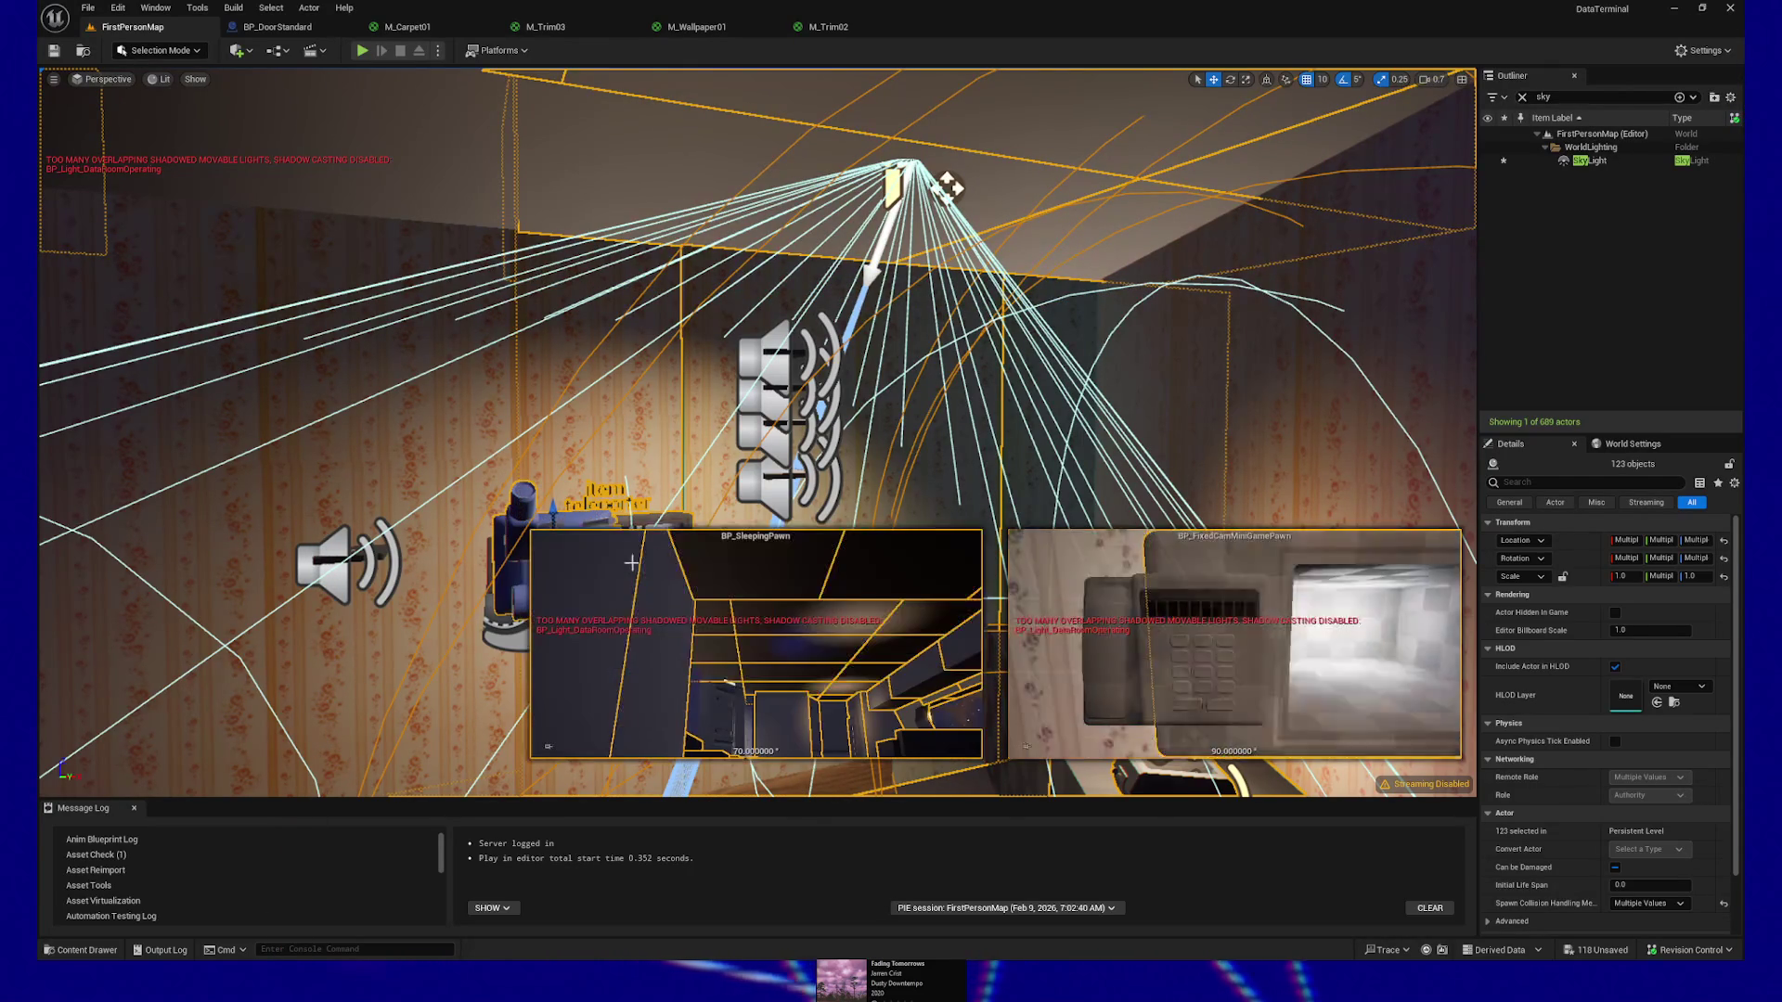
ctrl+click(321, 284)
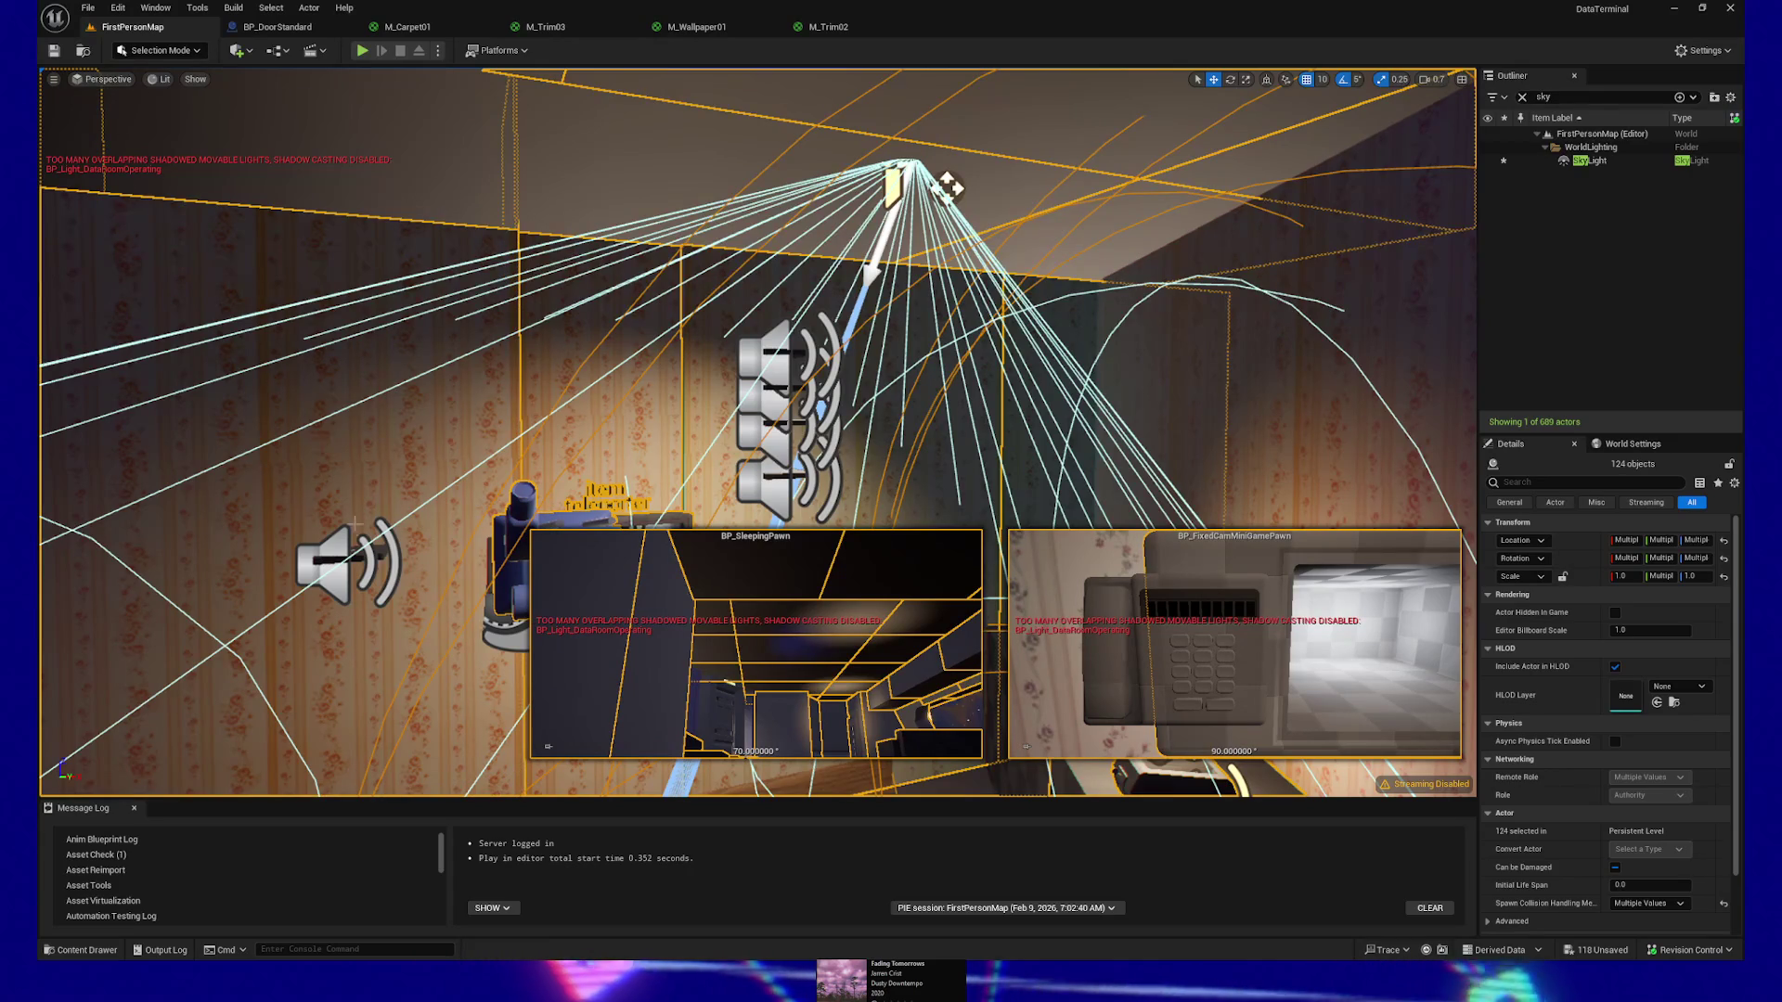
ctrl+click(376, 534)
mouse_move(394, 502)
mouse_down()
mouse_move(437, 483)
mouse_move(446, 557)
mouse_move(445, 464)
mouse_move(538, 399)
mouse_move(557, 418)
mouse_move(678, 287)
mouse_up()
ctrl+click(509, 422)
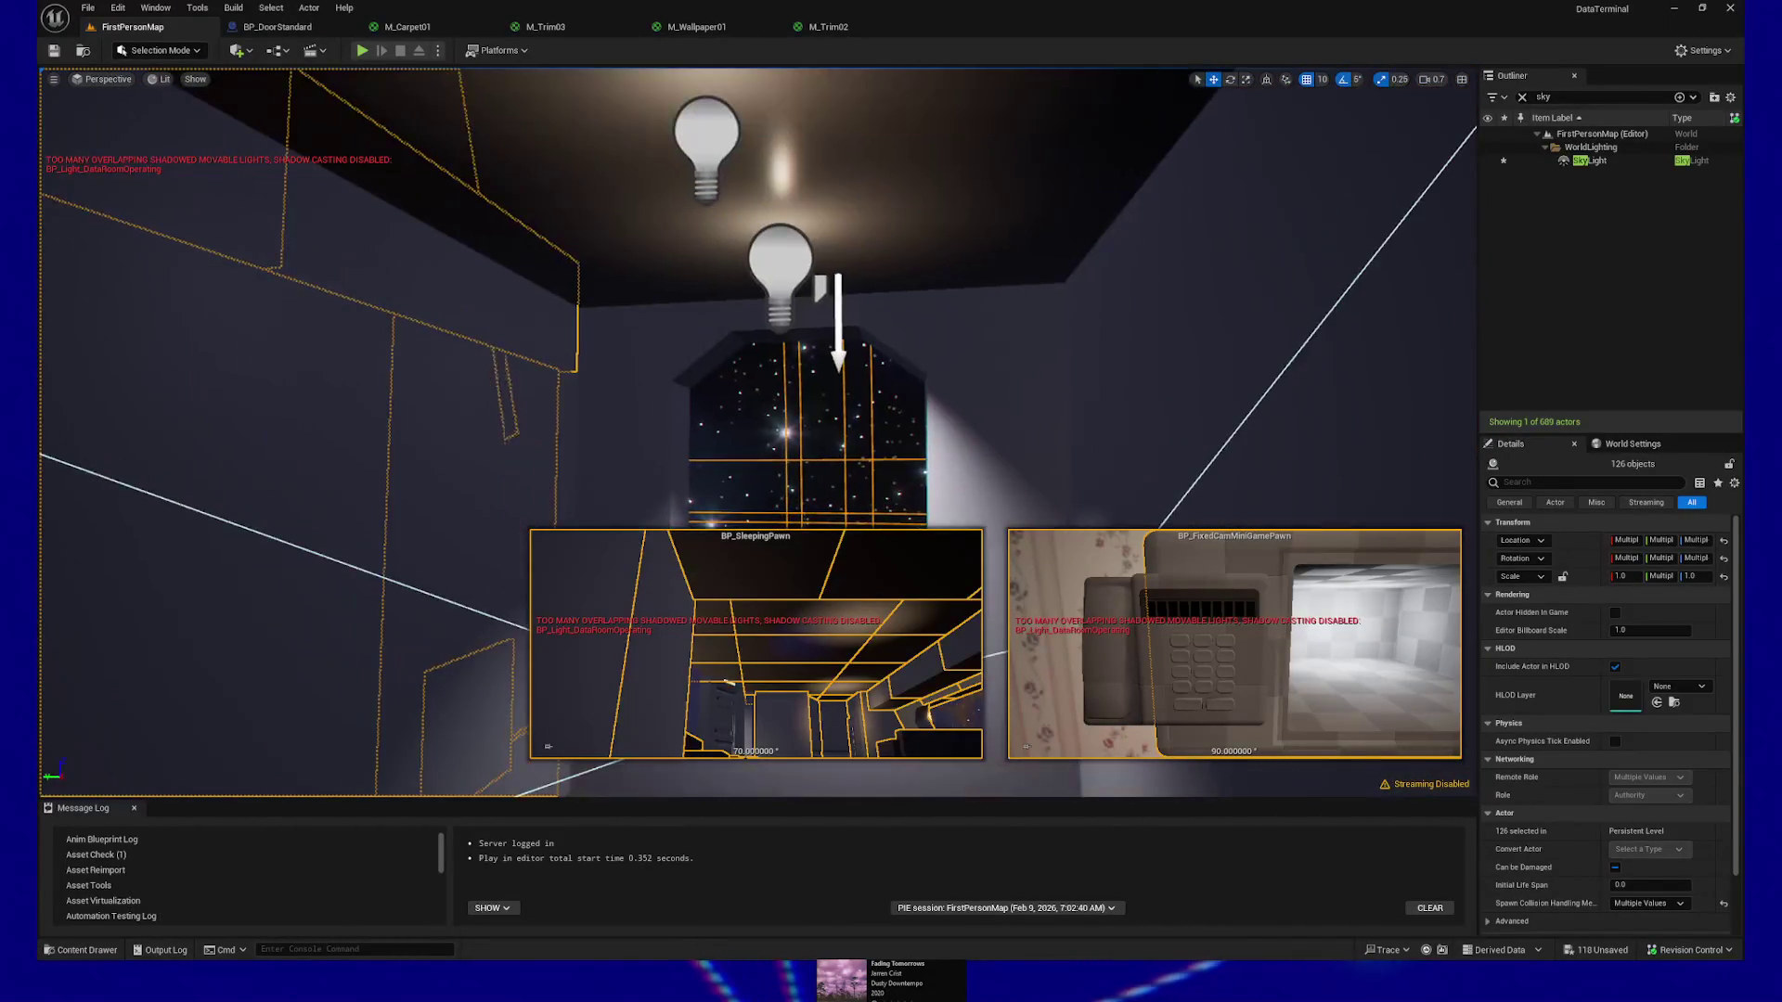
Add the ceiling bulbs, a nearby piece and a lower wall piece to the selection
ctrl+click(790, 248)
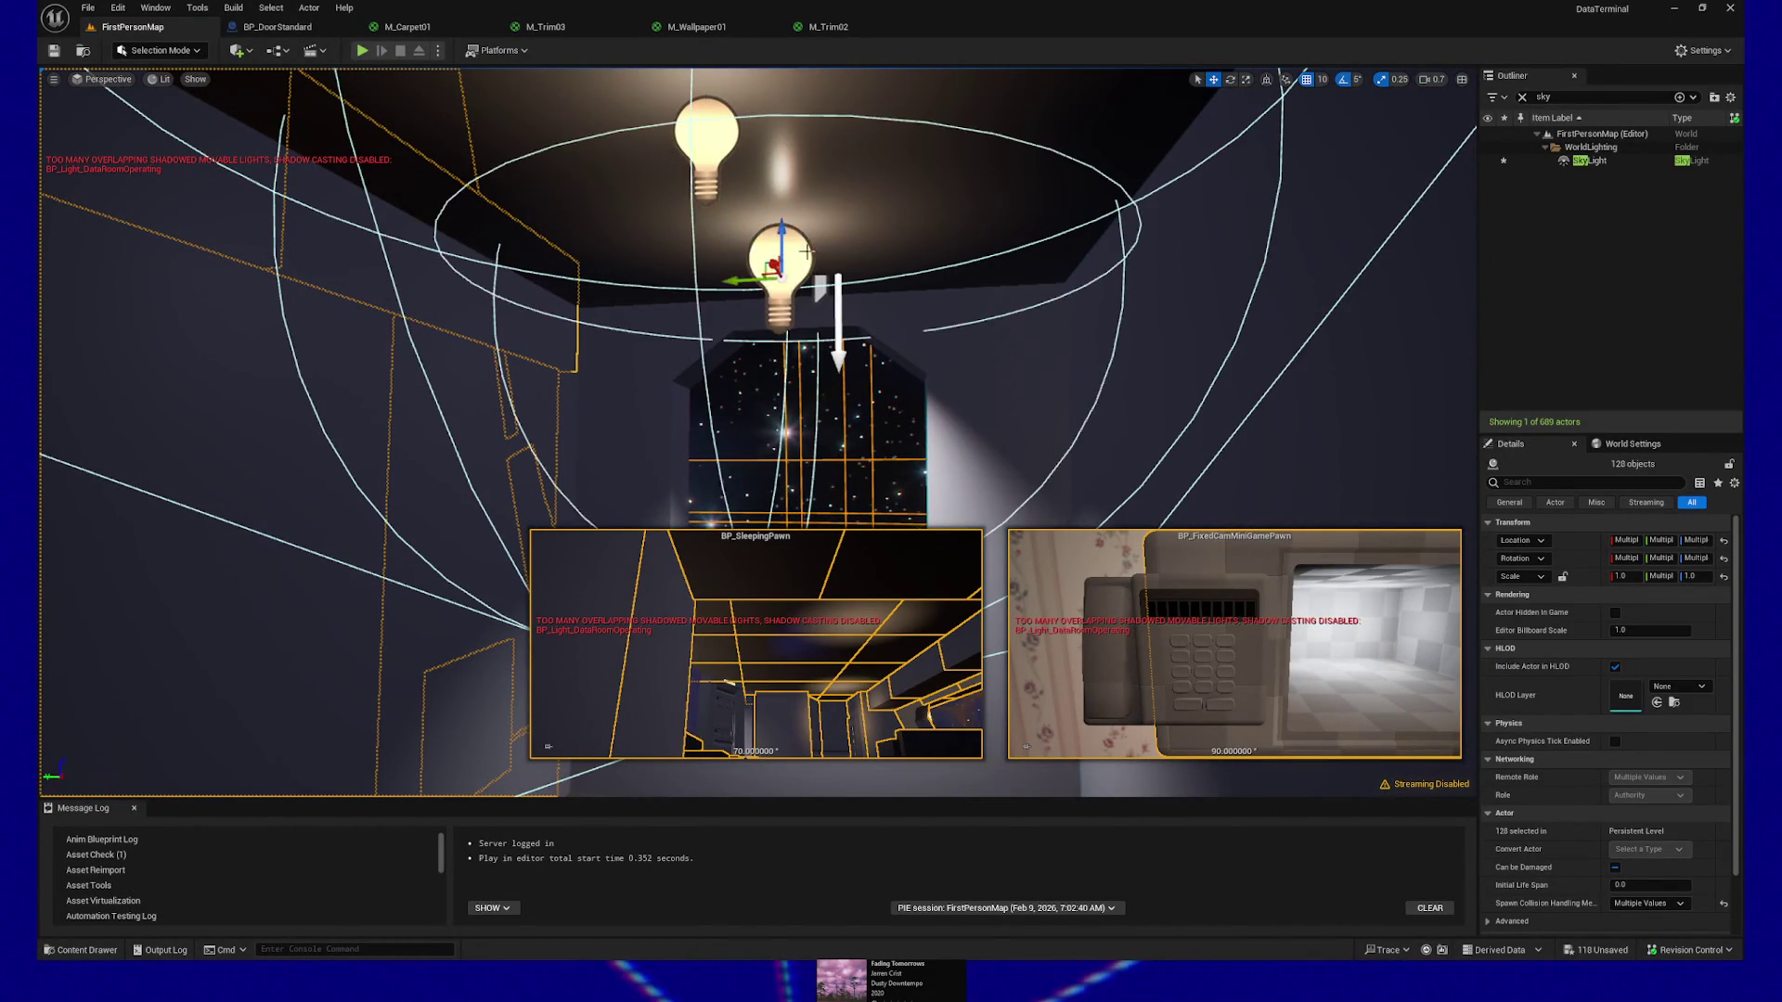
ctrl+click(646, 249)
drag(646, 248, 631, 240)
ctrl+click(889, 218)
drag(889, 219, 843, 206)
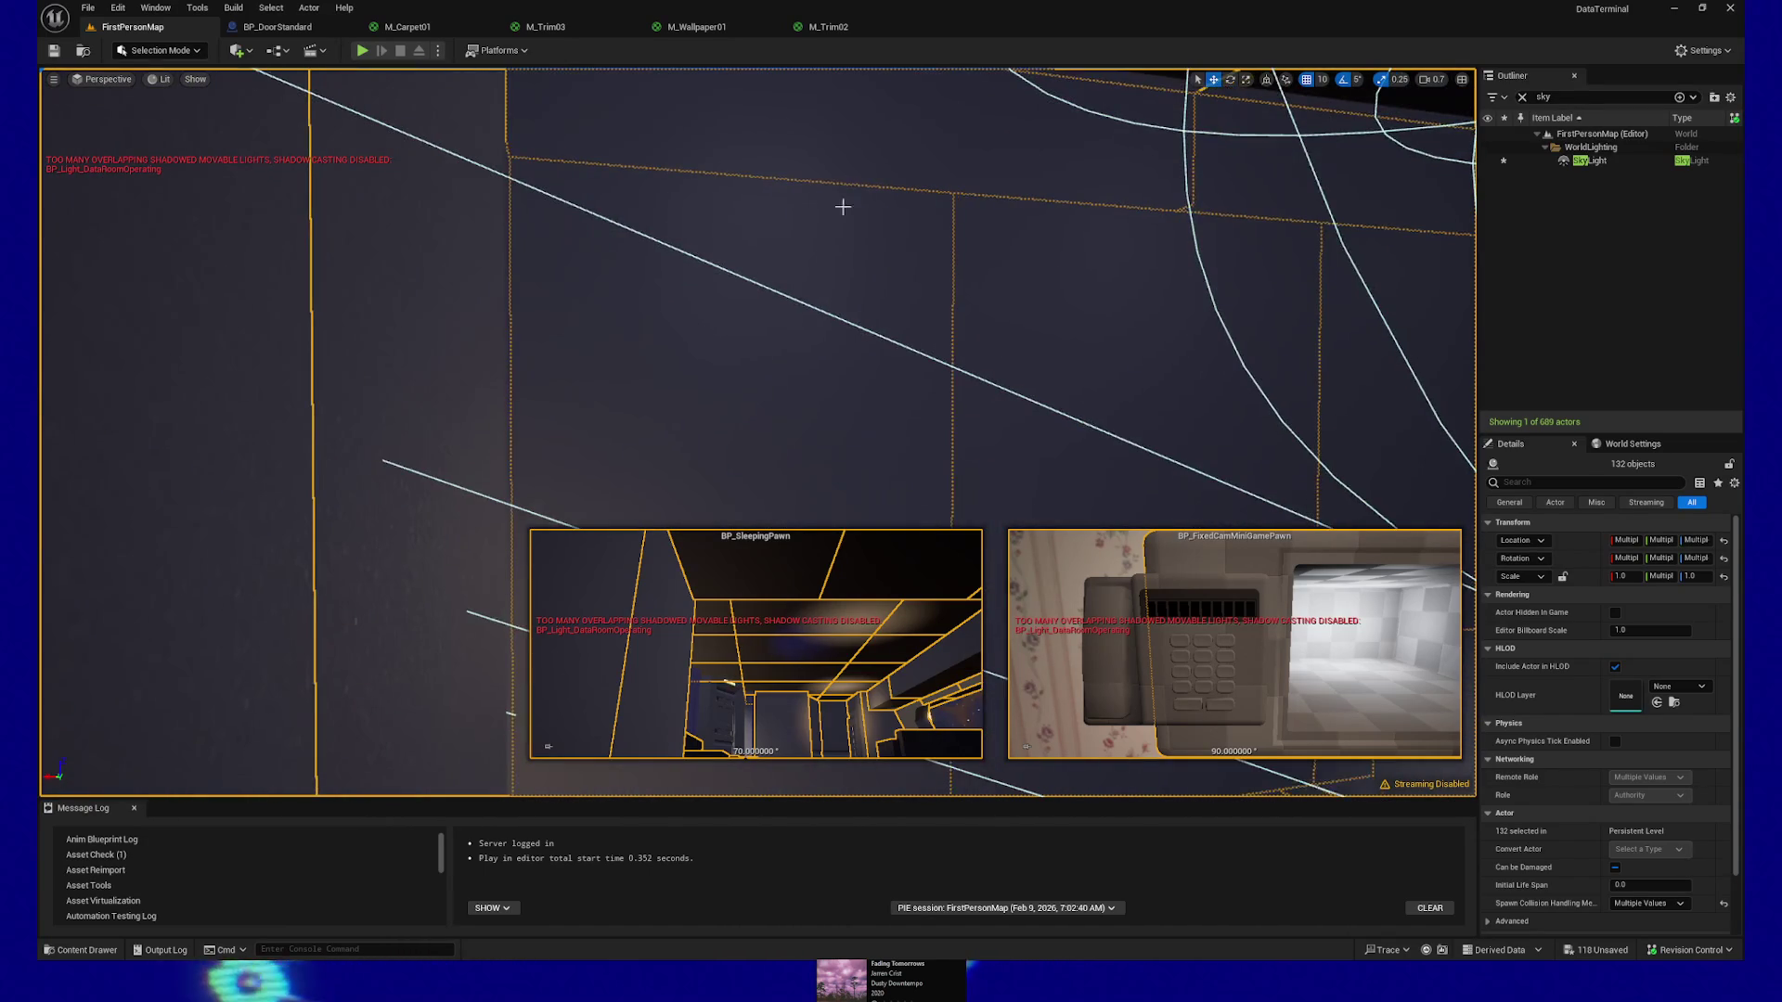
drag(904, 360, 838, 413)
ctrl+click(838, 386)
Add the ceiling beam pieces, several more ceiling pieces and another wall panel
drag(581, 442, 943, 426)
ctrl+click(806, 425)
ctrl+click(1126, 399)
ctrl+click(598, 358)
drag(598, 359, 742, 306)
ctrl+click(1009, 339)
ctrl+click(1009, 340)
ctrl+click(437, 290)
mouse_move(664, 390)
mouse_down()
mouse_move(669, 316)
mouse_move(649, 357)
mouse_move(677, 294)
mouse_up()
ctrl+click(584, 359)
Add the staircase, its upper step and the floor panel left of the stairs
drag(437, 398, 736, 331)
ctrl+click(677, 339)
ctrl+click(778, 285)
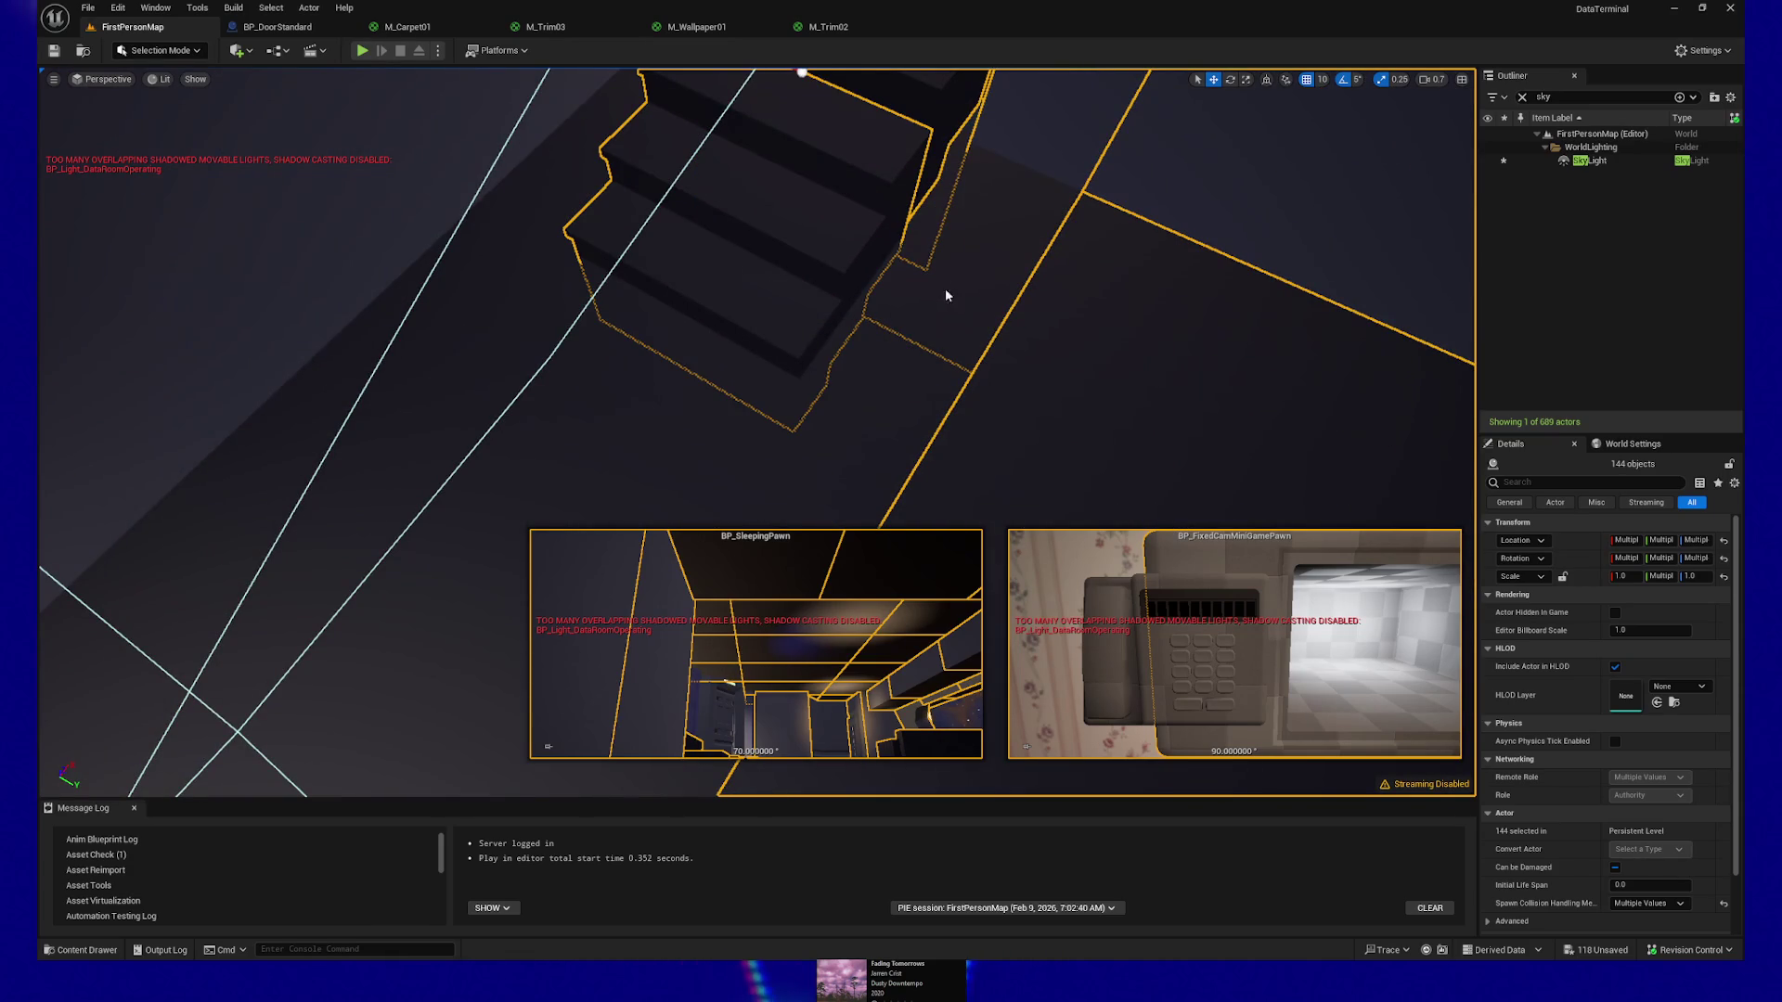
ctrl+click(536, 433)
Add the wall corner edge and the surrounding wall panels to the selection
drag(350, 700, 430, 492)
ctrl+click(429, 492)
ctrl+click(620, 383)
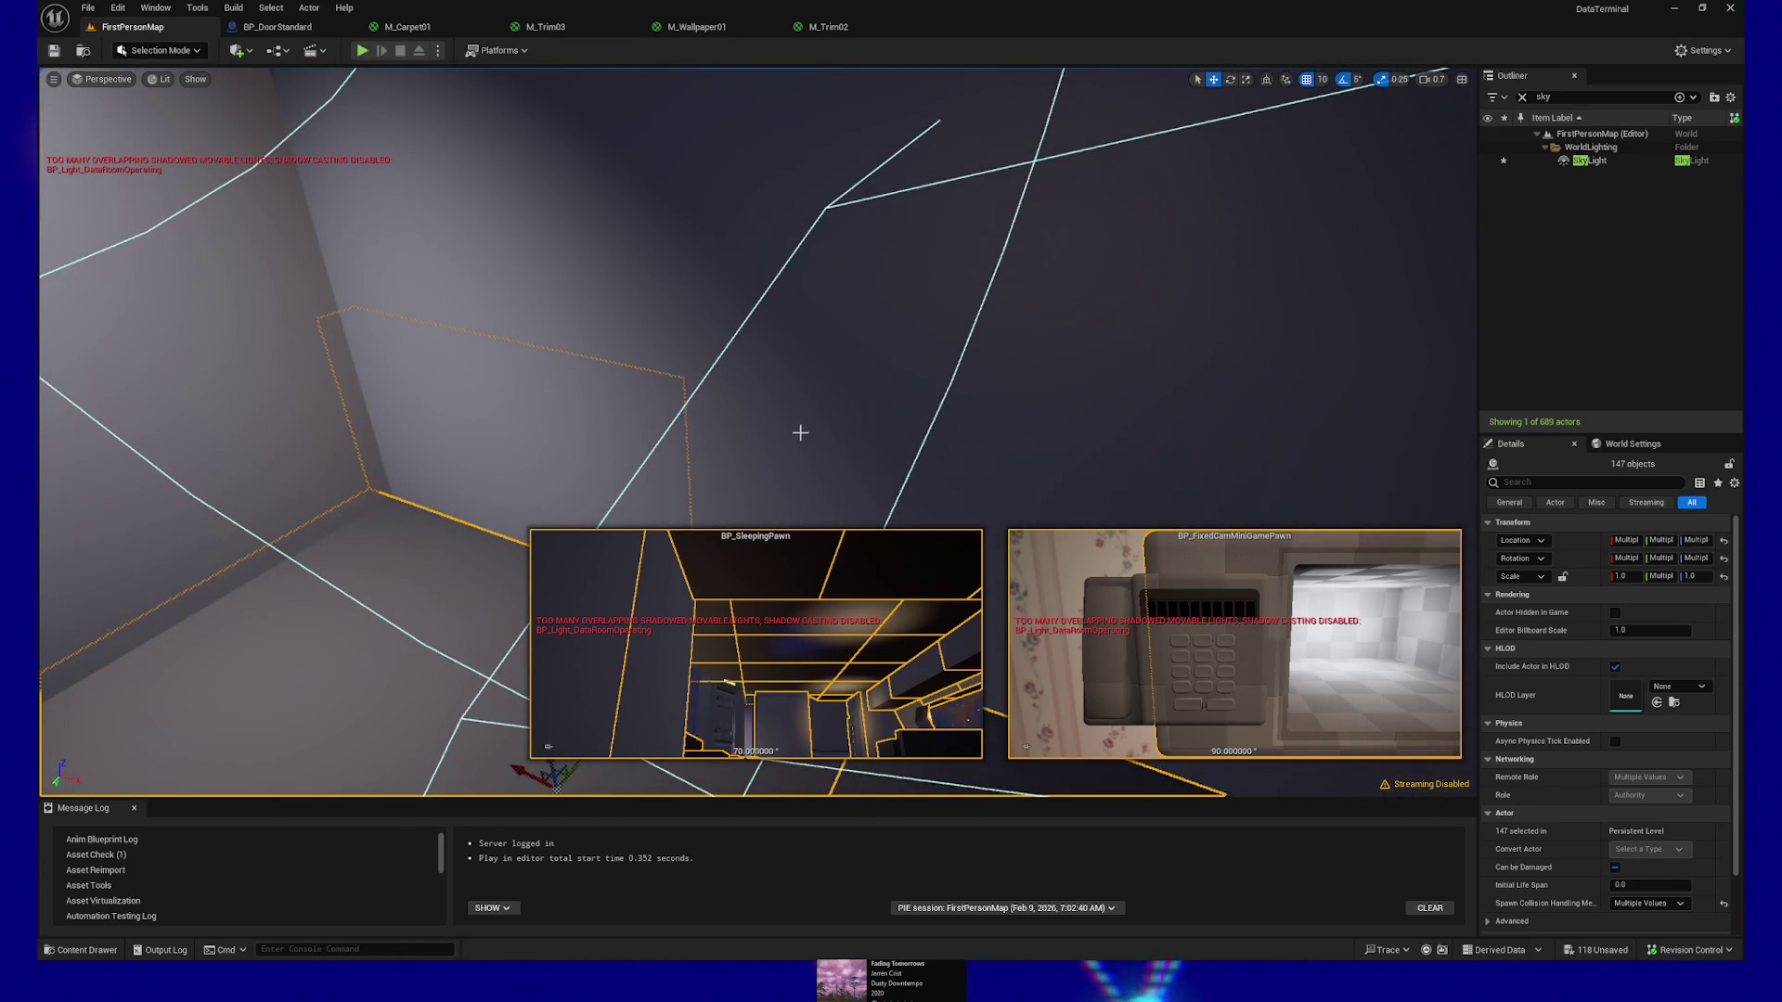
ctrl+click(458, 338)
ctrl+click(906, 438)
ctrl+click(291, 348)
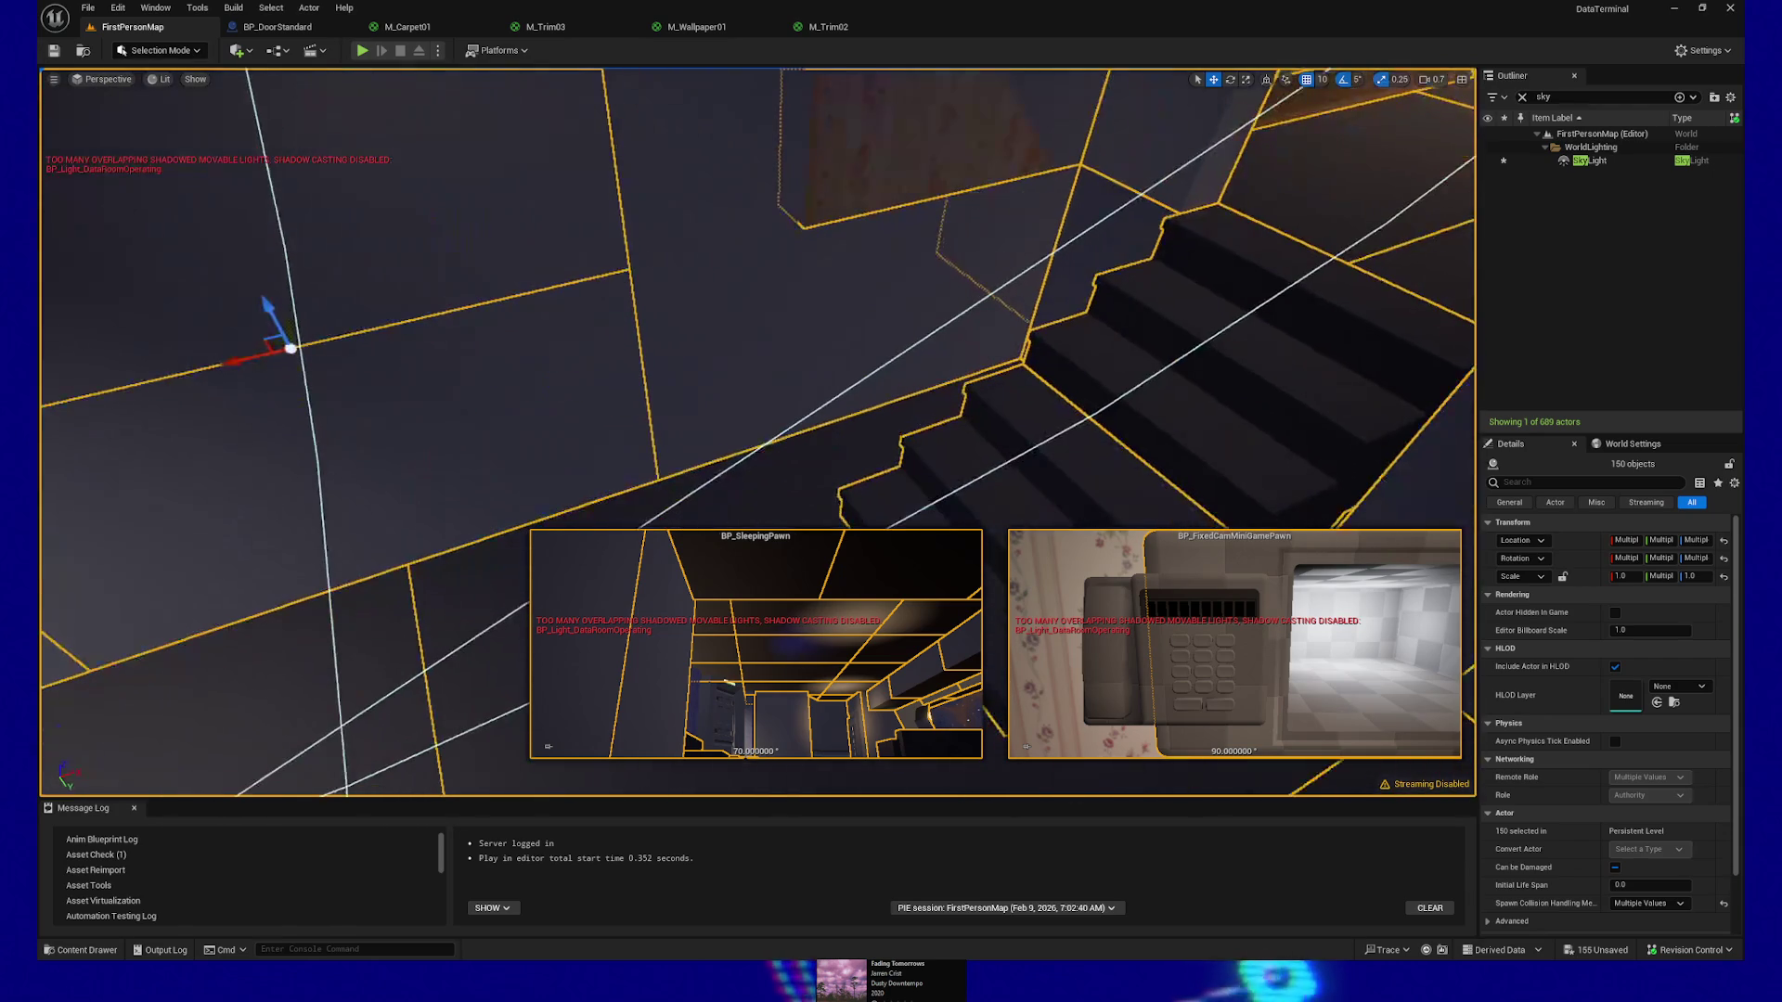
ctrl+click(835, 330)
ctrl+click(720, 195)
mouse_move(759, 210)
mouse_down()
mouse_move(760, 153)
mouse_move(714, 107)
mouse_move(715, 185)
mouse_up()
Add more pieces near the starfield window, including the left wall piece and another wall piece
ctrl+click(616, 291)
ctrl+click(637, 318)
drag(637, 319, 529, 313)
ctrl+click(528, 313)
ctrl+click(1116, 366)
drag(1115, 366, 1098, 358)
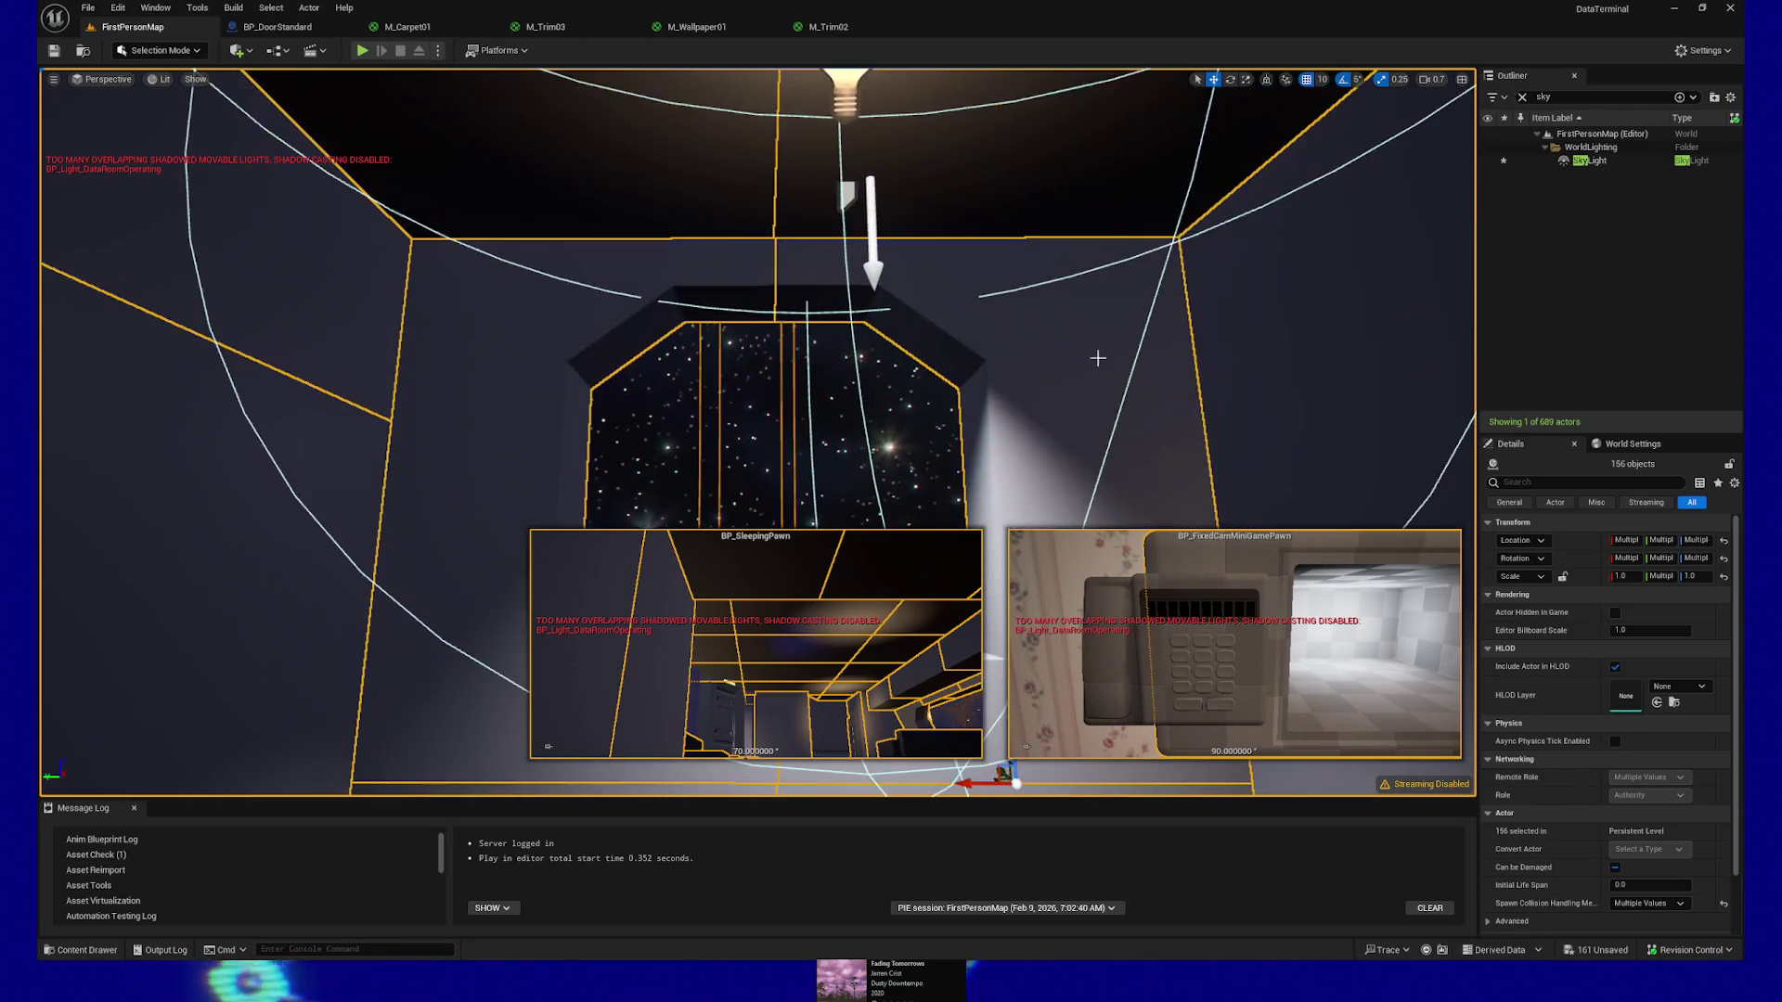
mouse_move(1009, 206)
mouse_down()
mouse_move(1010, 151)
mouse_move(1031, 399)
mouse_move(905, 469)
mouse_up()
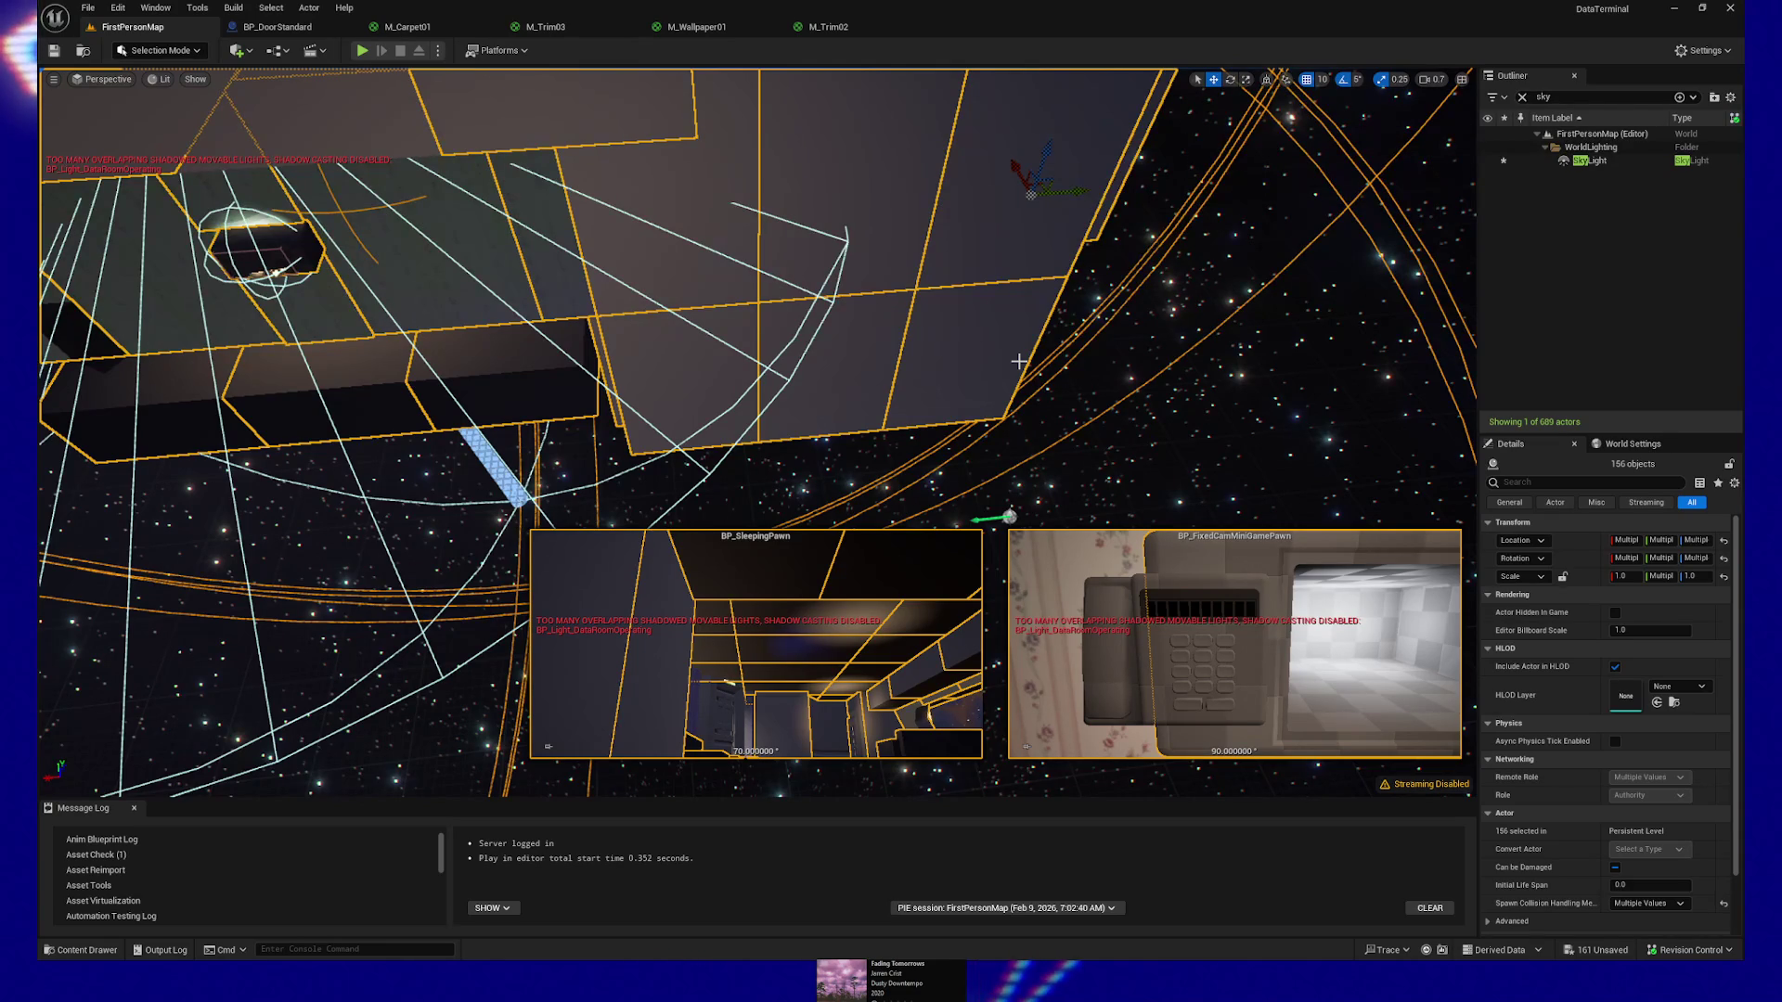
Add the box-shaped room piece to the selection and undo an accidental extra pick
mouse_move(993, 399)
mouse_down()
mouse_move(1036, 367)
mouse_move(1002, 403)
mouse_up()
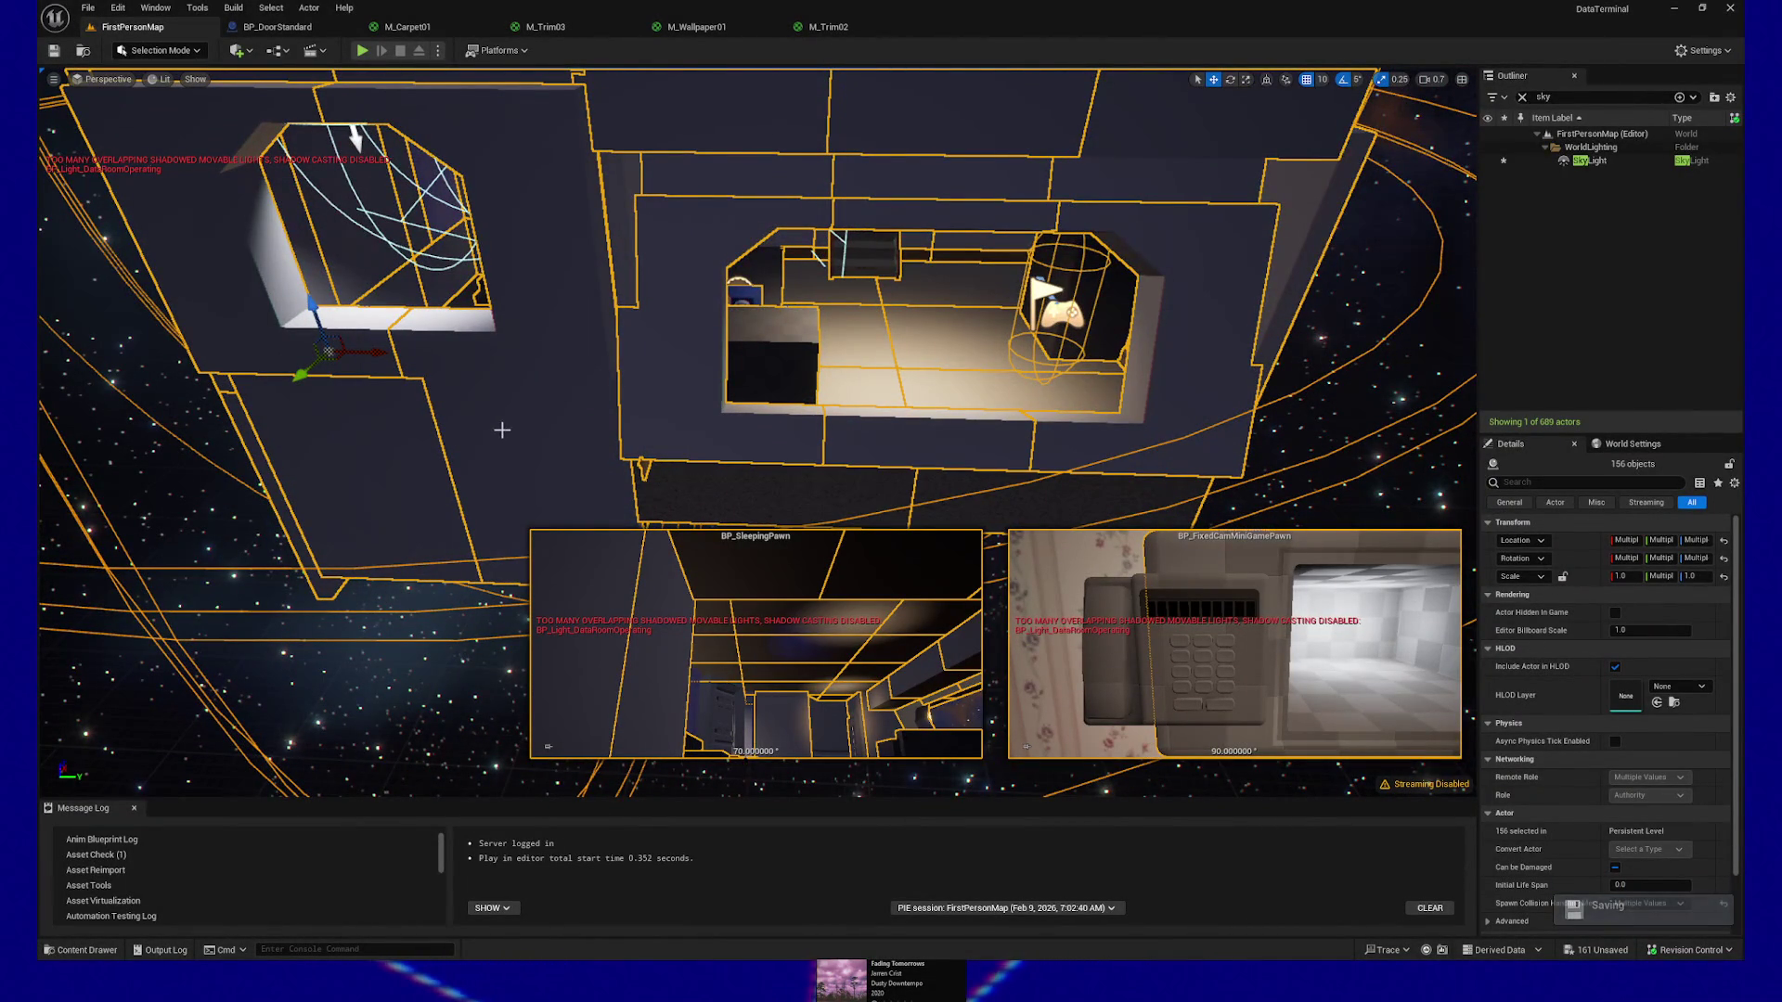
drag(1001, 403, 921, 511)
ctrl+click(731, 381)
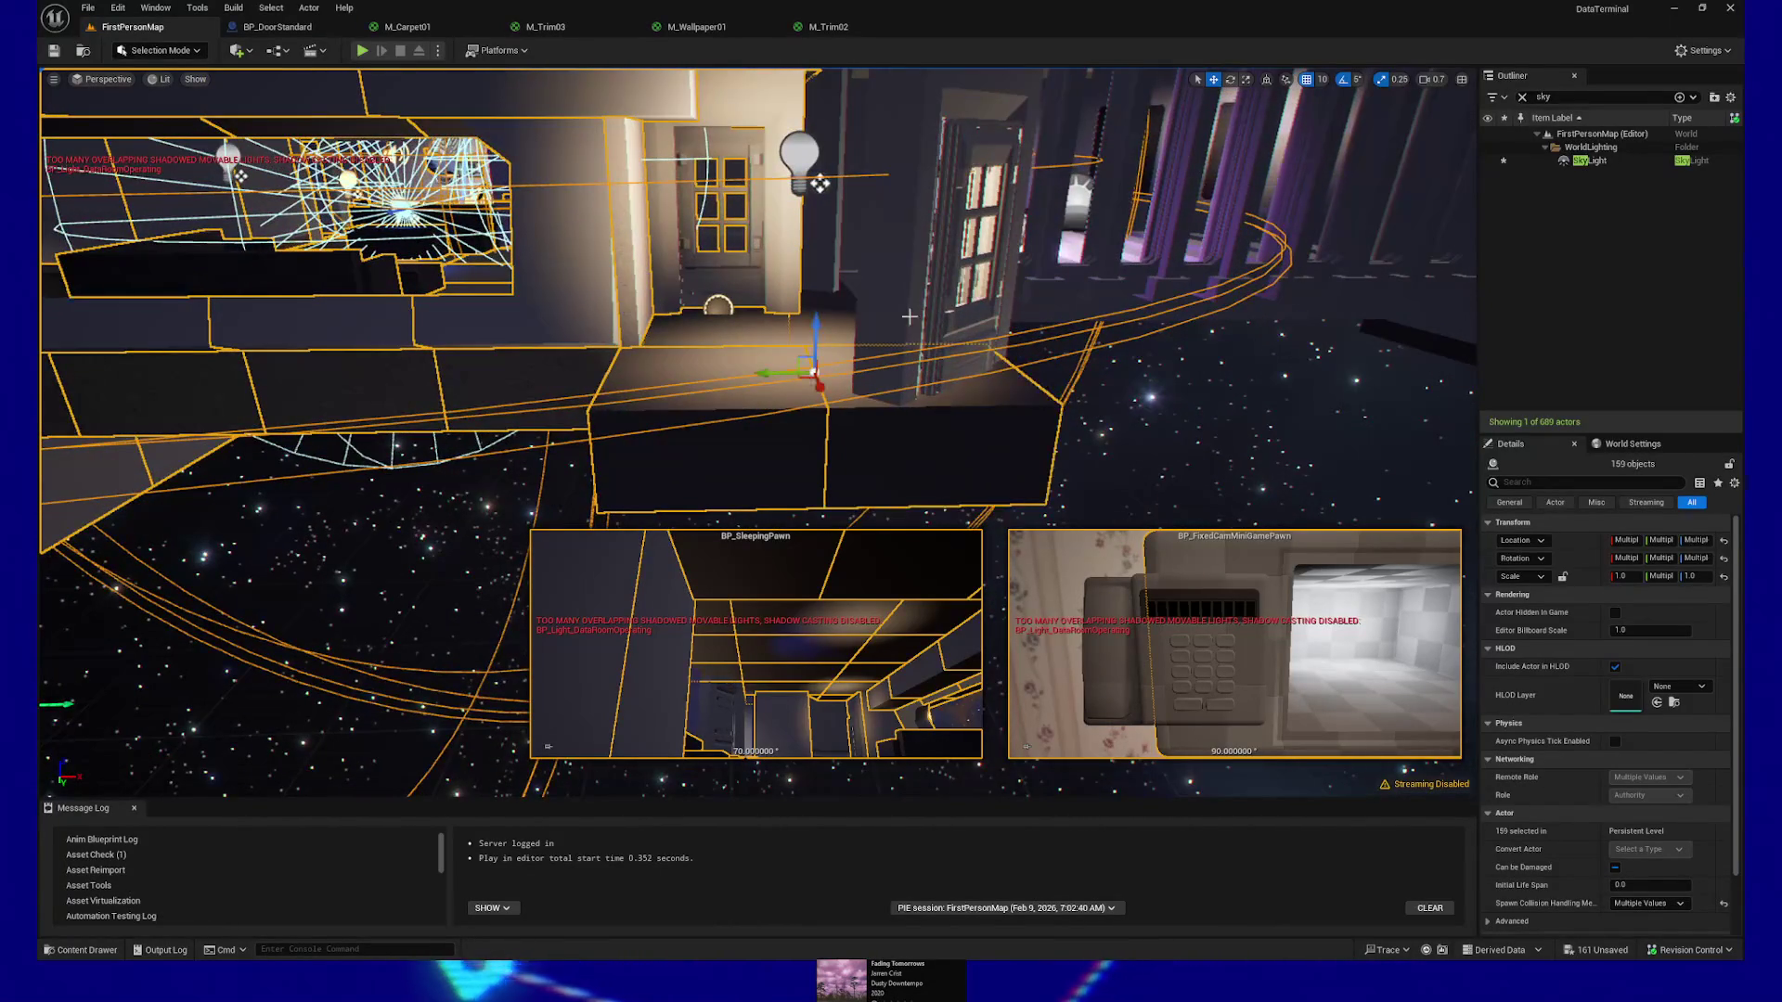
drag(731, 381, 723, 386)
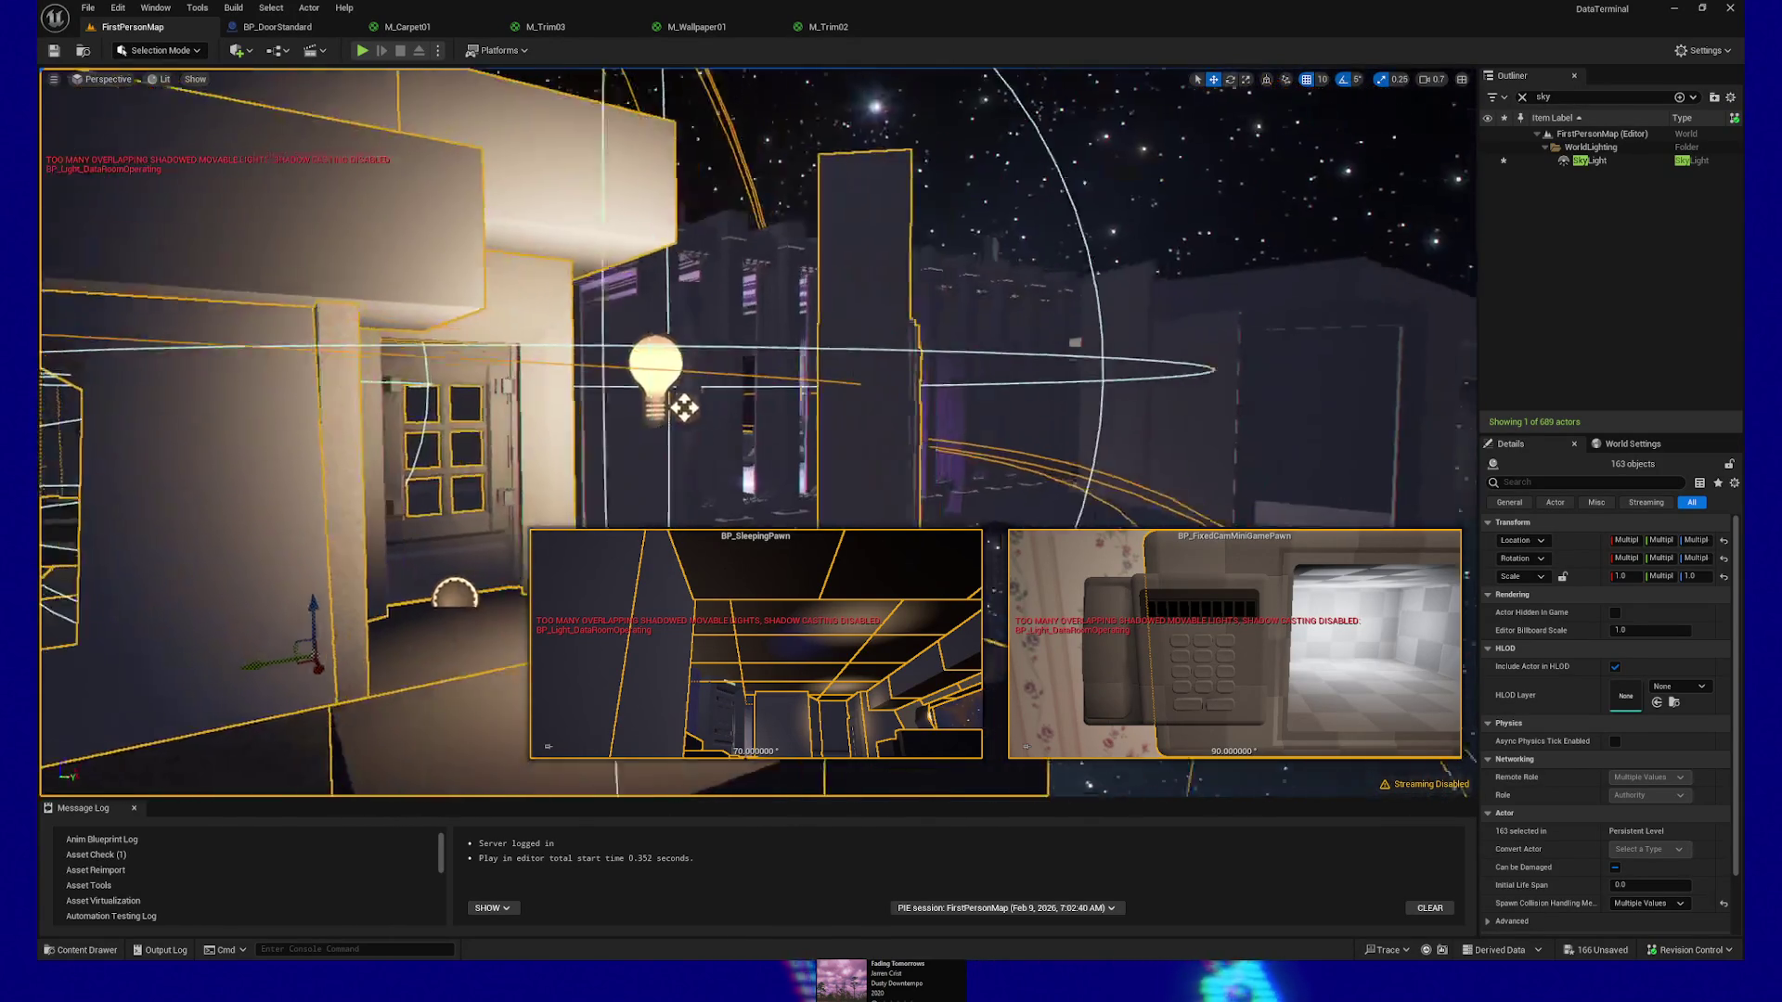
drag(684, 406, 684, 406)
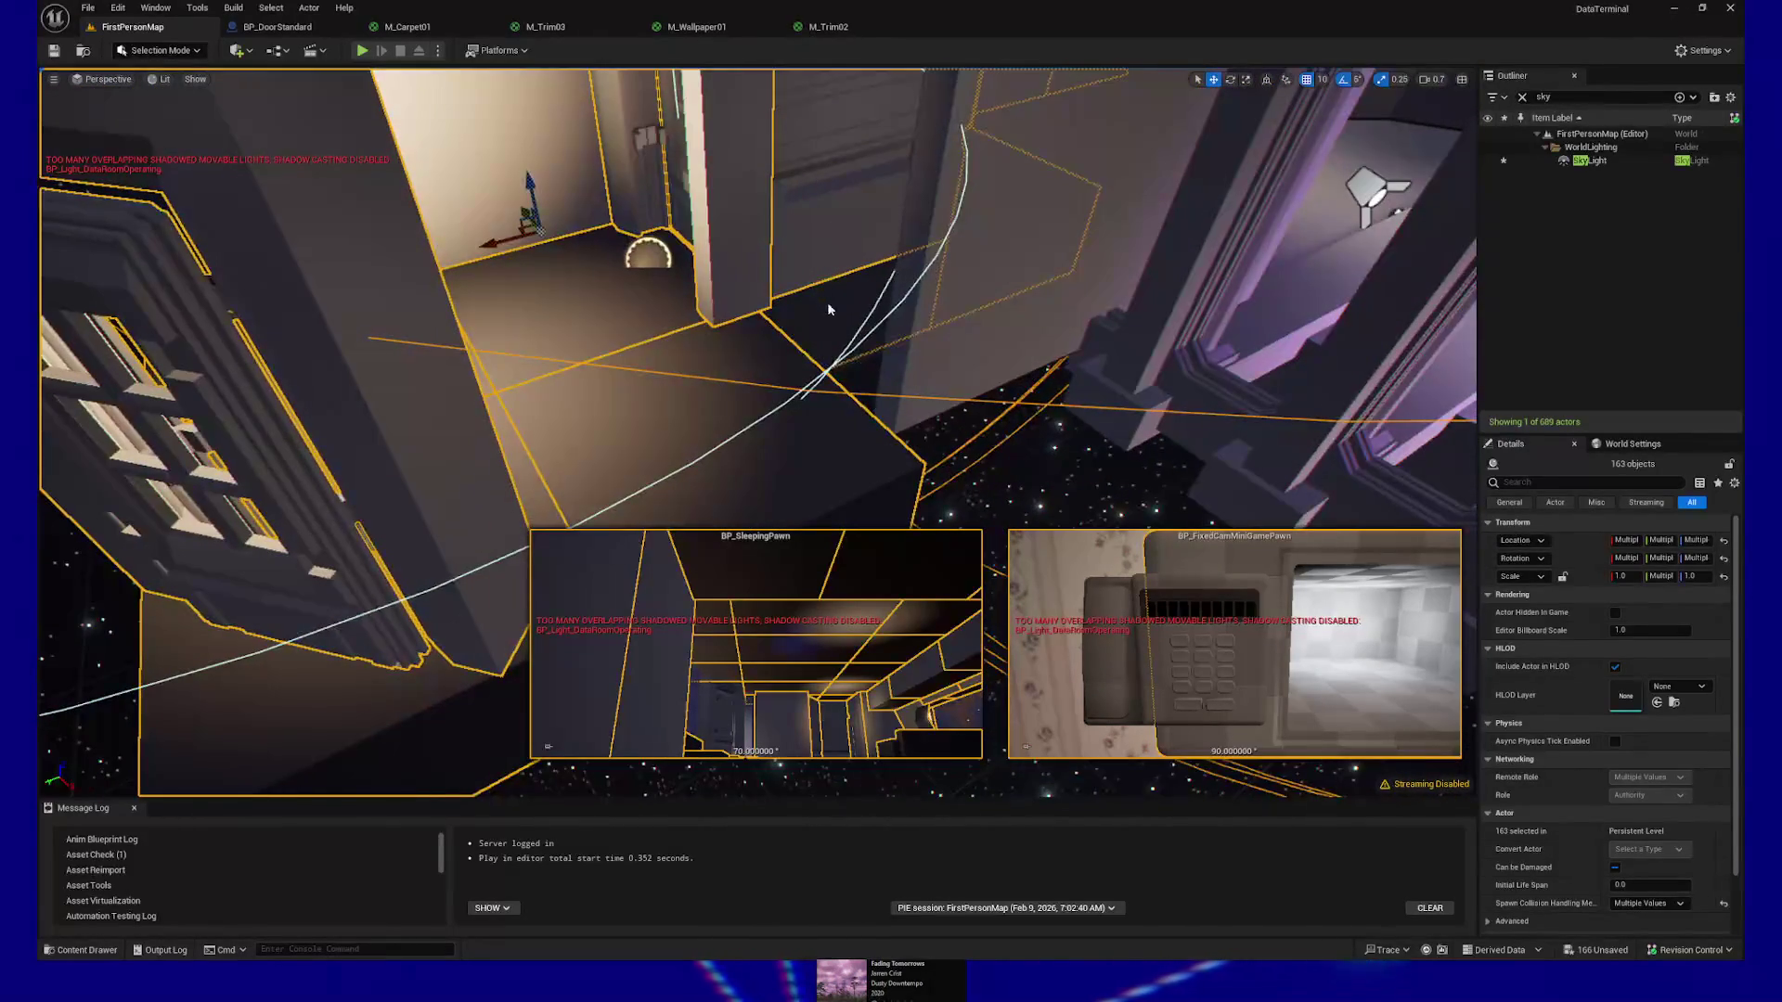
drag(868, 320, 1293, 121)
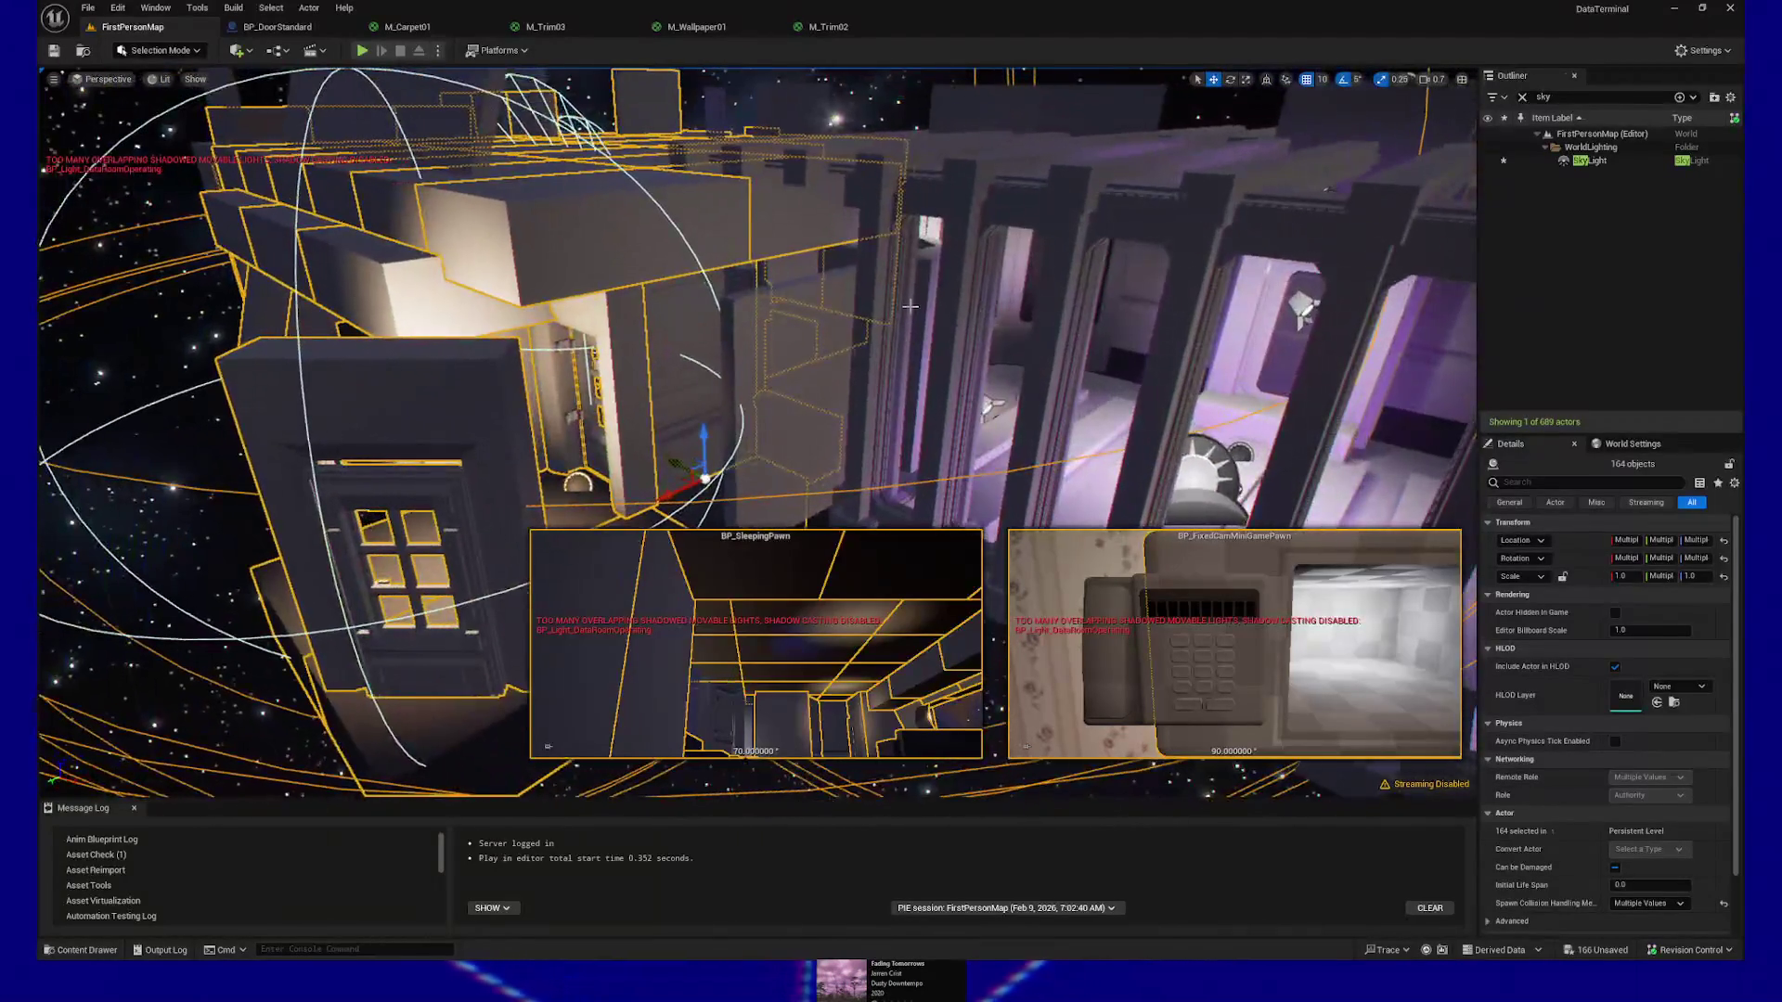
drag(911, 306, 911, 306)
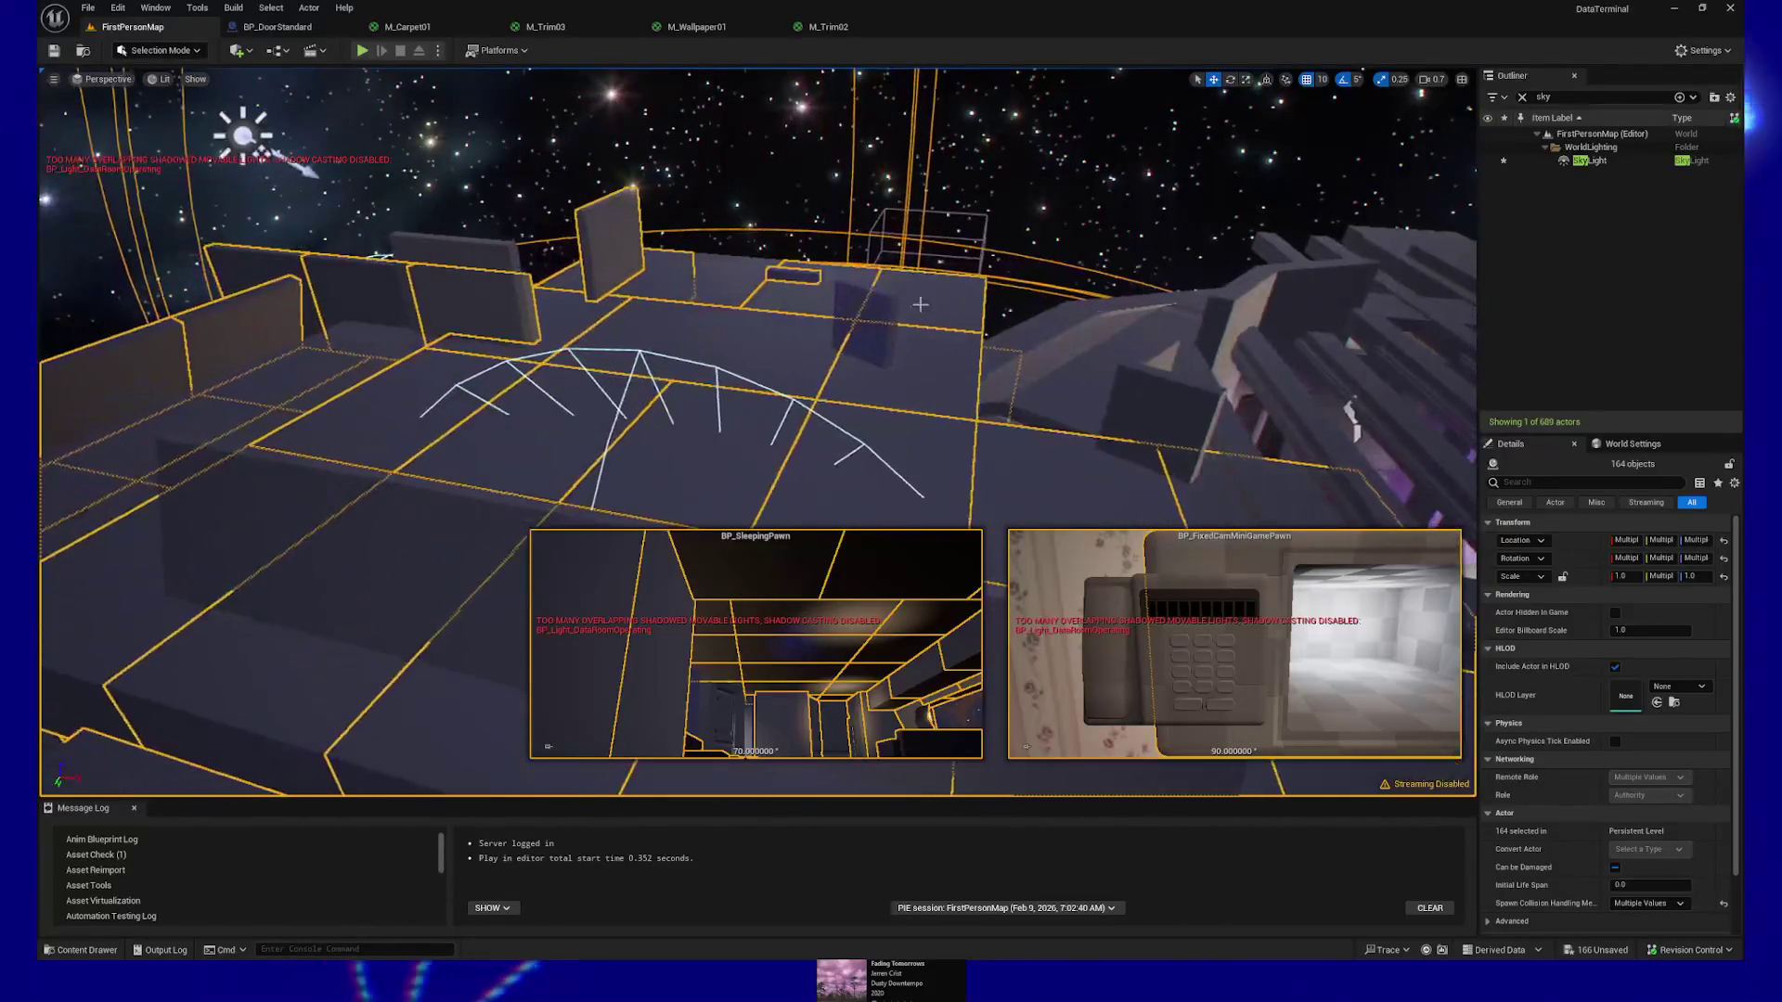
drag(910, 306, 875, 278)
key(ctrl+z)
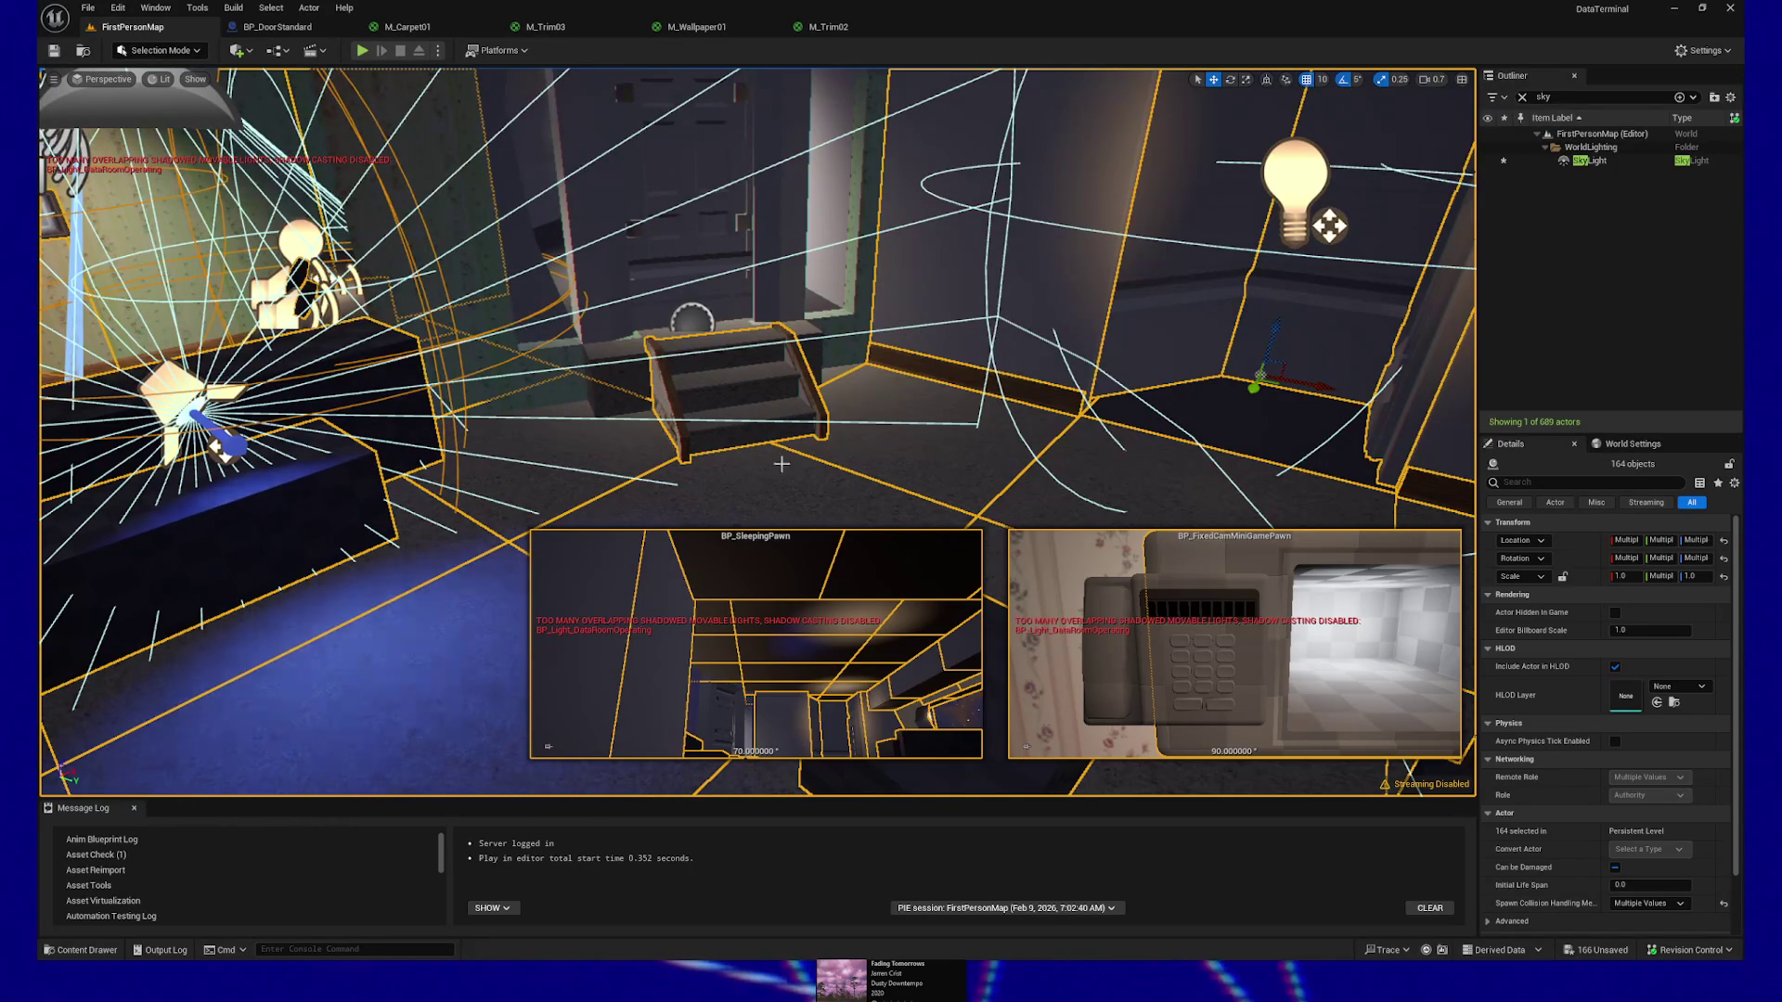
Add one more actor near the lamp cluster, then clear the Outliner's sky filter
key(w)
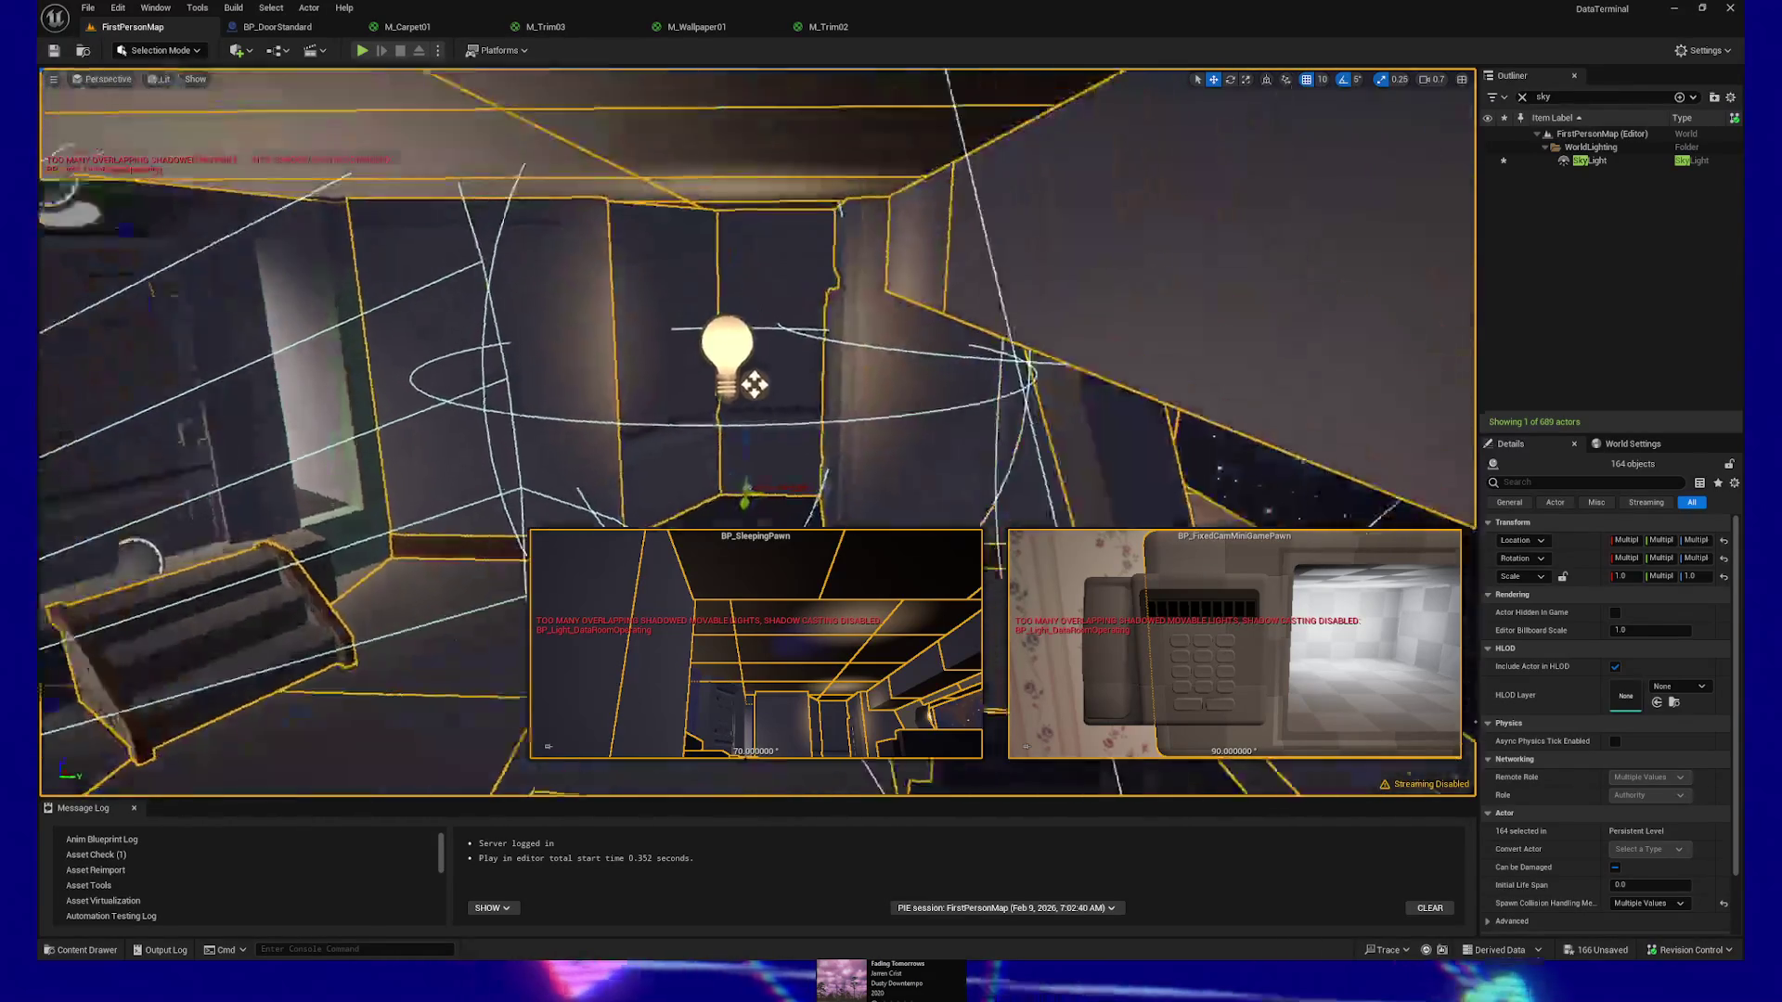
key(w)
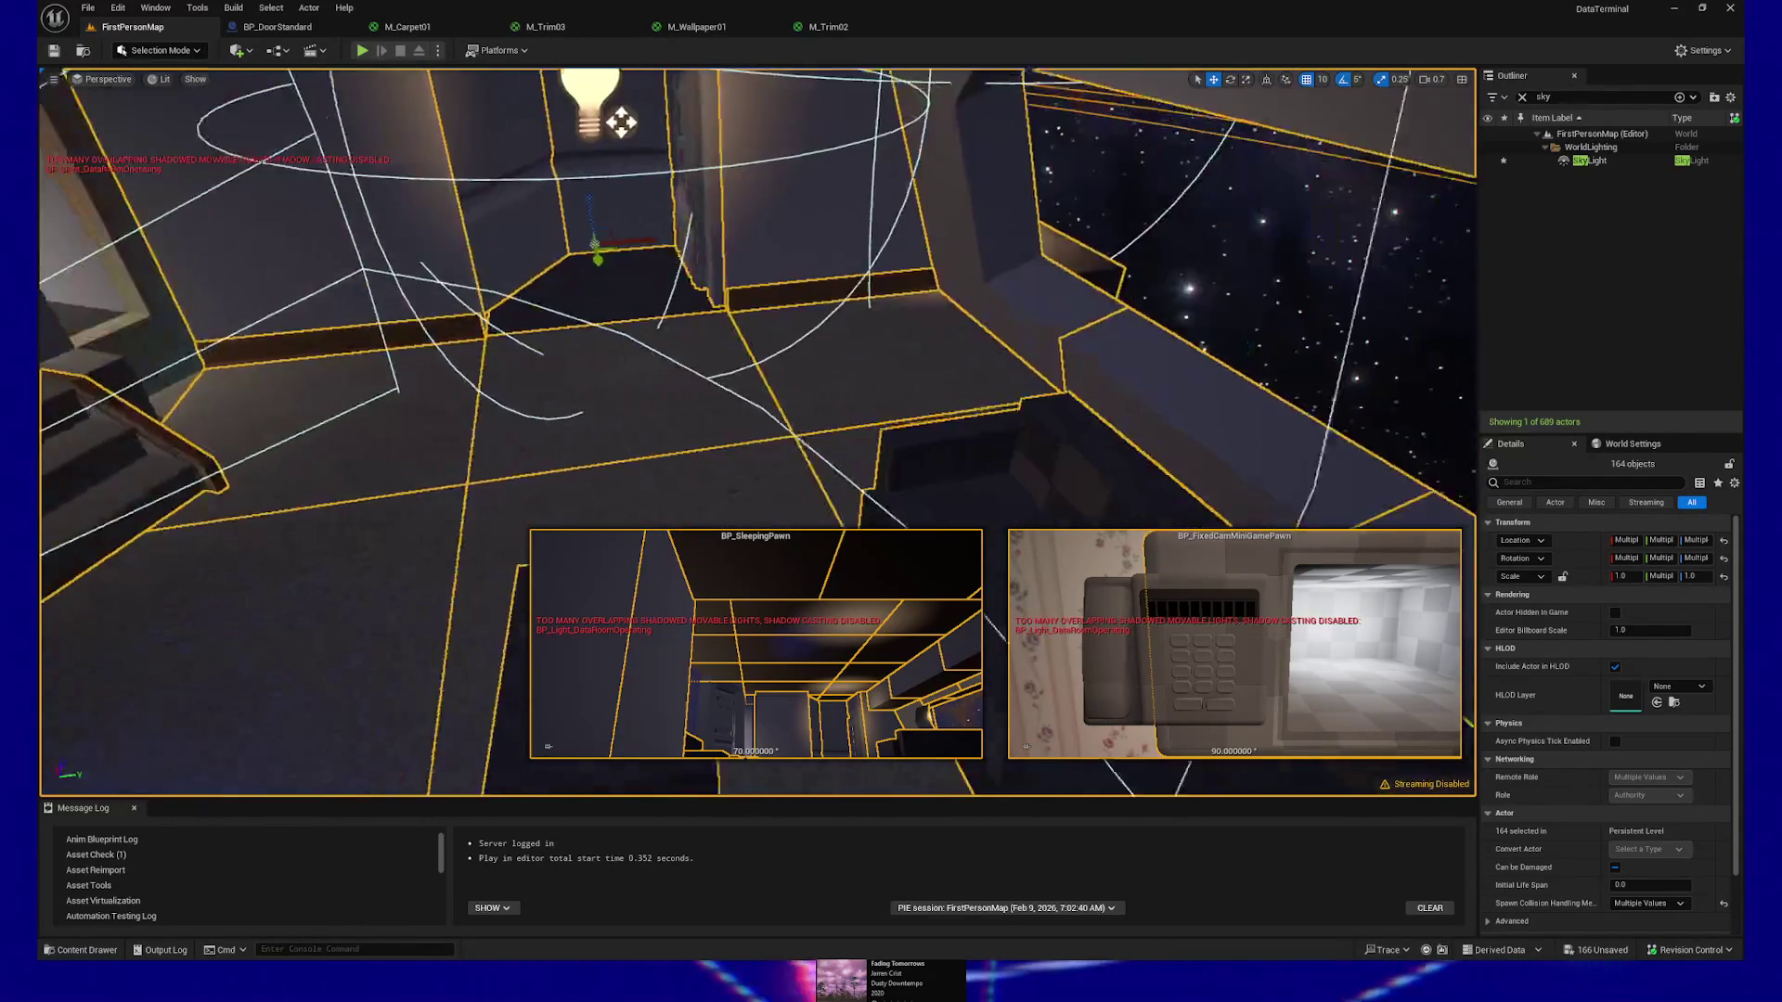
key(s)
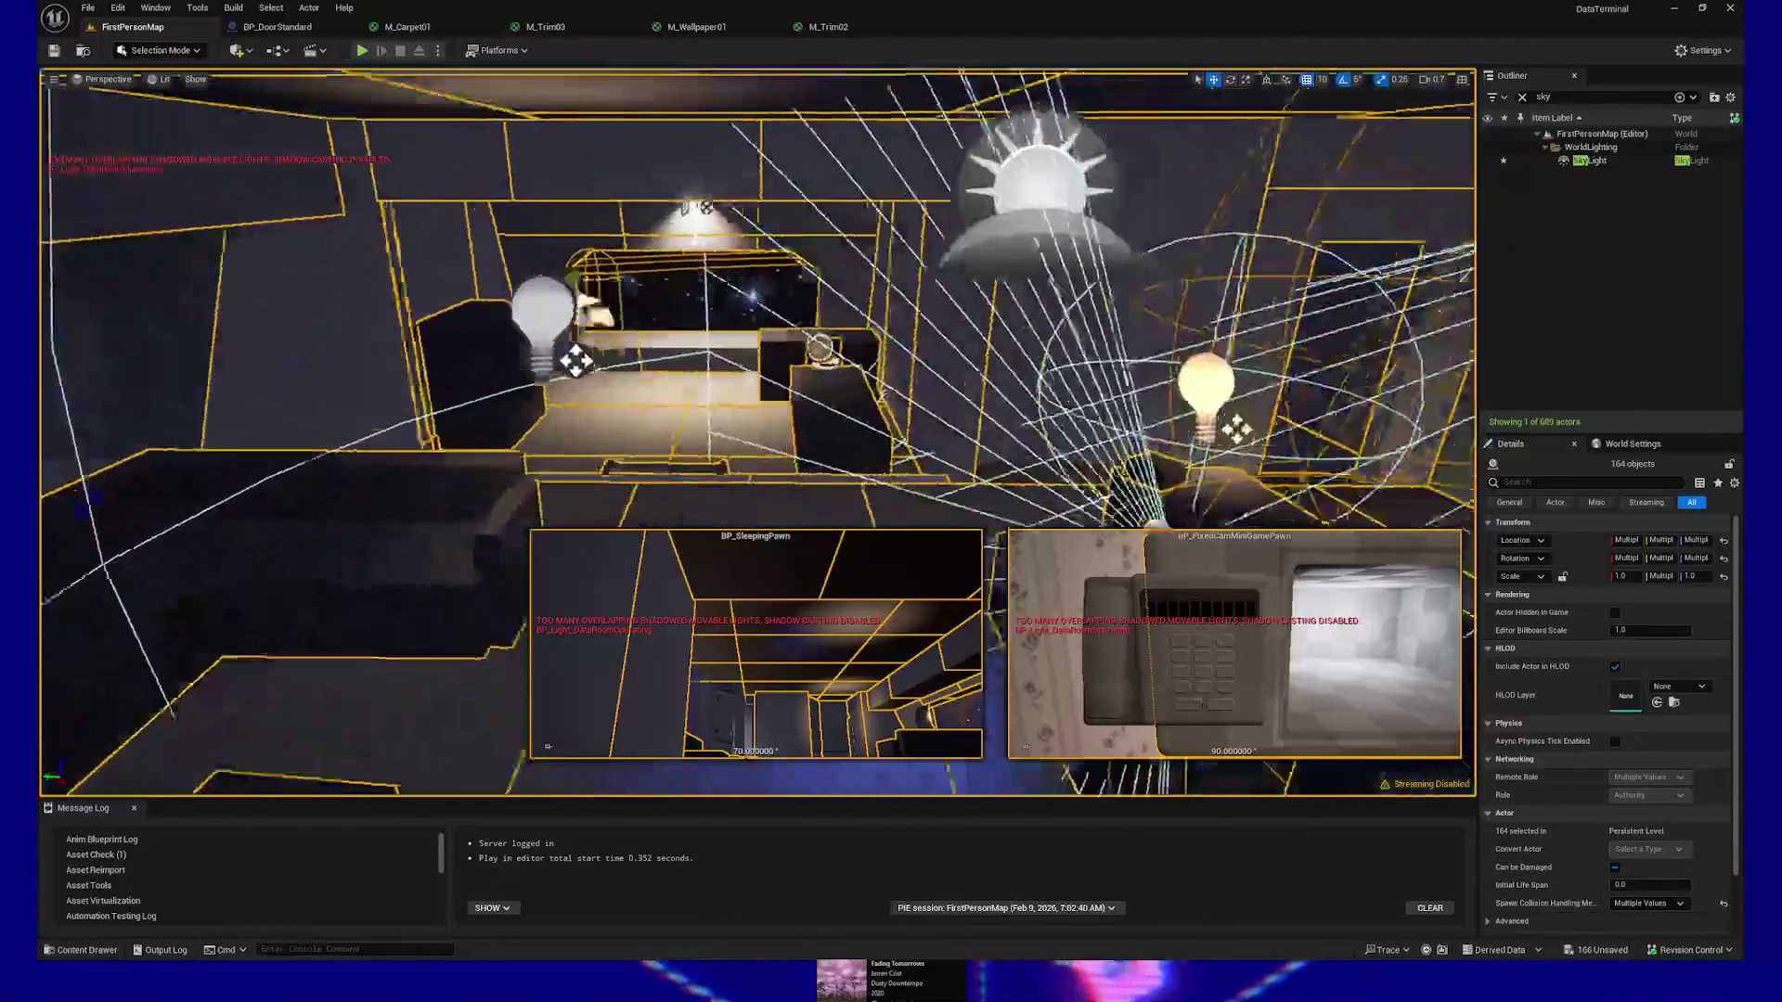
key(w)
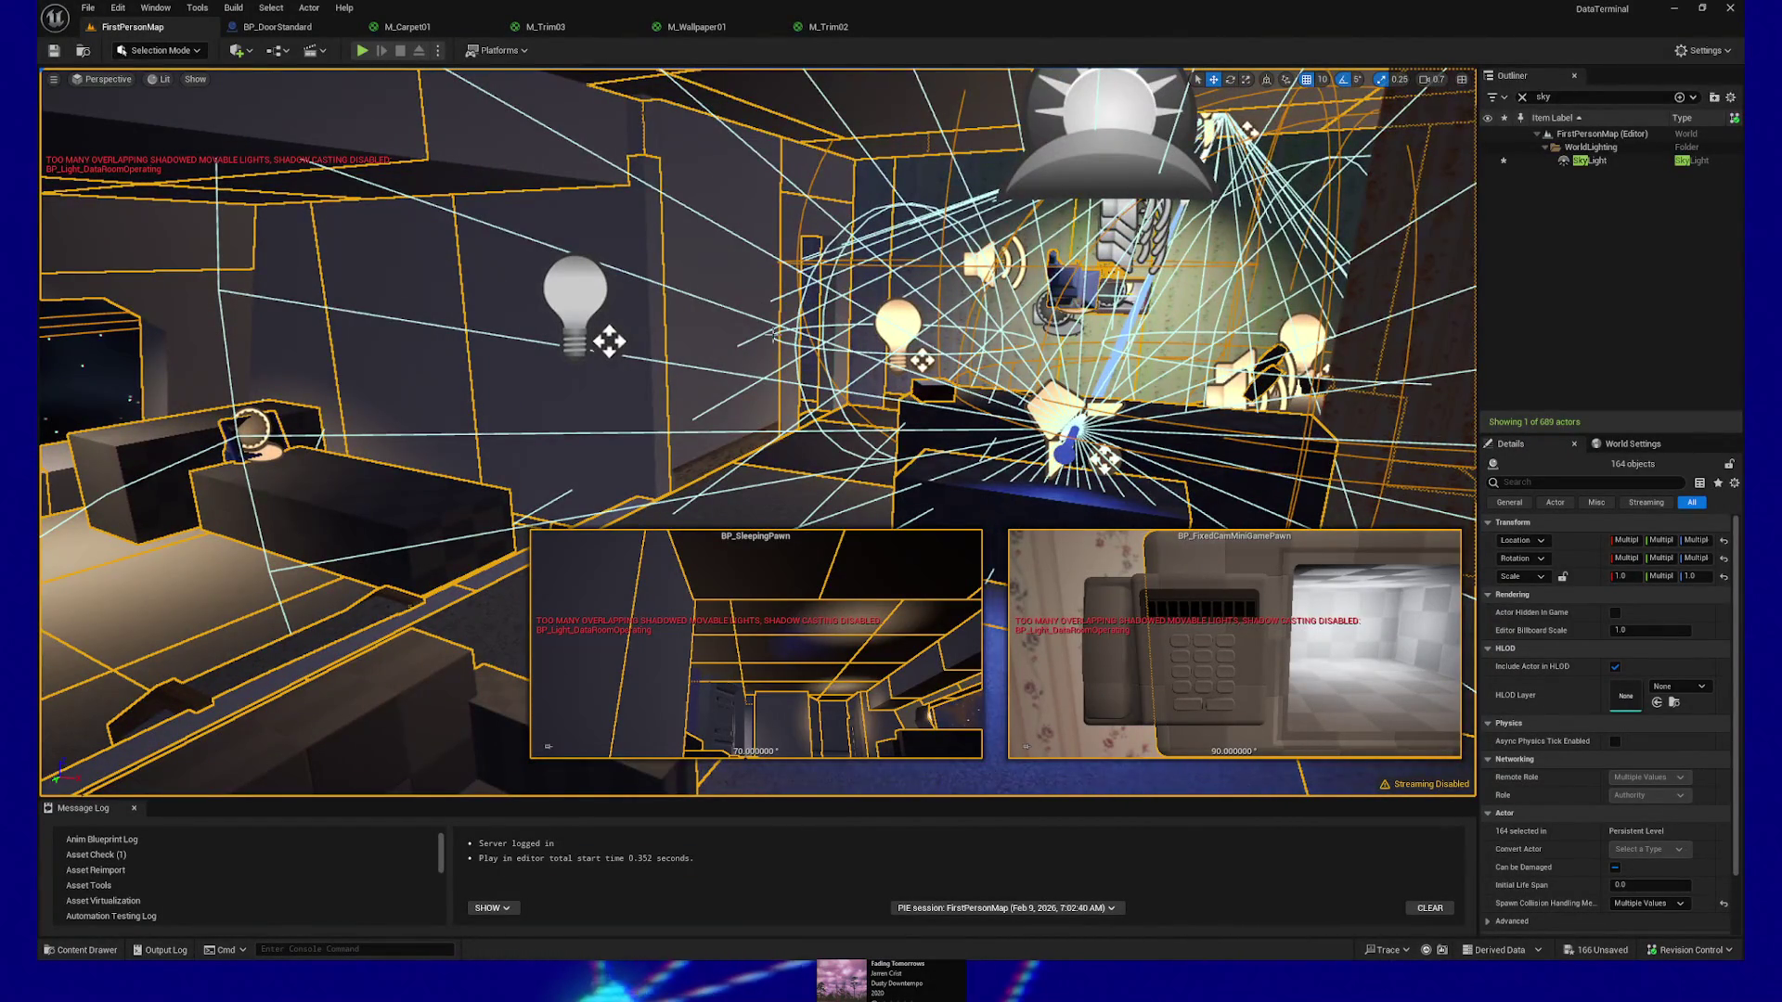
key(w)
key(w)
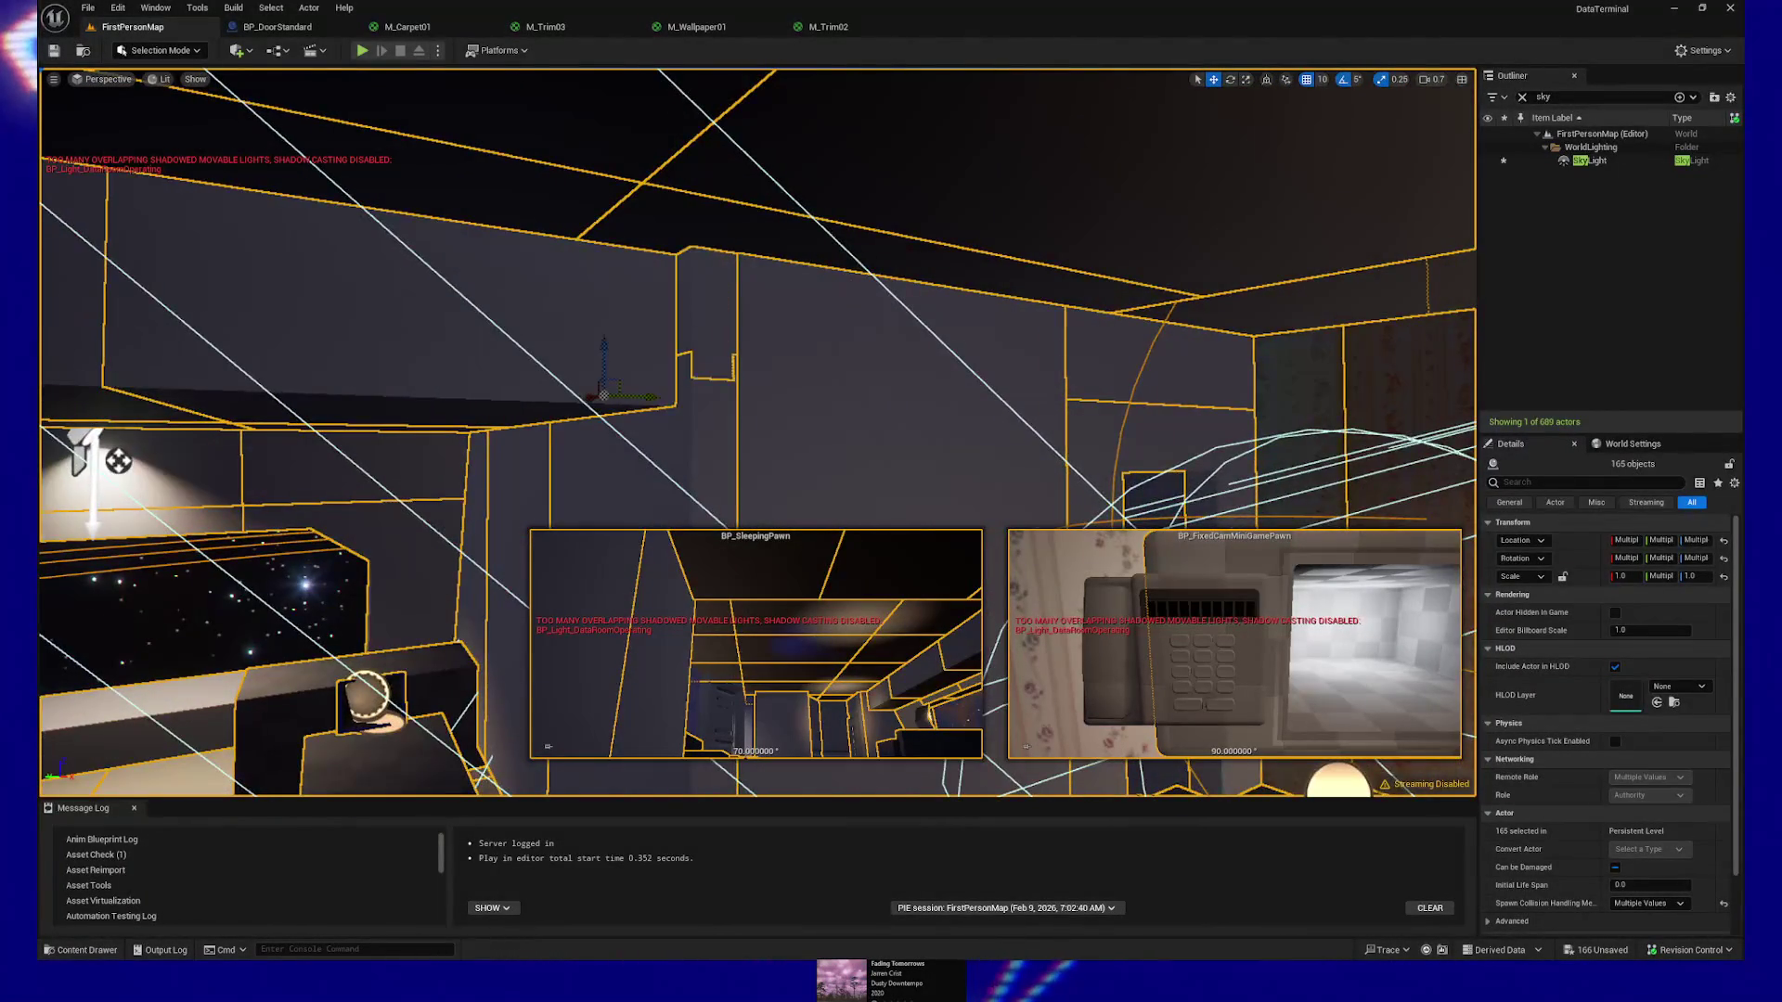
key(f)
key(s)
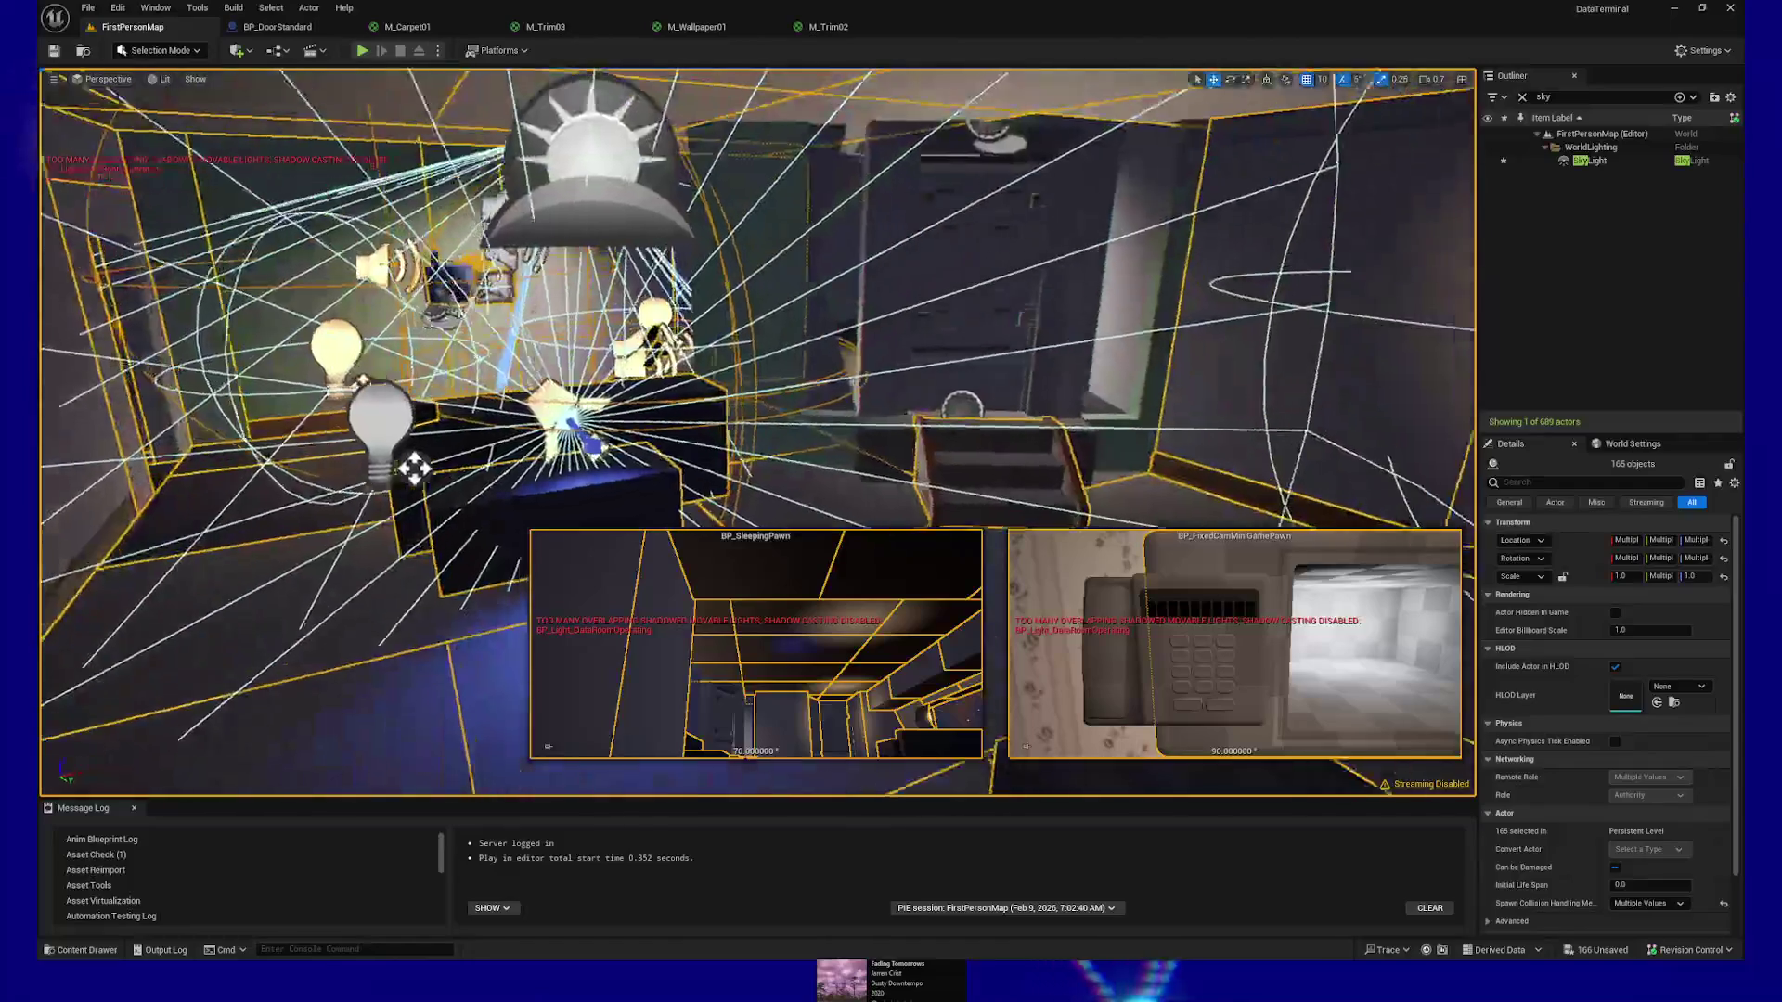
key(w)
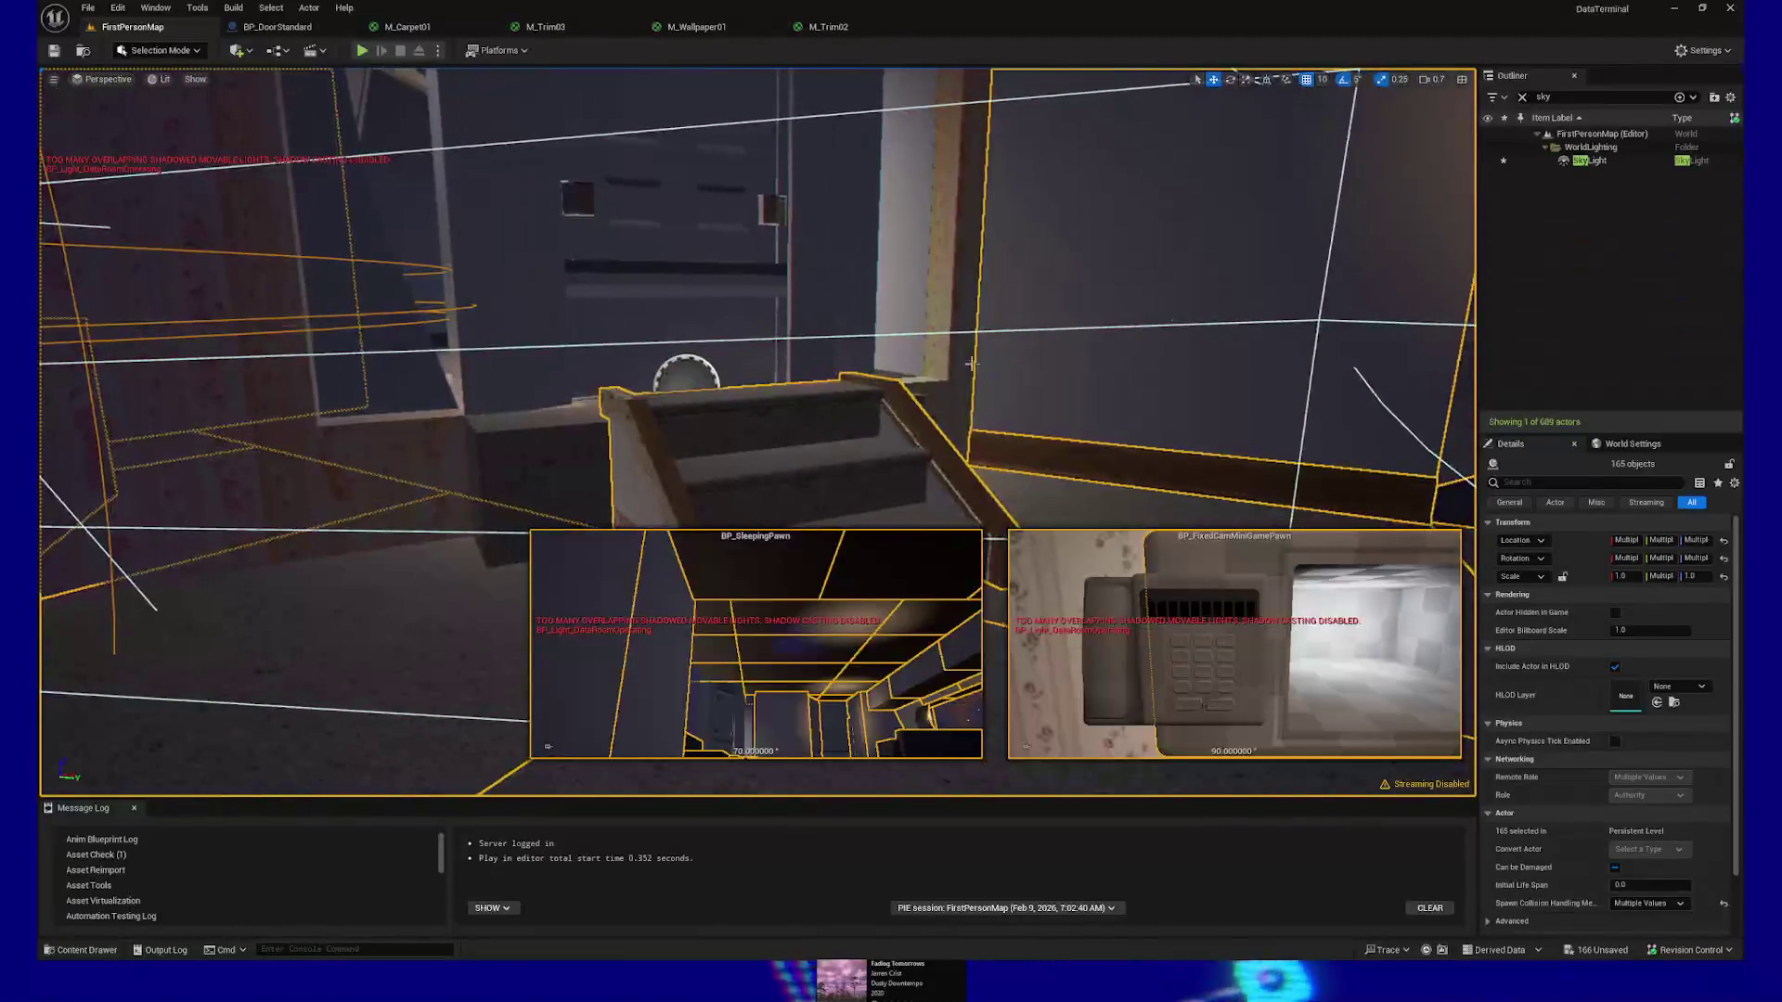
click(1523, 96)
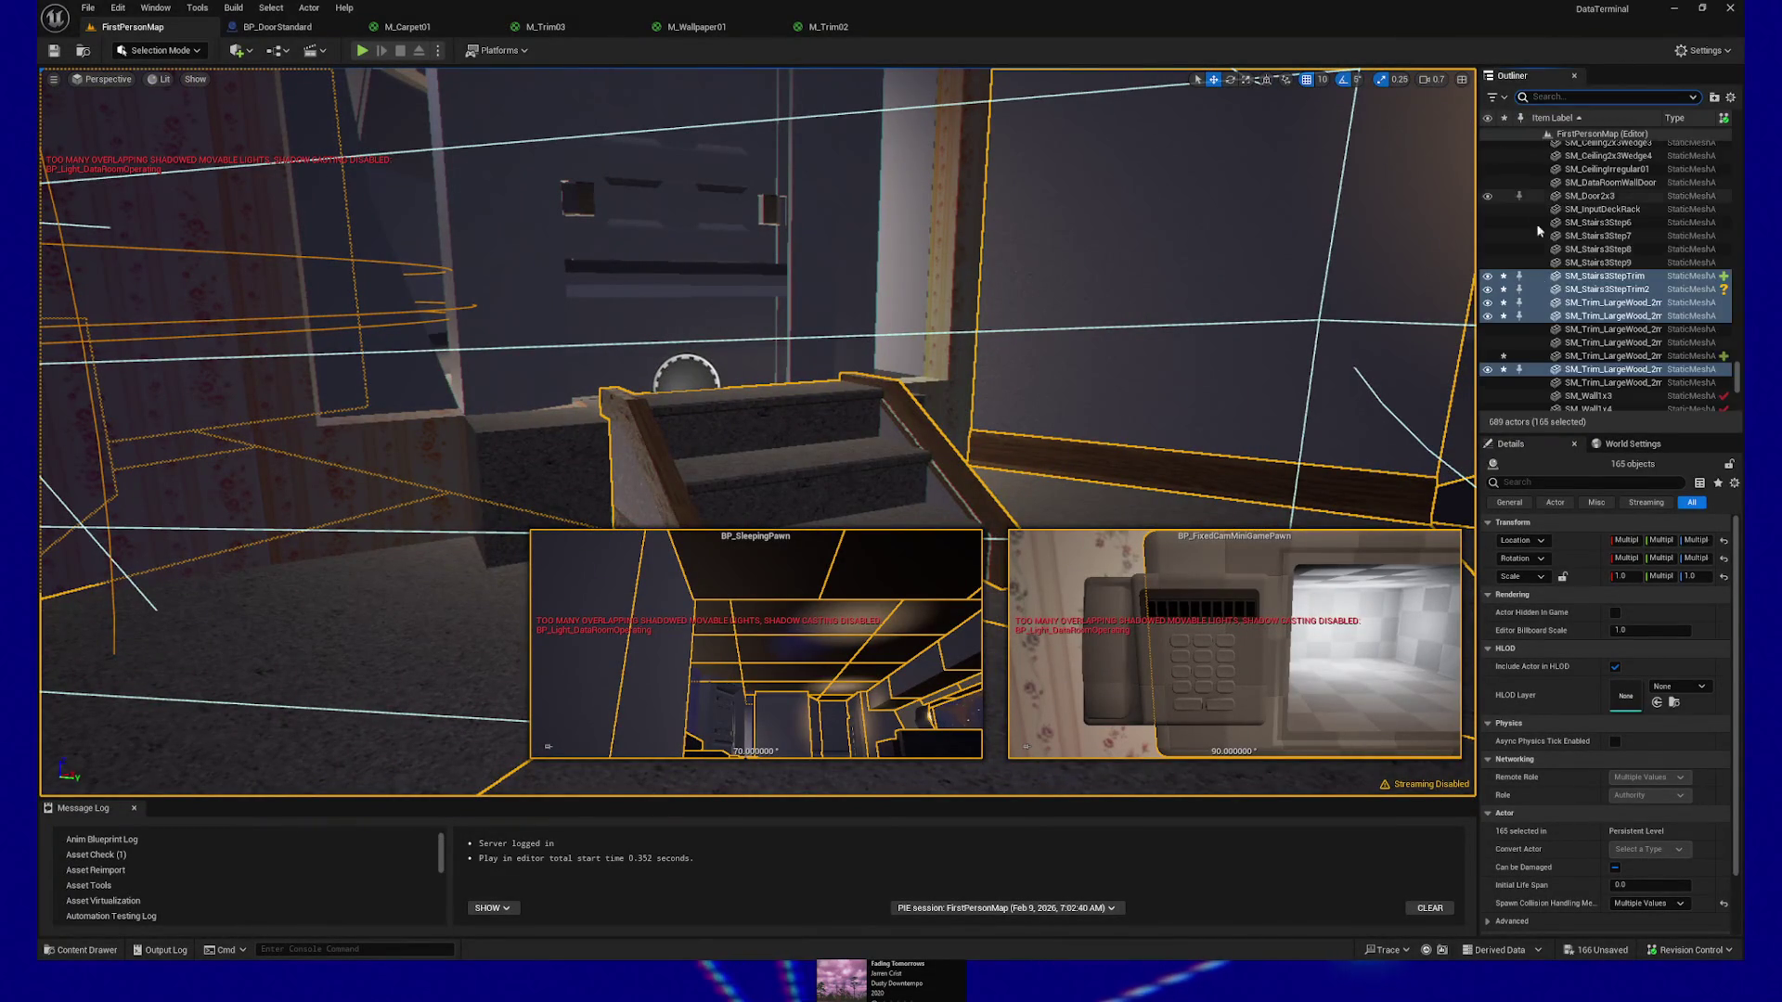
Scroll back up through the full Outliner list and add the wall skirting trim by the stairs
scroll(1574, 300, up, 15)
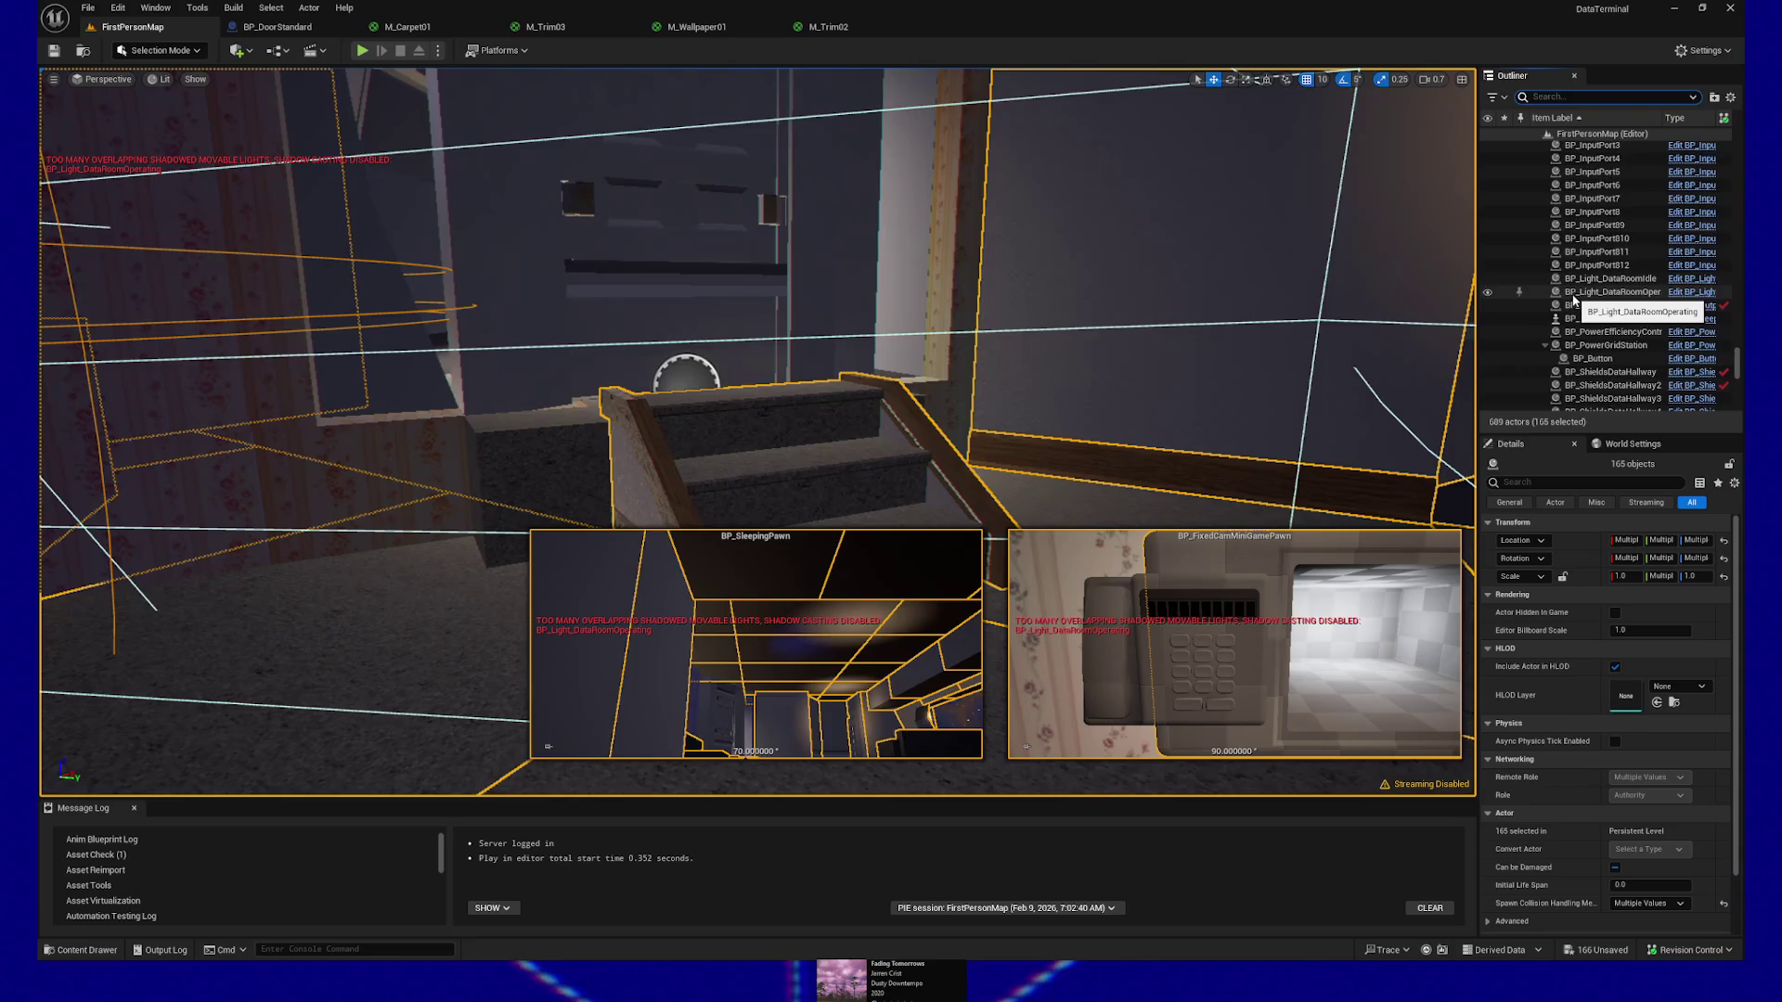
scroll(1574, 299, up, 15)
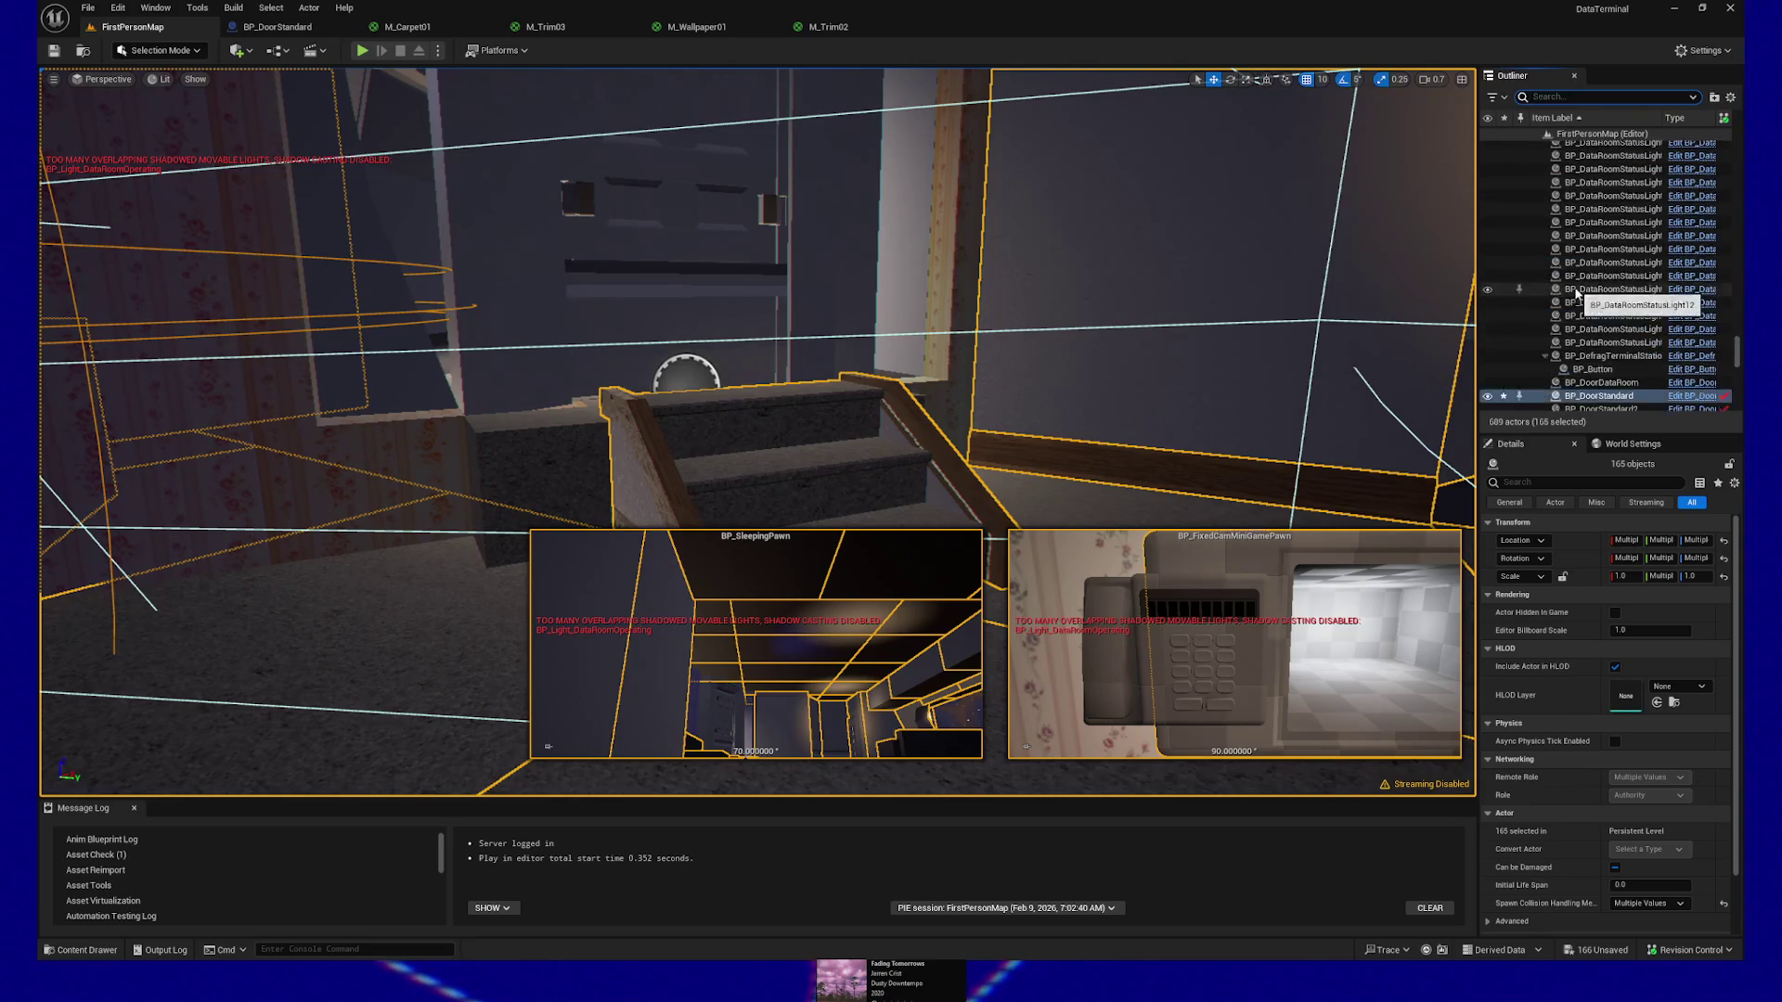
scroll(1578, 292, up, 10)
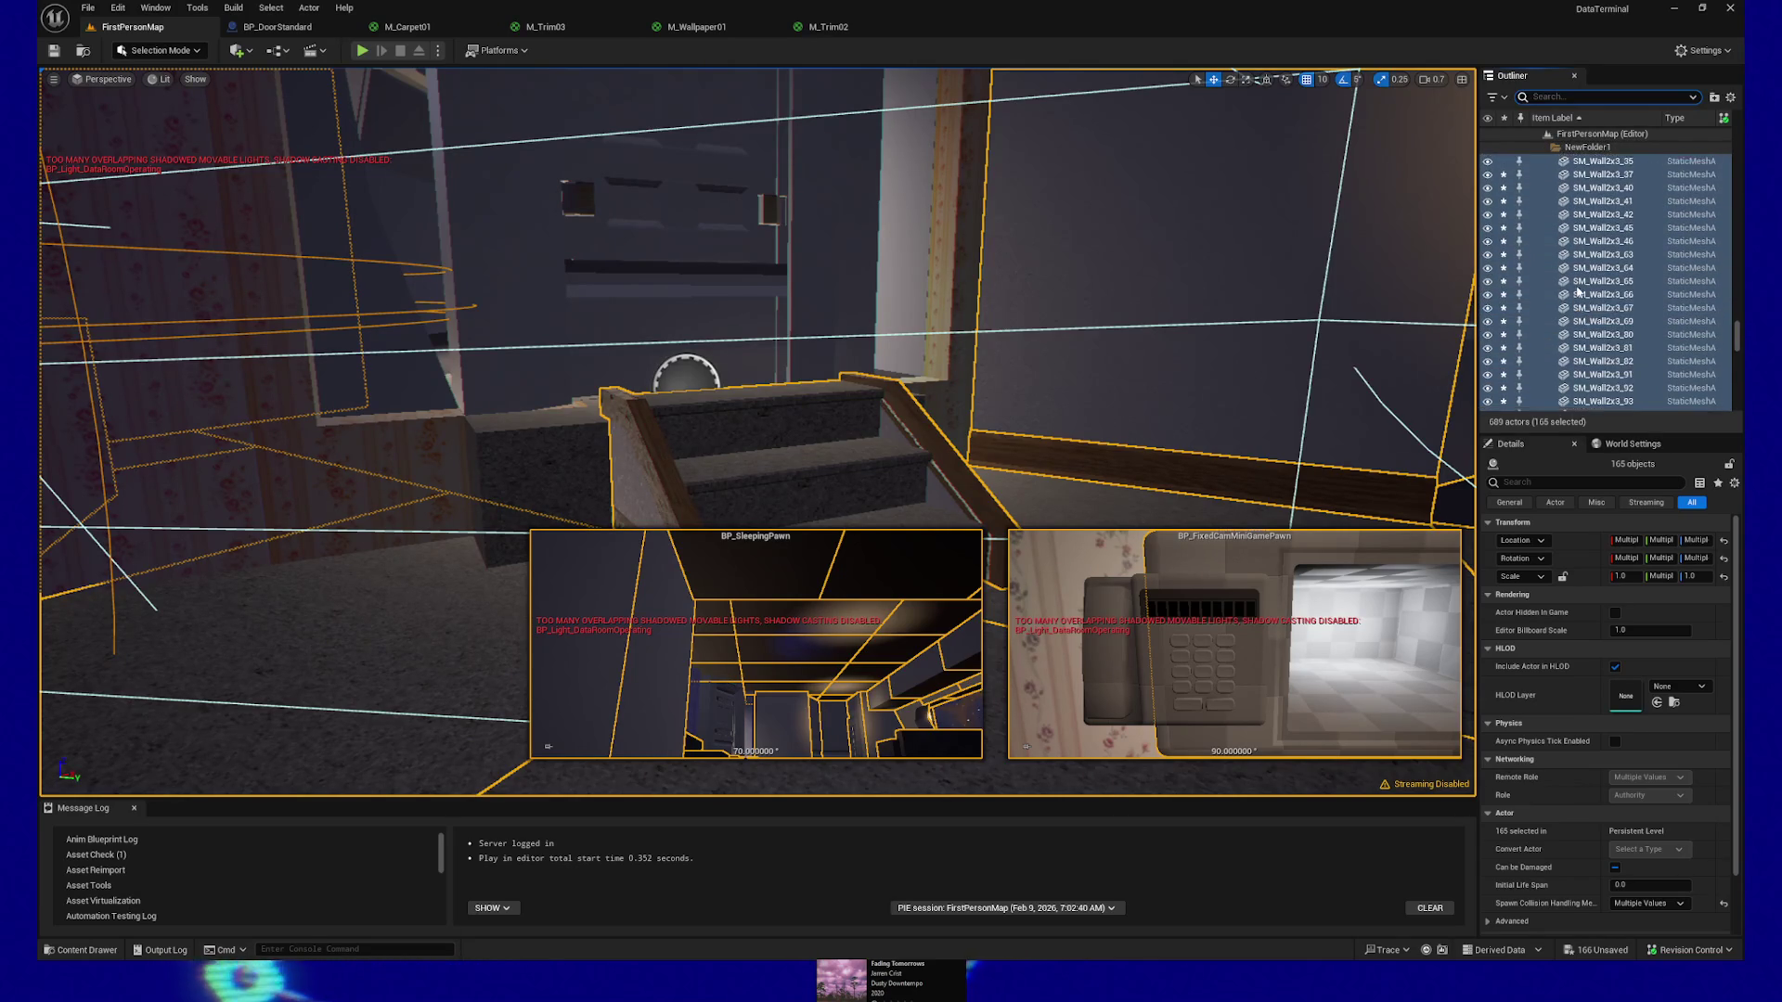
scroll(1578, 292, up, 5)
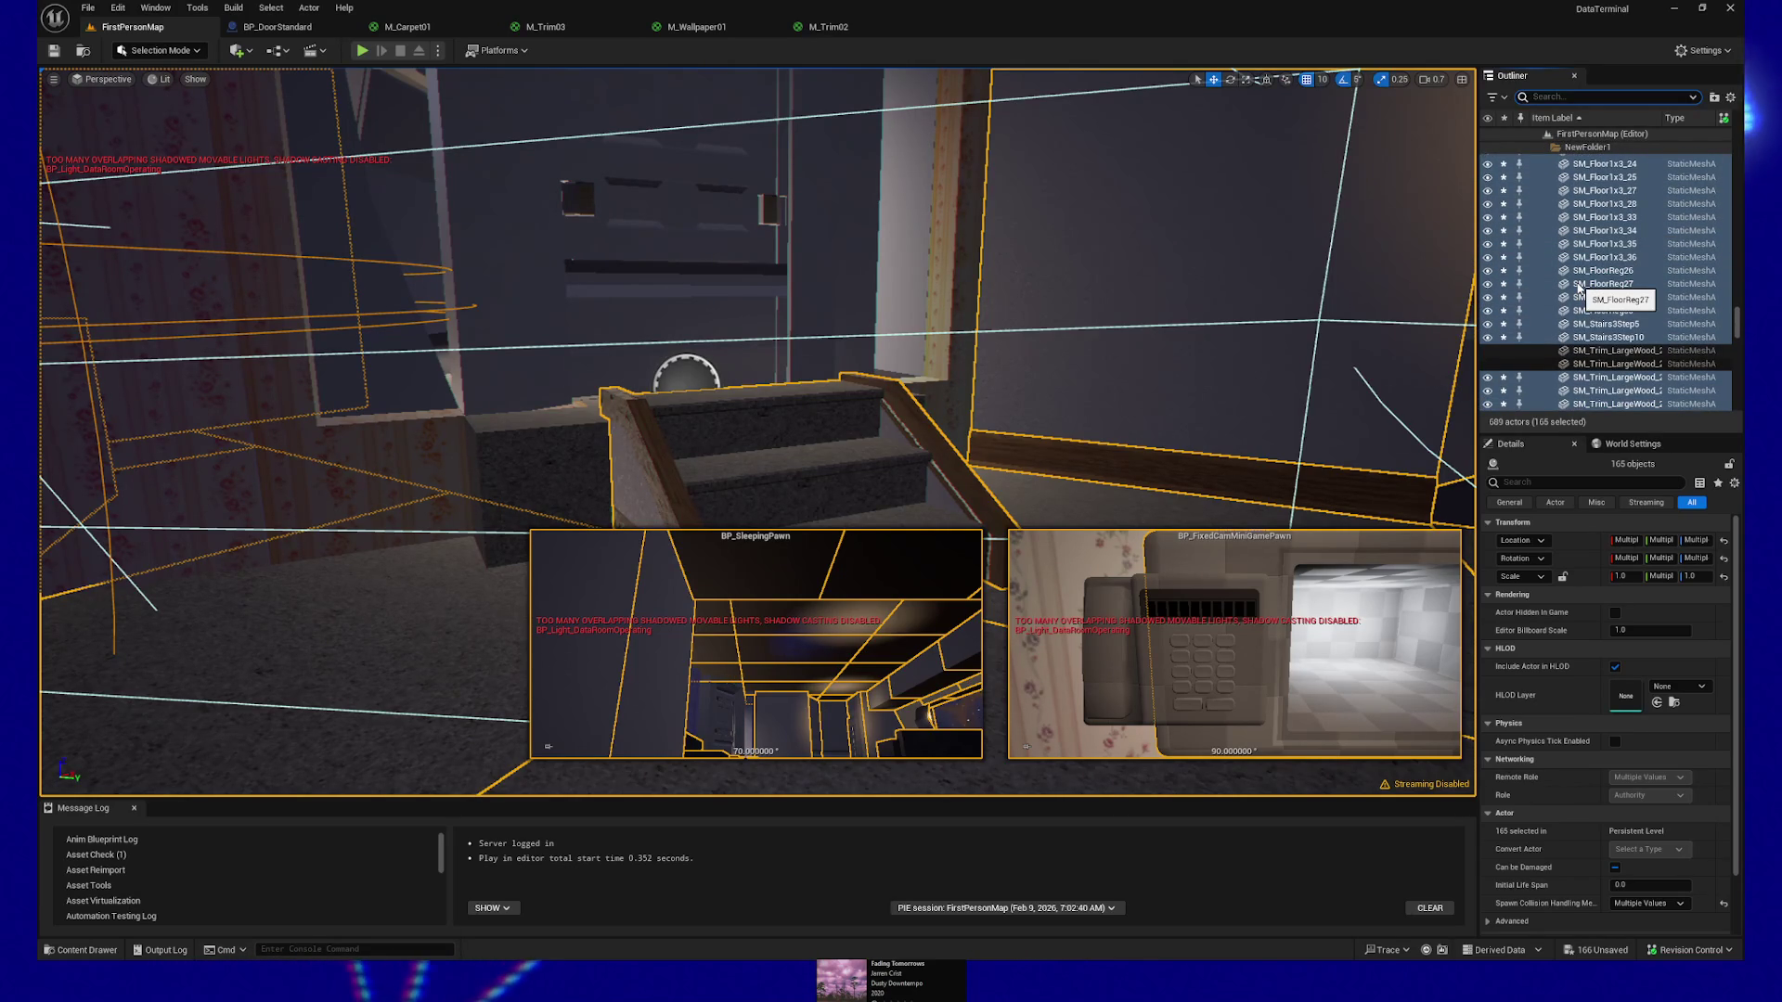
key(f)
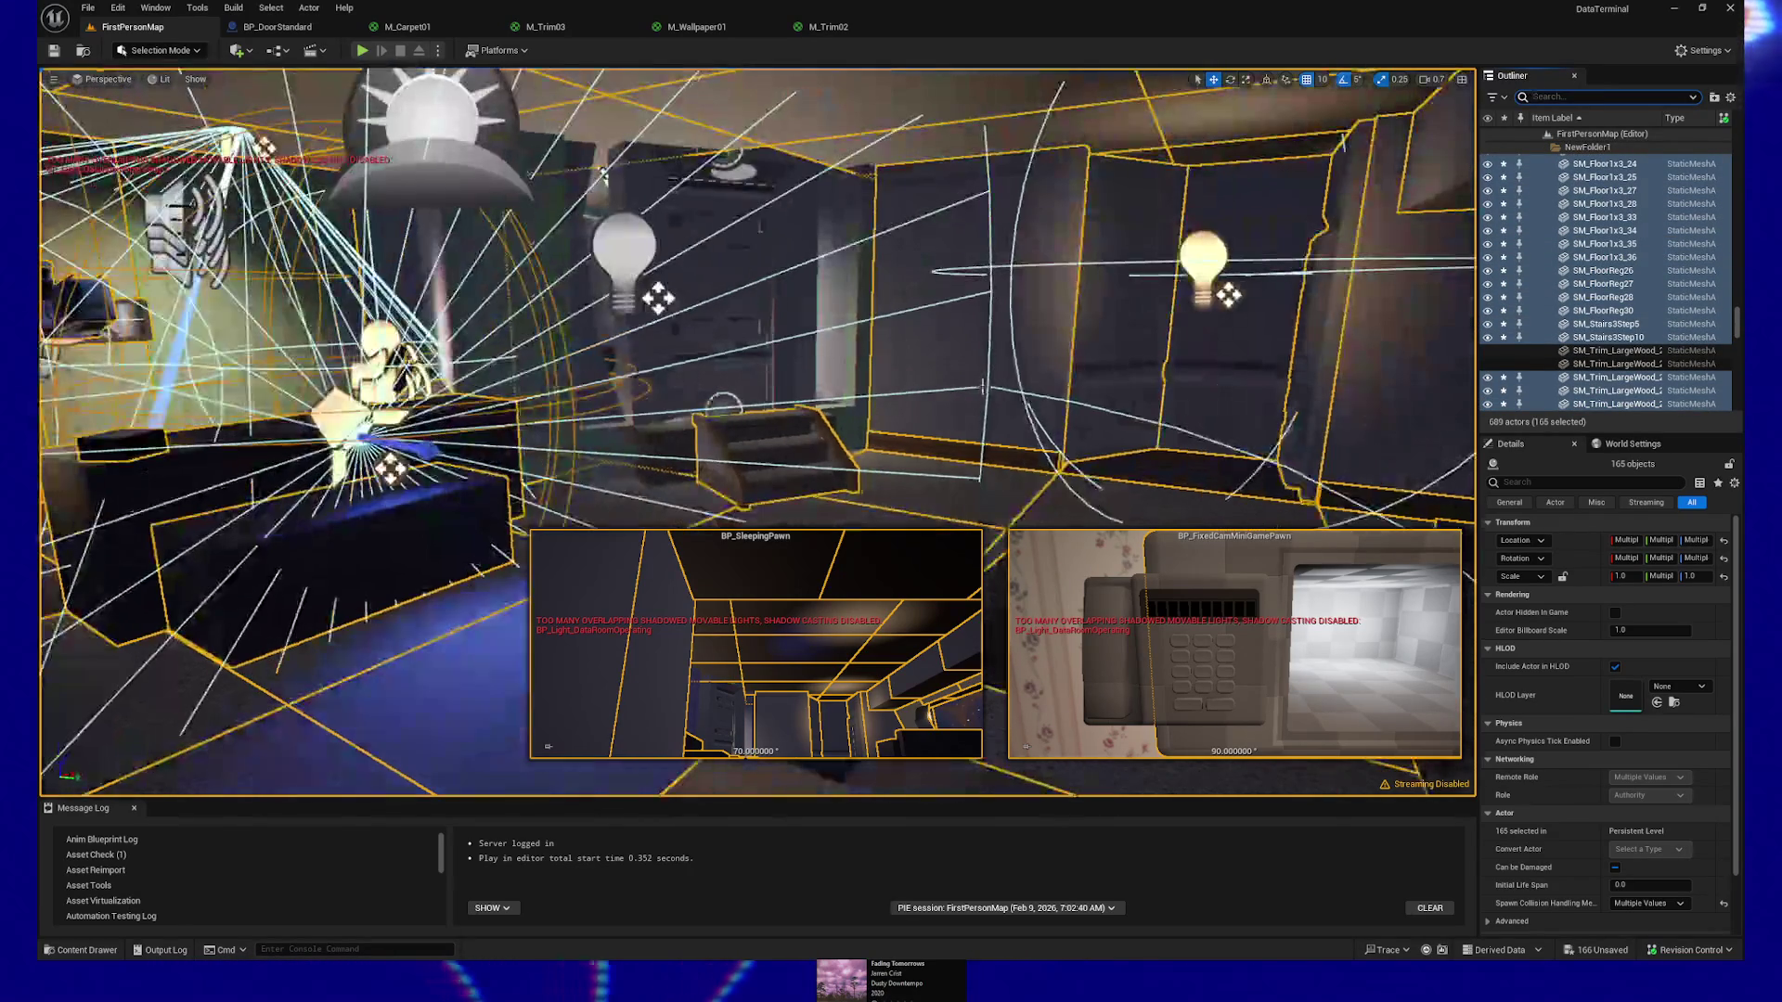
mouse_move(1031, 449)
mouse_down()
mouse_move(1114, 344)
mouse_move(1077, 381)
mouse_move(984, 334)
mouse_move(550, 410)
mouse_up()
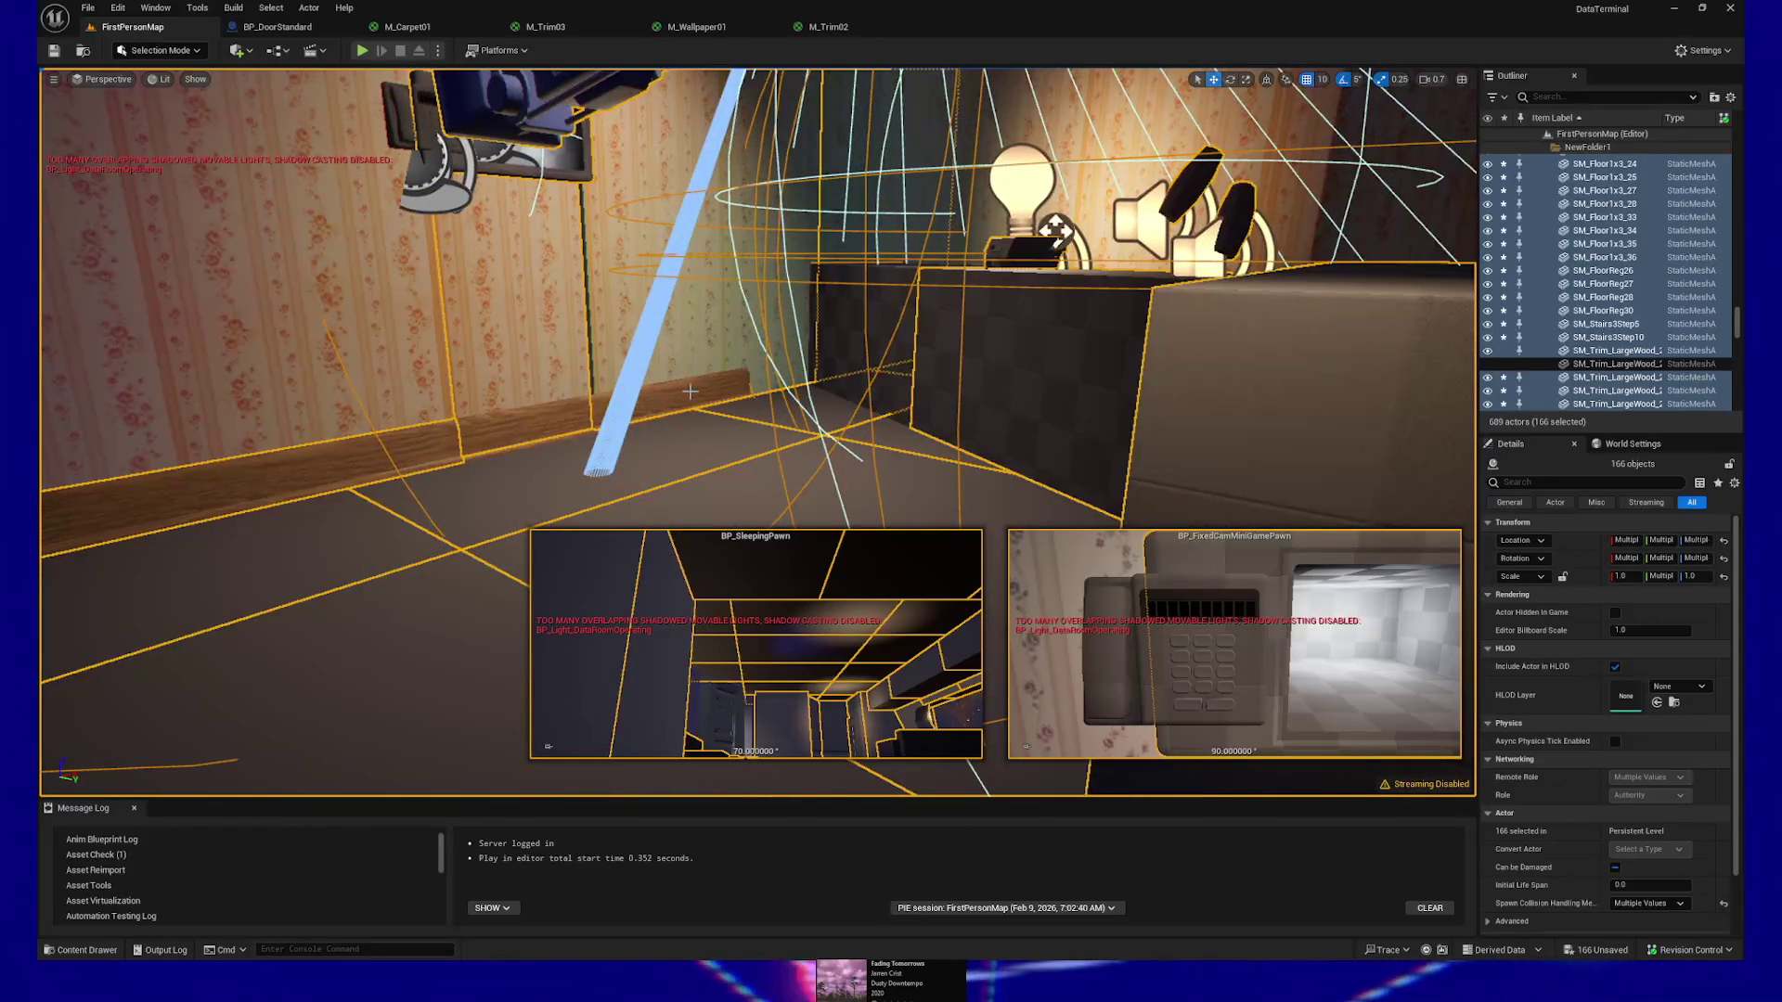
ctrl+click(551, 410)
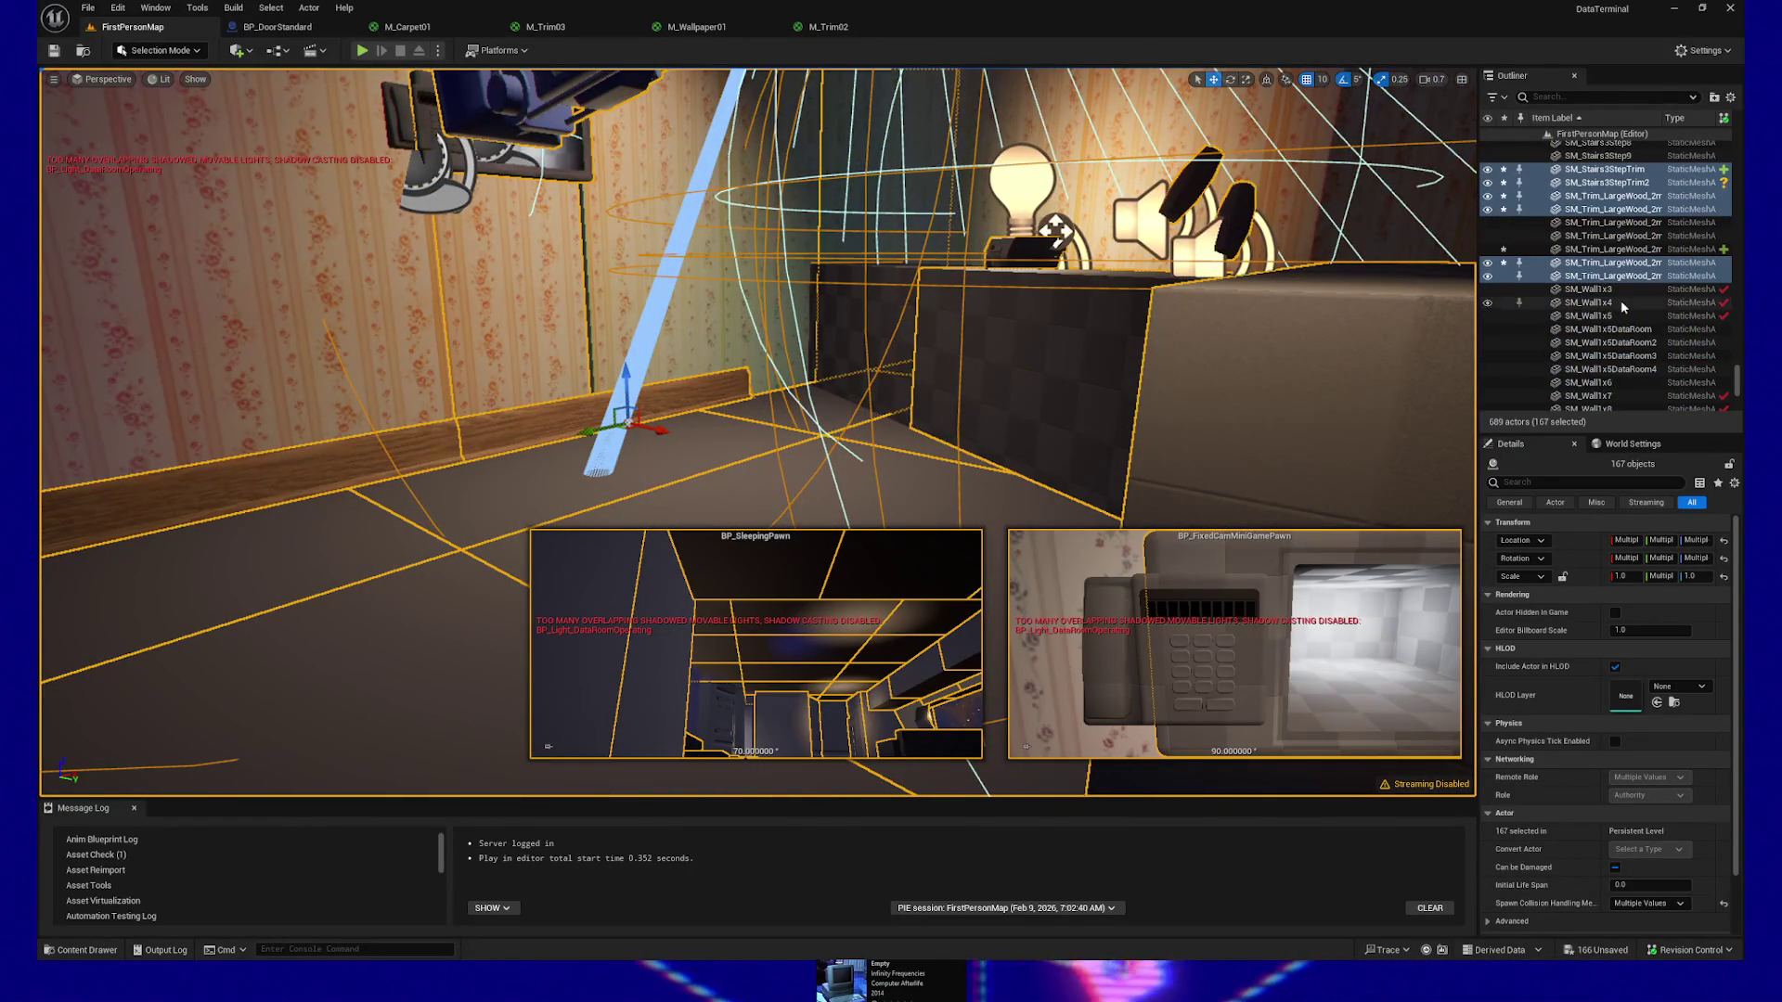
scroll(1619, 303, up, 2)
mouse_move(1021, 390)
mouse_down()
mouse_move(975, 437)
mouse_move(928, 334)
mouse_move(900, 344)
mouse_move(773, 291)
mouse_move(803, 321)
mouse_up()
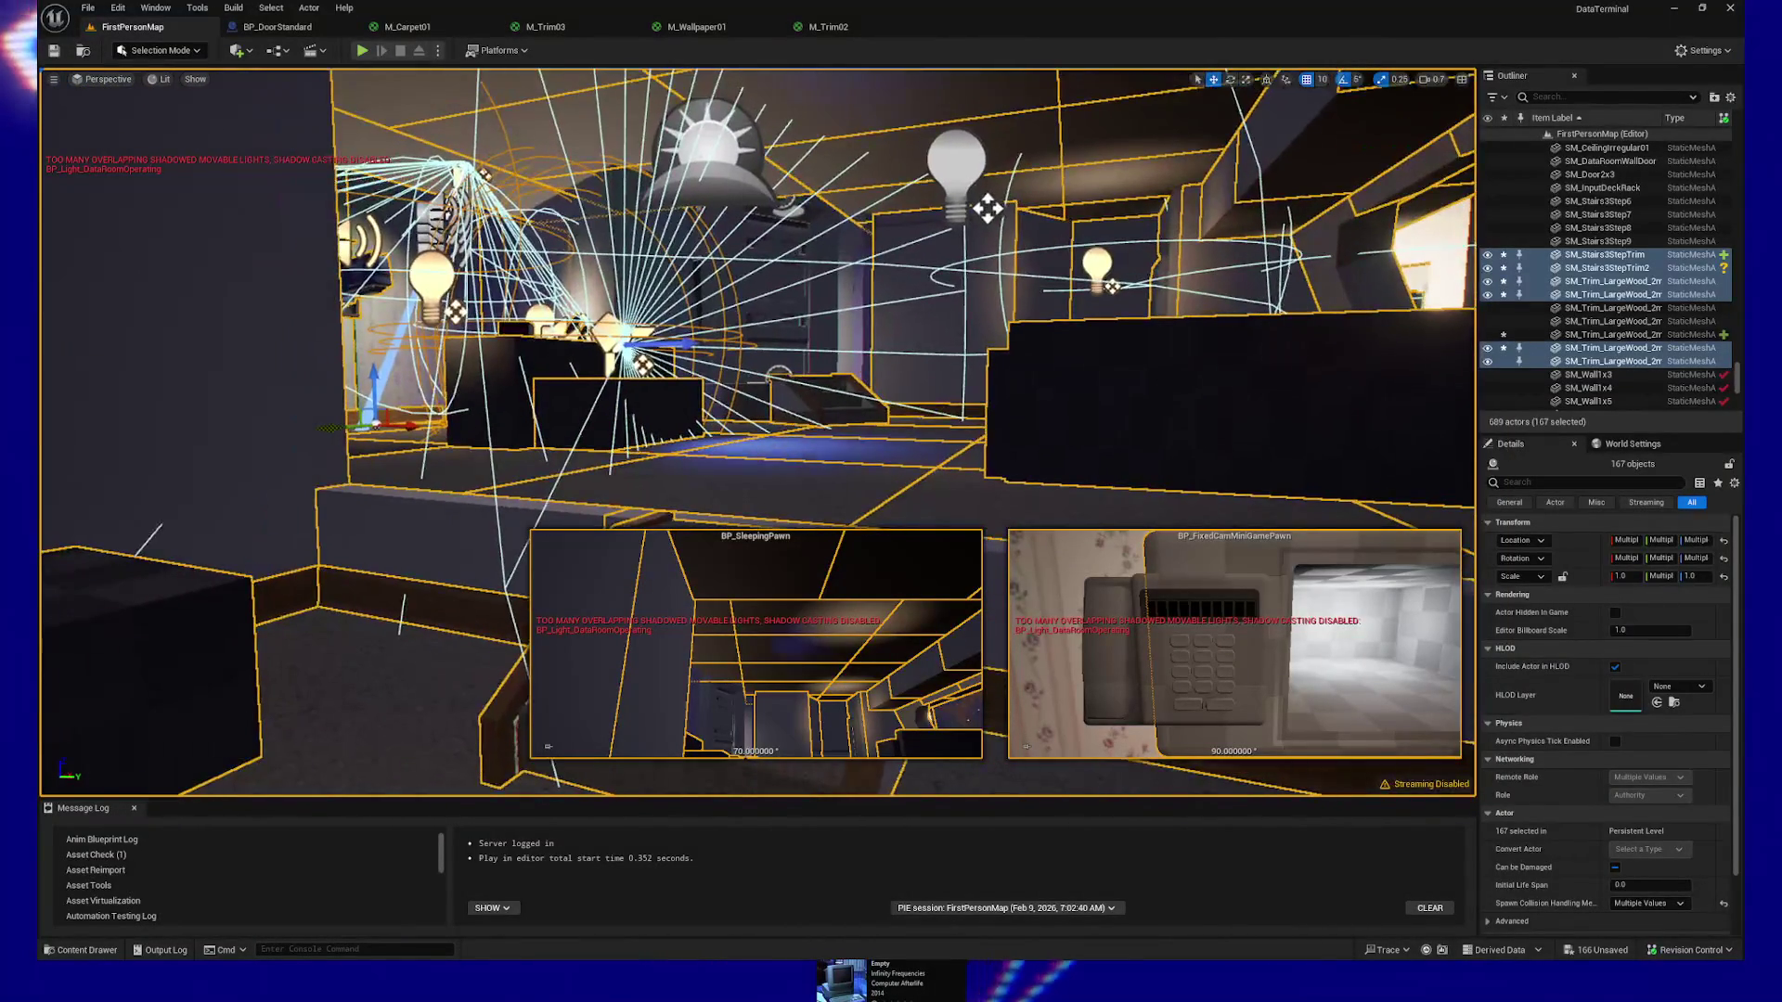
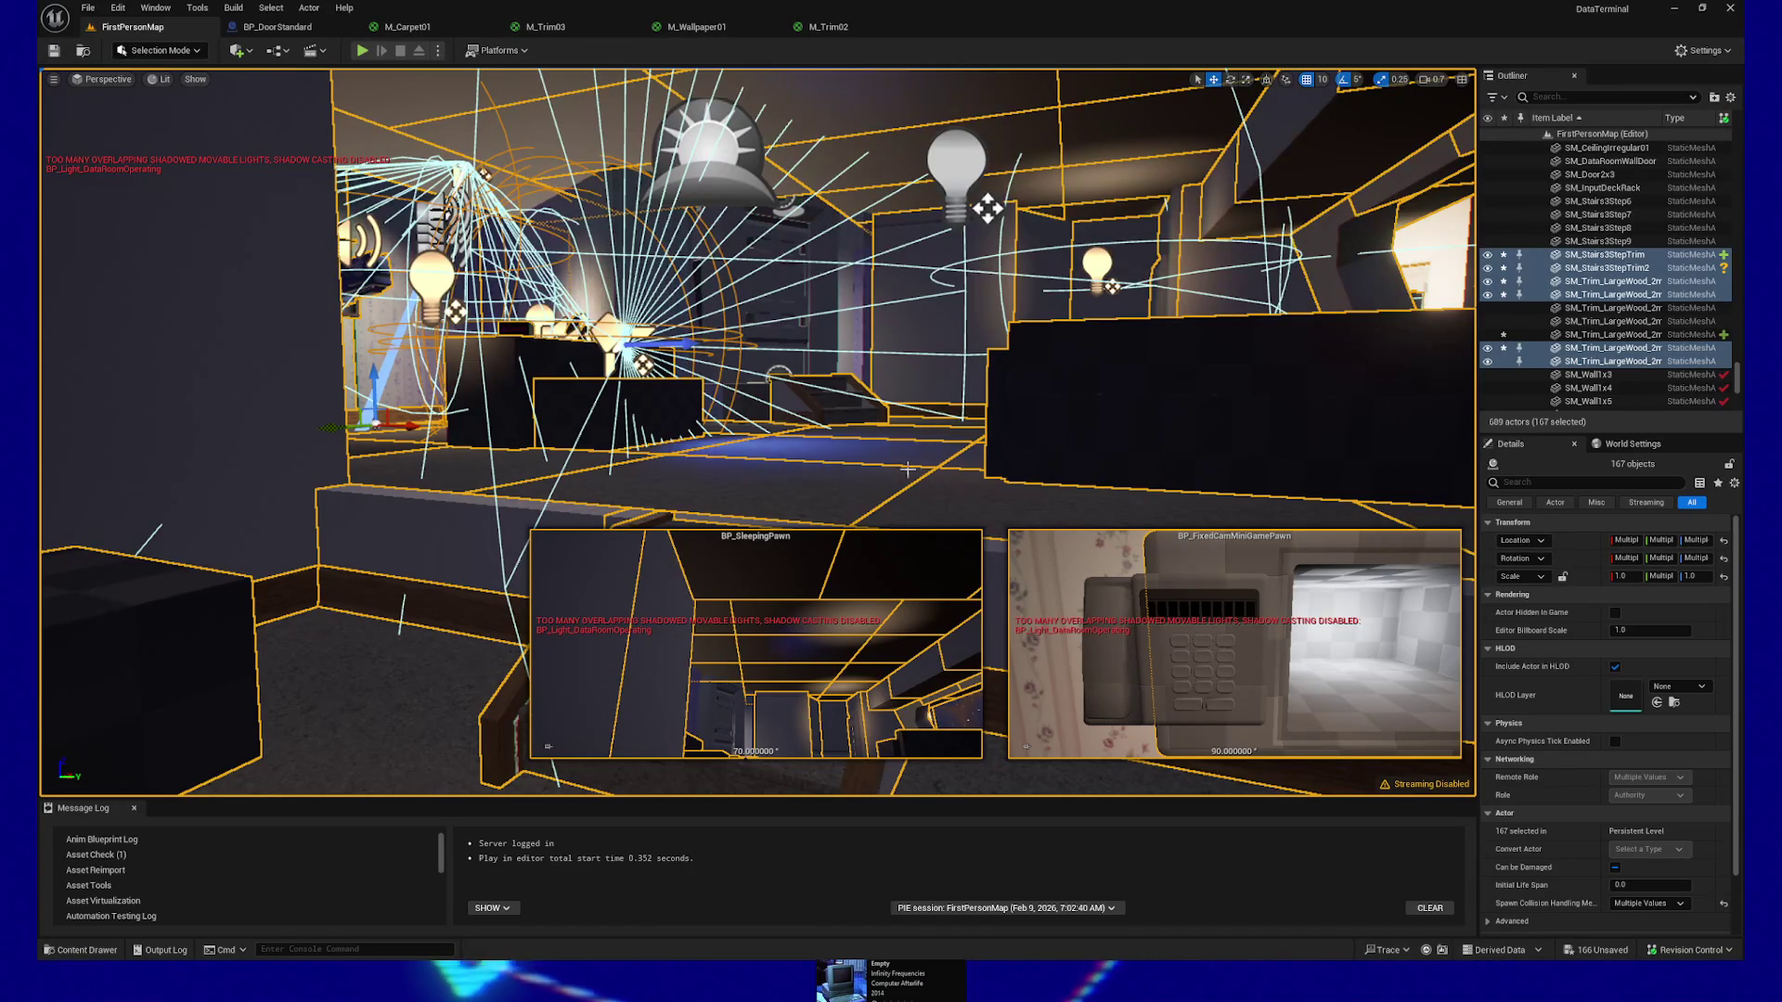
Add the light bulb and speakers BP_DataDisc51, 49 and 50 to the selection
scroll(1611, 303, up, 6)
scroll(1612, 303, up, 3)
scroll(1612, 303, down, 1)
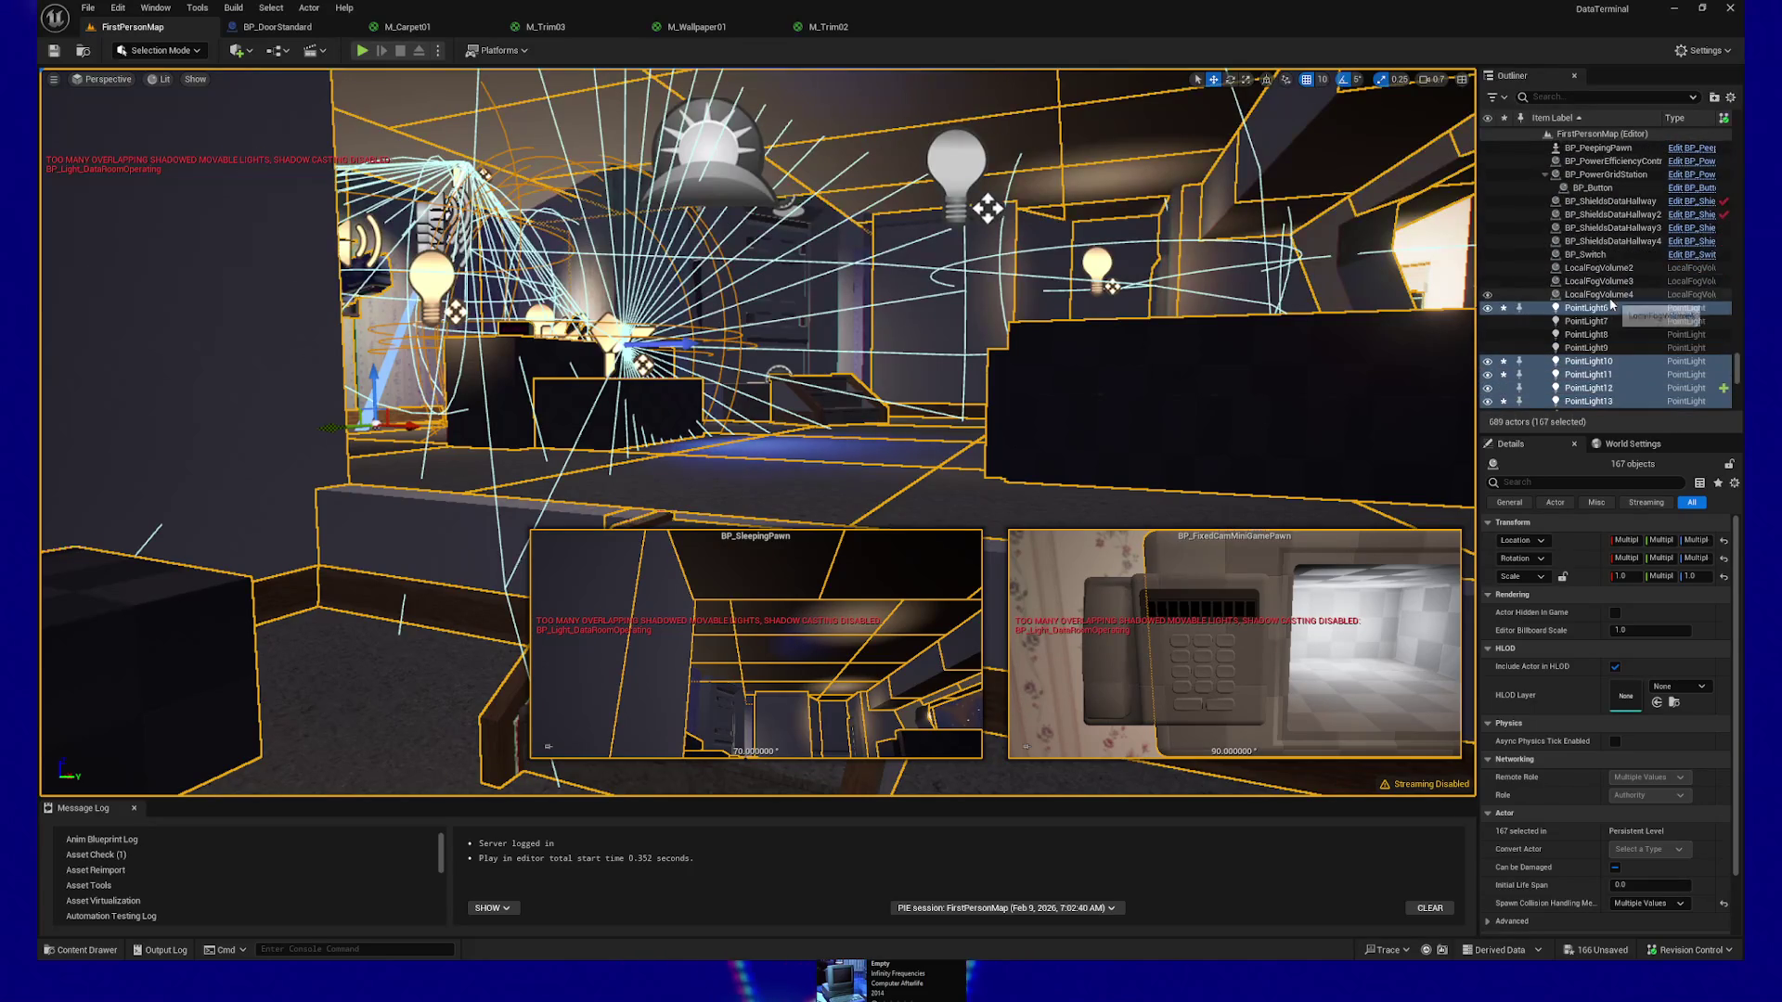
ctrl+click(978, 158)
mouse_move(1010, 347)
mouse_down()
mouse_move(910, 278)
mouse_move(793, 261)
mouse_up()
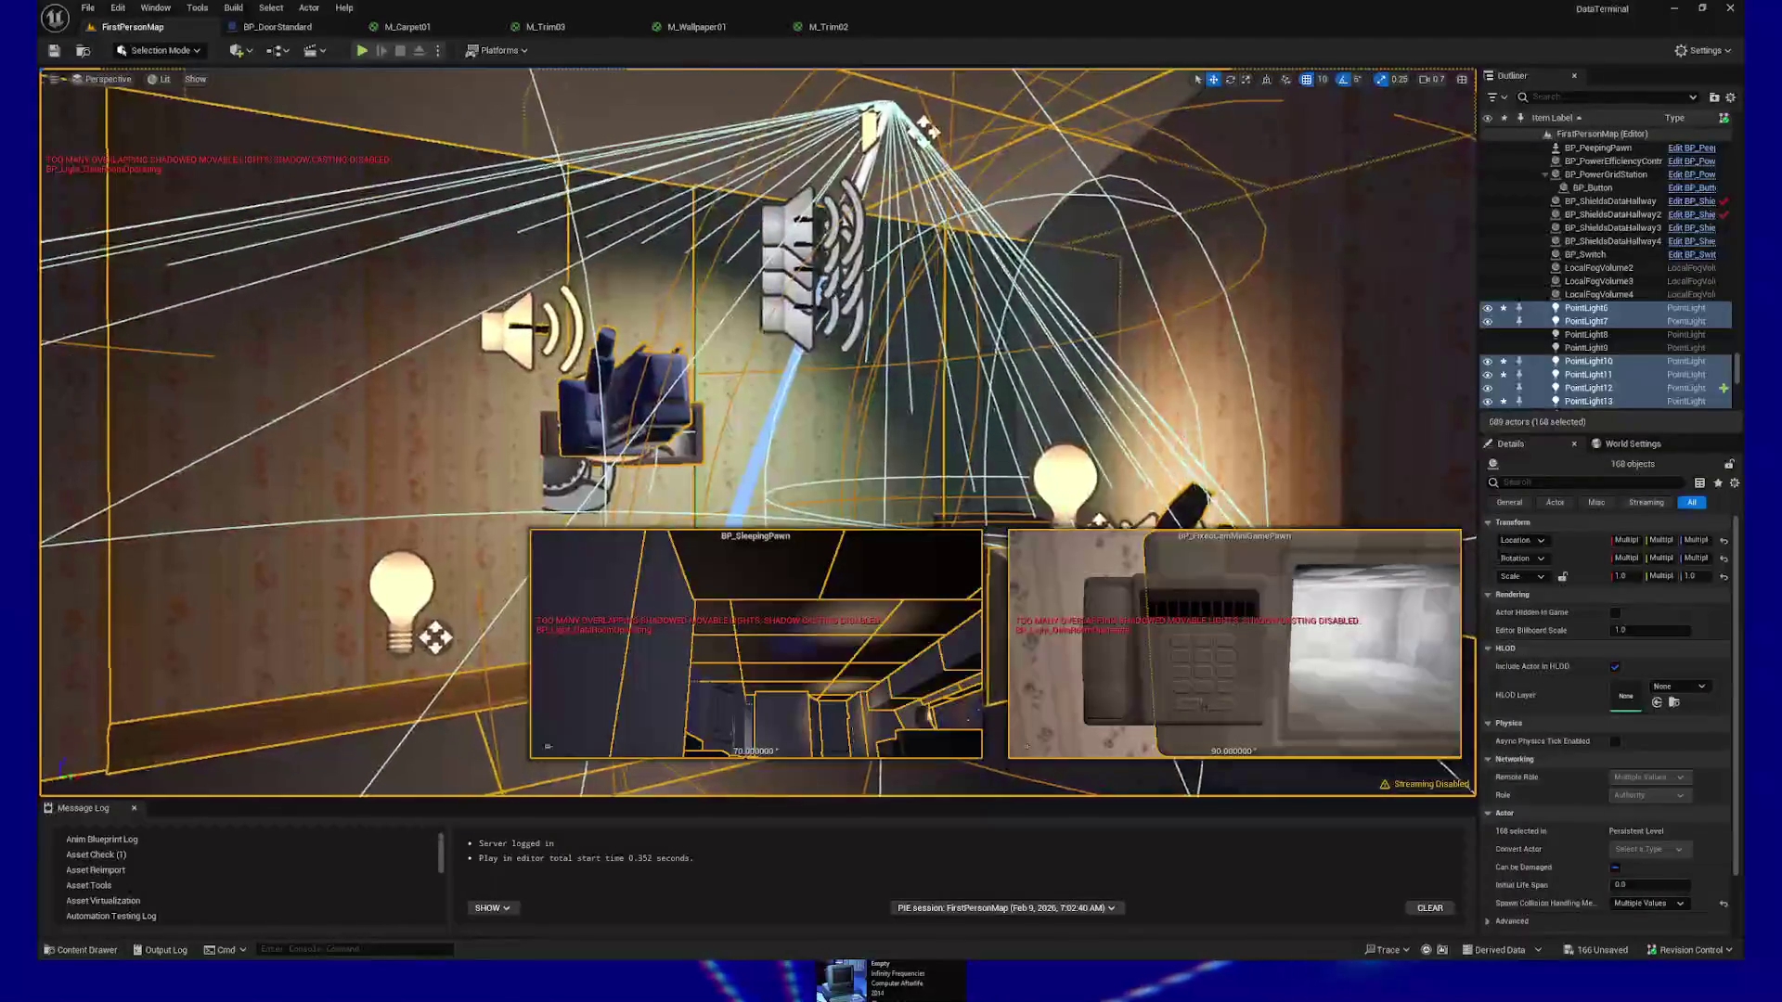
ctrl+click(806, 220)
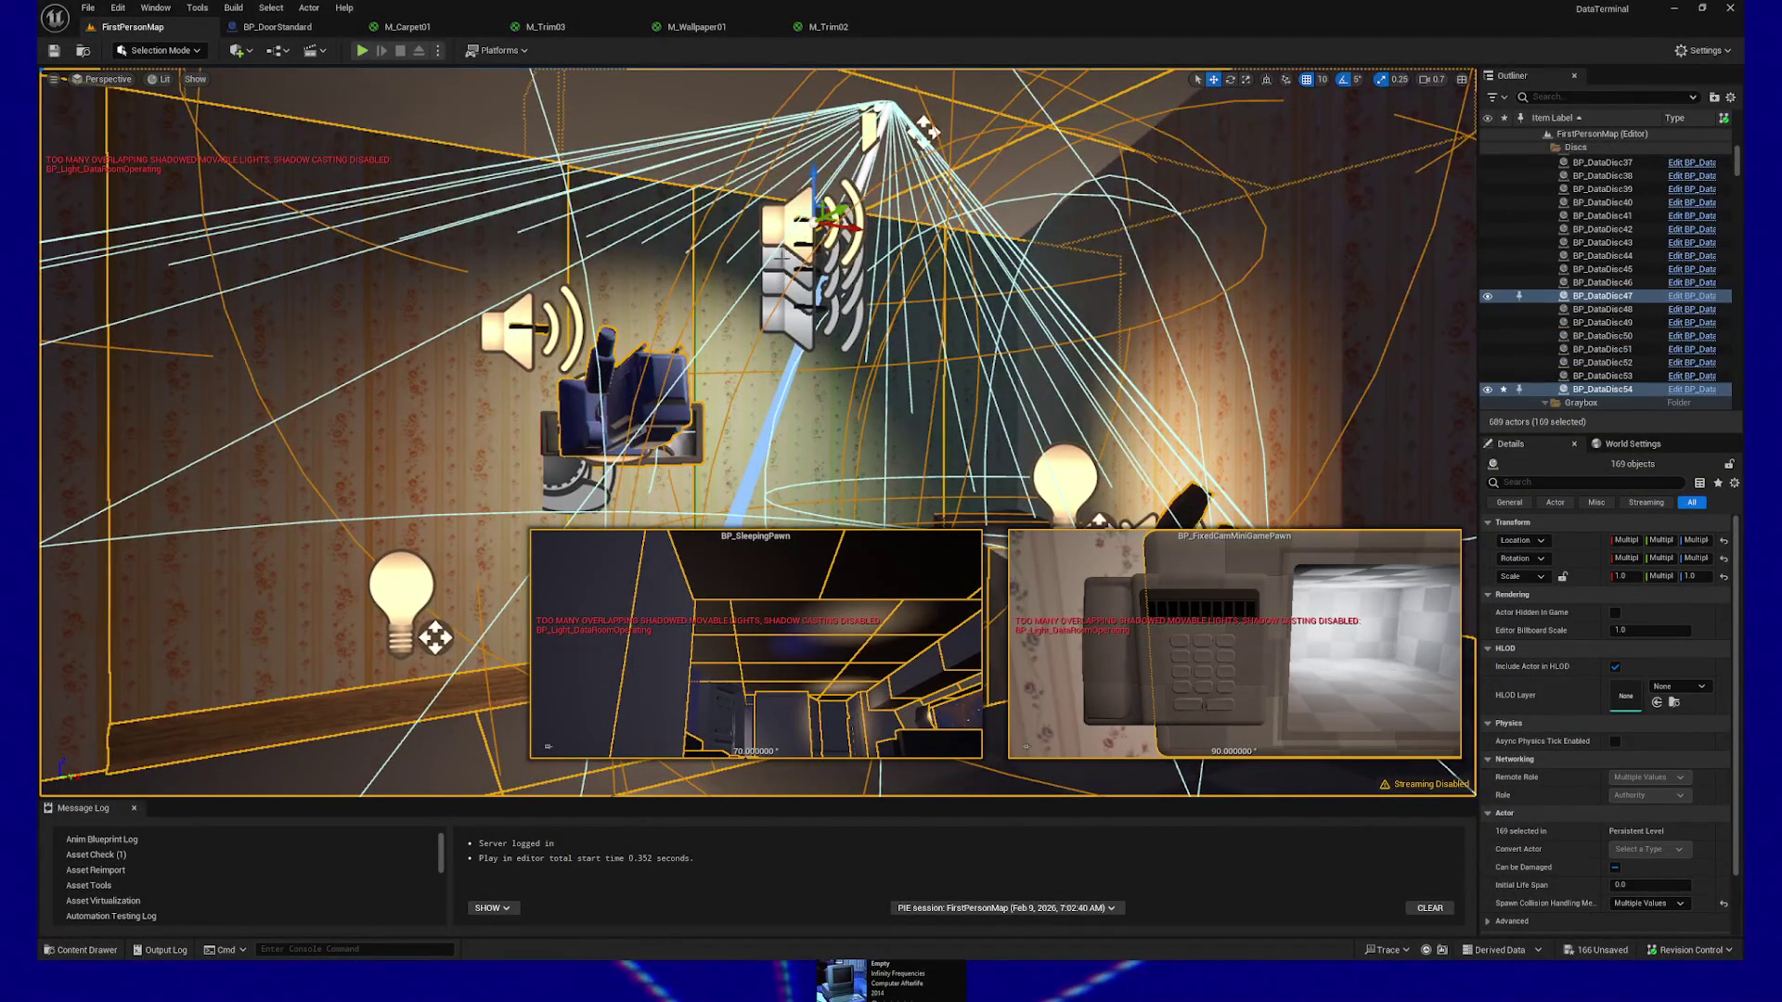
ctrl+click(787, 266)
ctrl+click(787, 290)
ctrl+click(789, 316)
drag(789, 315, 728, 340)
Add another actor and the wooden trim piece to the selection, then frame the trim
ctrl+click(561, 327)
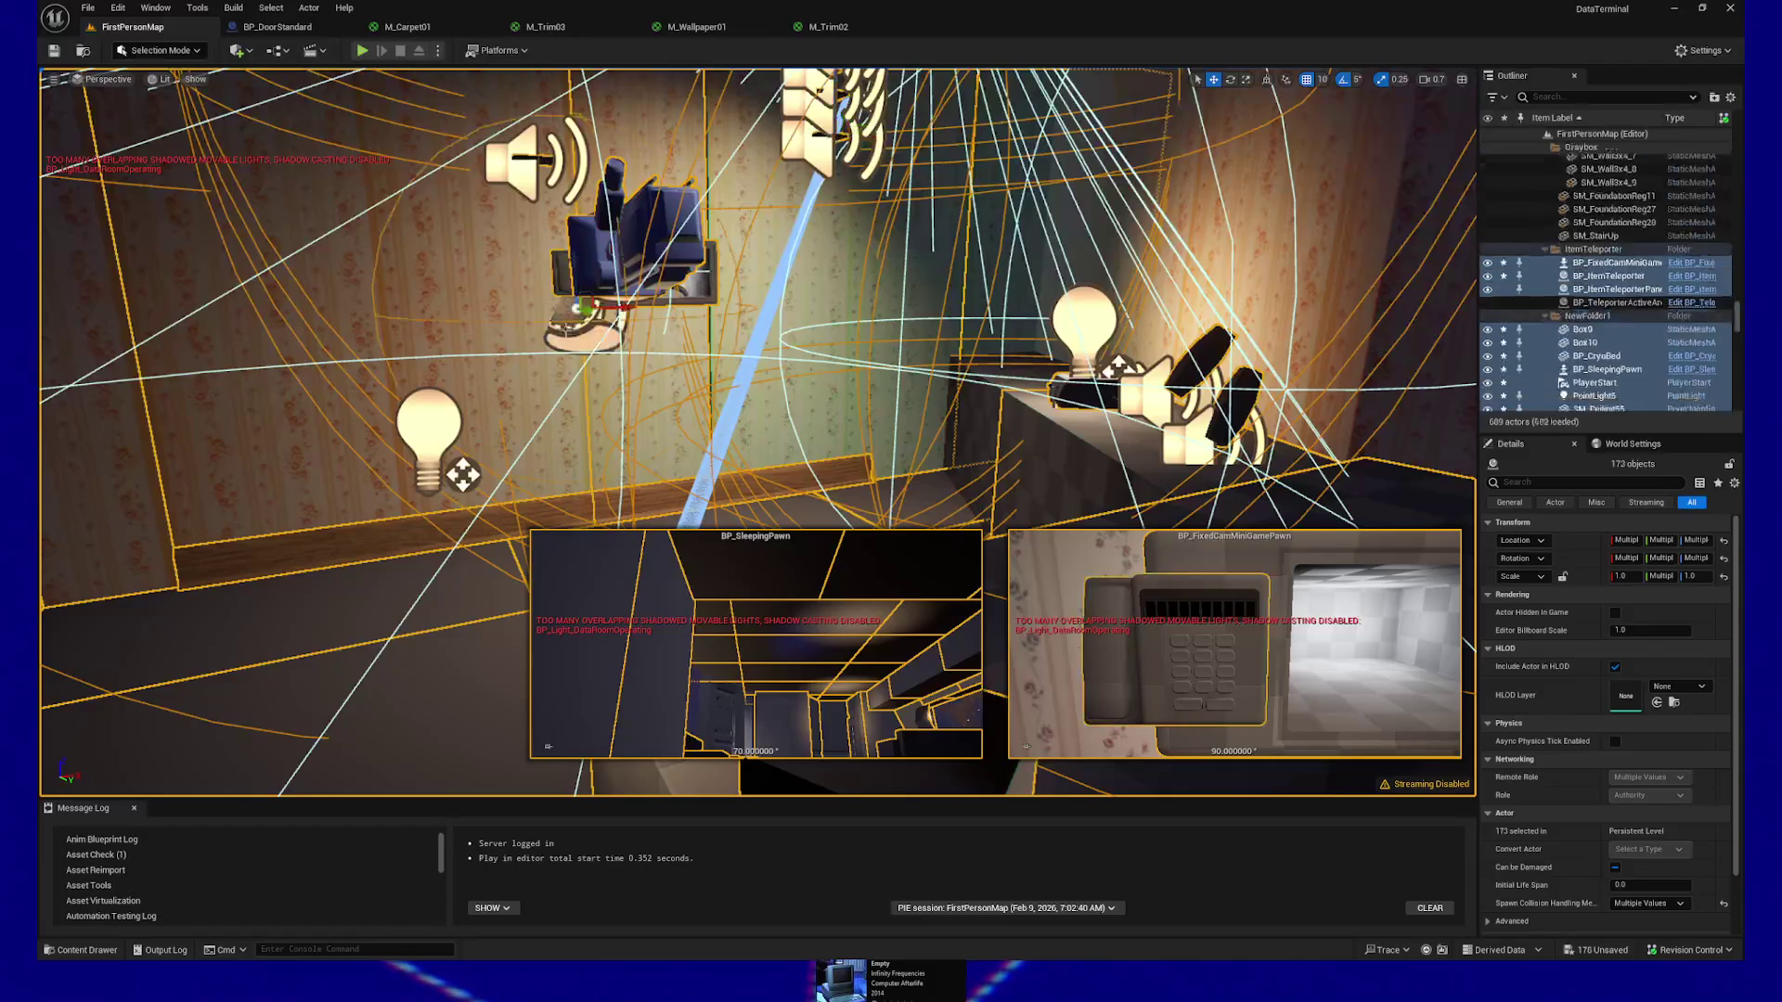
mouse_move(561, 327)
mouse_down()
mouse_move(613, 306)
mouse_move(620, 385)
mouse_move(620, 352)
mouse_up()
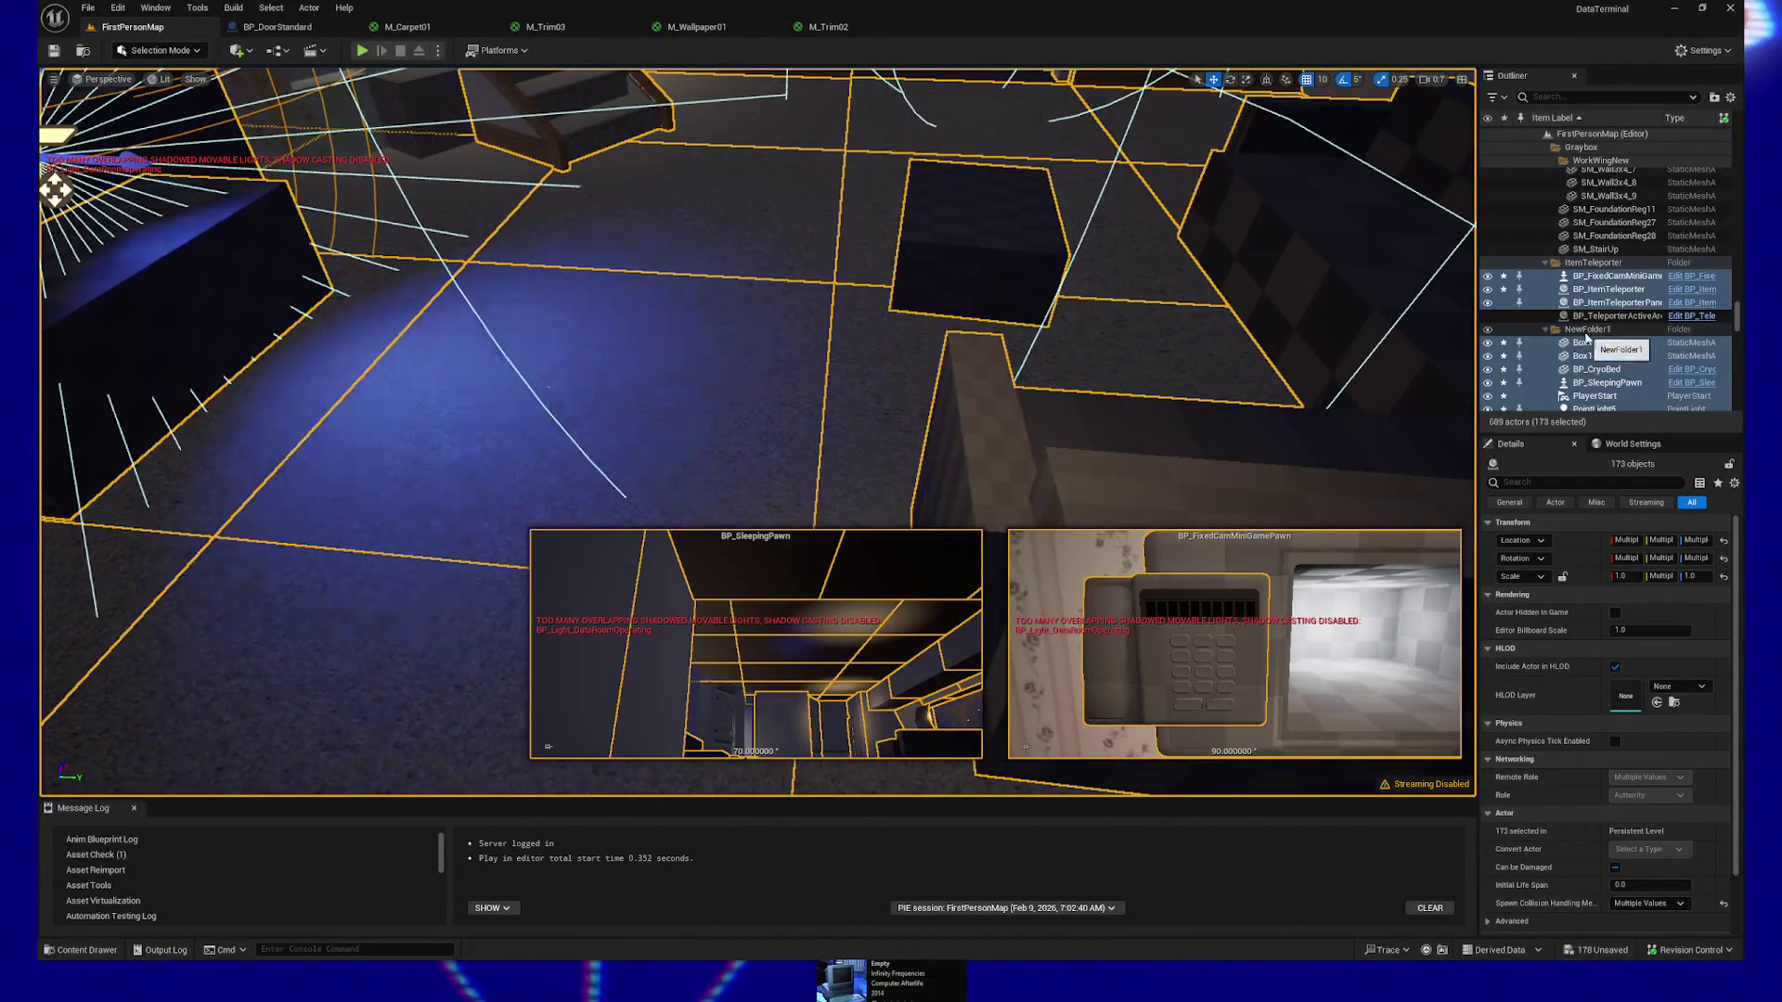
scroll(1597, 356, down, 10)
scroll(1591, 354, down, 5)
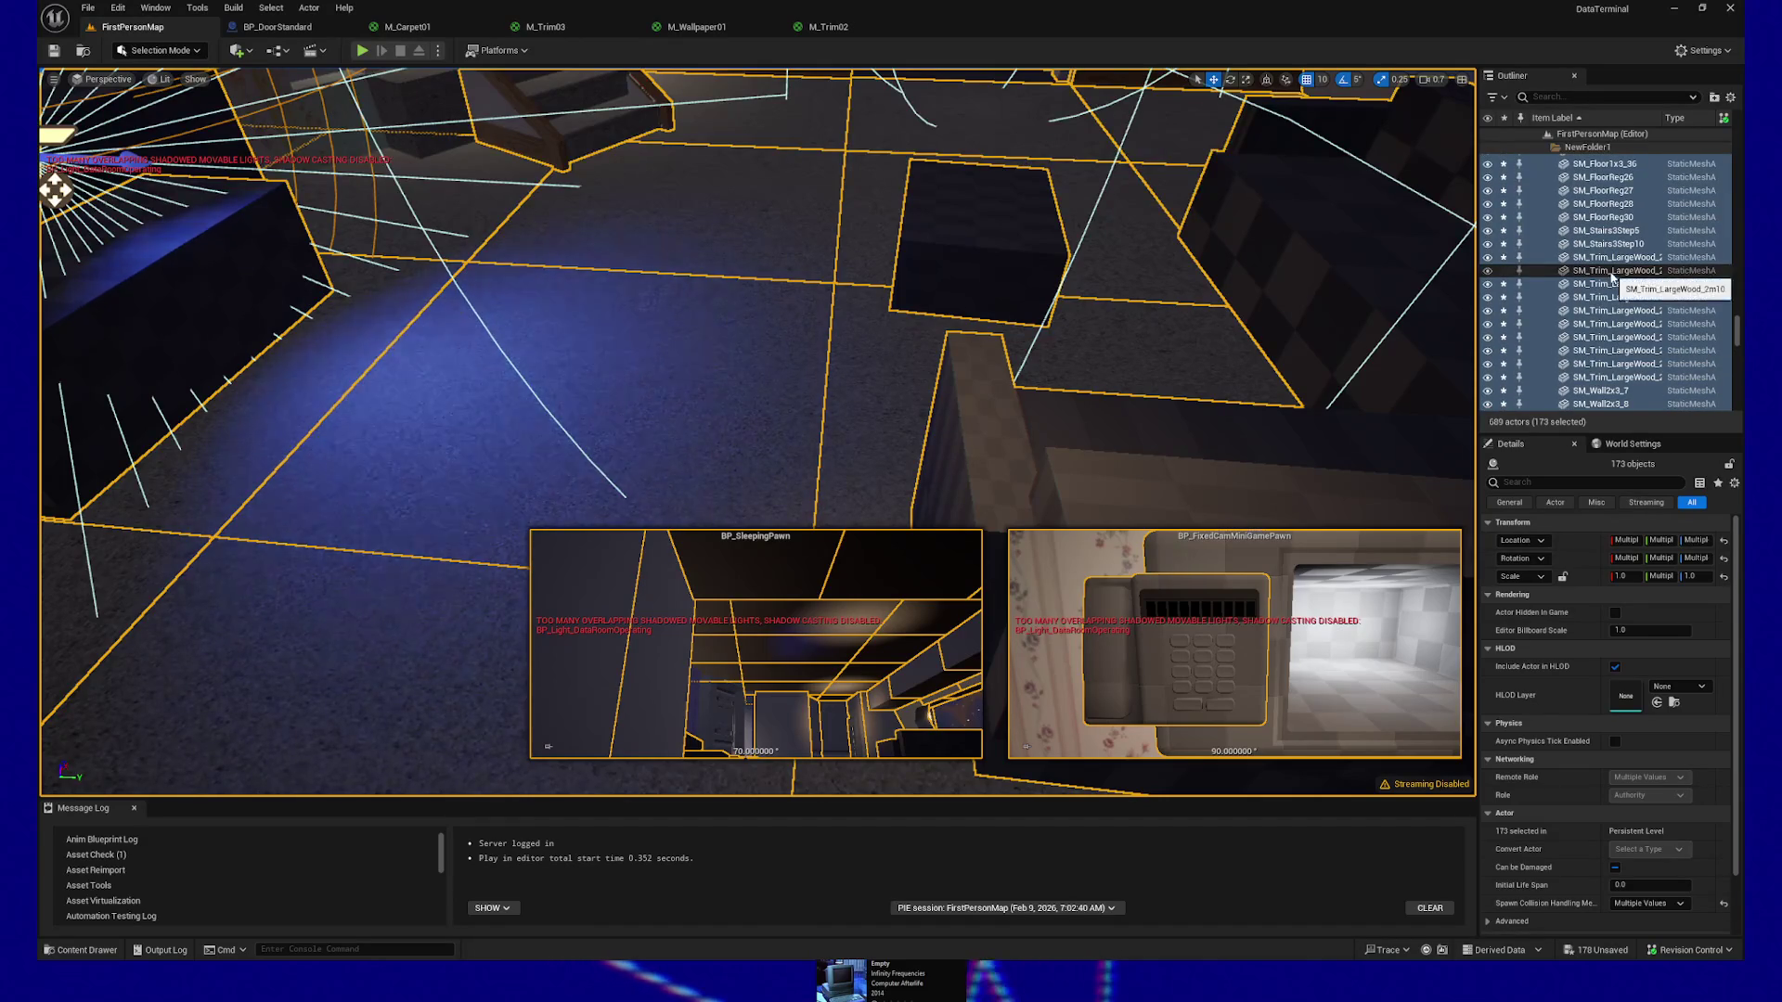
drag(743, 418, 743, 324)
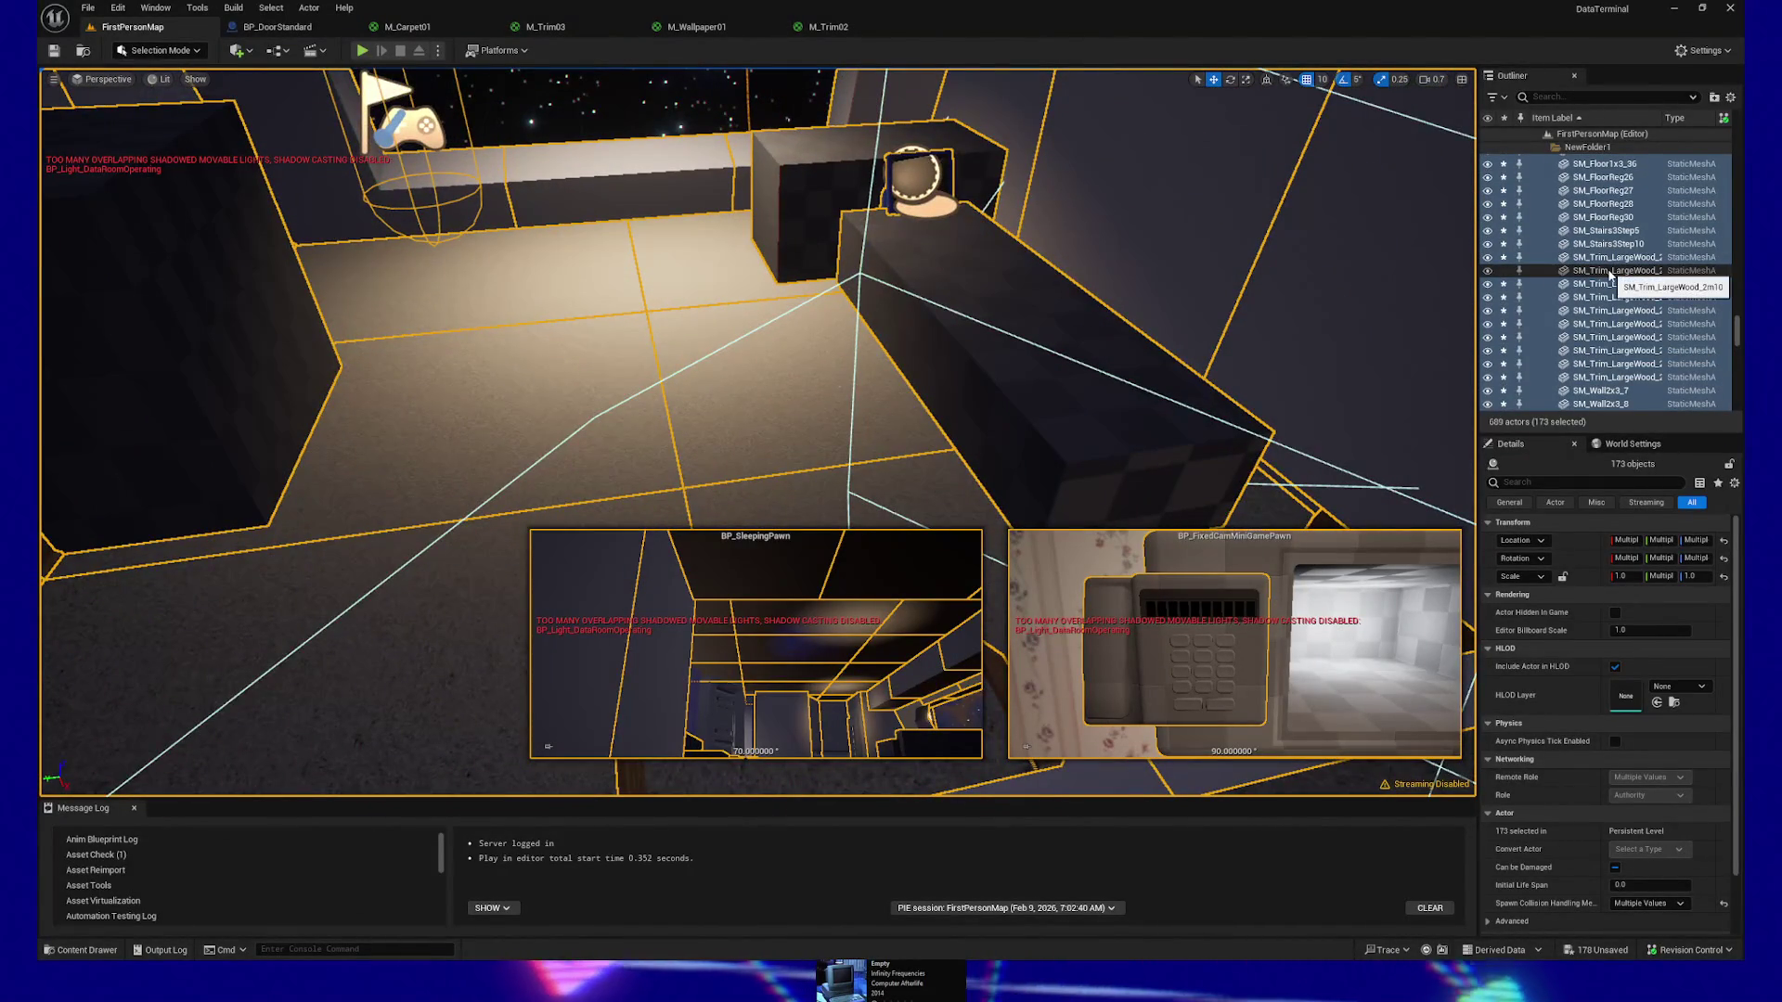
click(1487, 273)
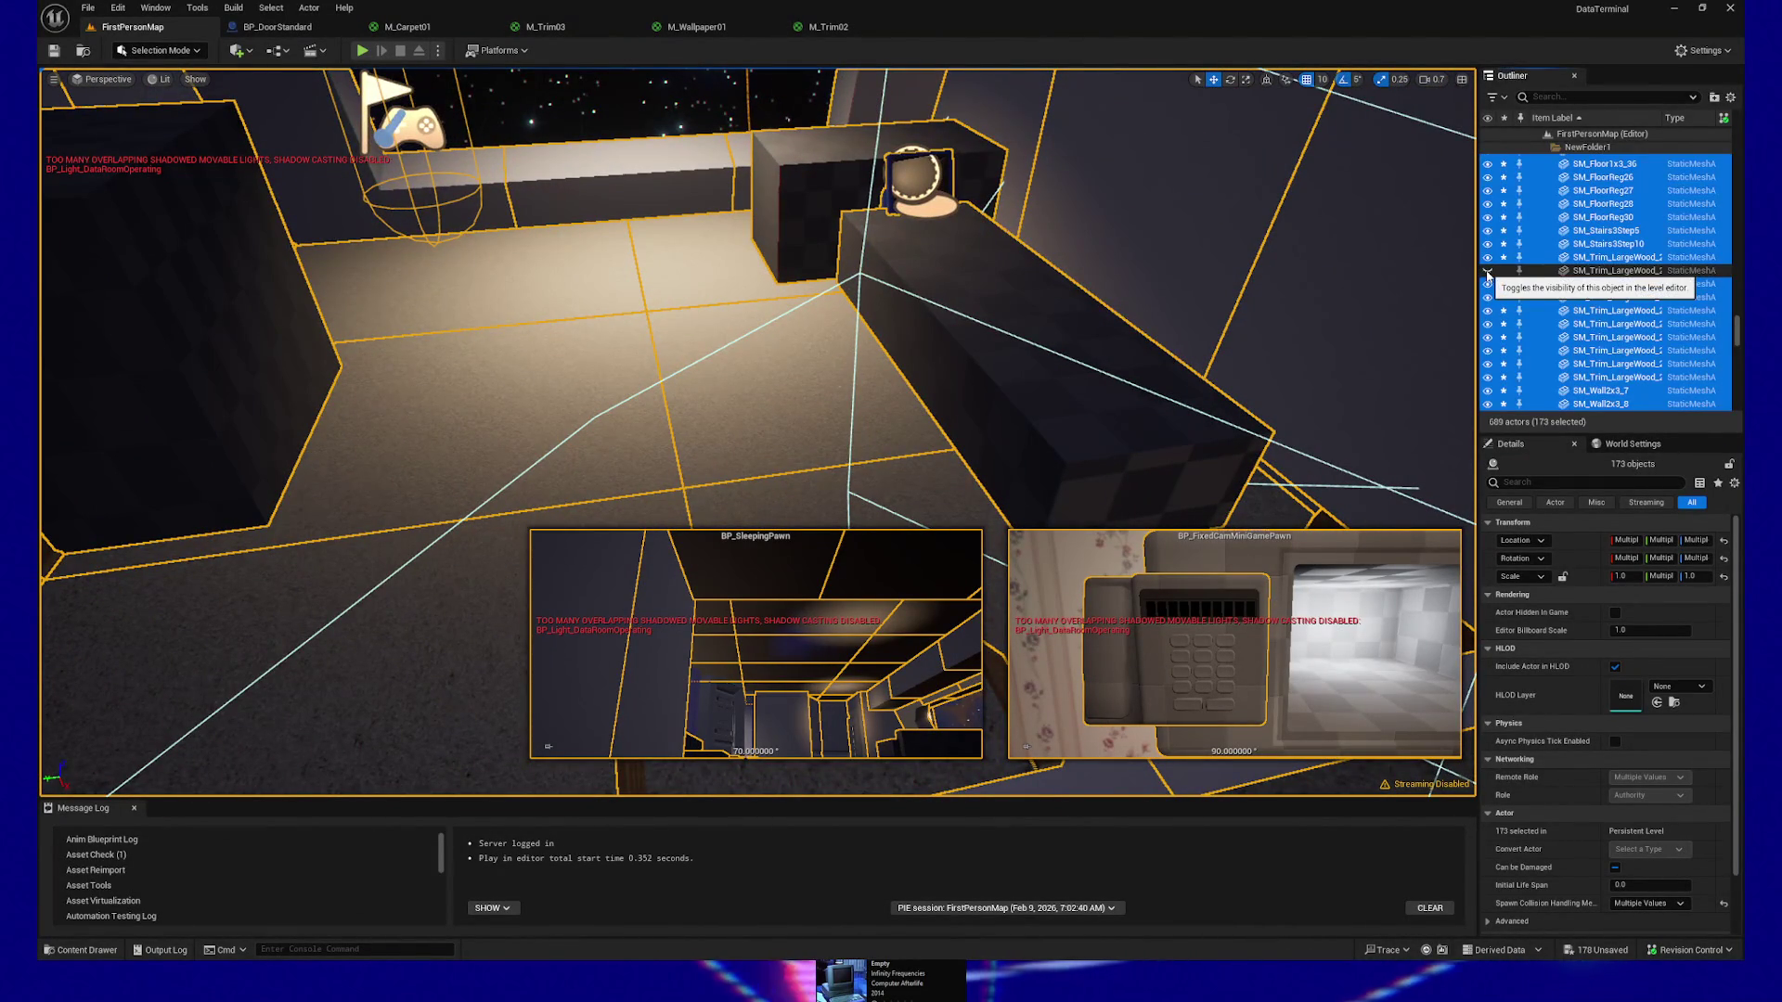
scroll(1133, 306, down, 5)
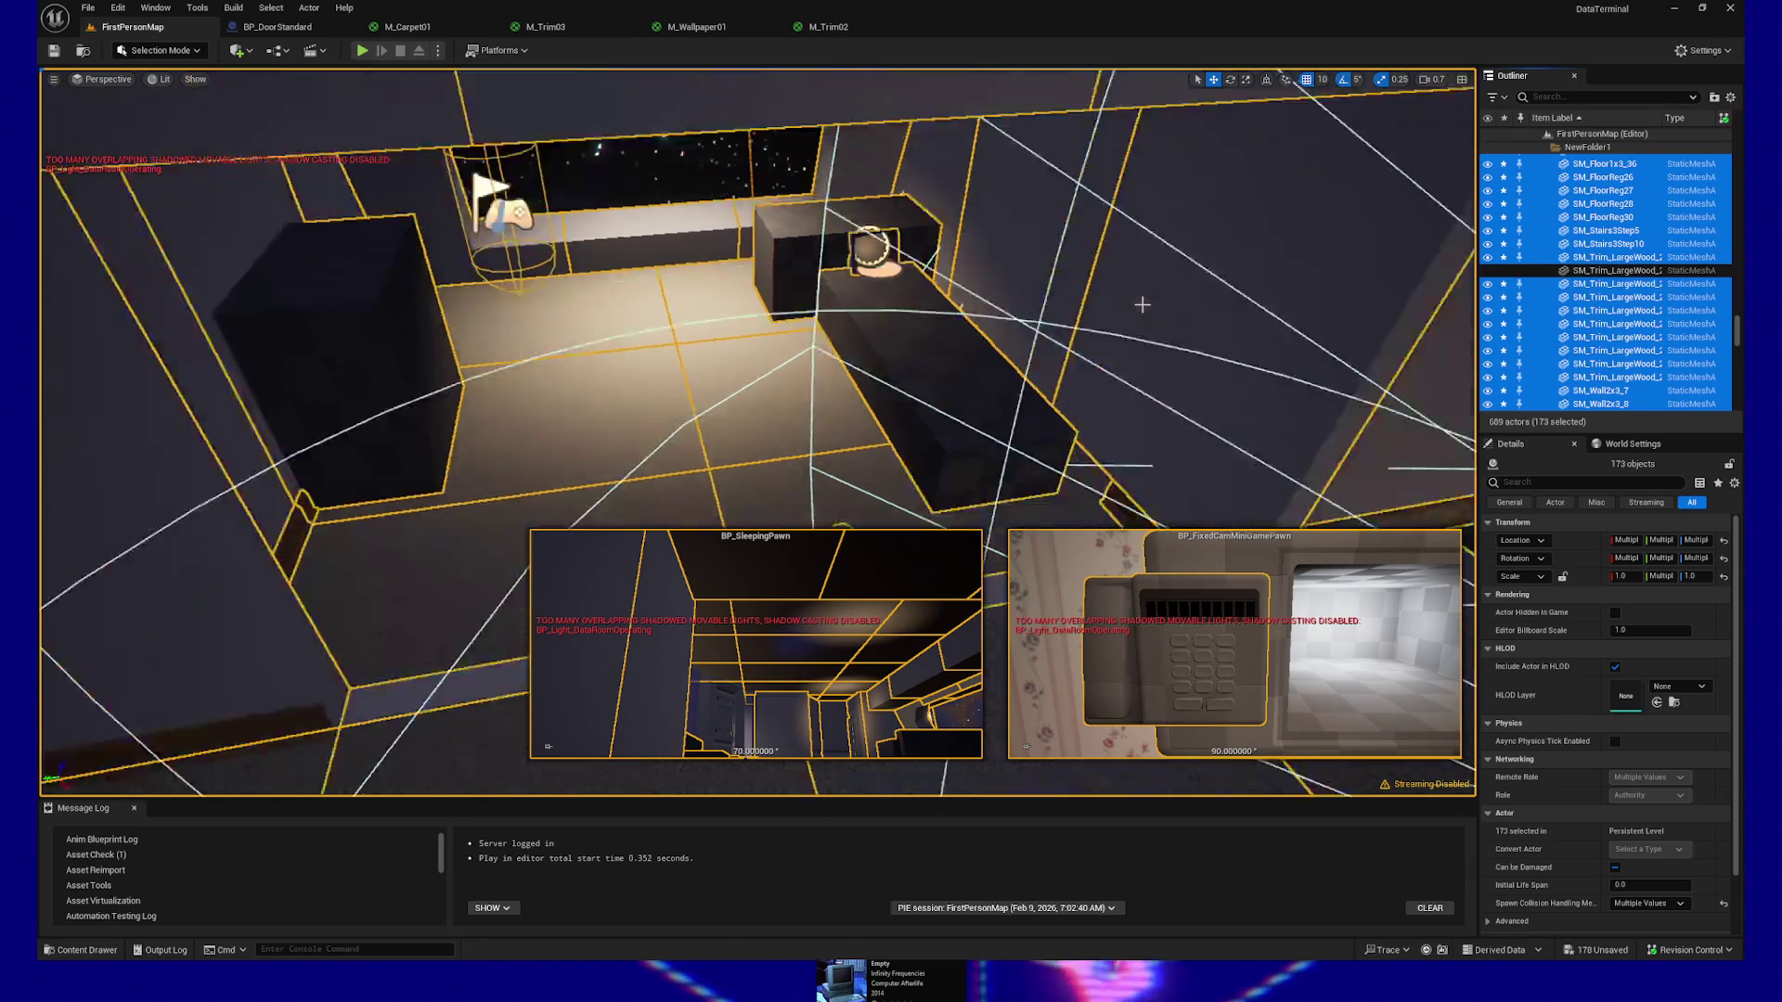
scroll(1127, 318, up, 3)
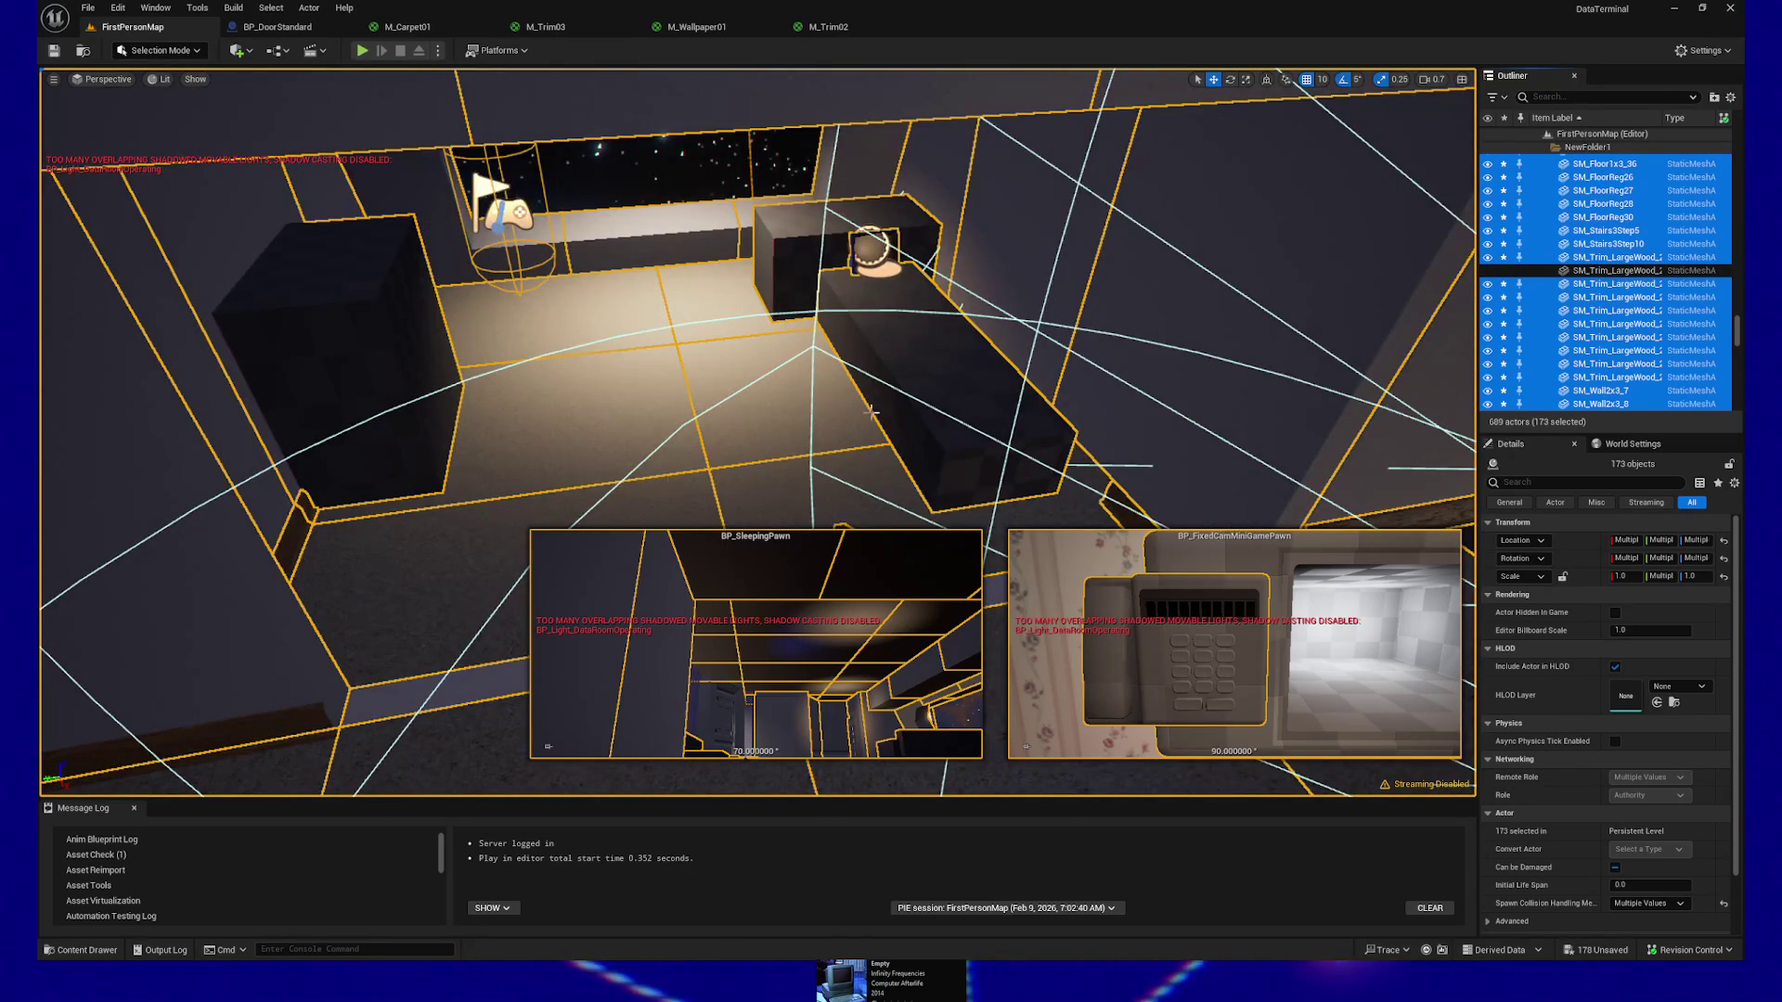
ctrl+click(314, 713)
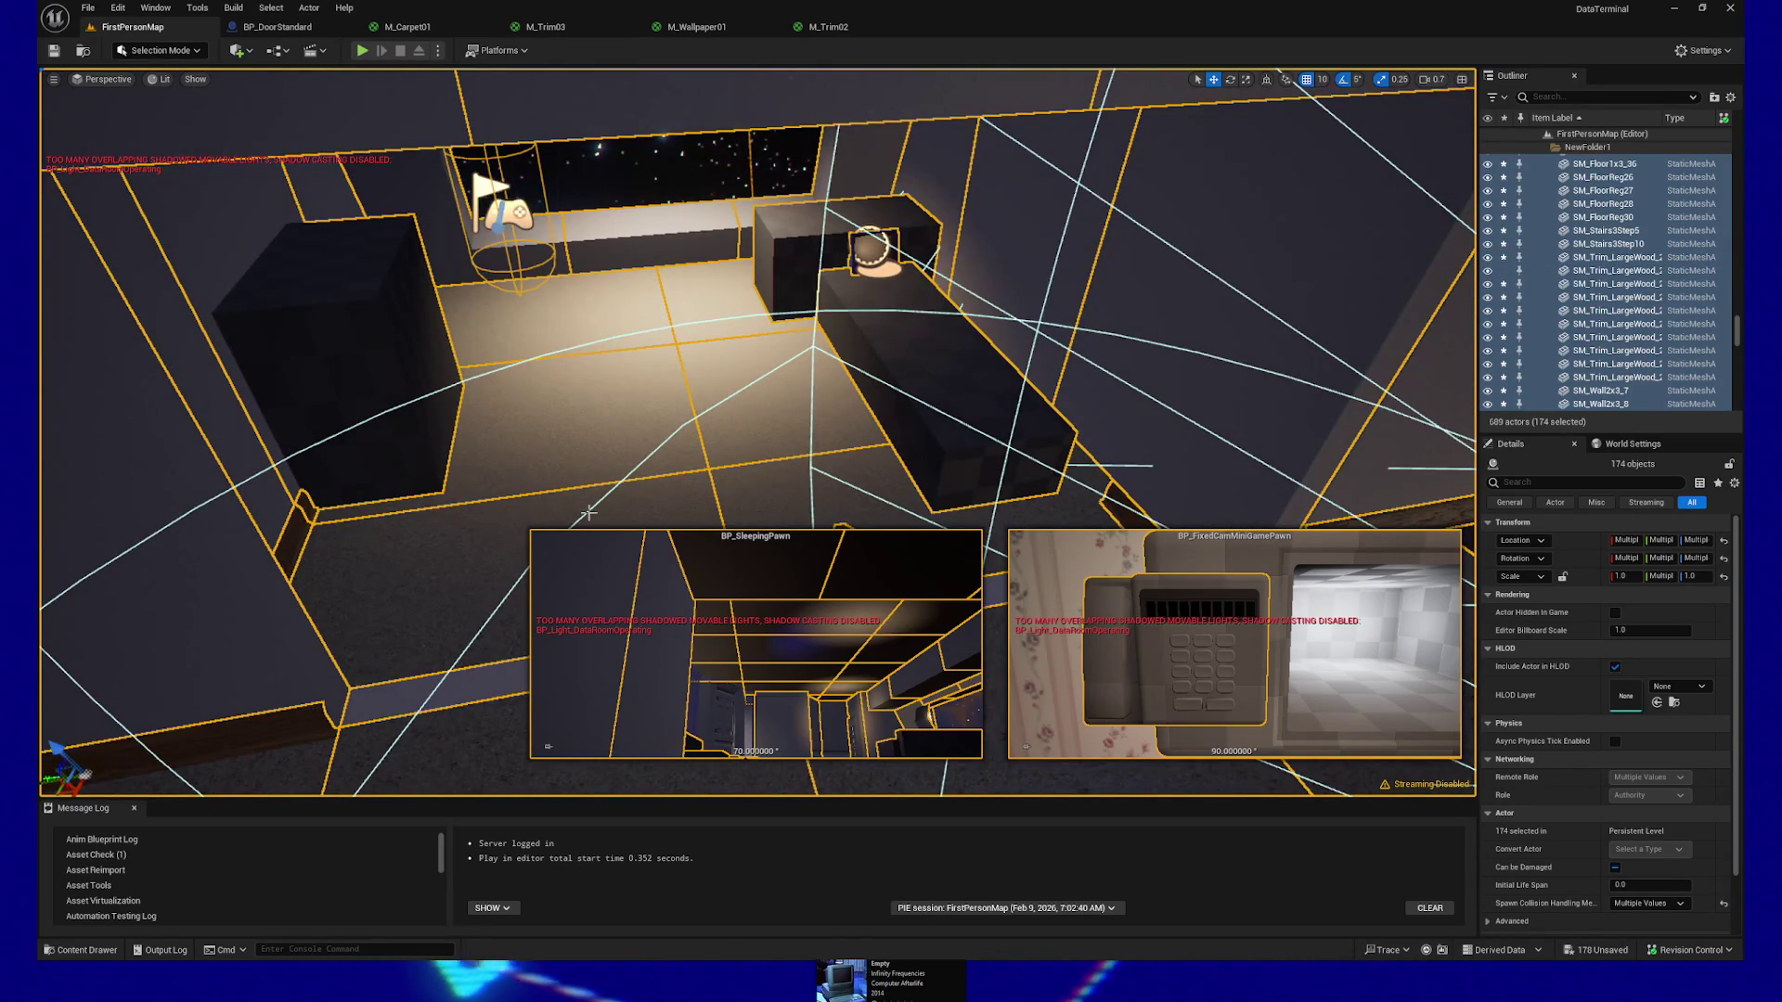
key(f)
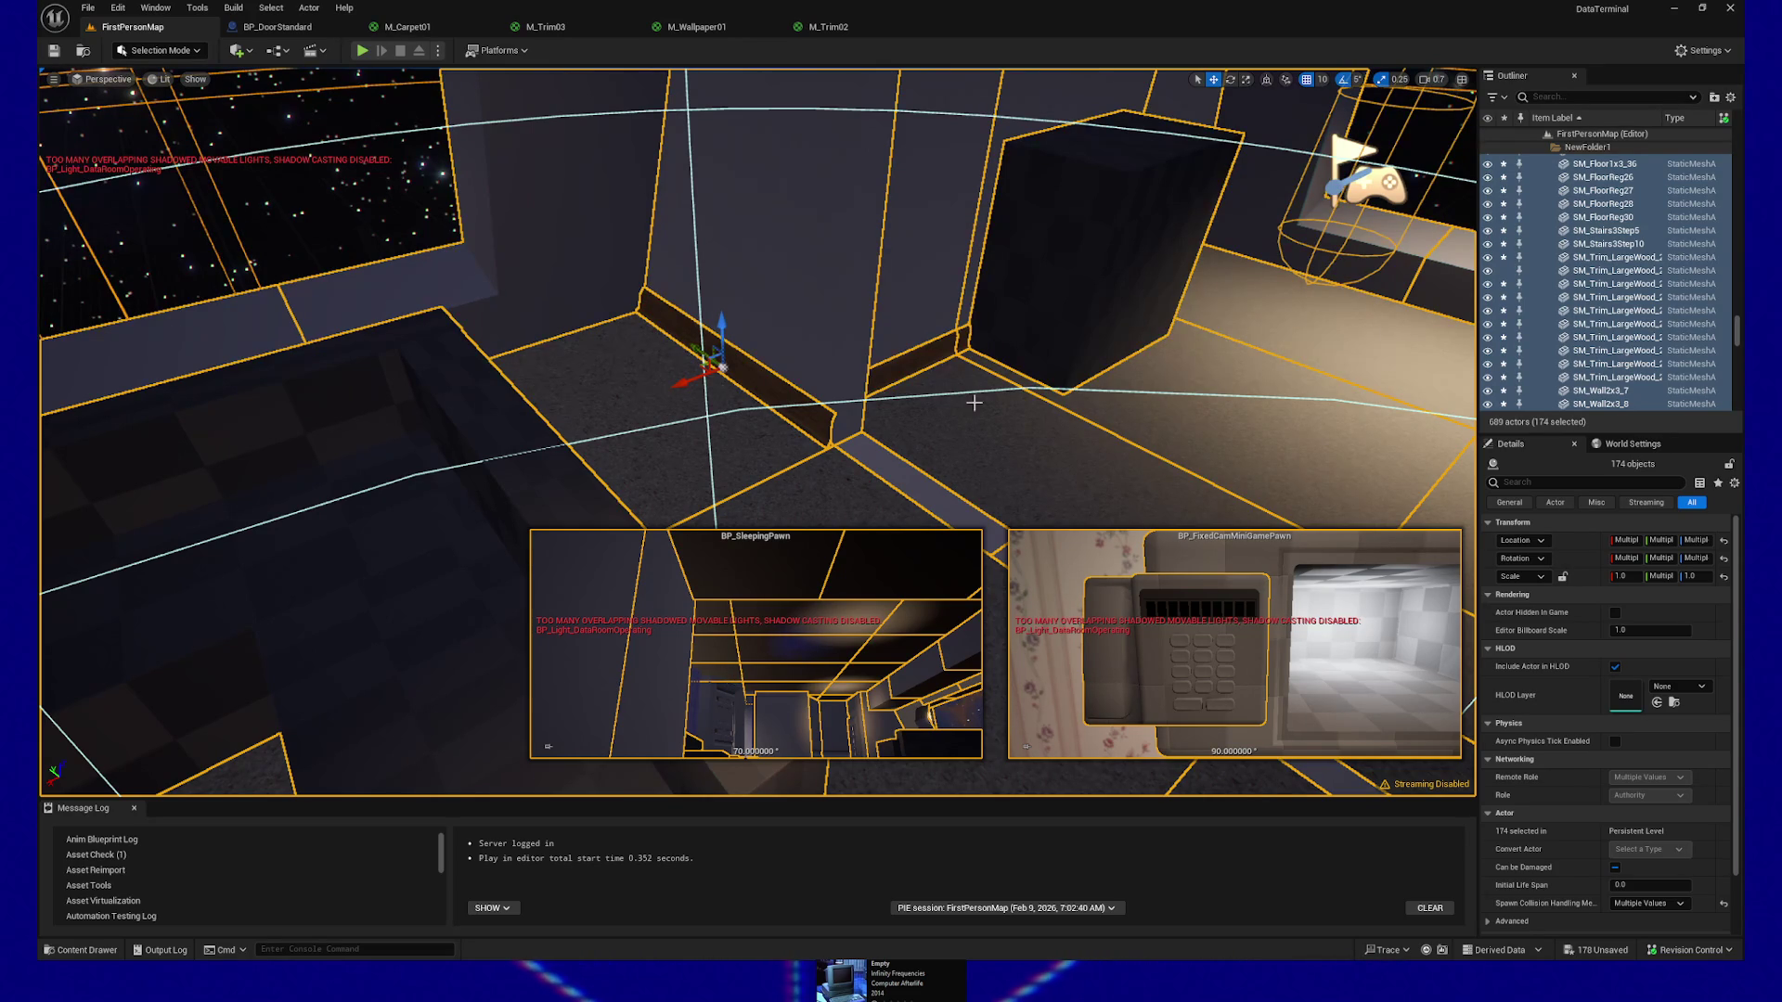
Frame the lit window and add SpotLight7, NewFolder1 and ItemTeleporter to the selection
scroll(1656, 326, down, 10)
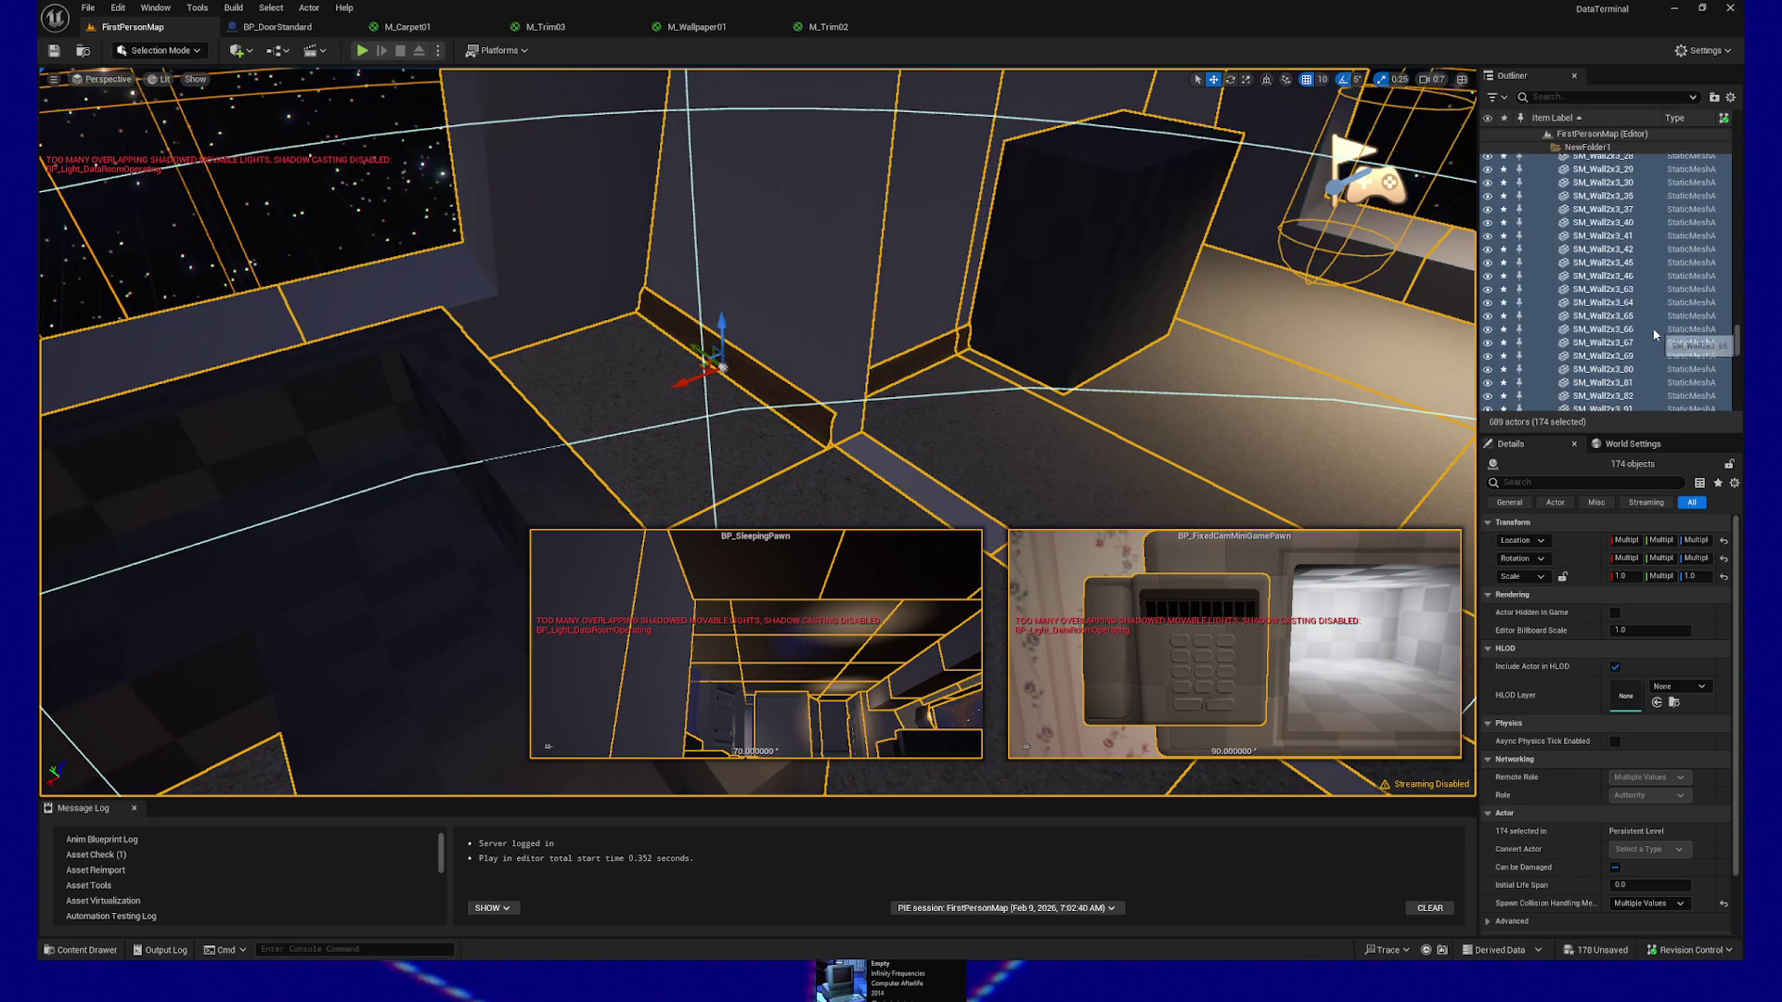
scroll(1652, 334, down, 3)
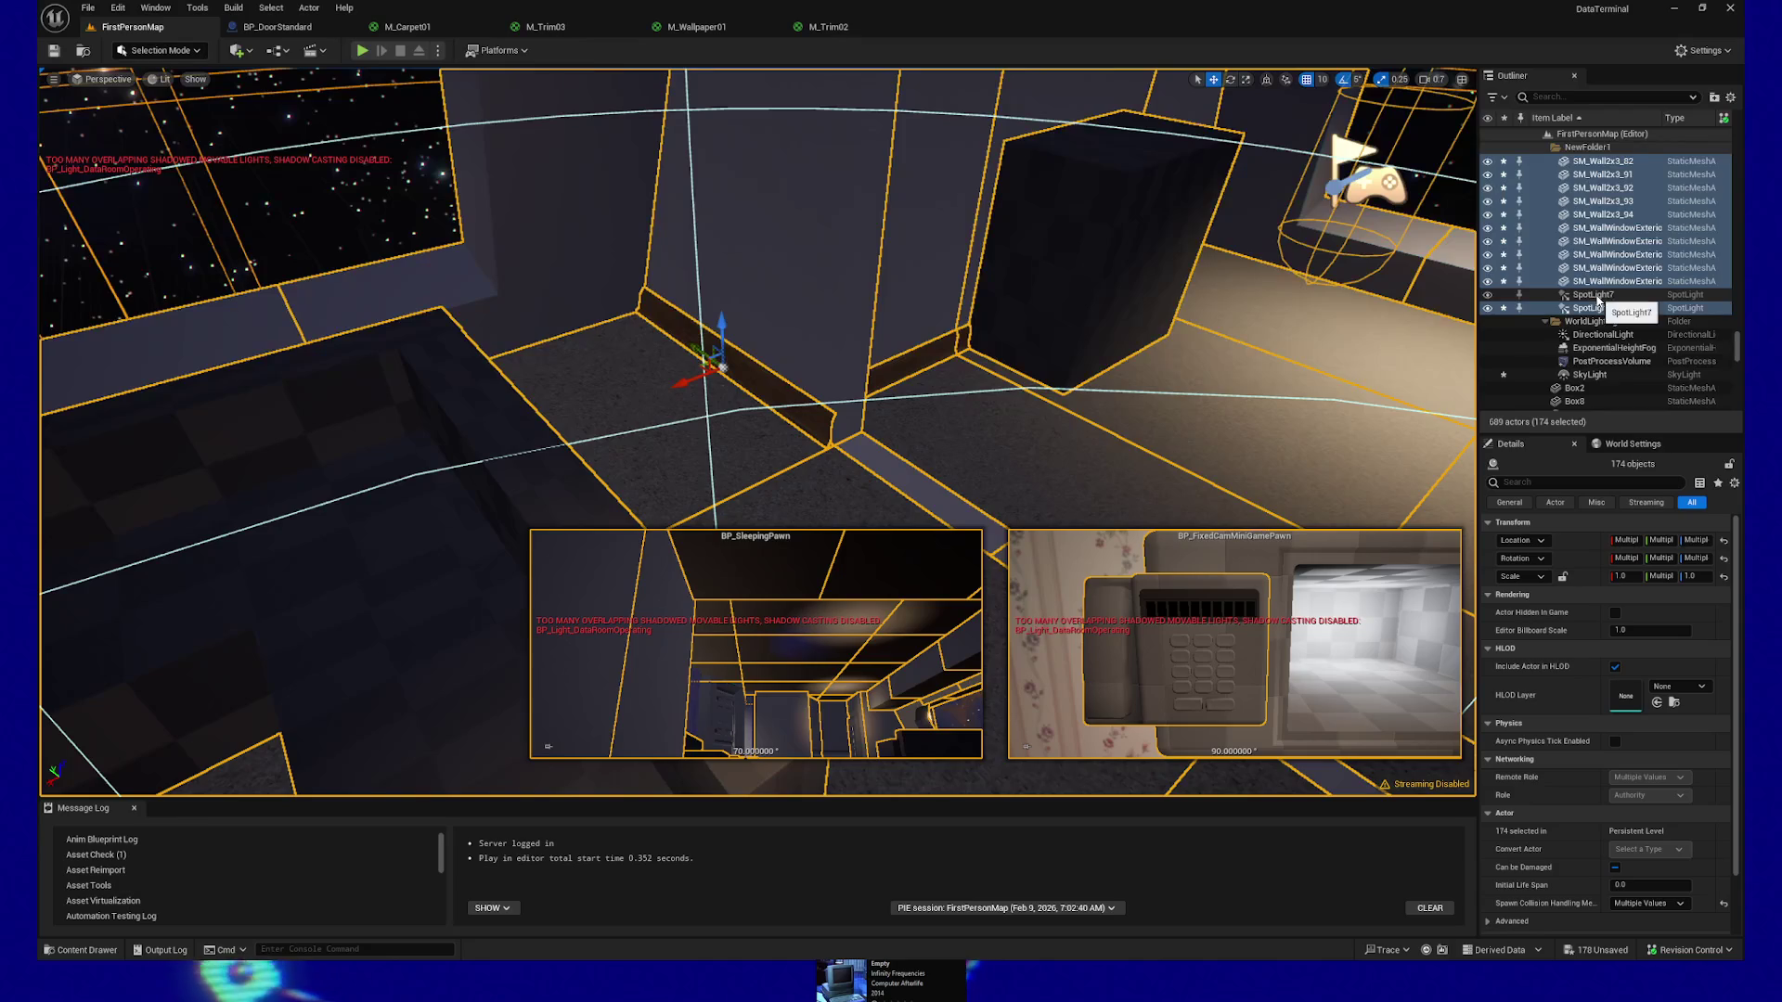
key(f)
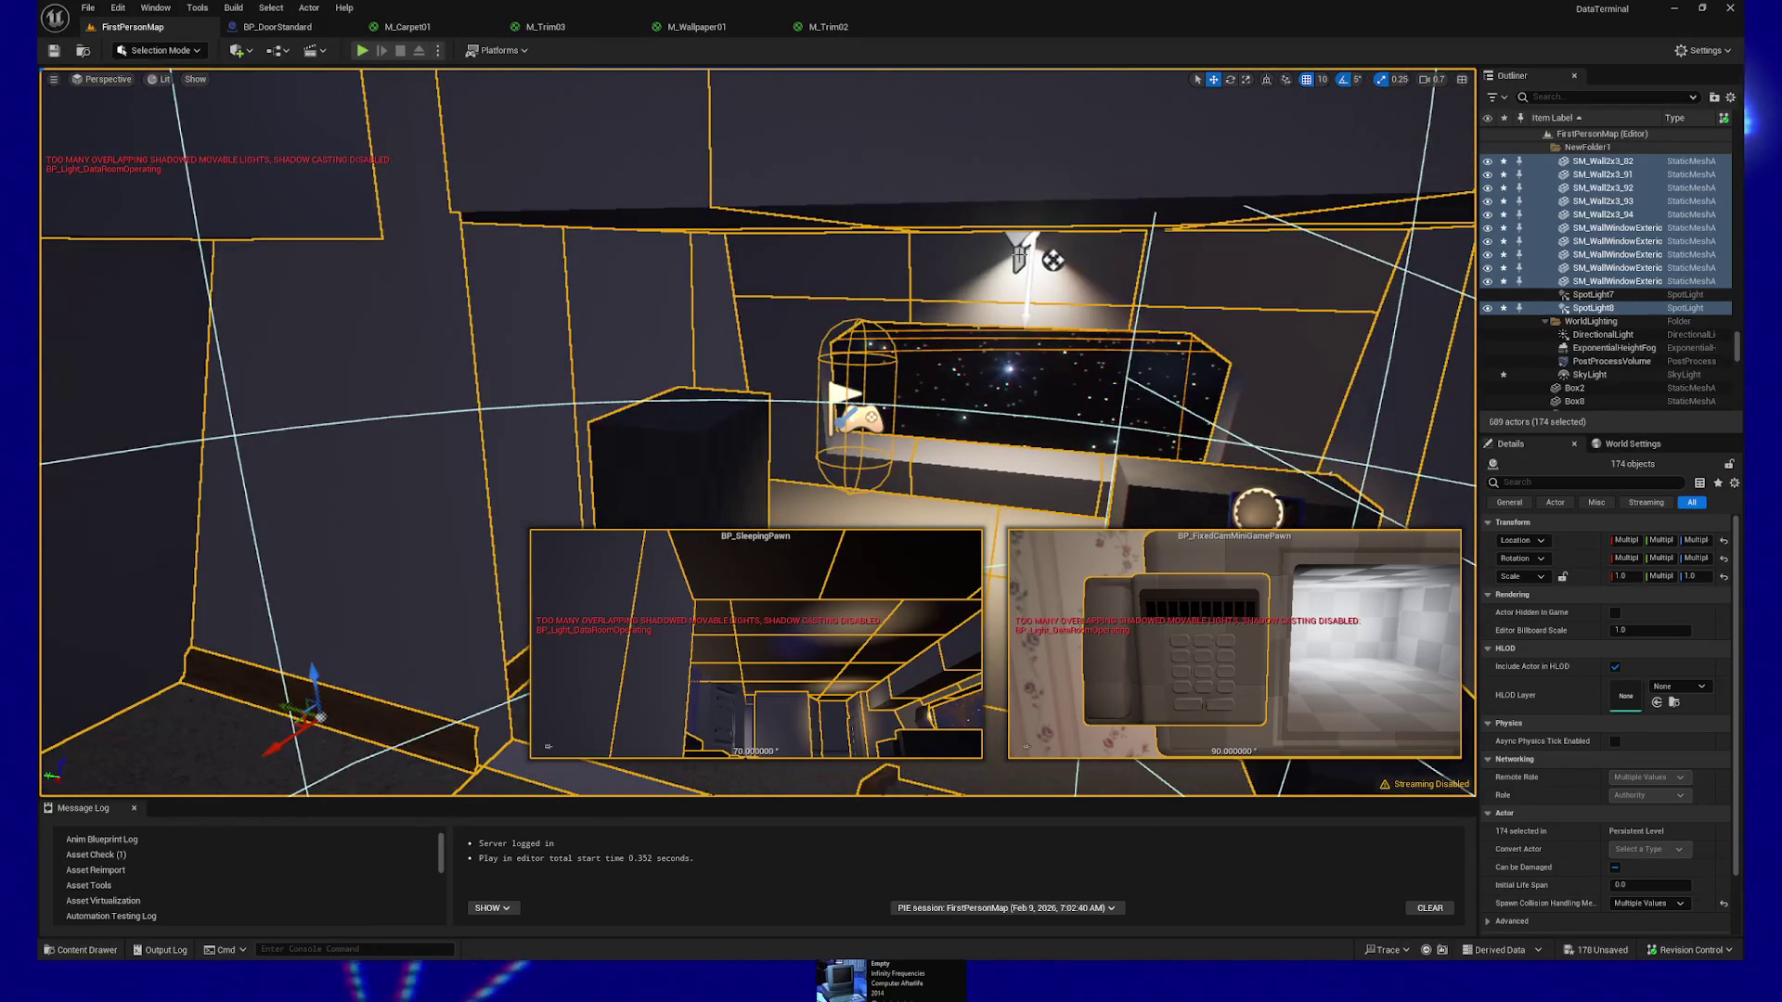
ctrl+click(1606, 295)
scroll(1645, 320, down, 1)
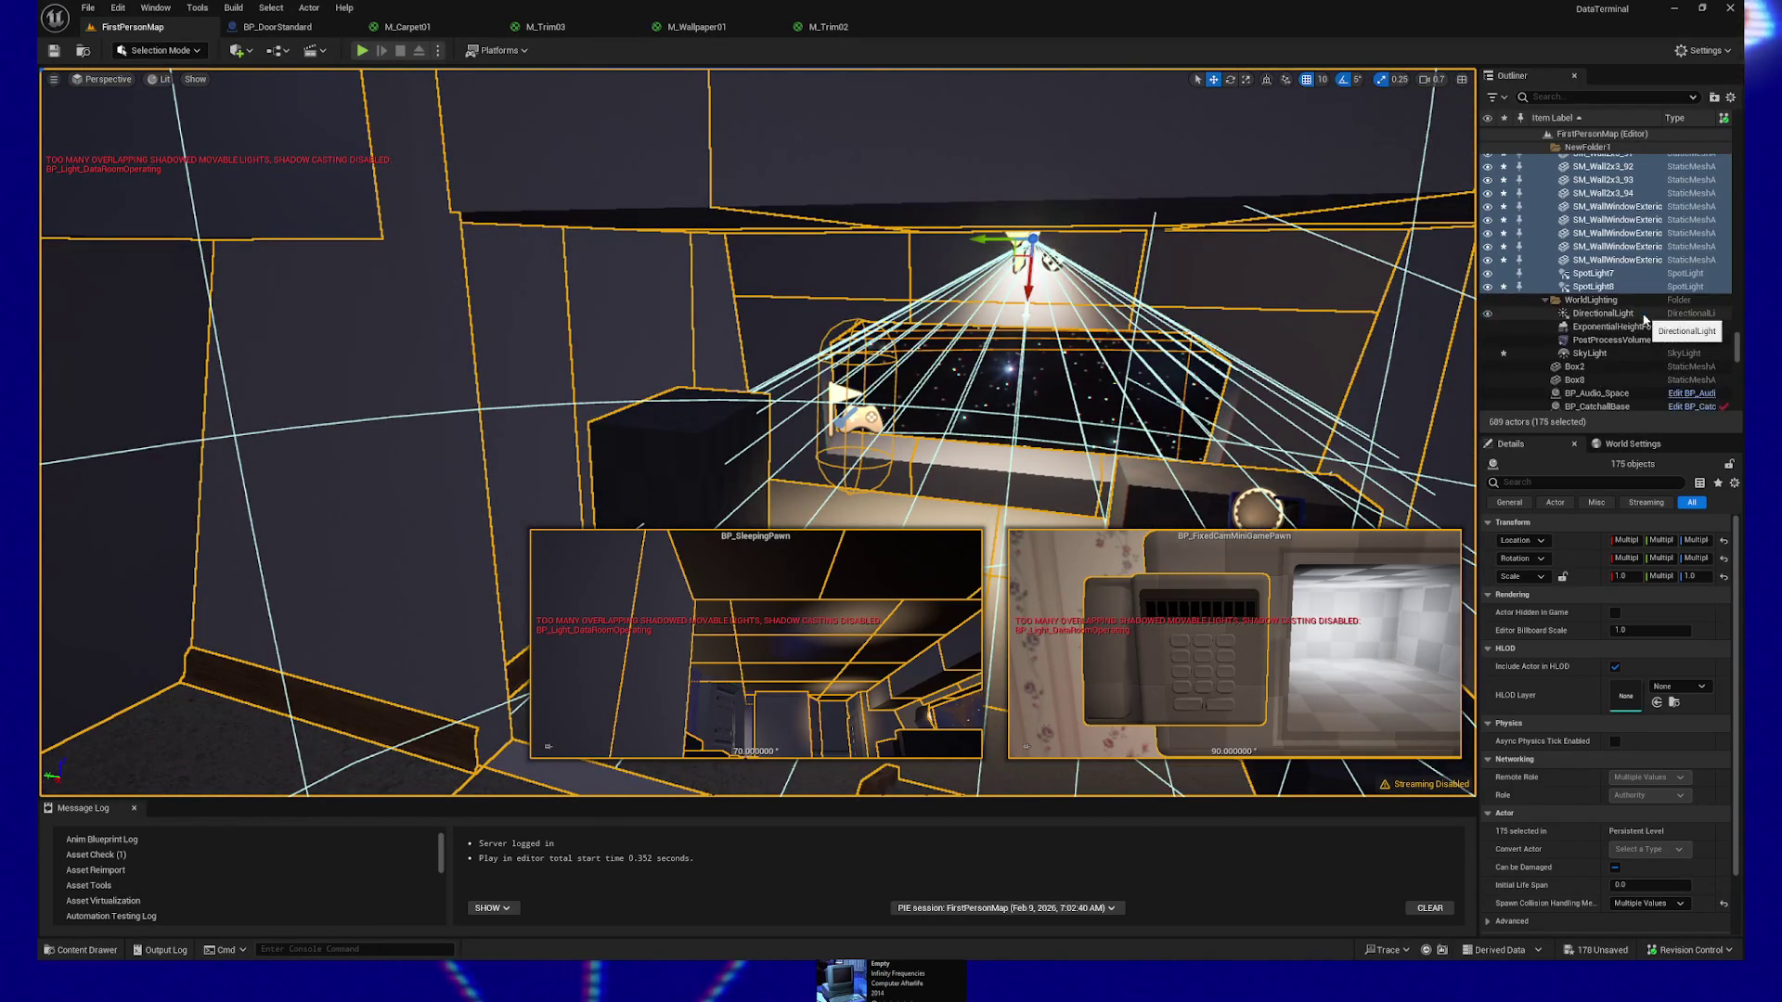
scroll(1644, 321, up, 15)
scroll(1643, 318, up, 10)
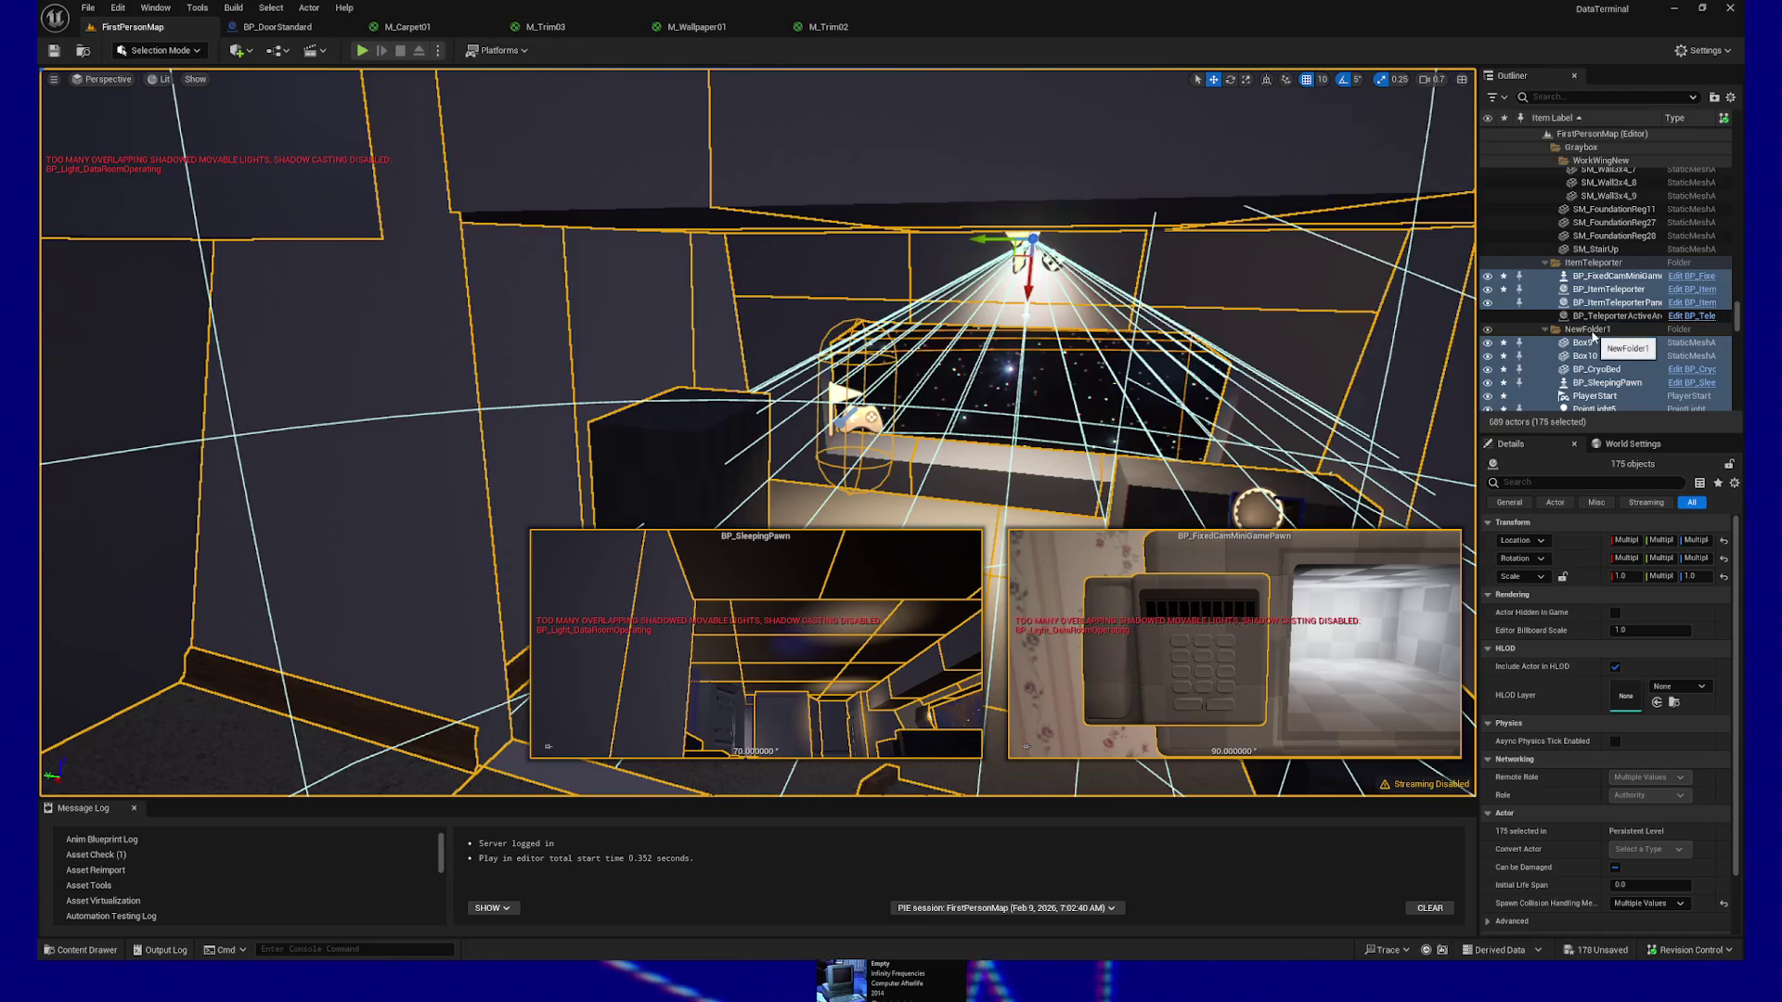
ctrl+click(1590, 332)
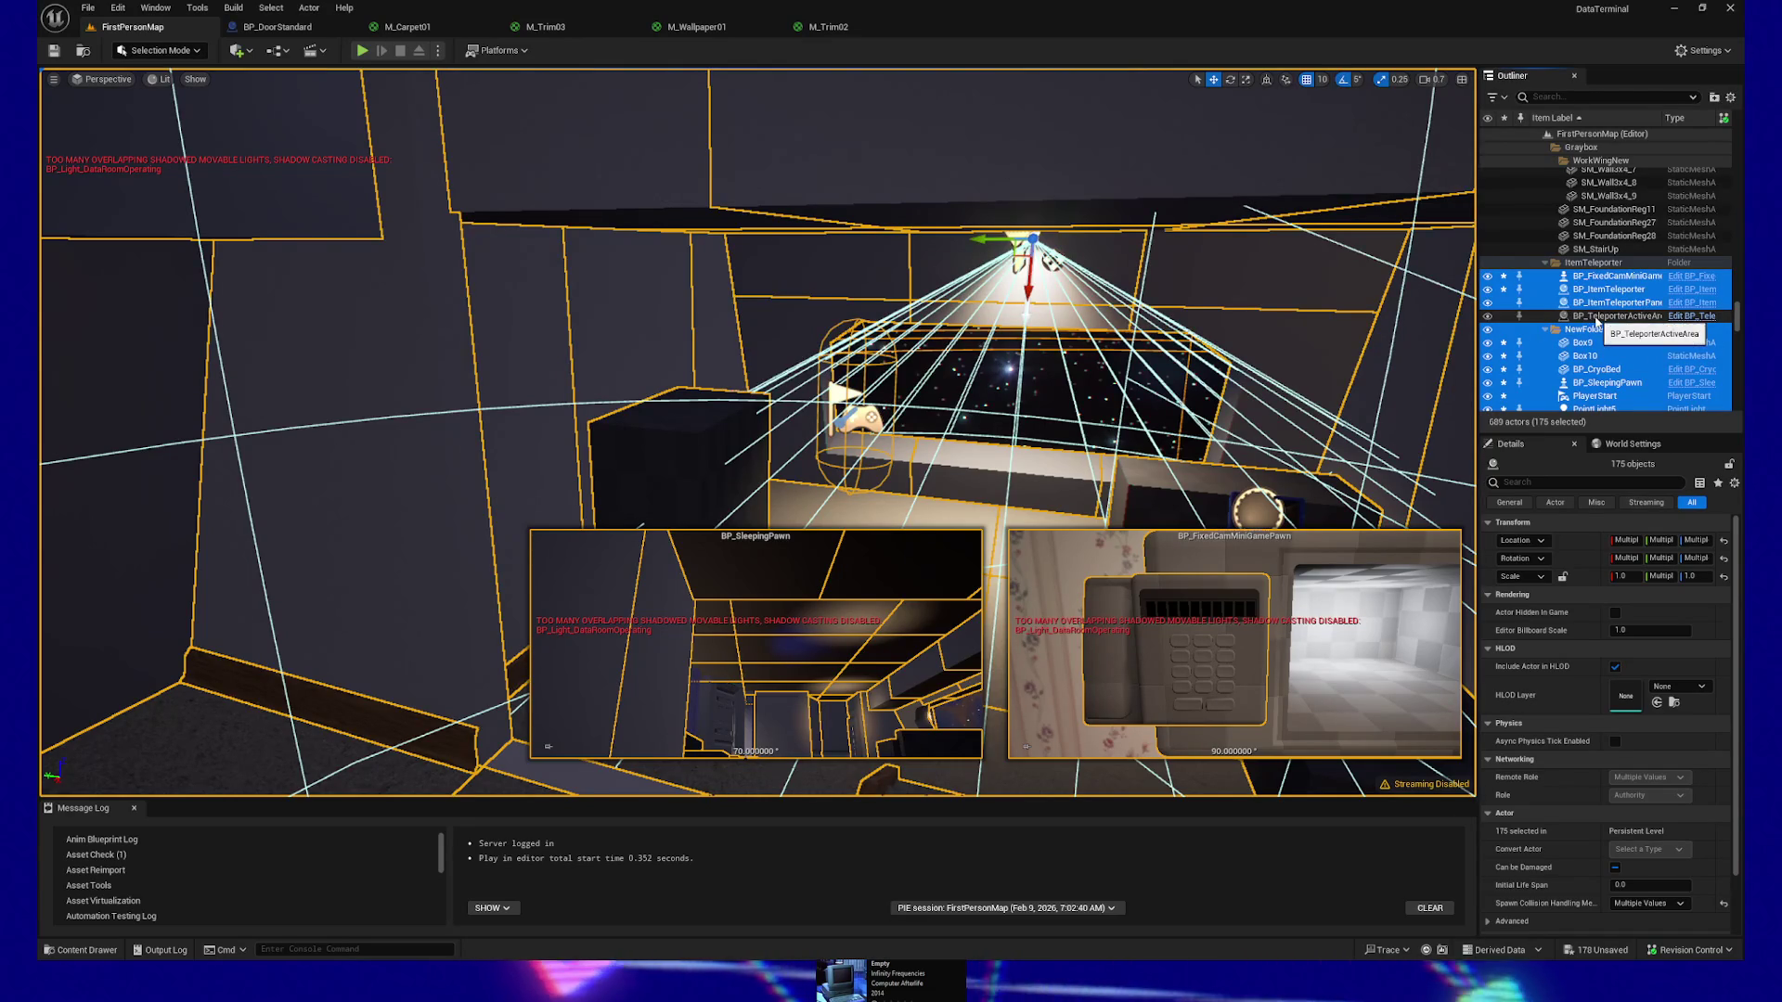
ctrl+click(1588, 264)
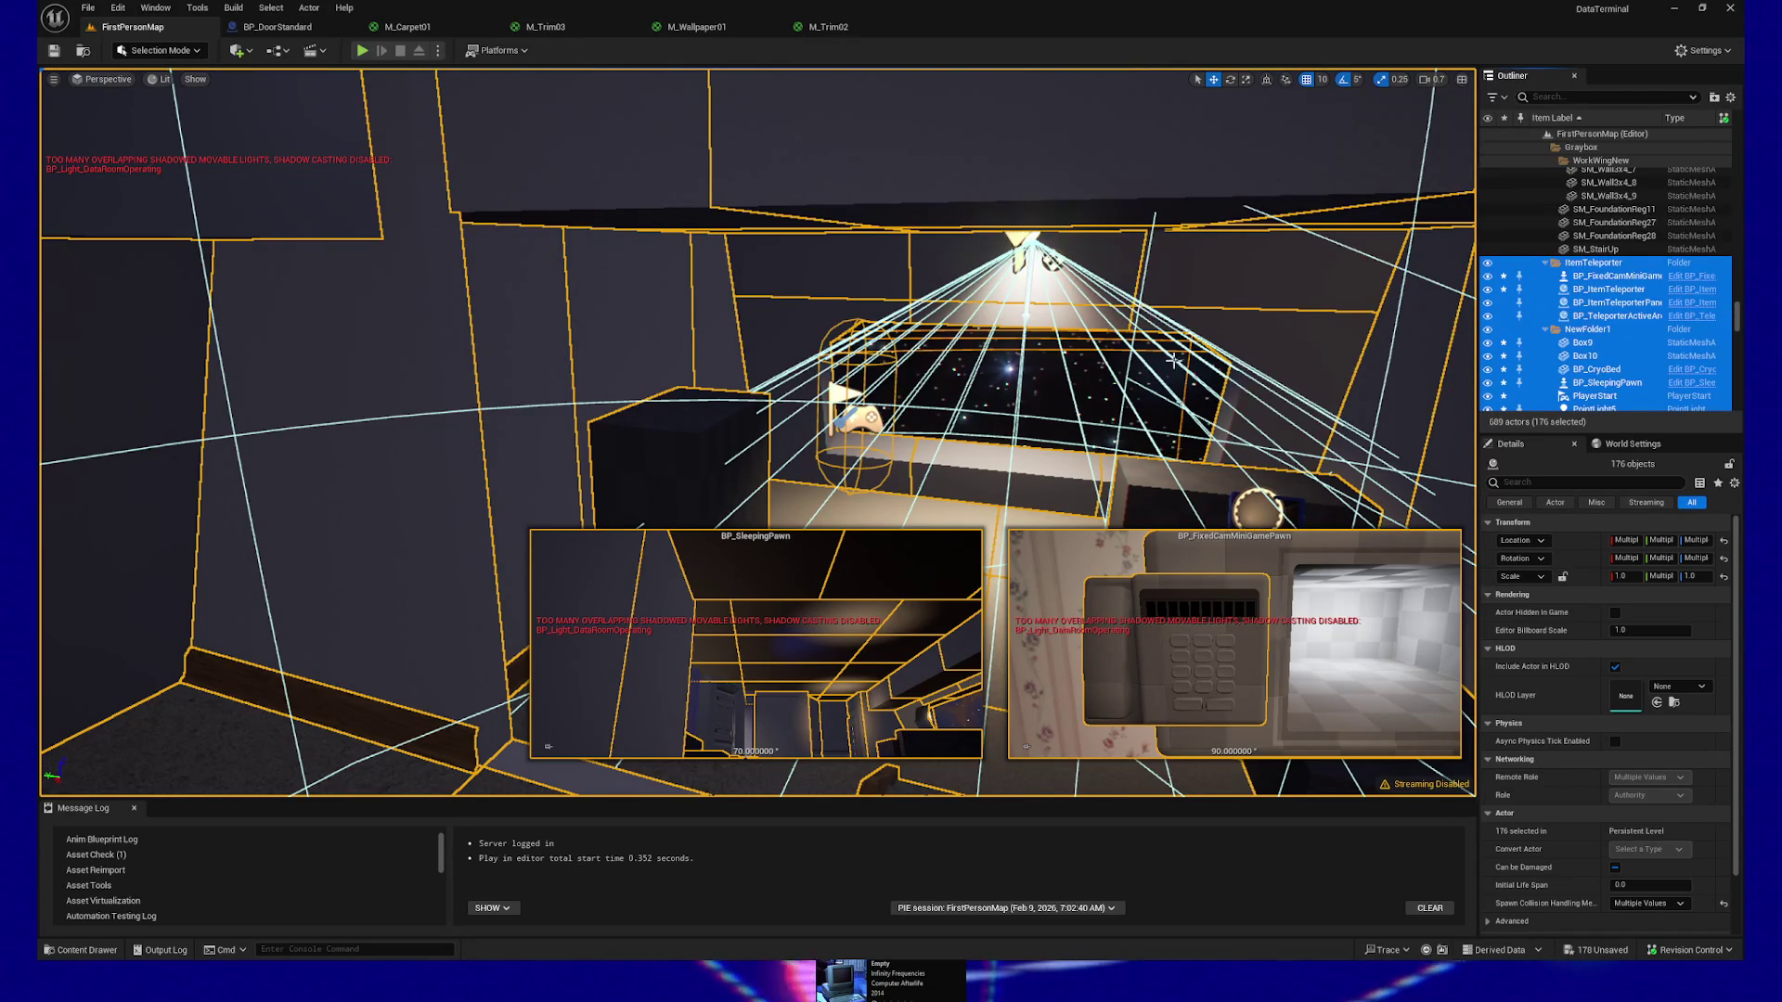
Orbit out over the graybox and hide SM_FloorReg125 from the RecWingCeiling folder
scroll(1632, 285, up, 15)
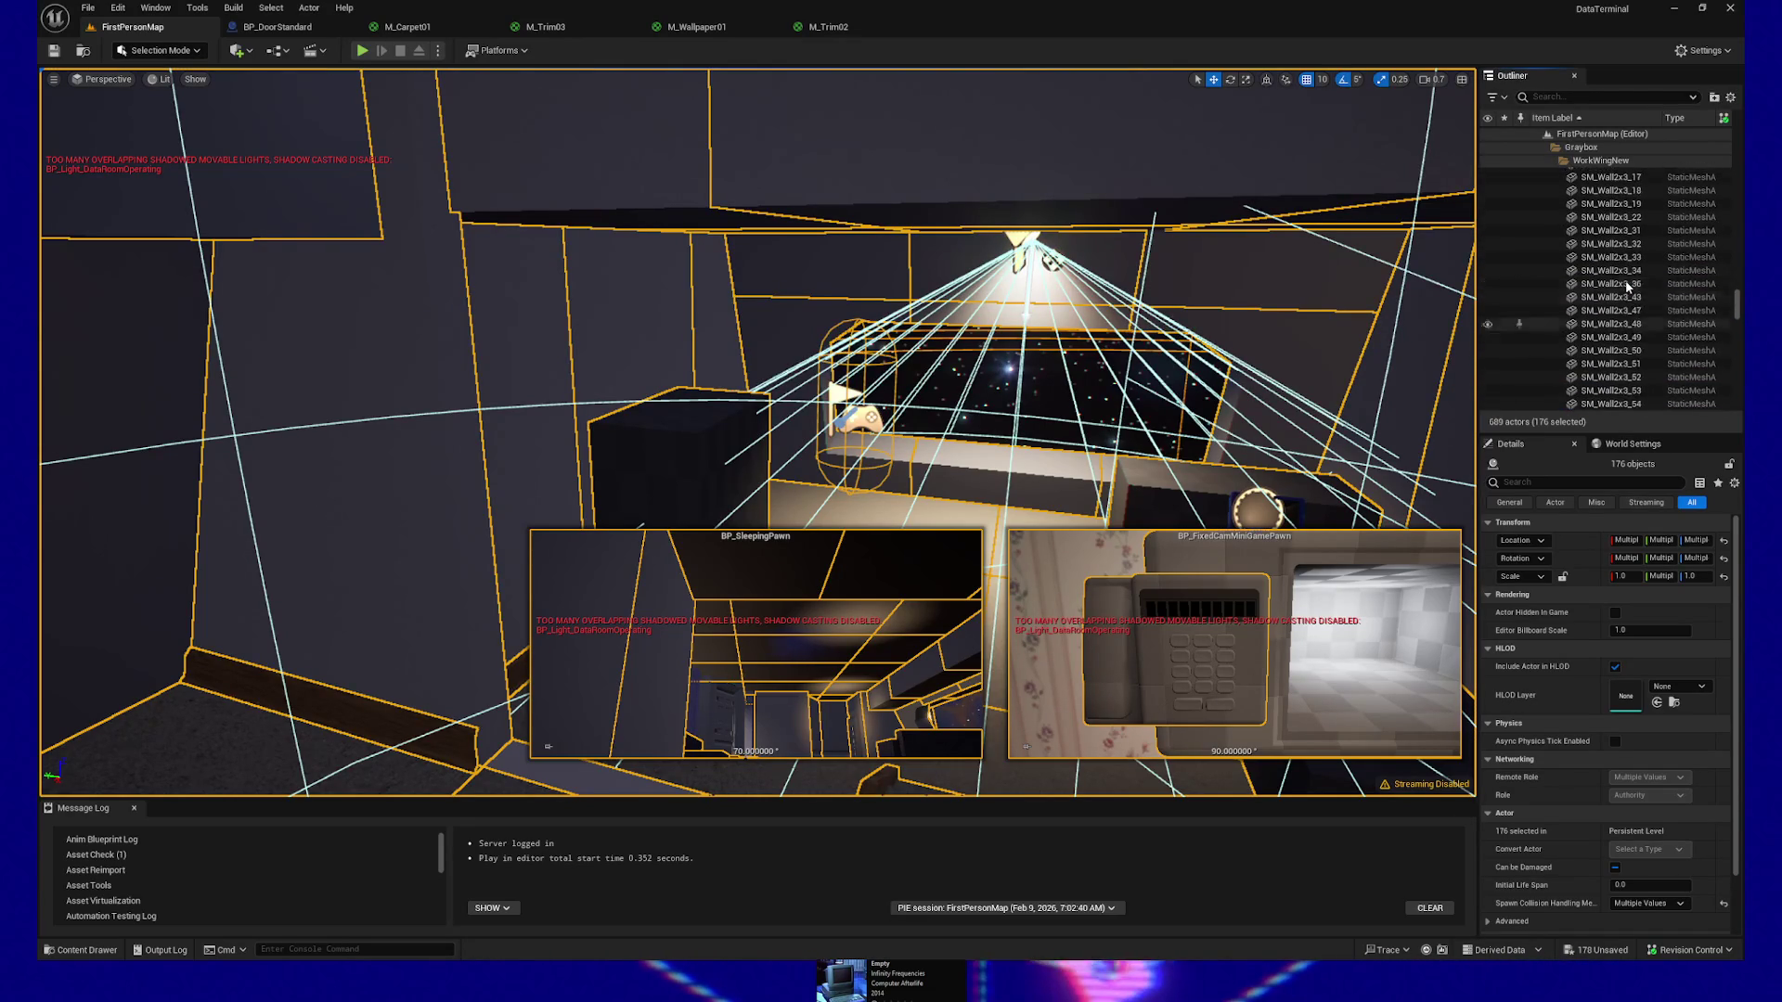
scroll(1626, 287, up, 10)
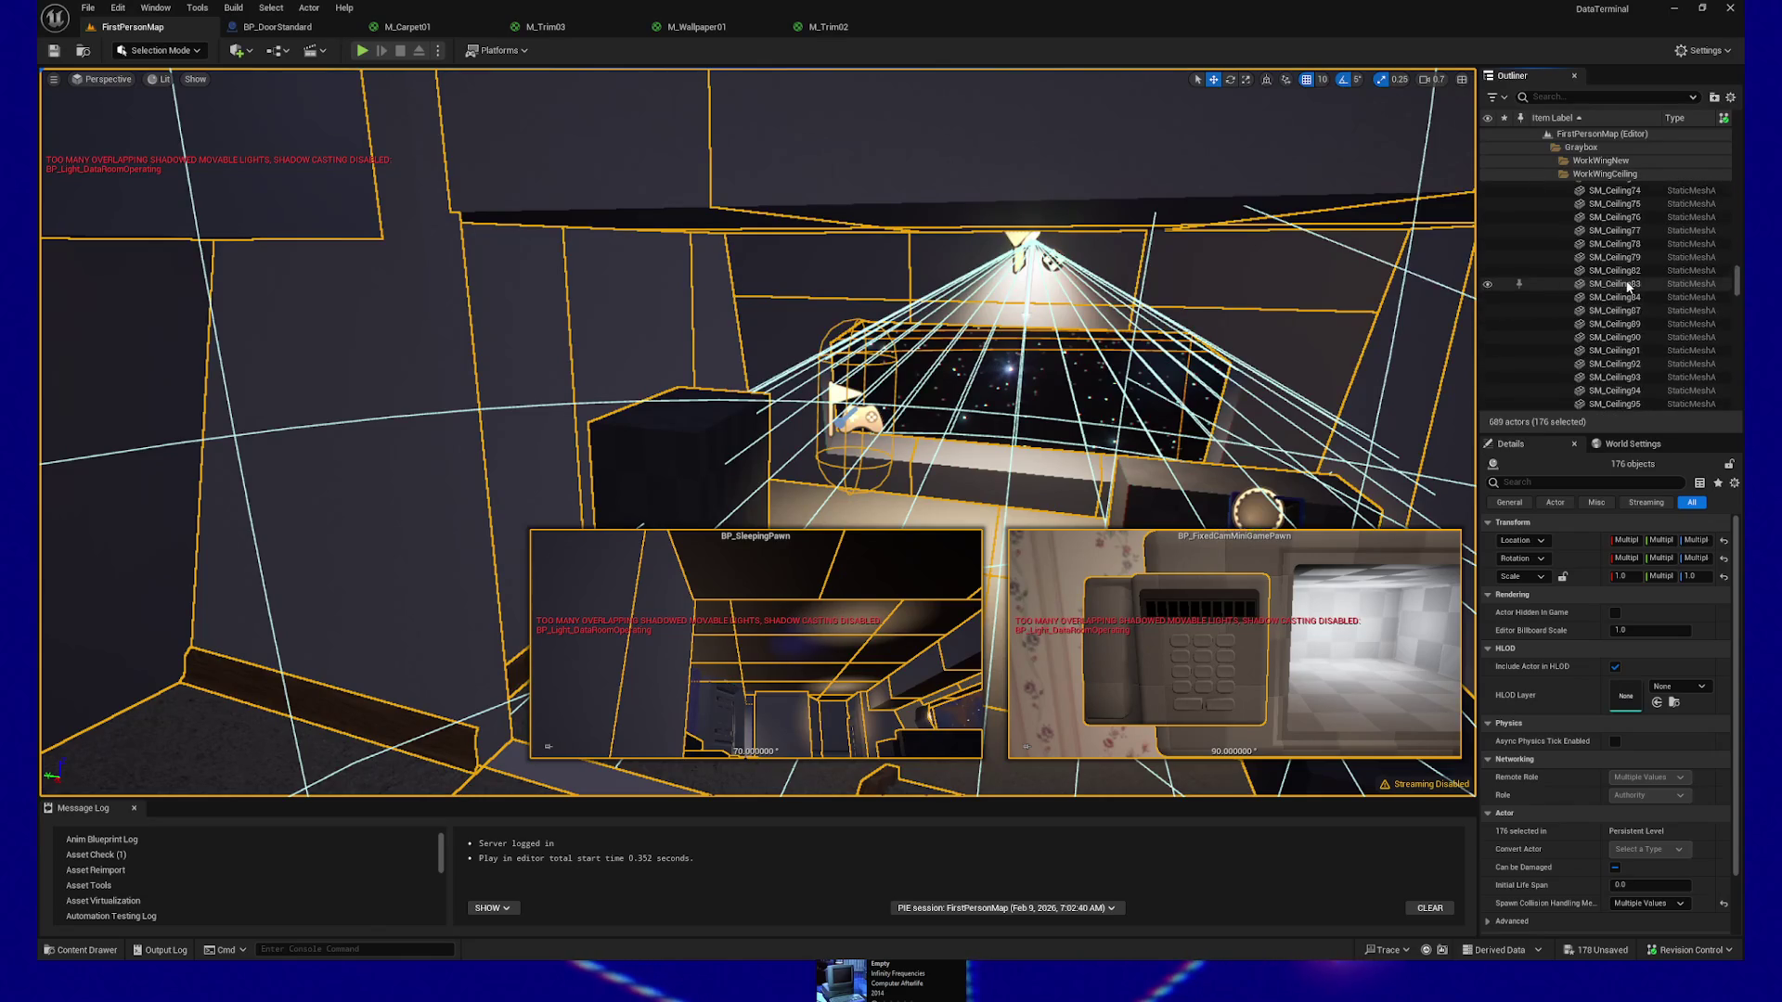
scroll(1627, 286, up, 10)
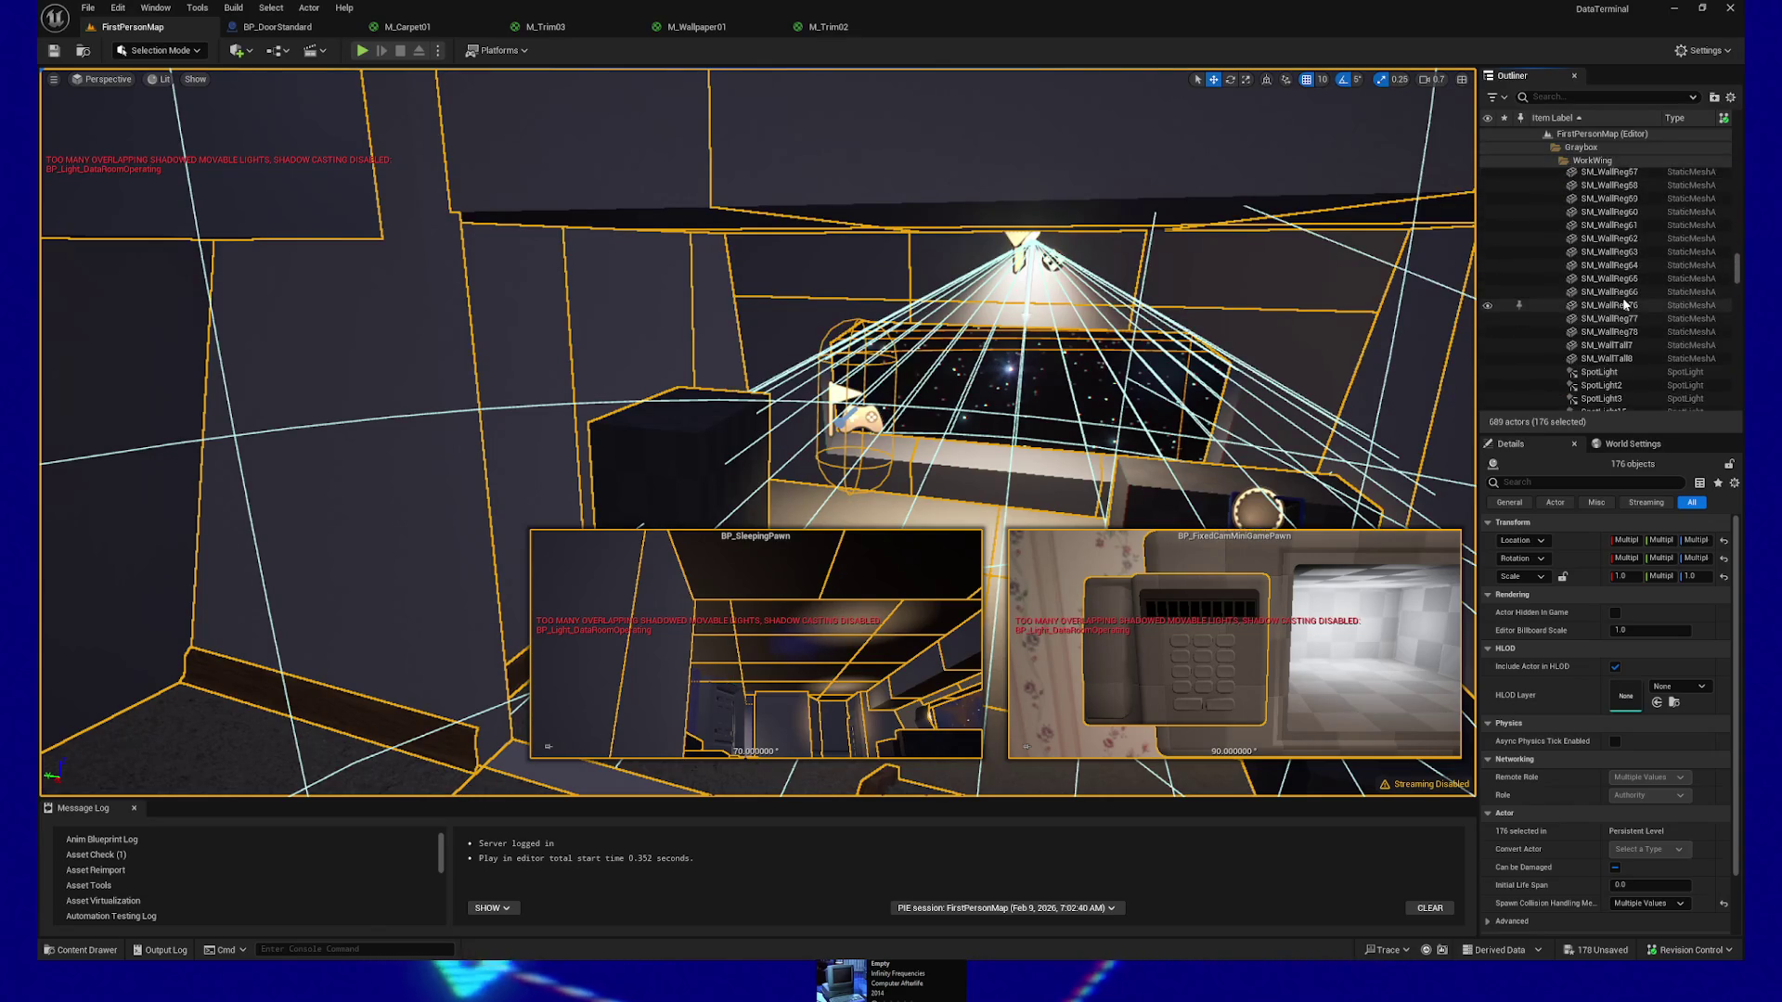
scroll(1624, 302, up, 10)
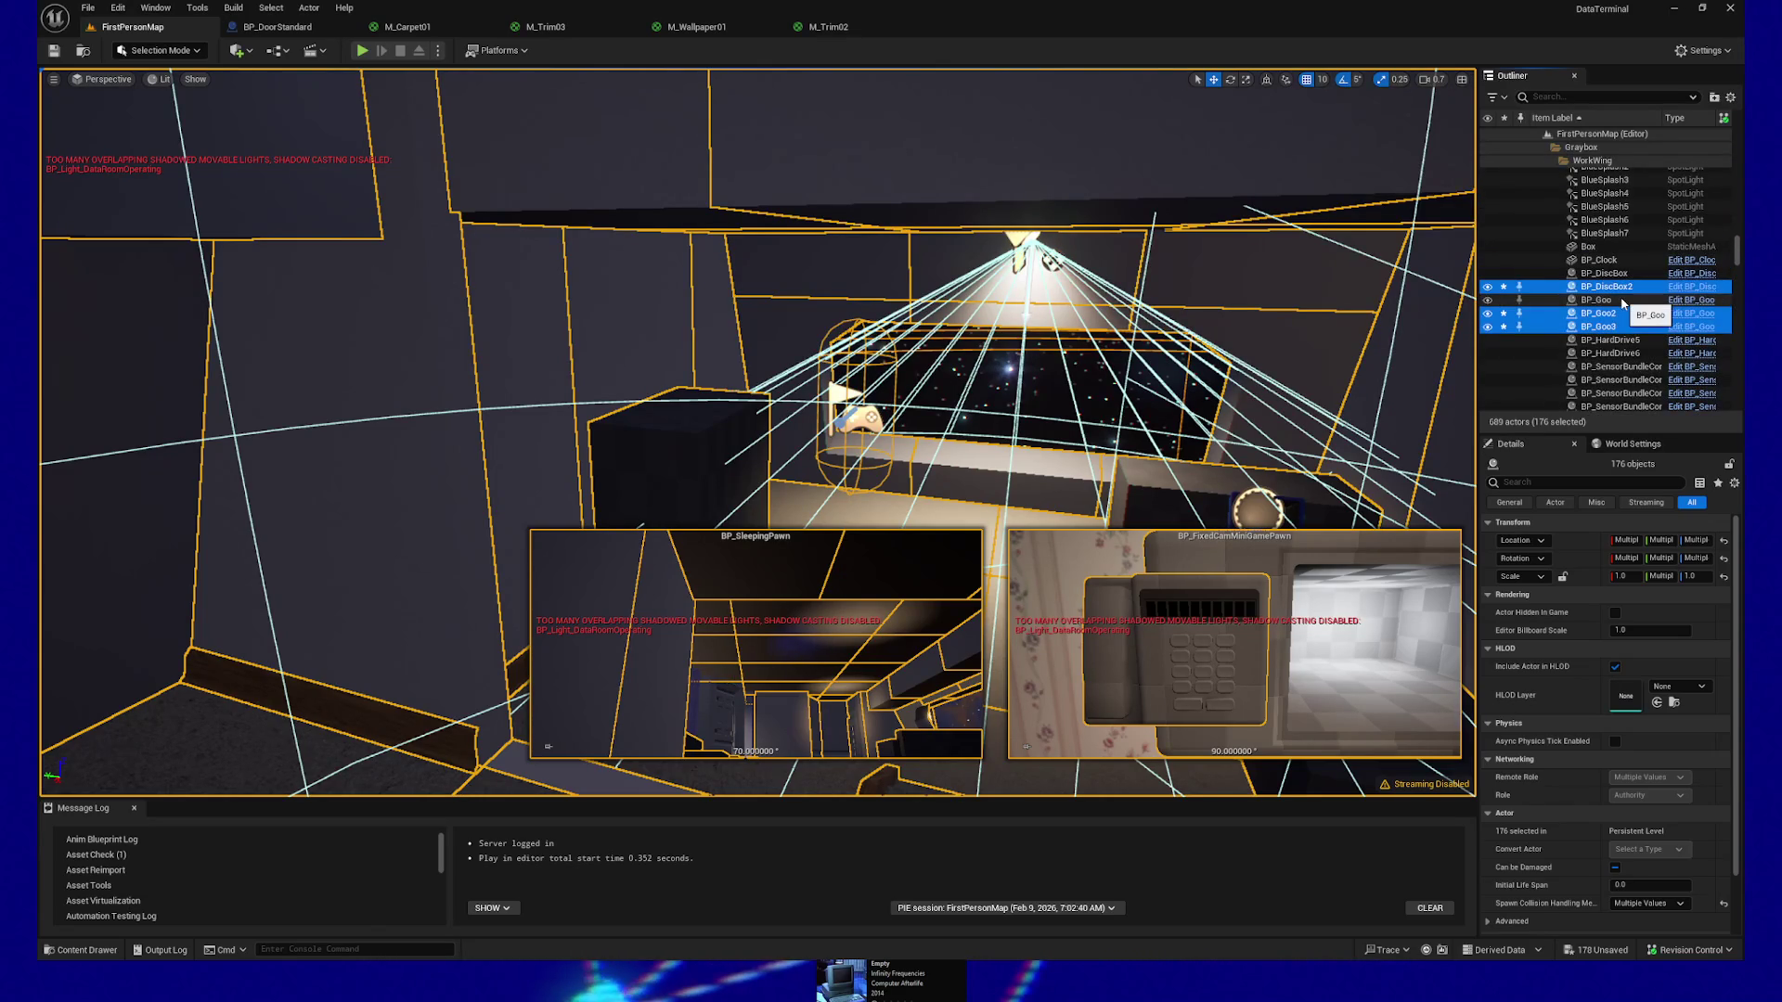
scroll(1634, 334, up, 5)
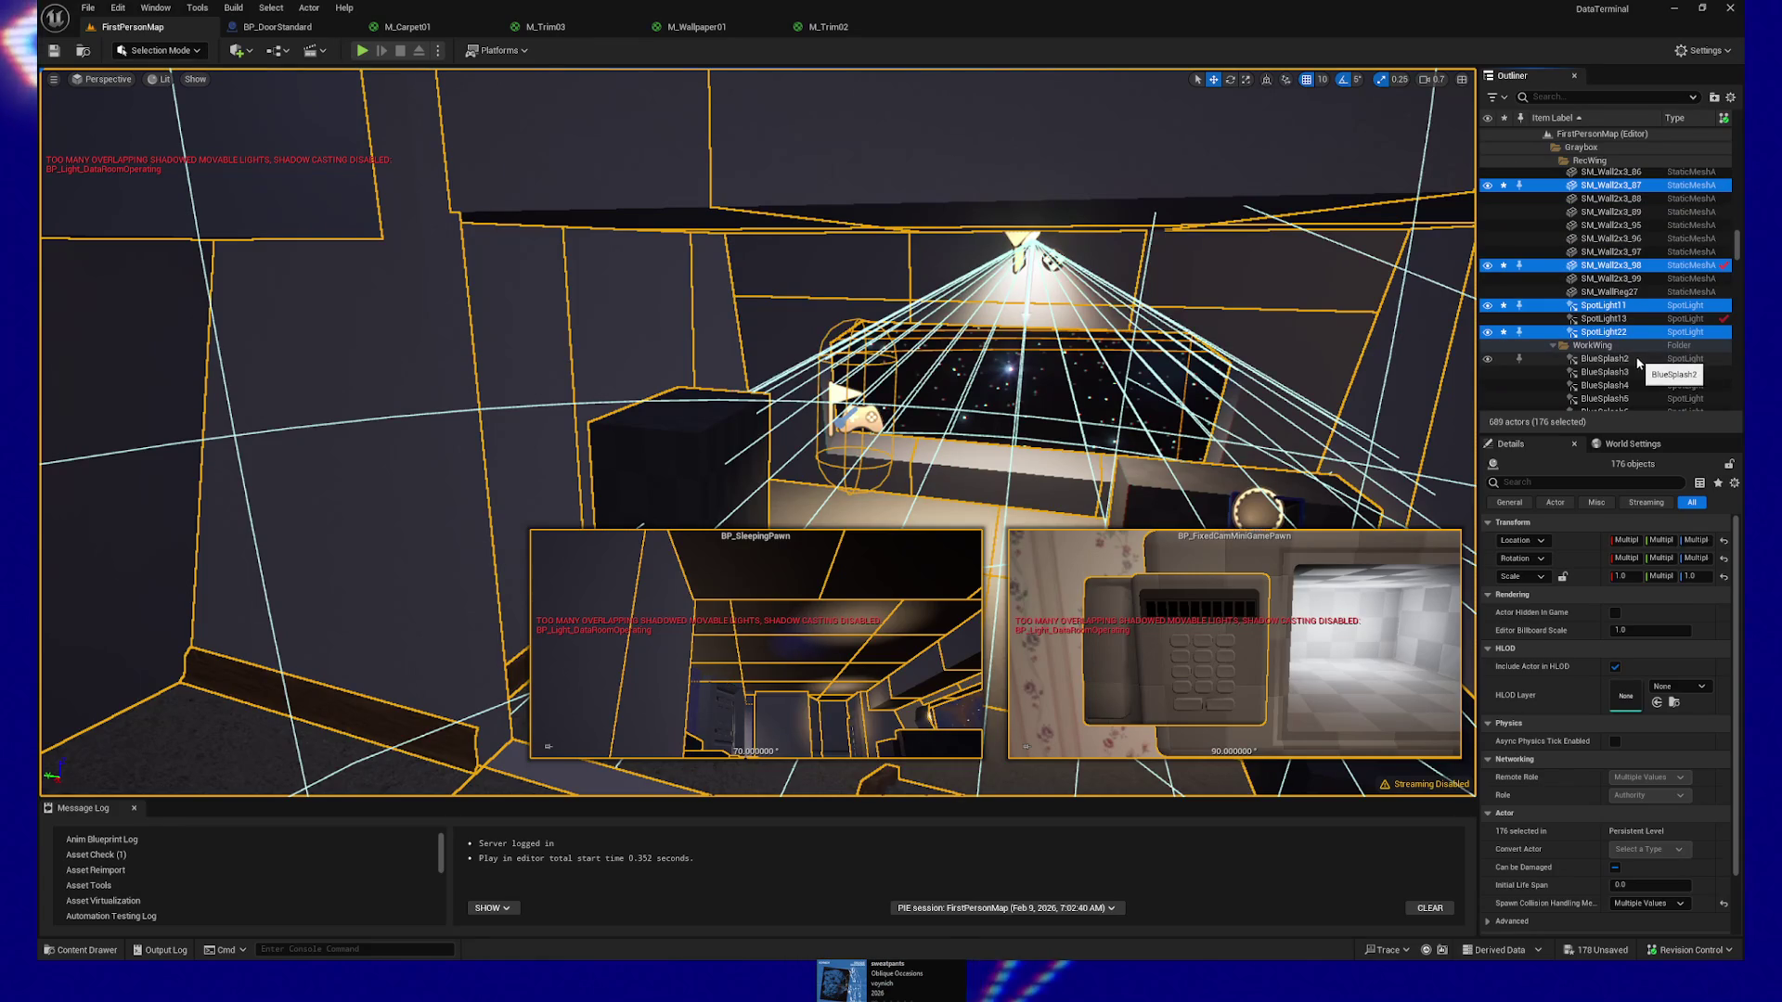
scroll(1638, 362, up, 10)
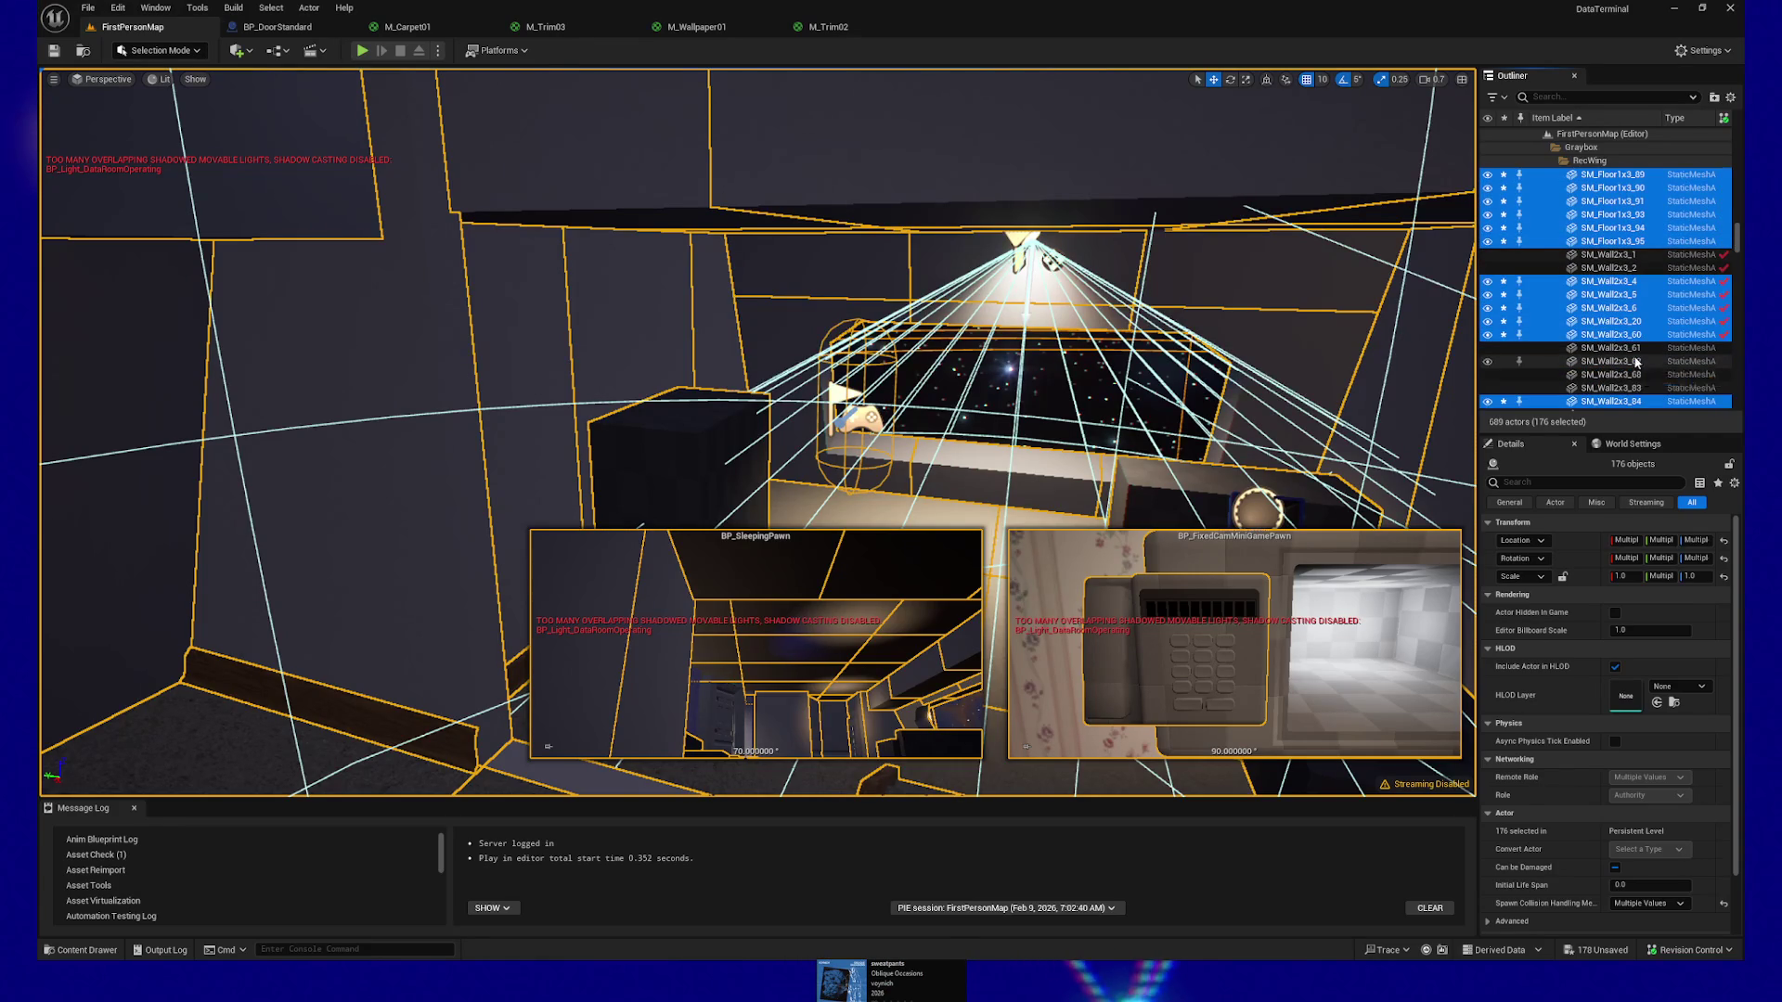
scroll(1635, 362, up, 10)
scroll(1625, 348, up, 6)
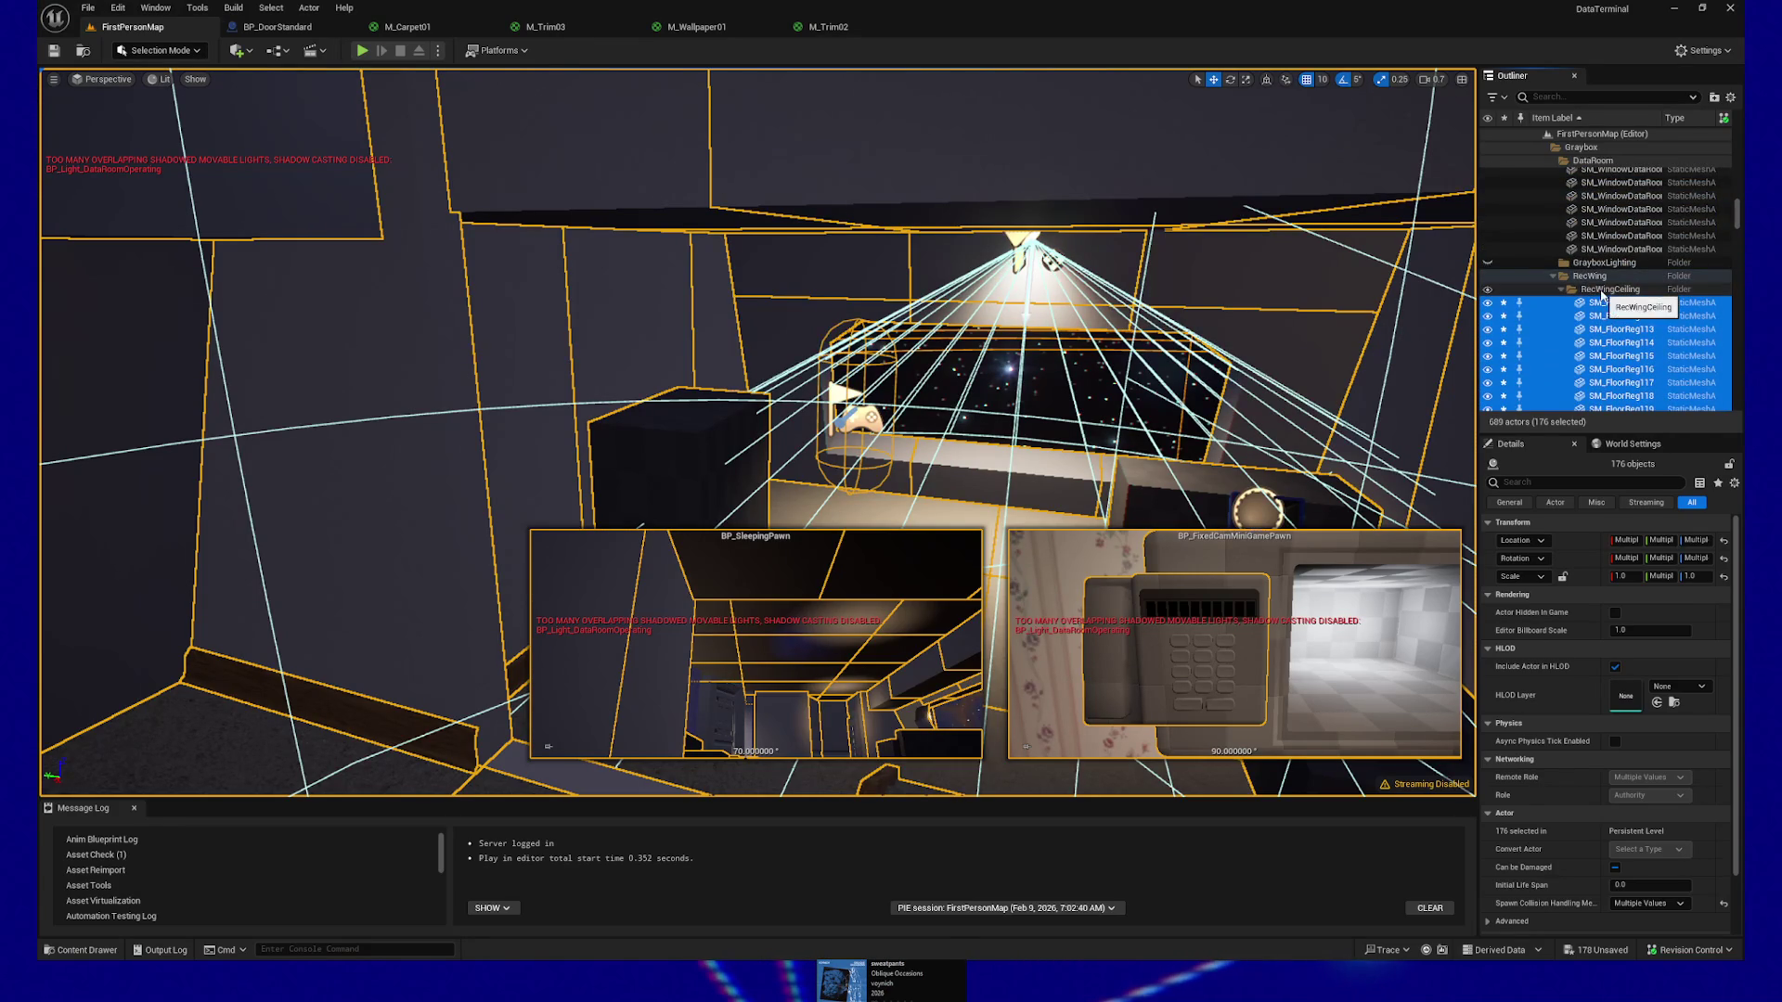
scroll(1606, 320, down, 6)
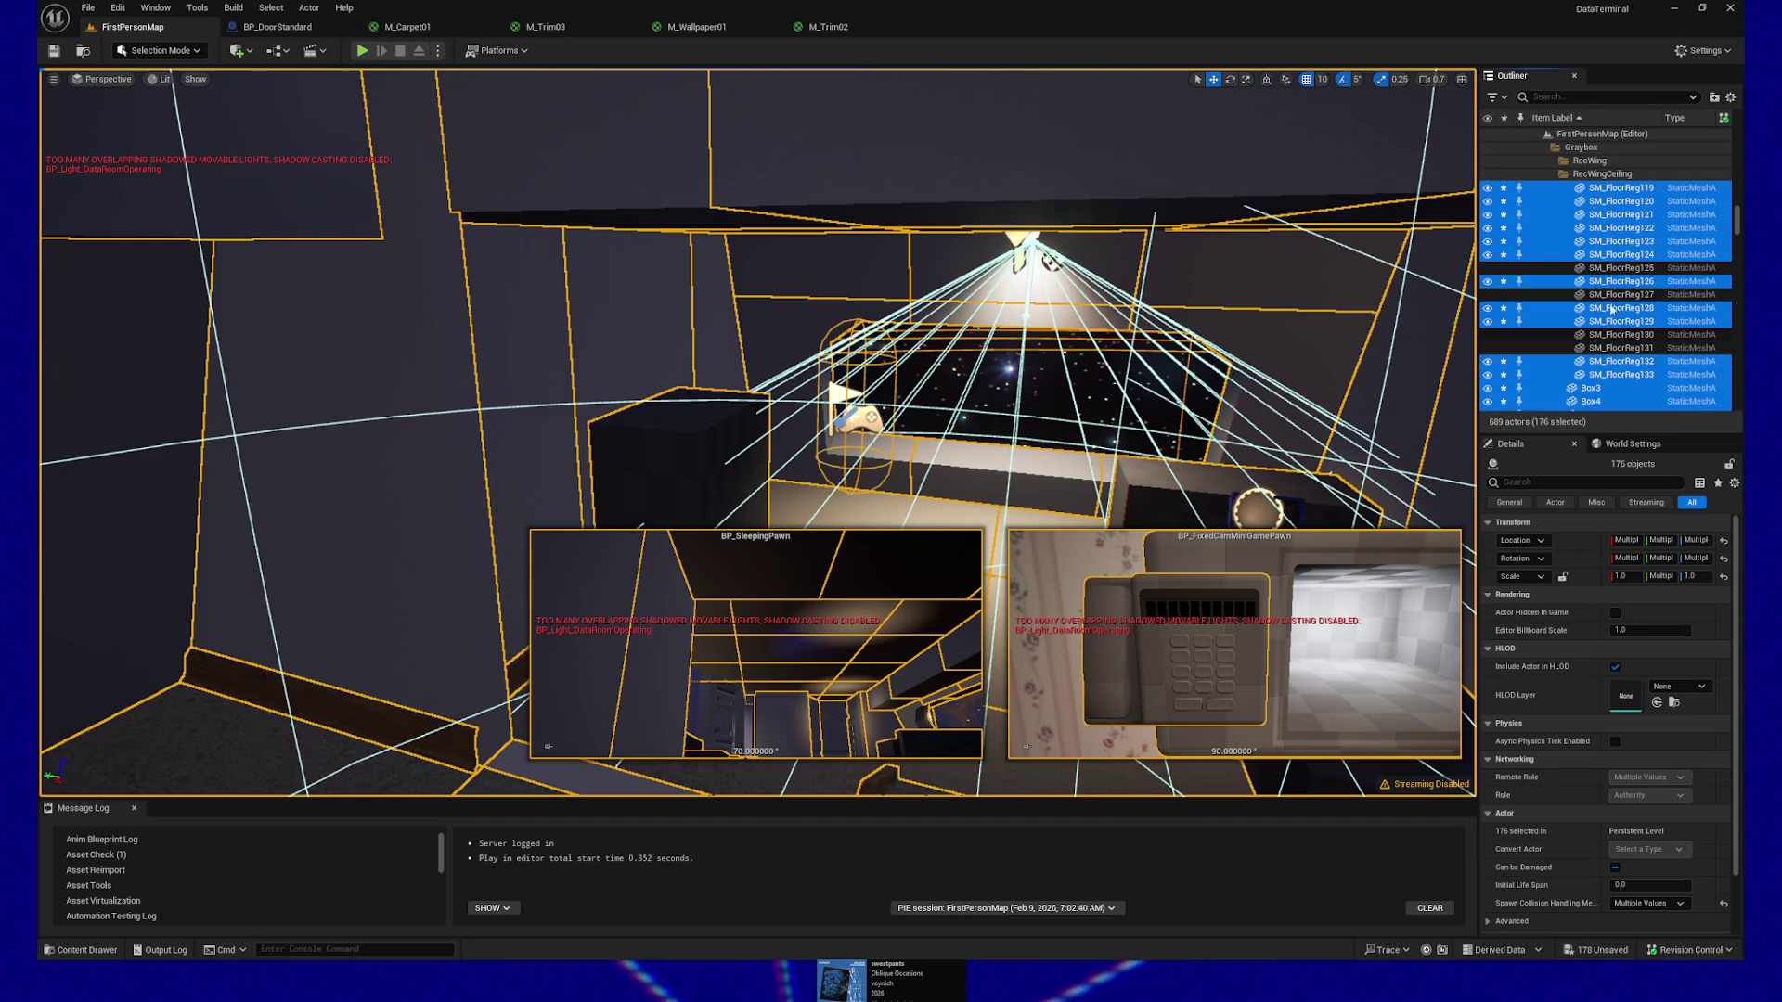
drag(1123, 399, 1261, 359)
click(1488, 269)
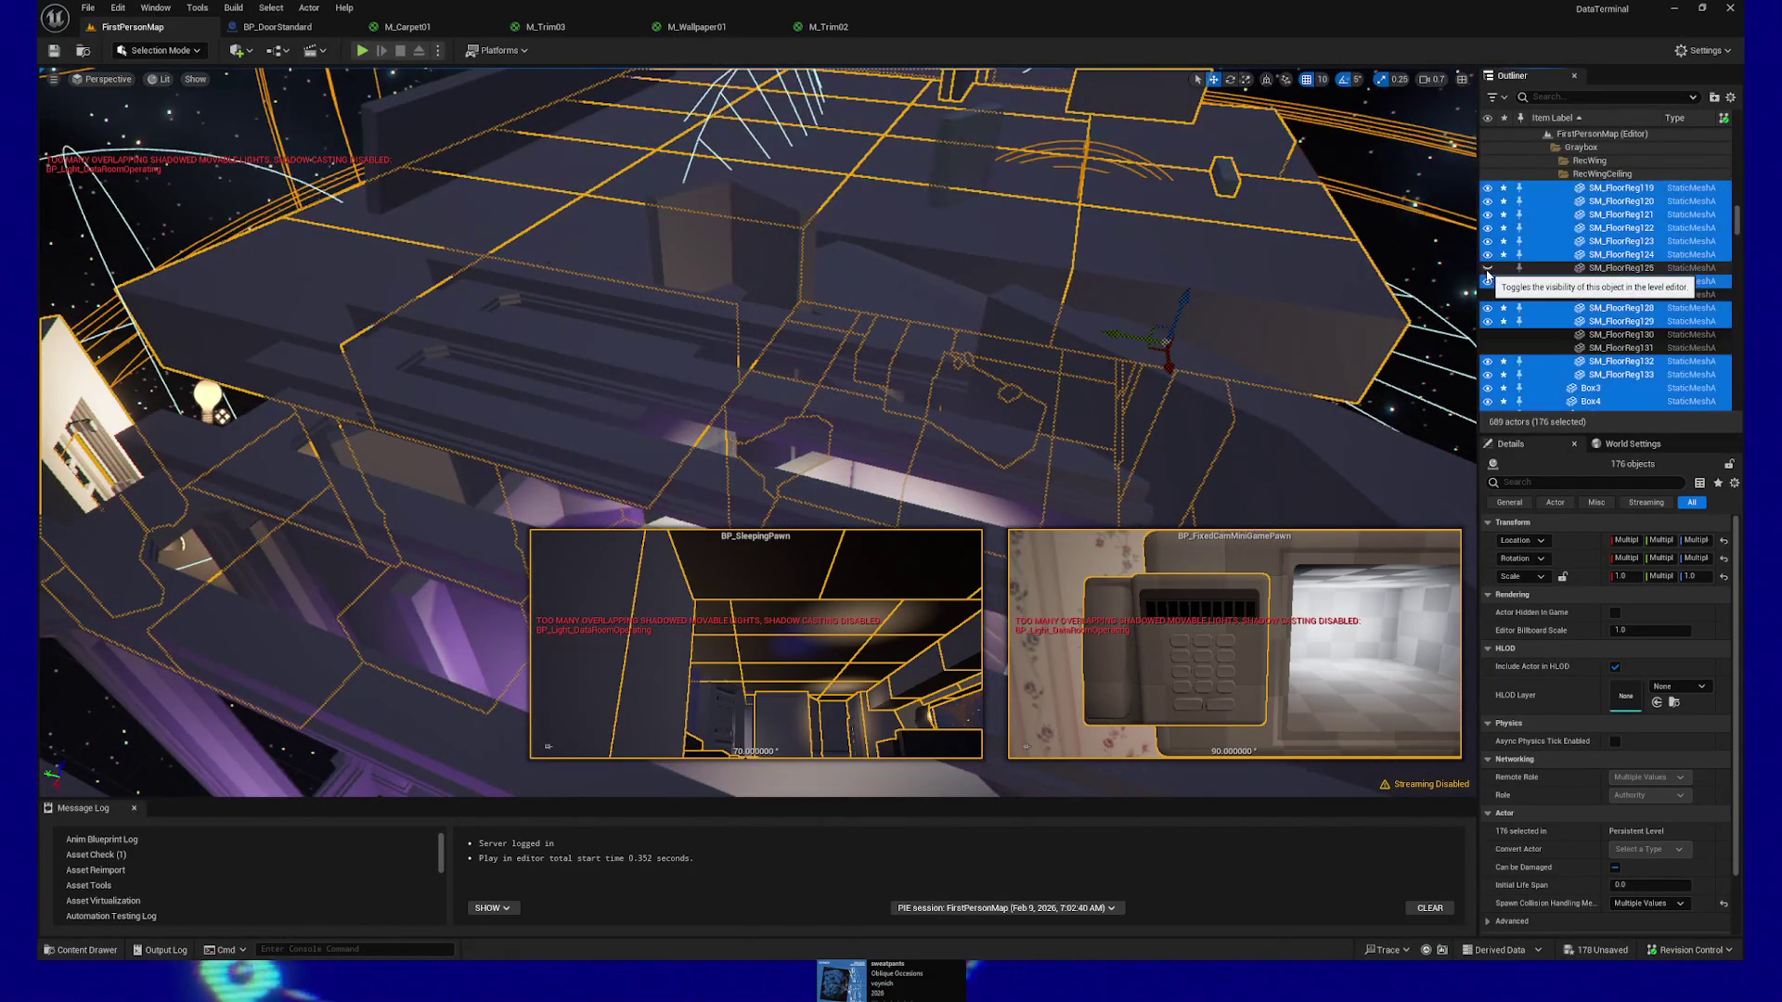
Add SM_FloorReg130, 131, 127 and 125 to the selection, then collapse RecWingCeiling
mouse_move(1021, 418)
mouse_down()
mouse_move(928, 390)
mouse_move(1069, 348)
mouse_move(1098, 402)
mouse_move(1135, 393)
mouse_up()
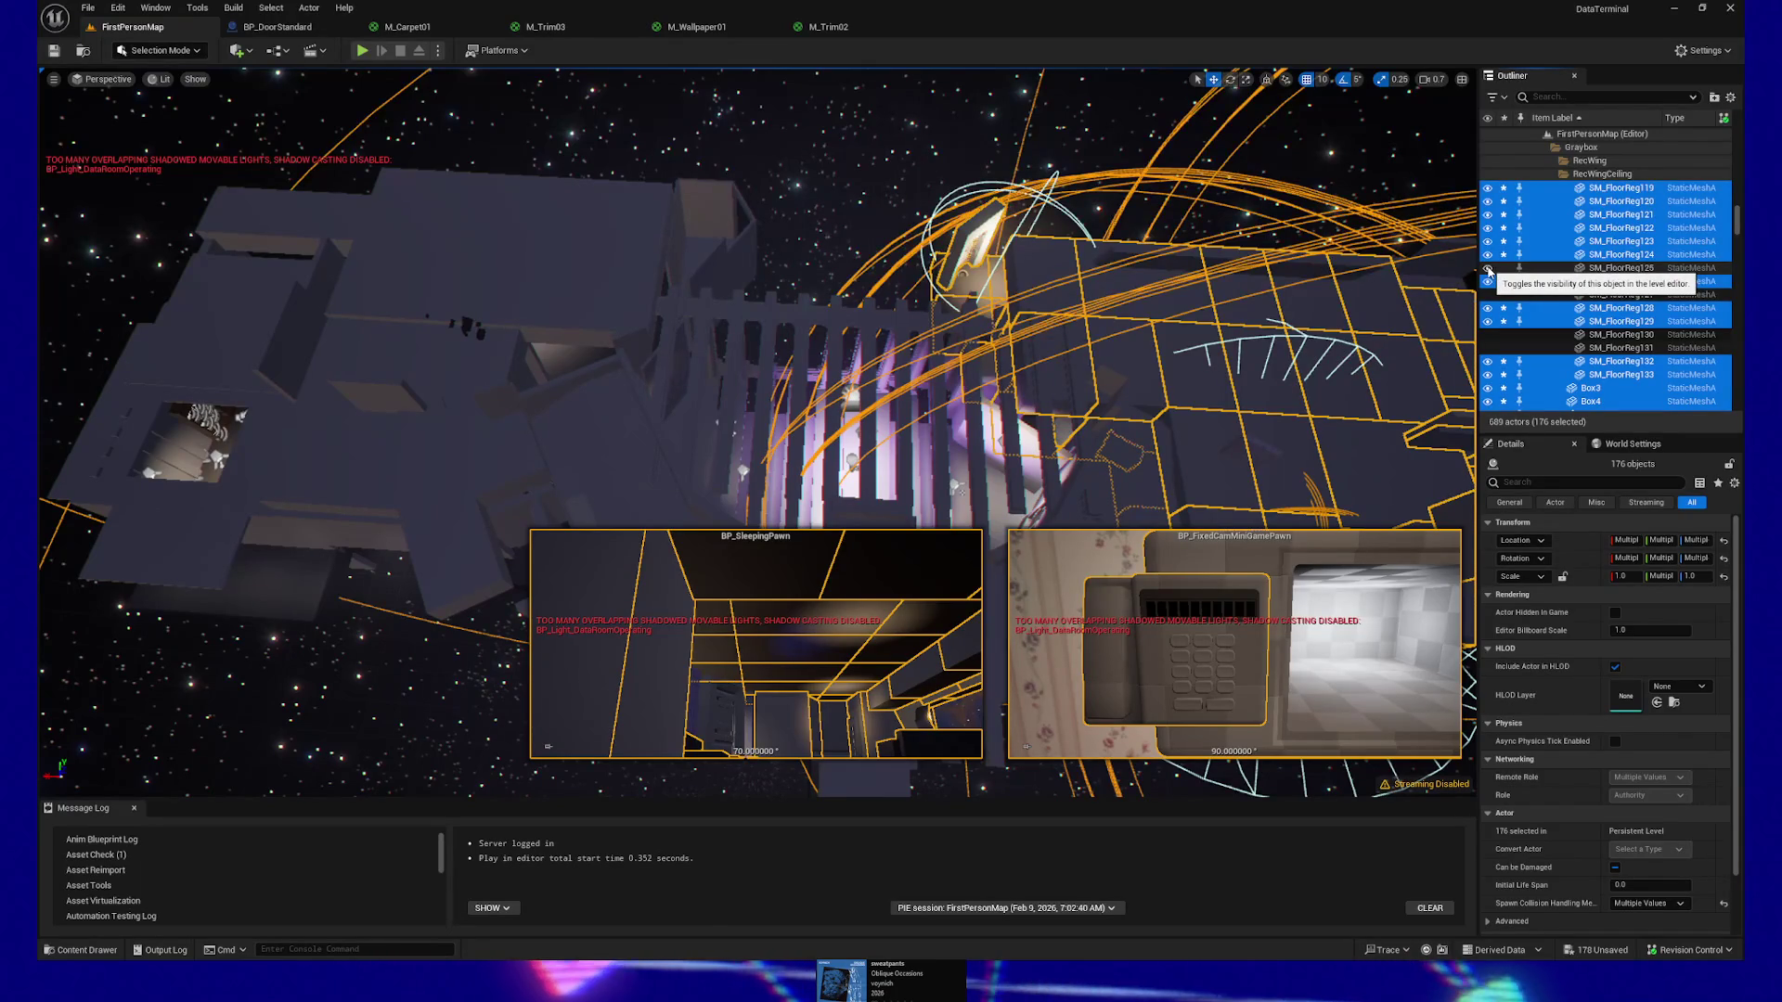
mouse_move(1095, 399)
mouse_down()
mouse_move(1114, 398)
mouse_move(1102, 338)
mouse_up()
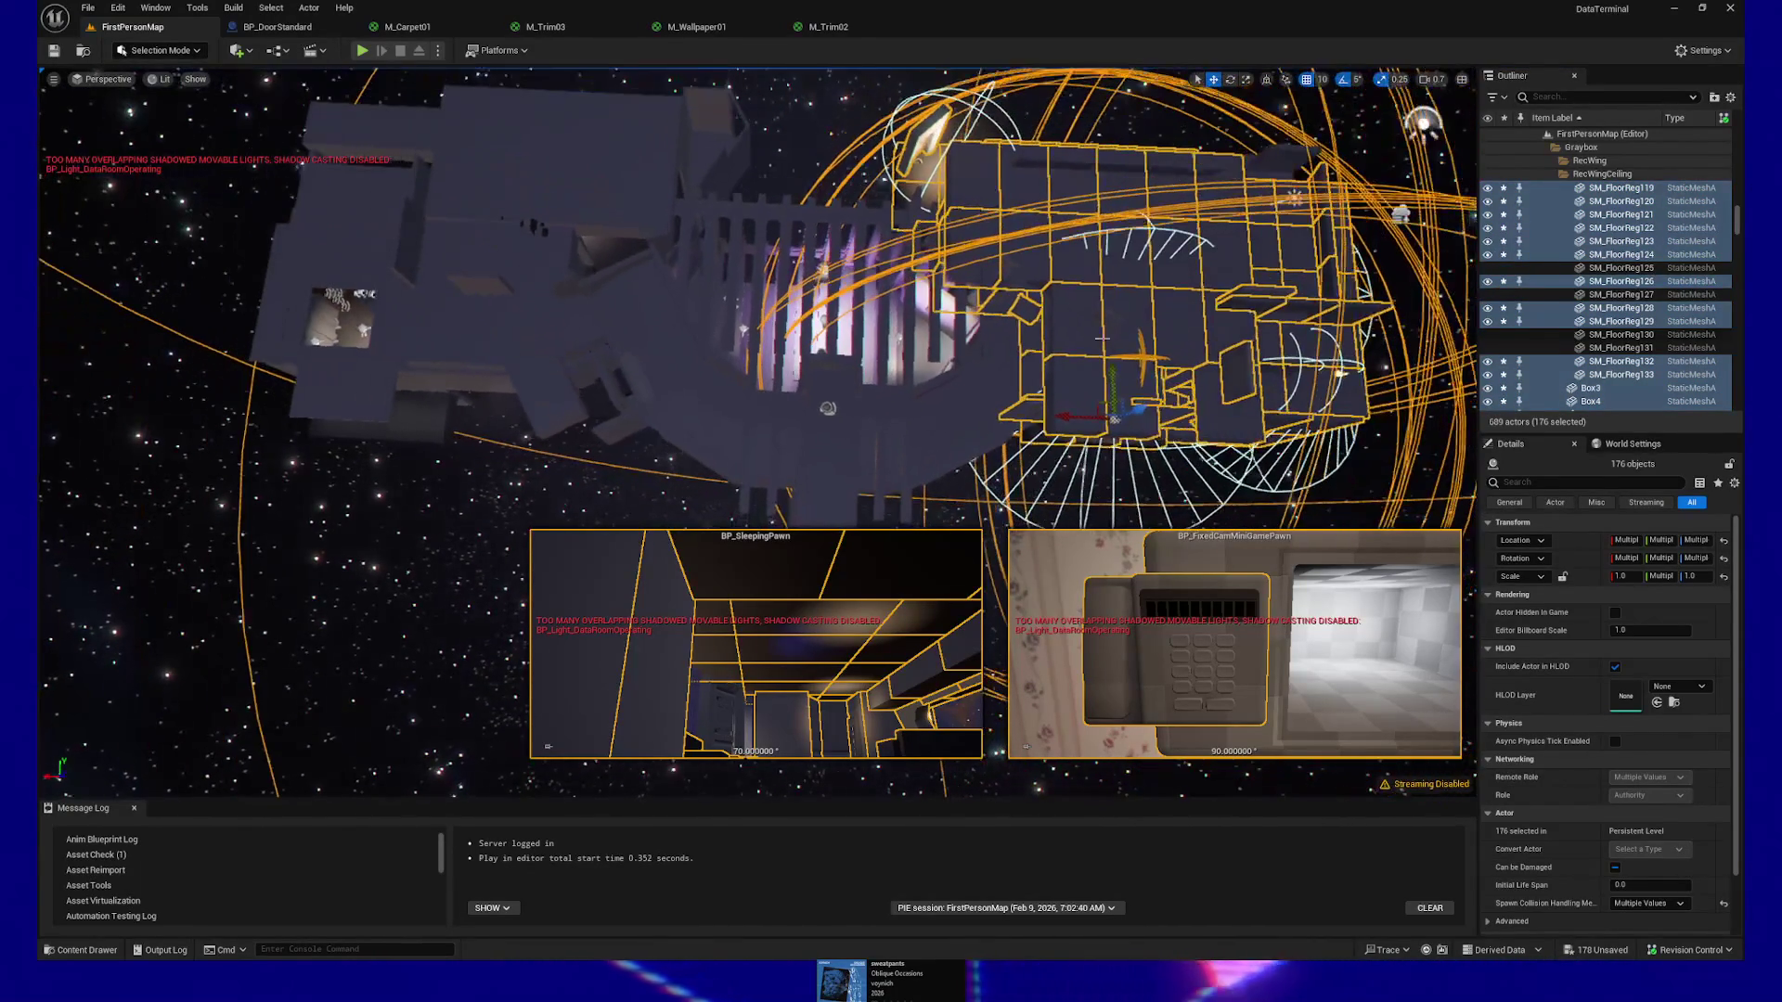
click(1488, 270)
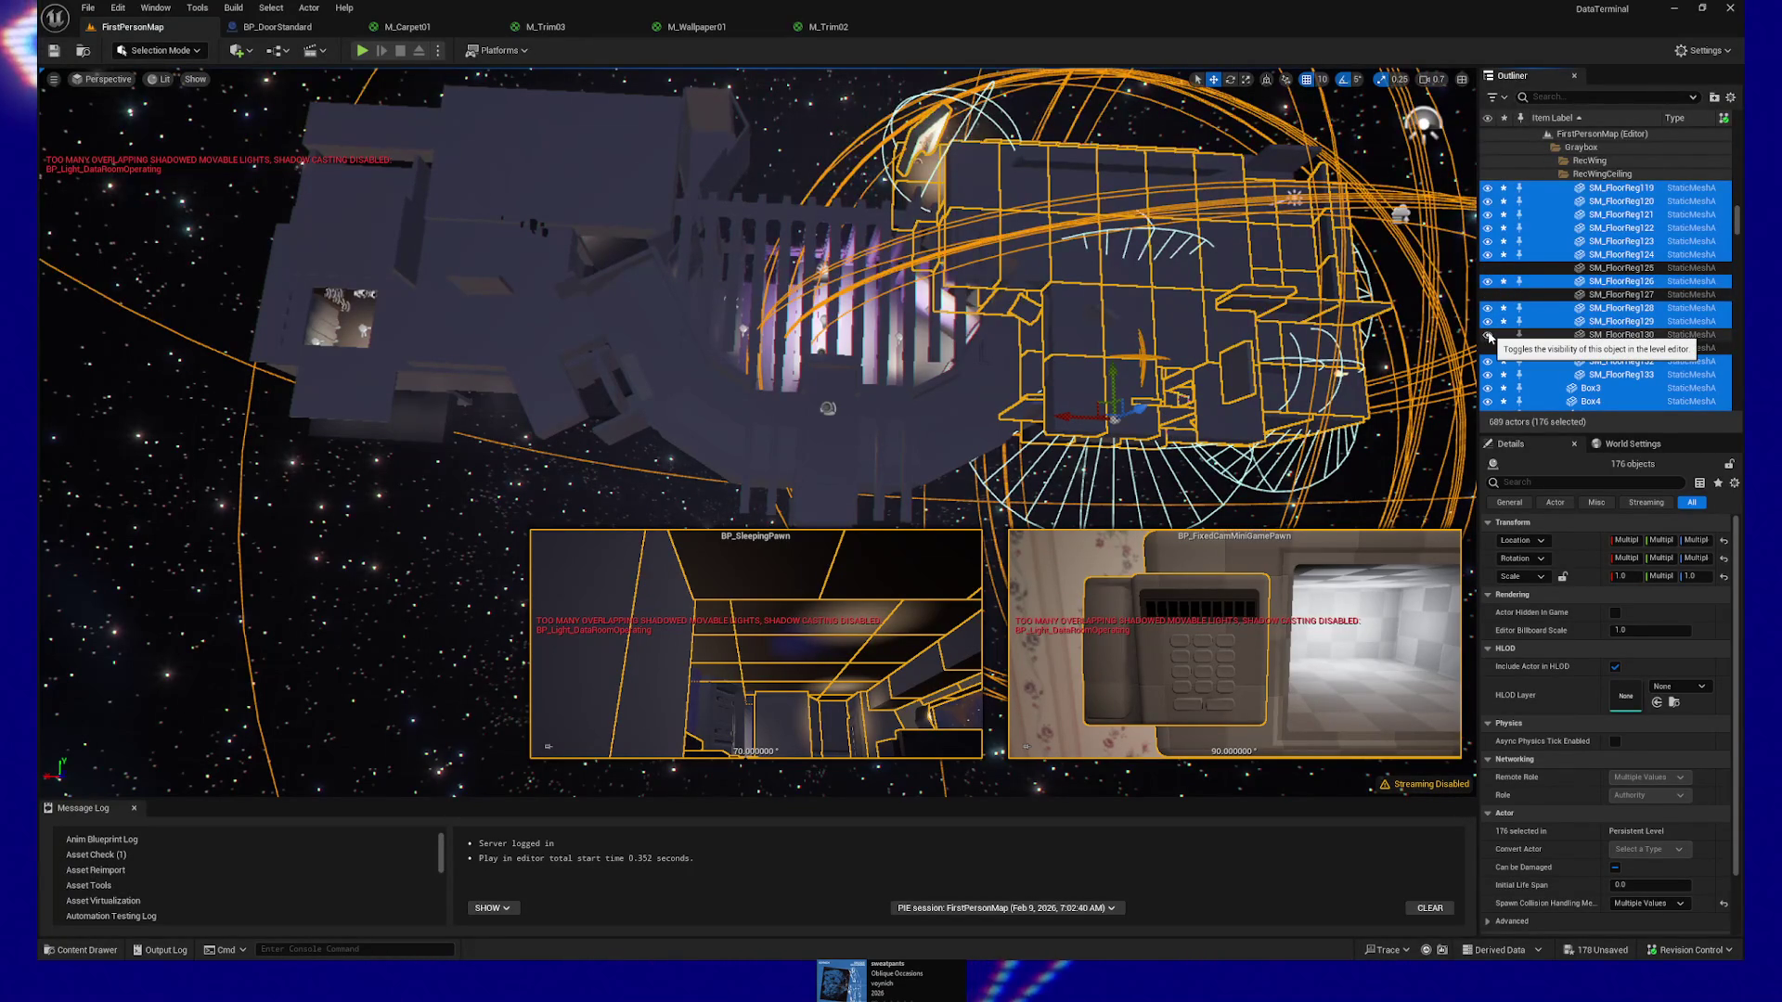
ctrl+click(1556, 336)
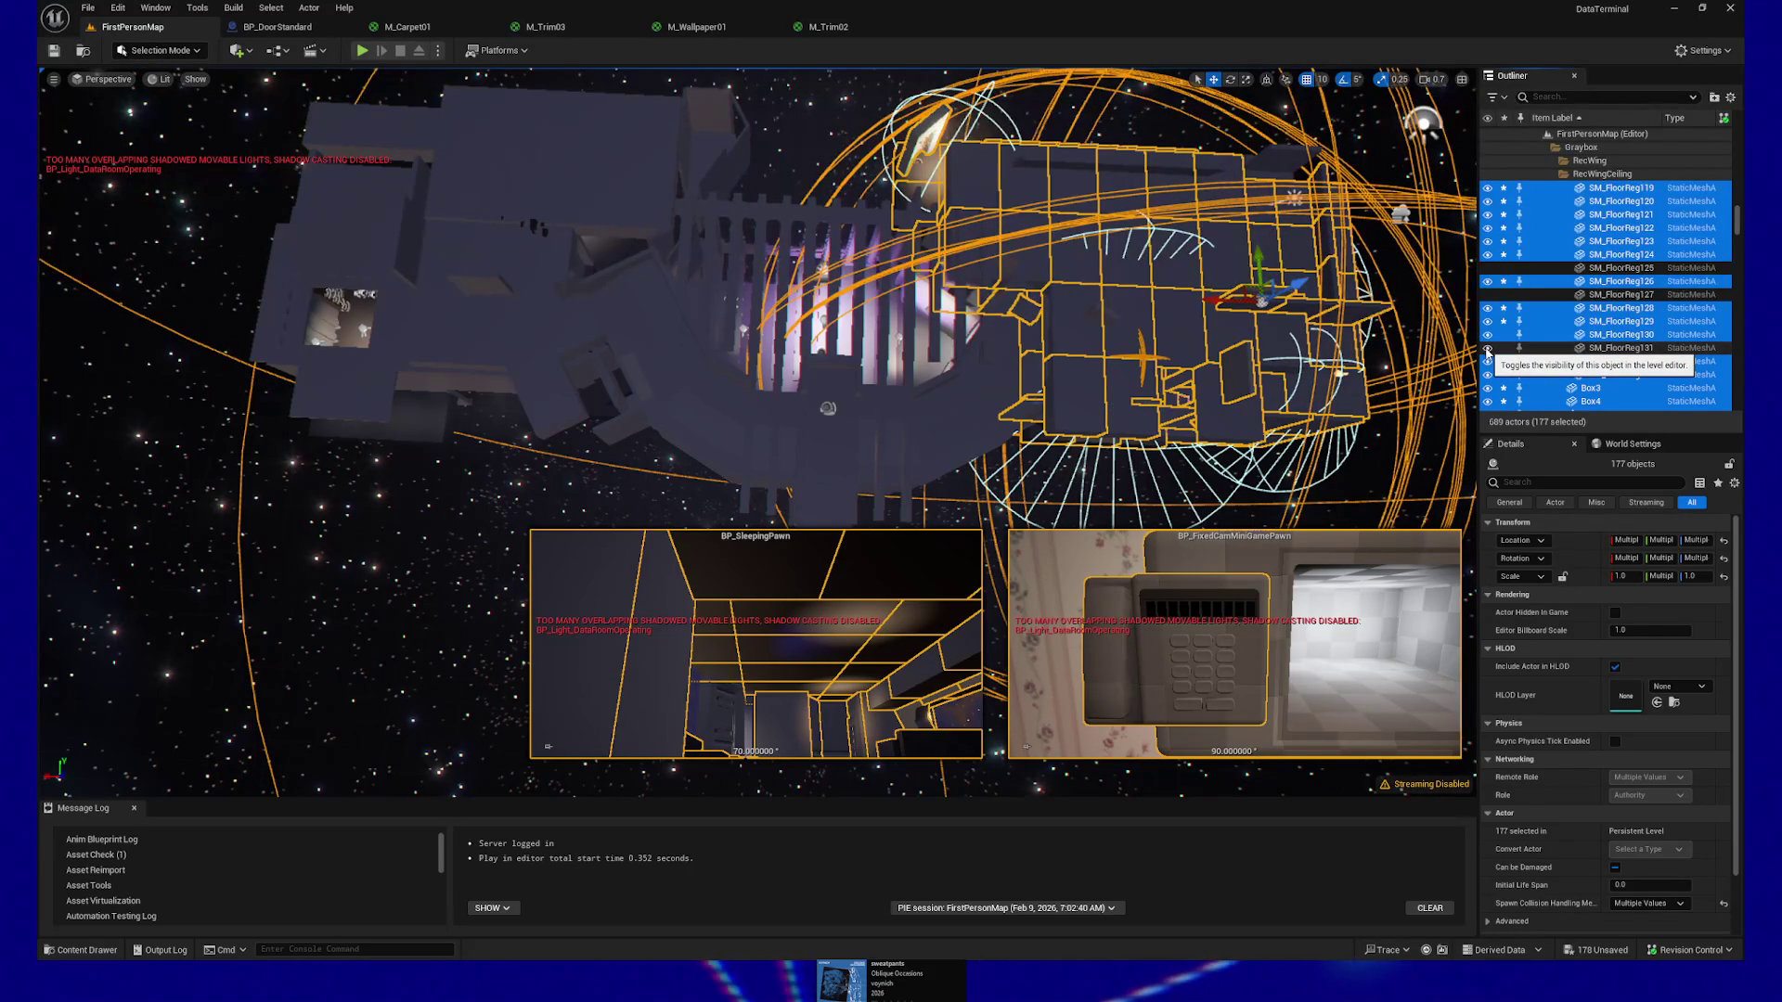
ctrl+click(1527, 348)
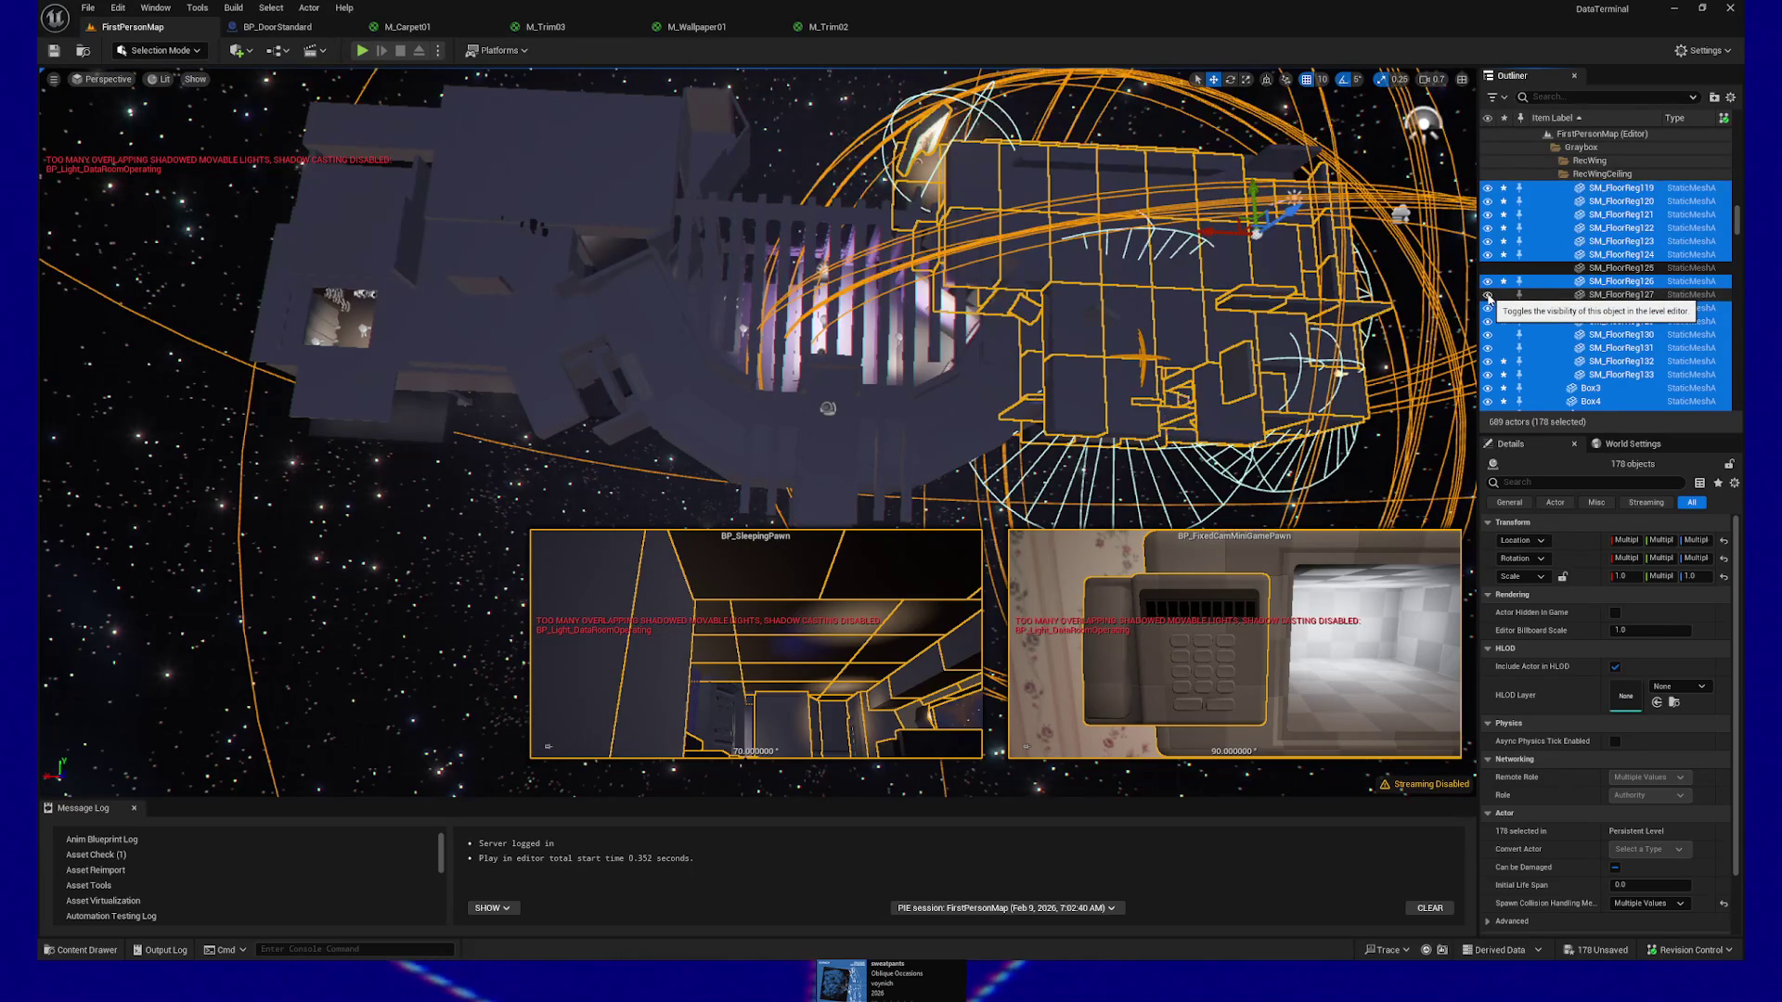
ctrl+click(1496, 294)
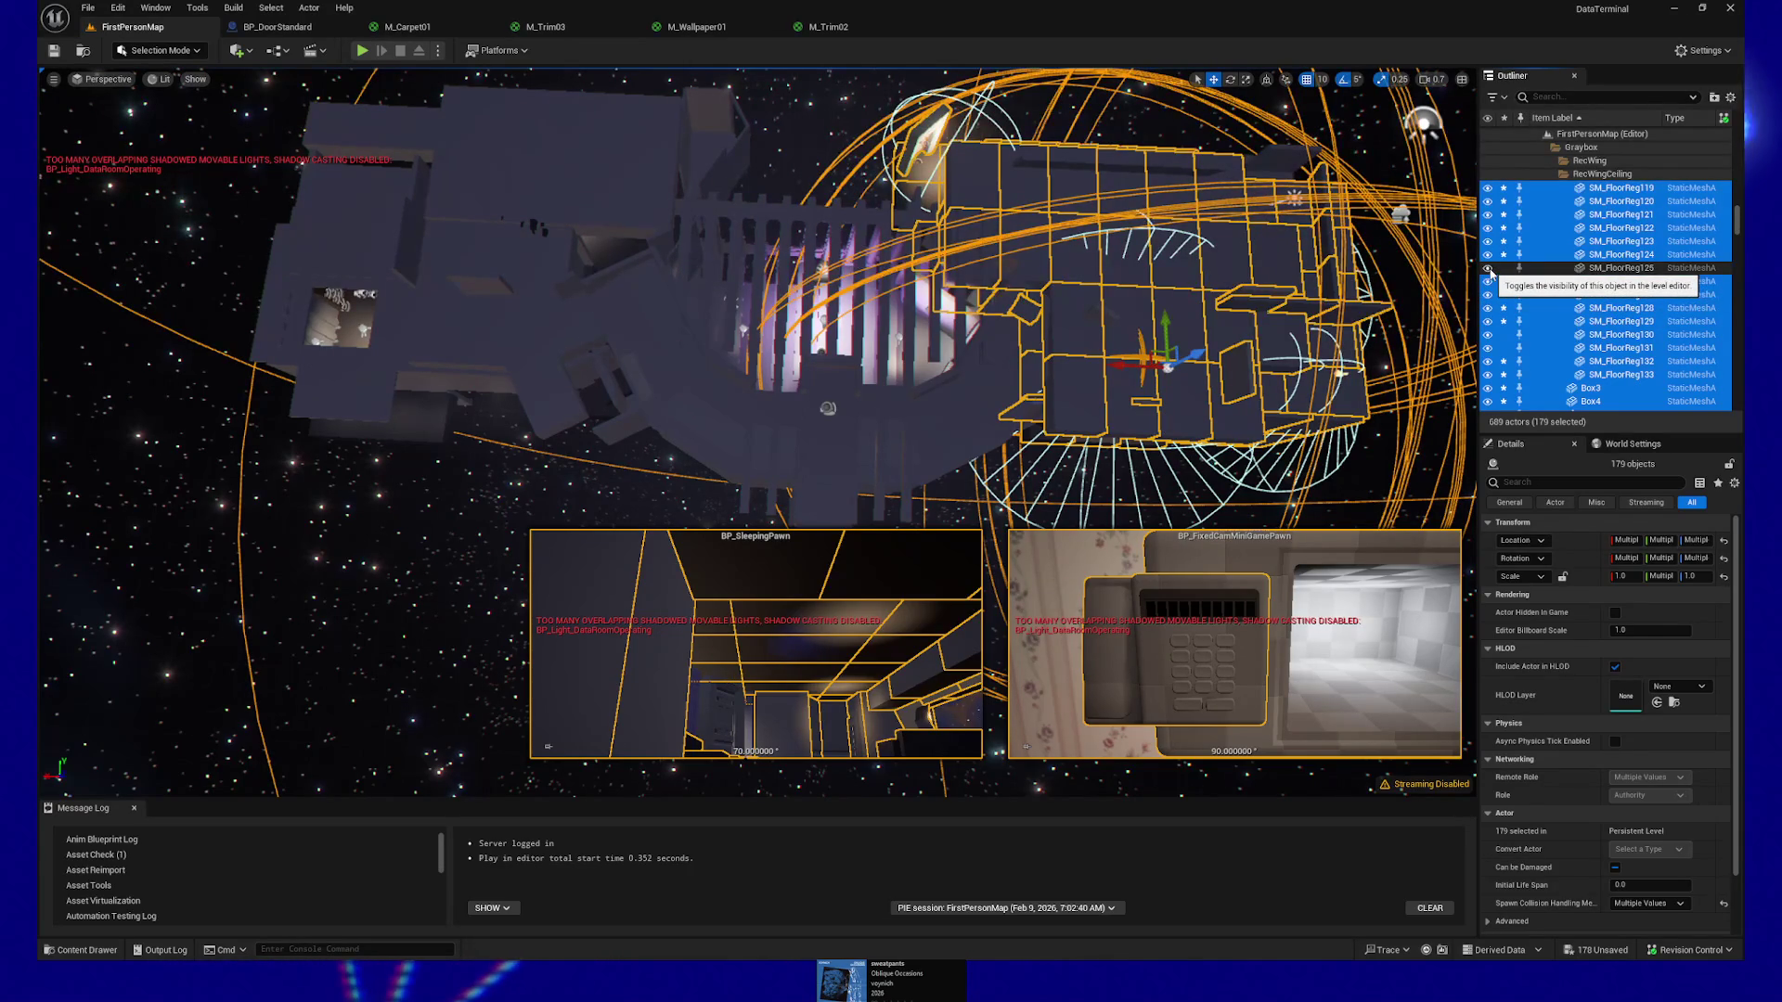
ctrl+click(1626, 269)
scroll(1626, 273, up, 5)
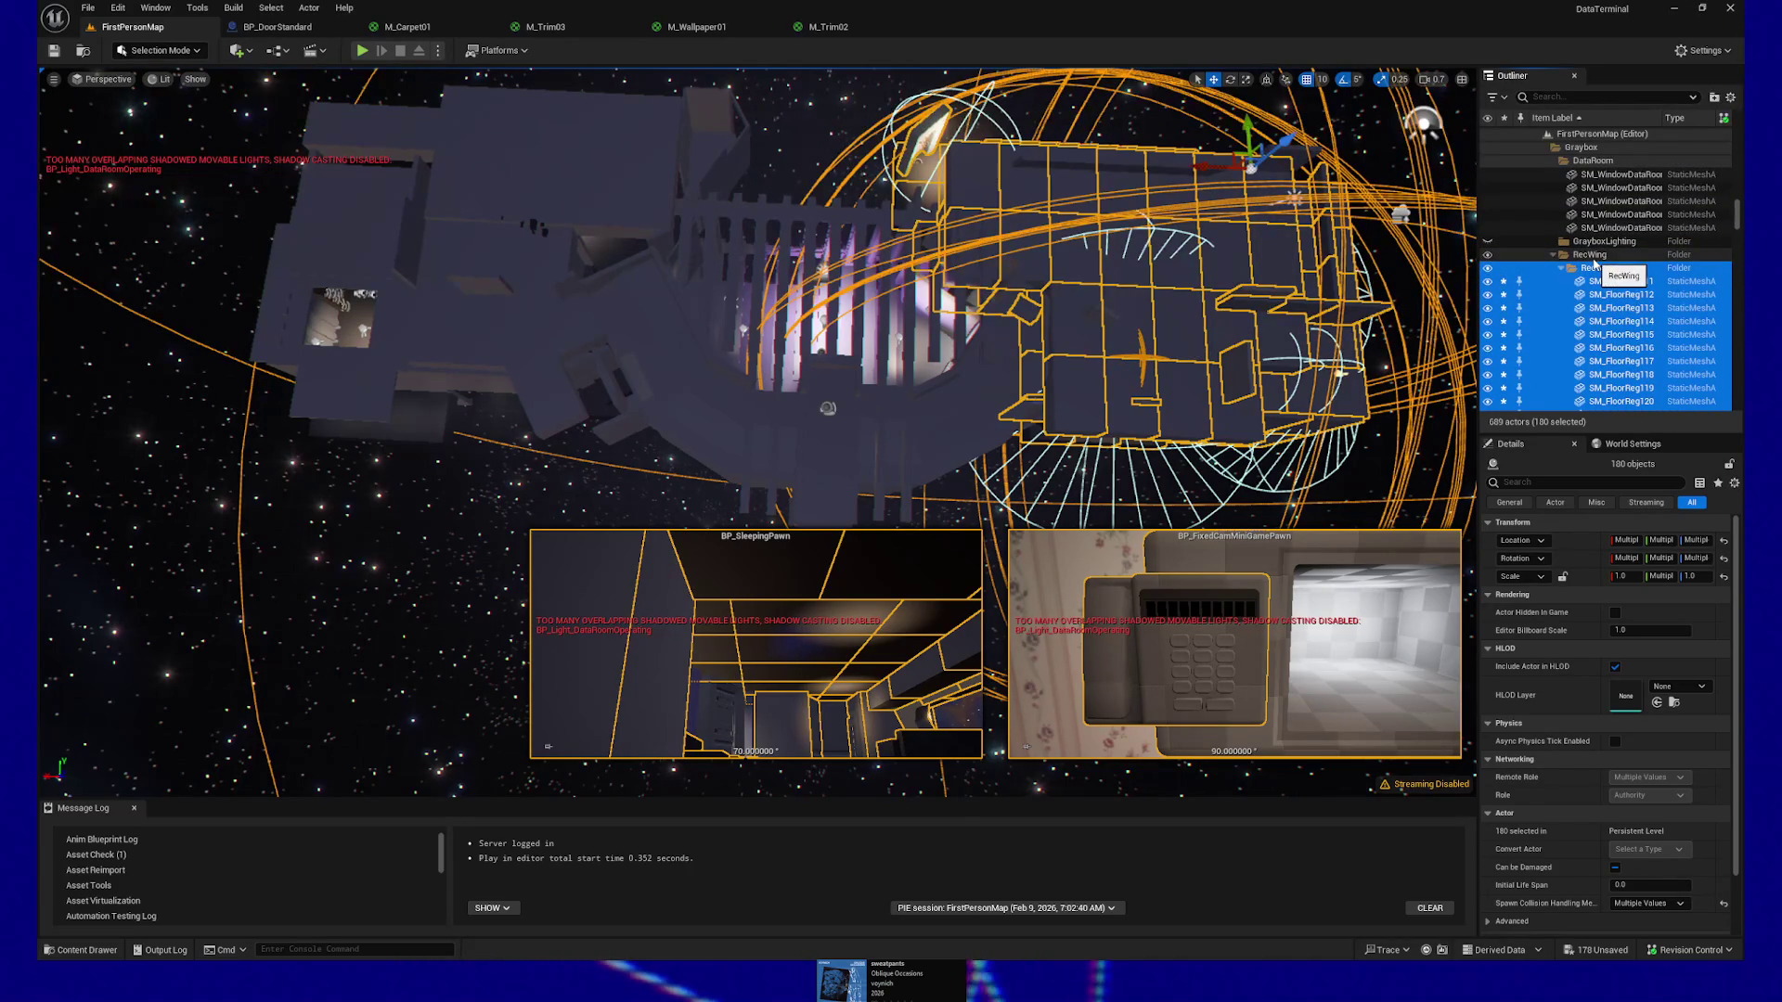
scroll(1610, 278, down, 2)
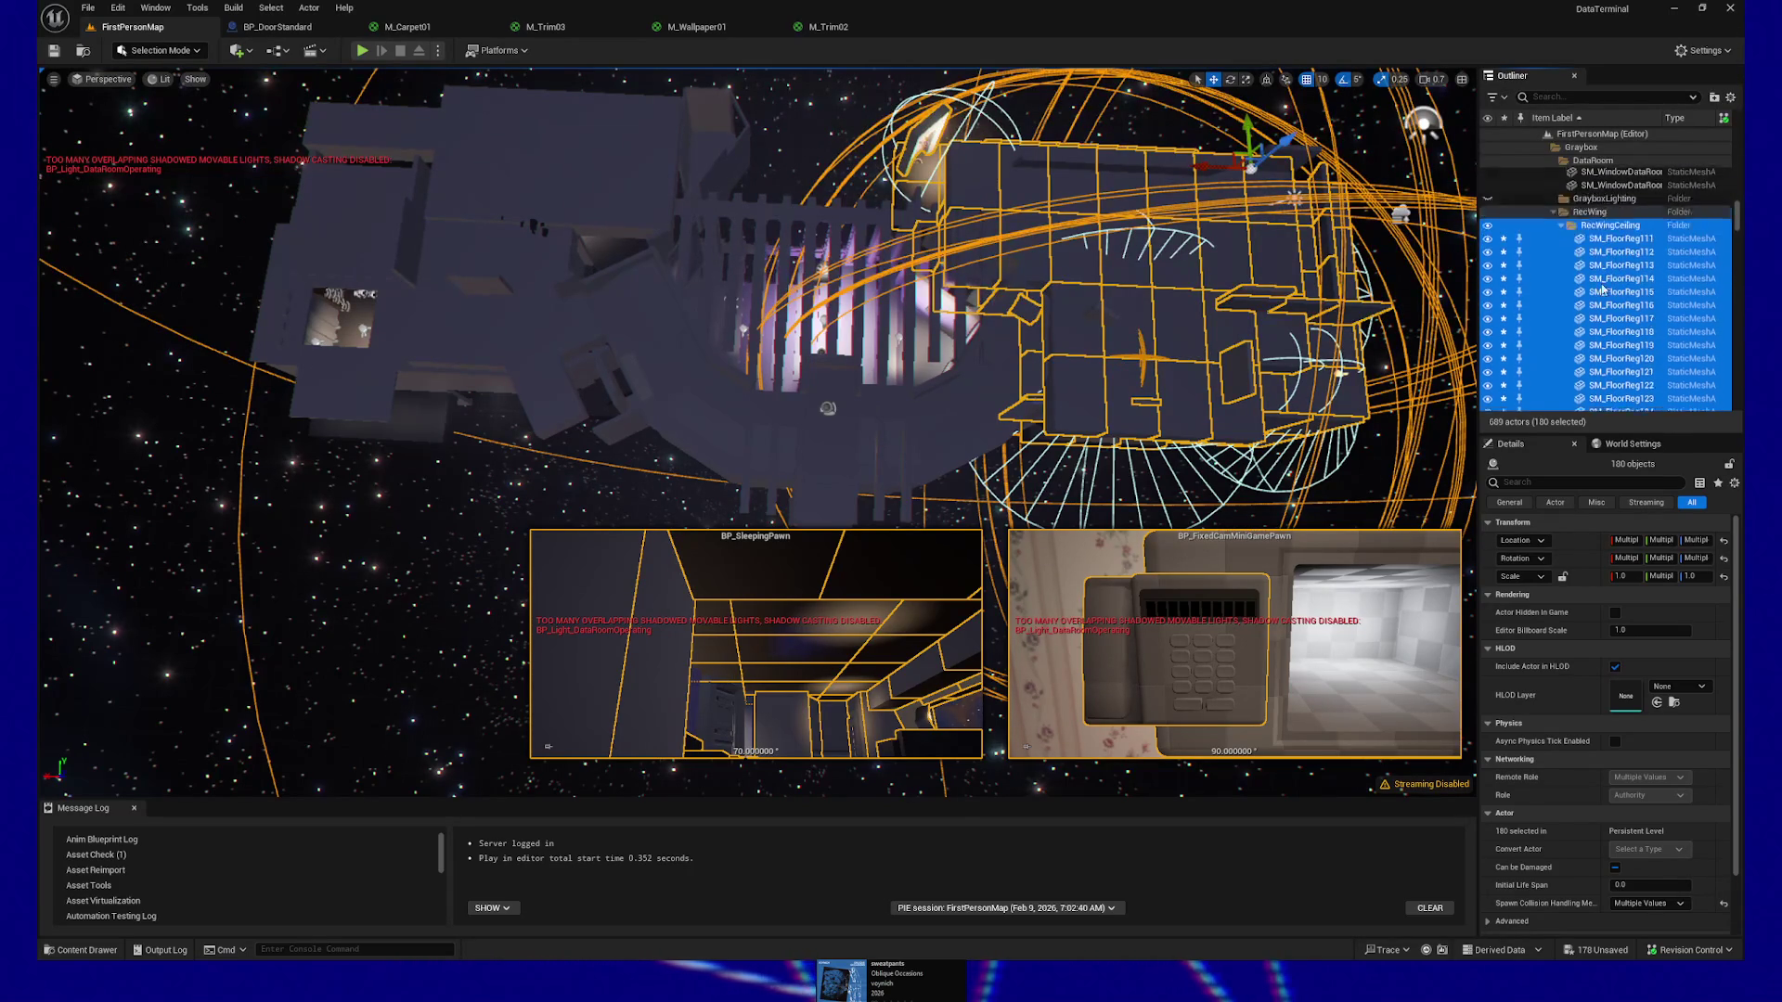
scroll(1603, 290, up, 2)
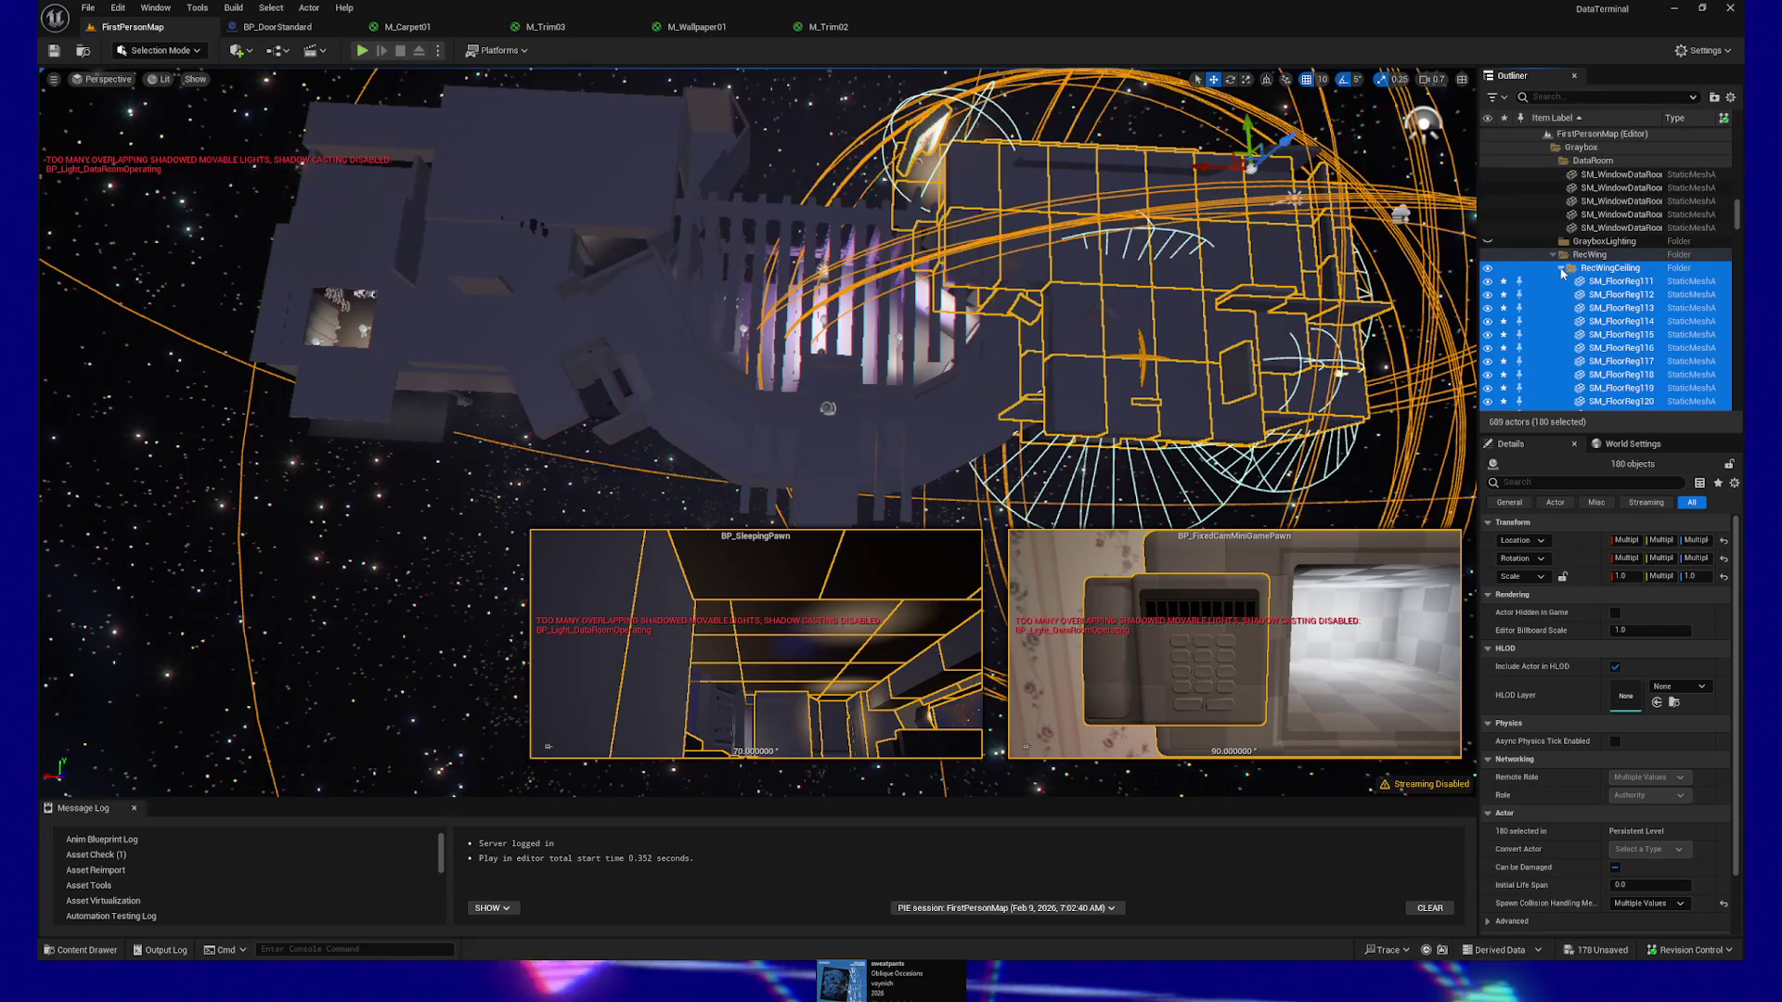
click(1562, 269)
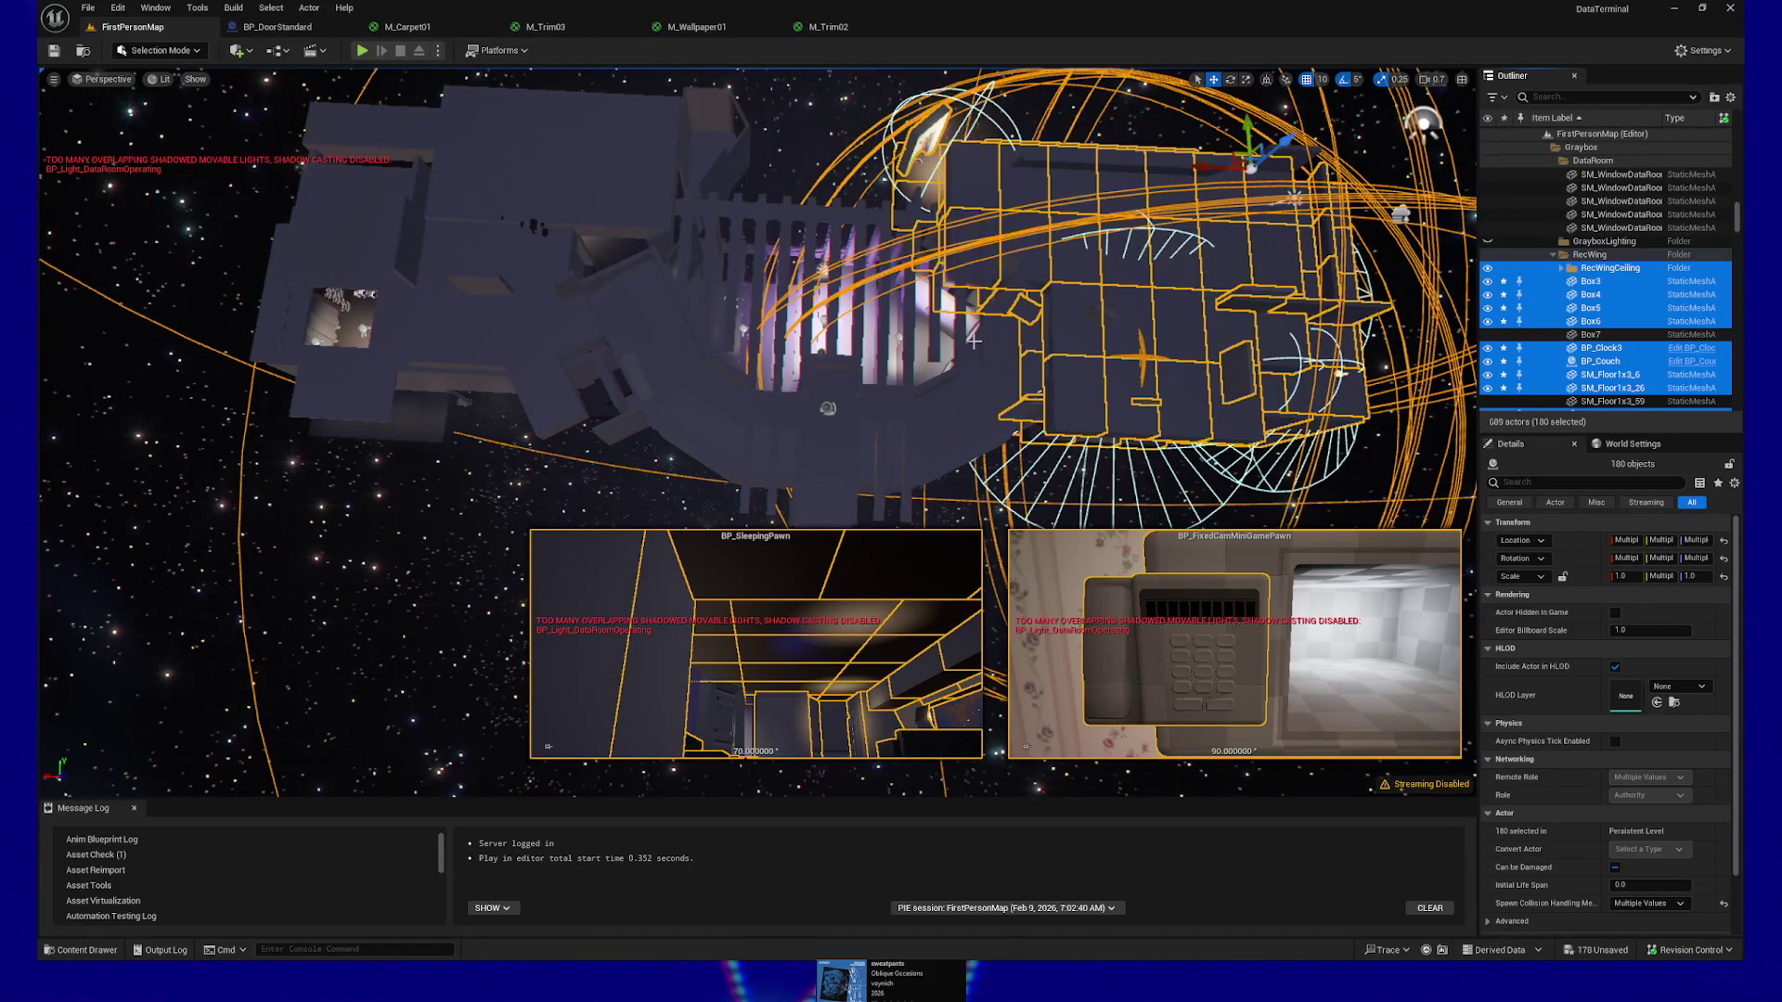
Move the 180 selected actors into a newly created folder, NewFolder2
right_click(1555, 285)
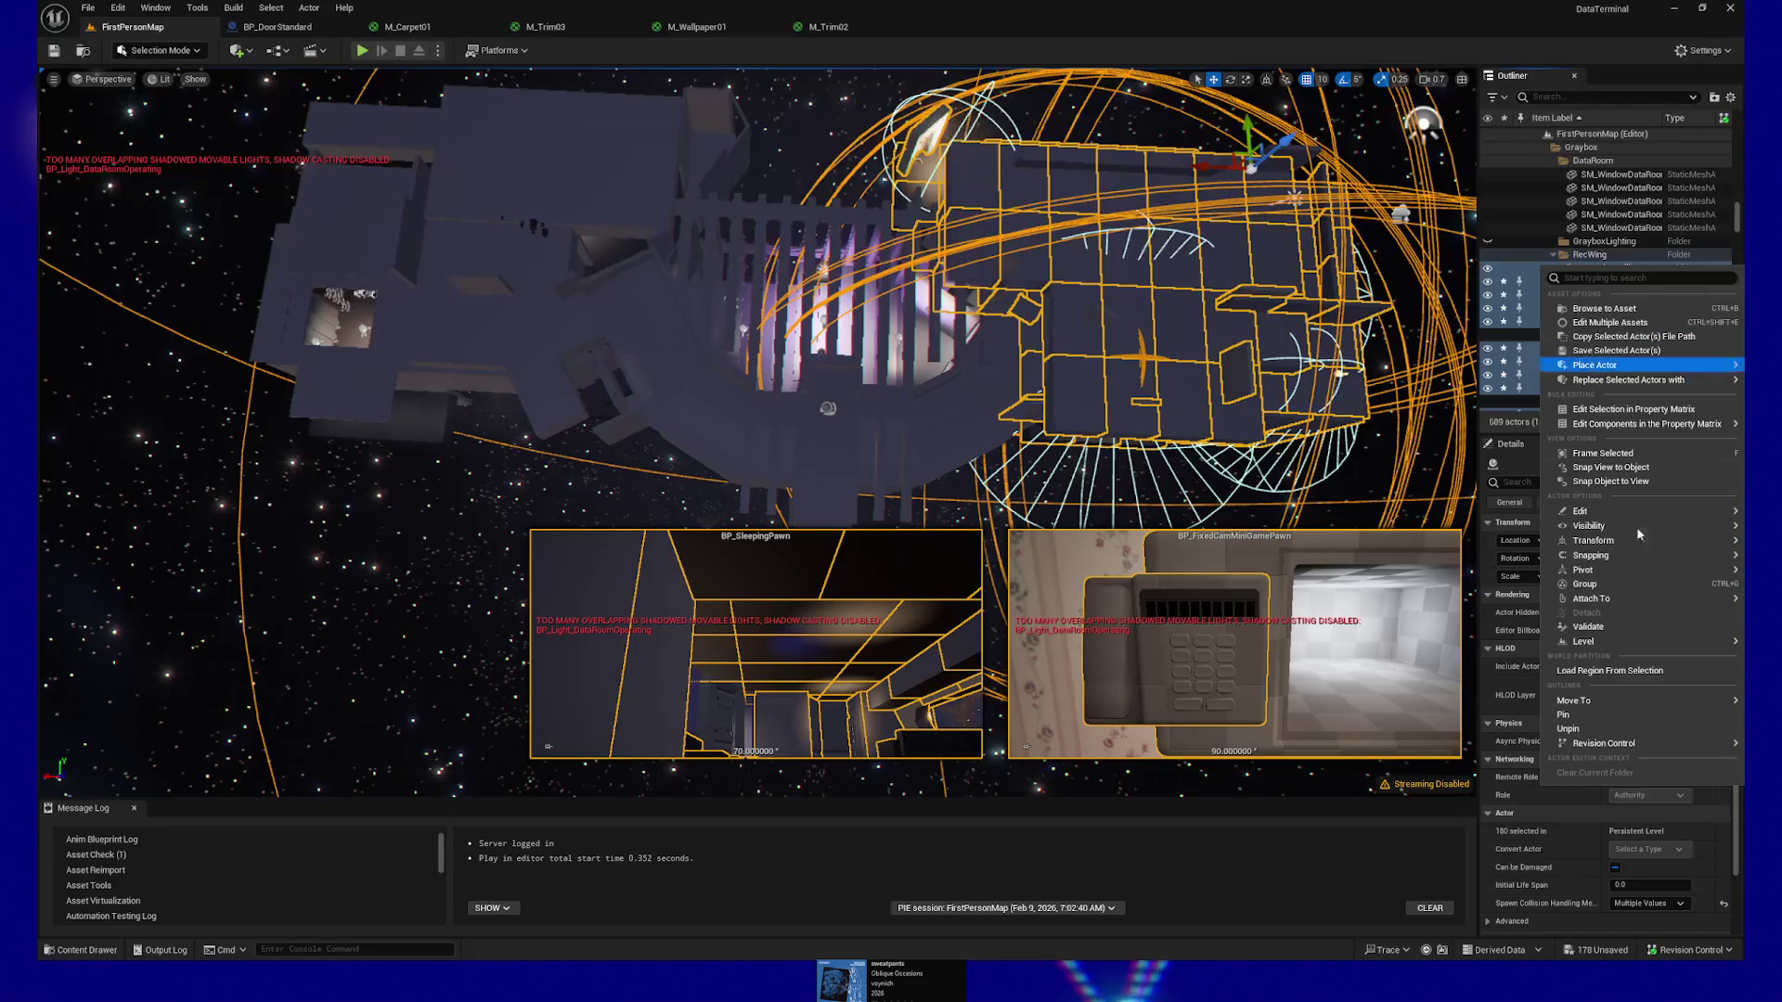
mouse_move(1578, 701)
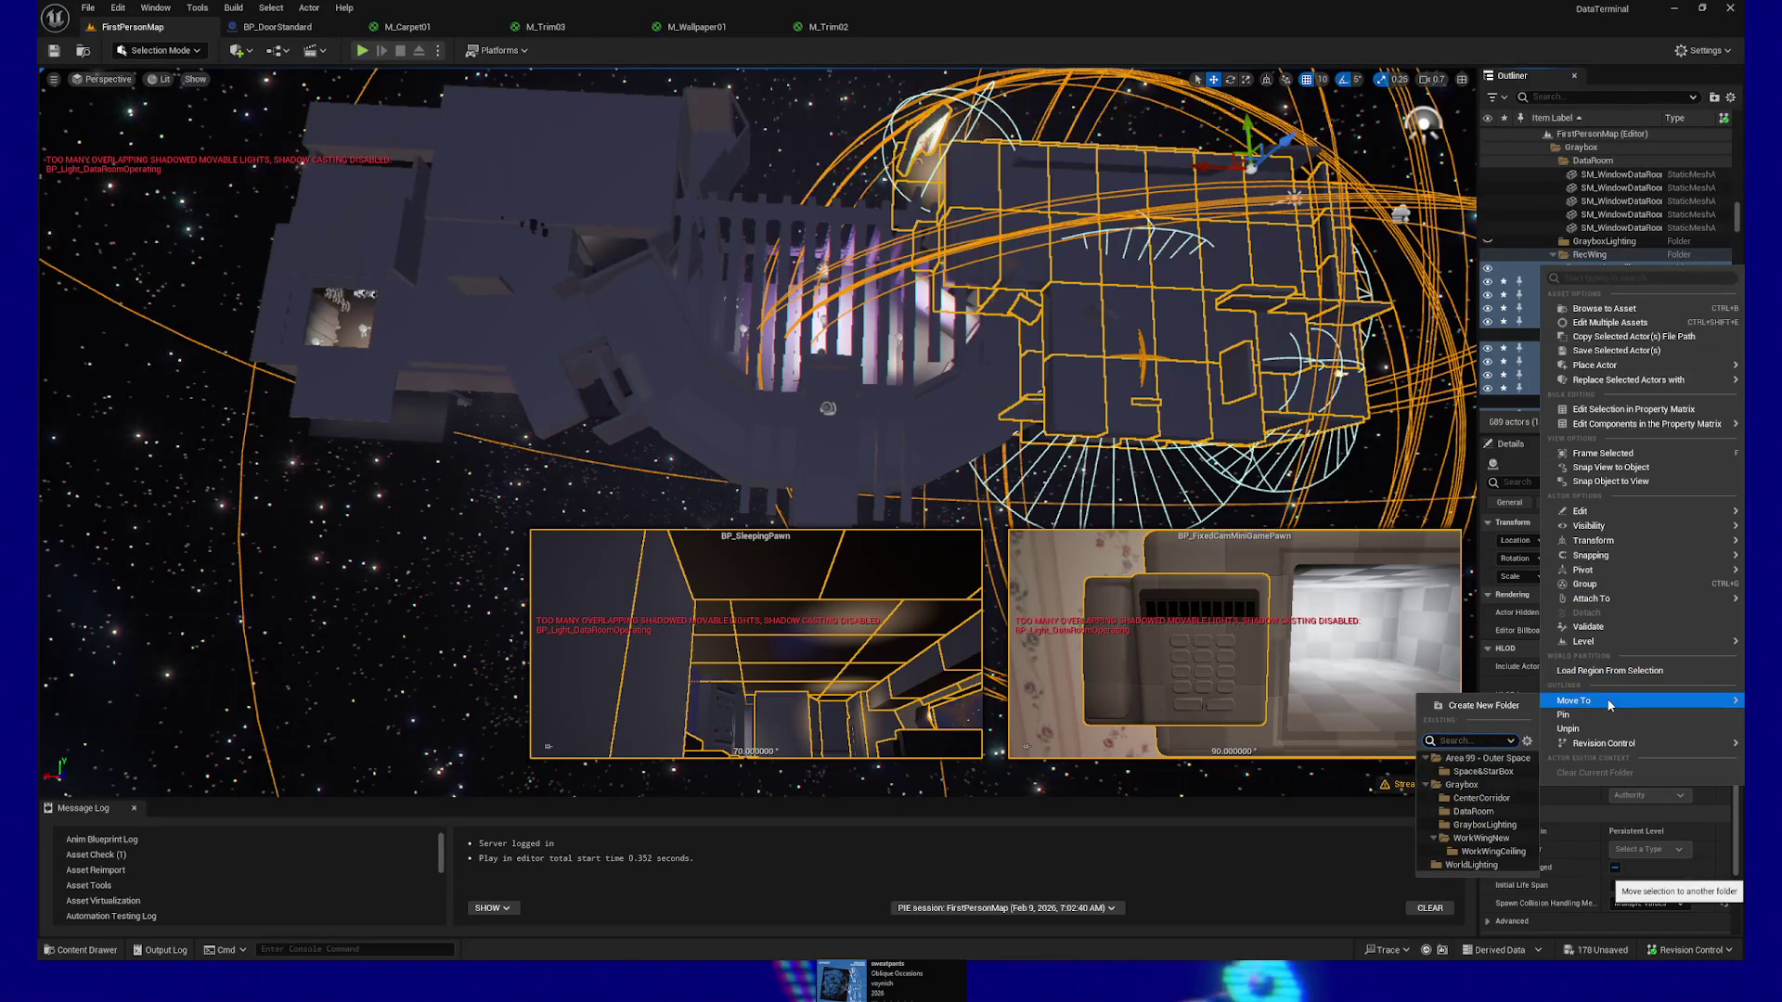
text(re)
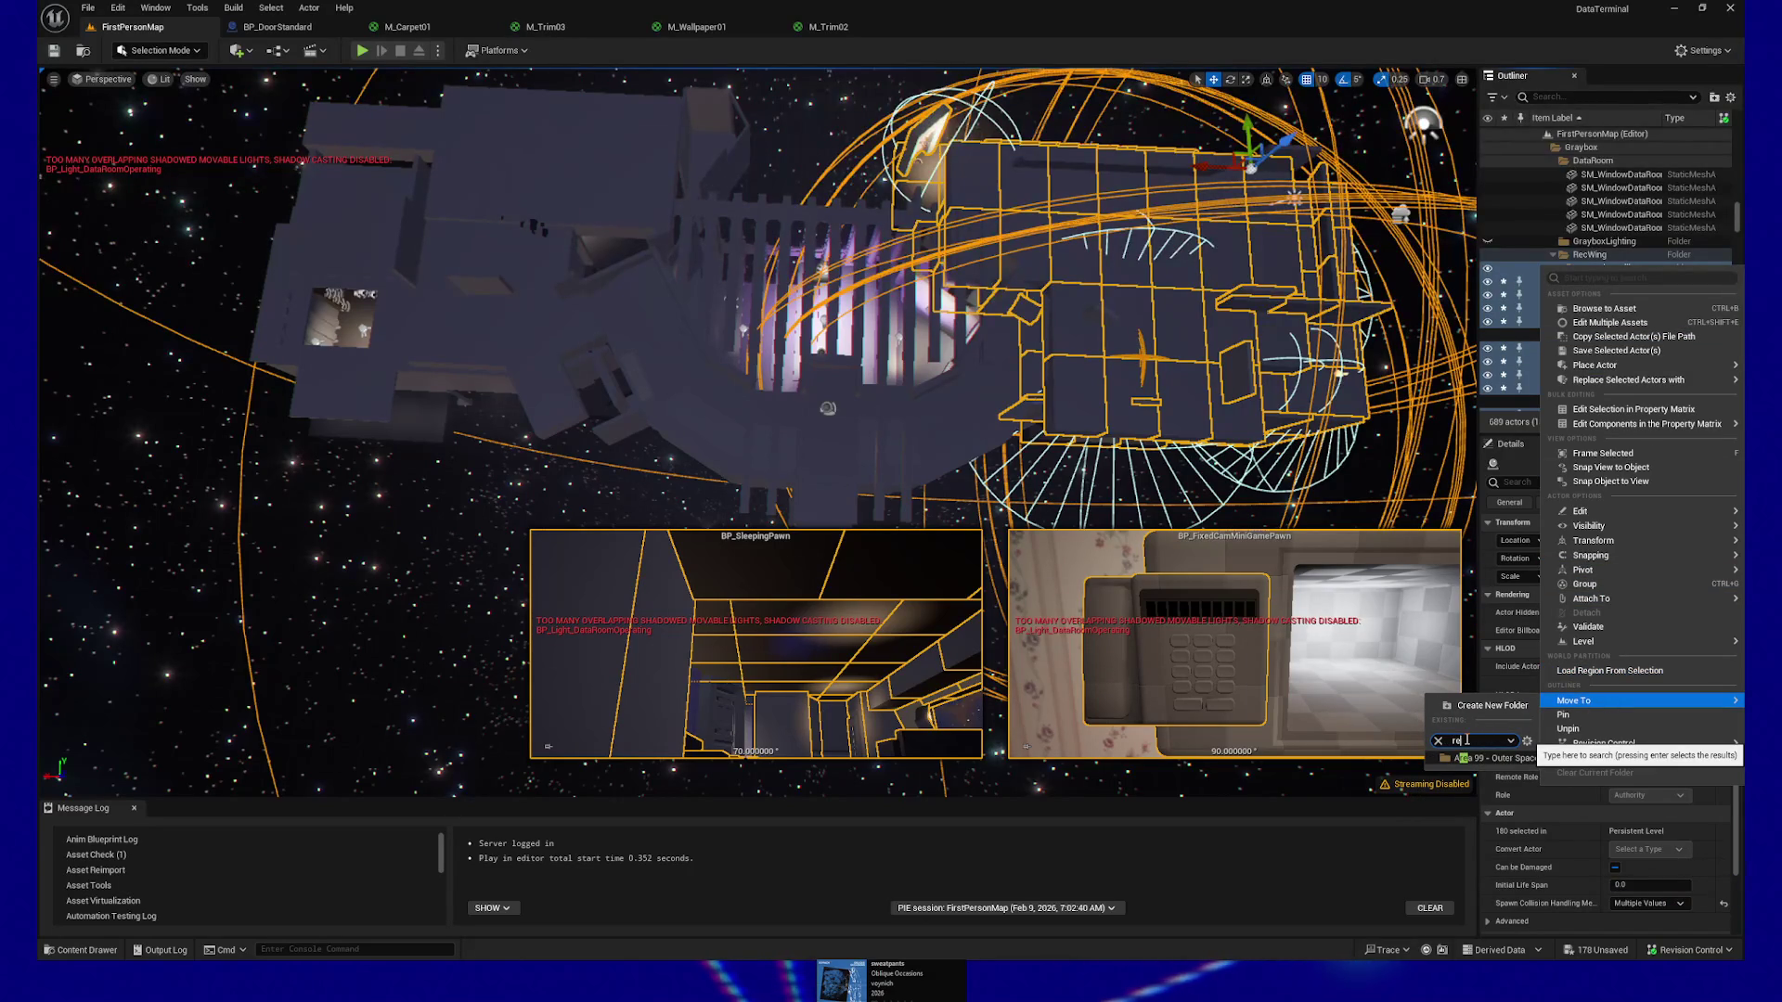
key(BackSpace)
key(BackSpace)
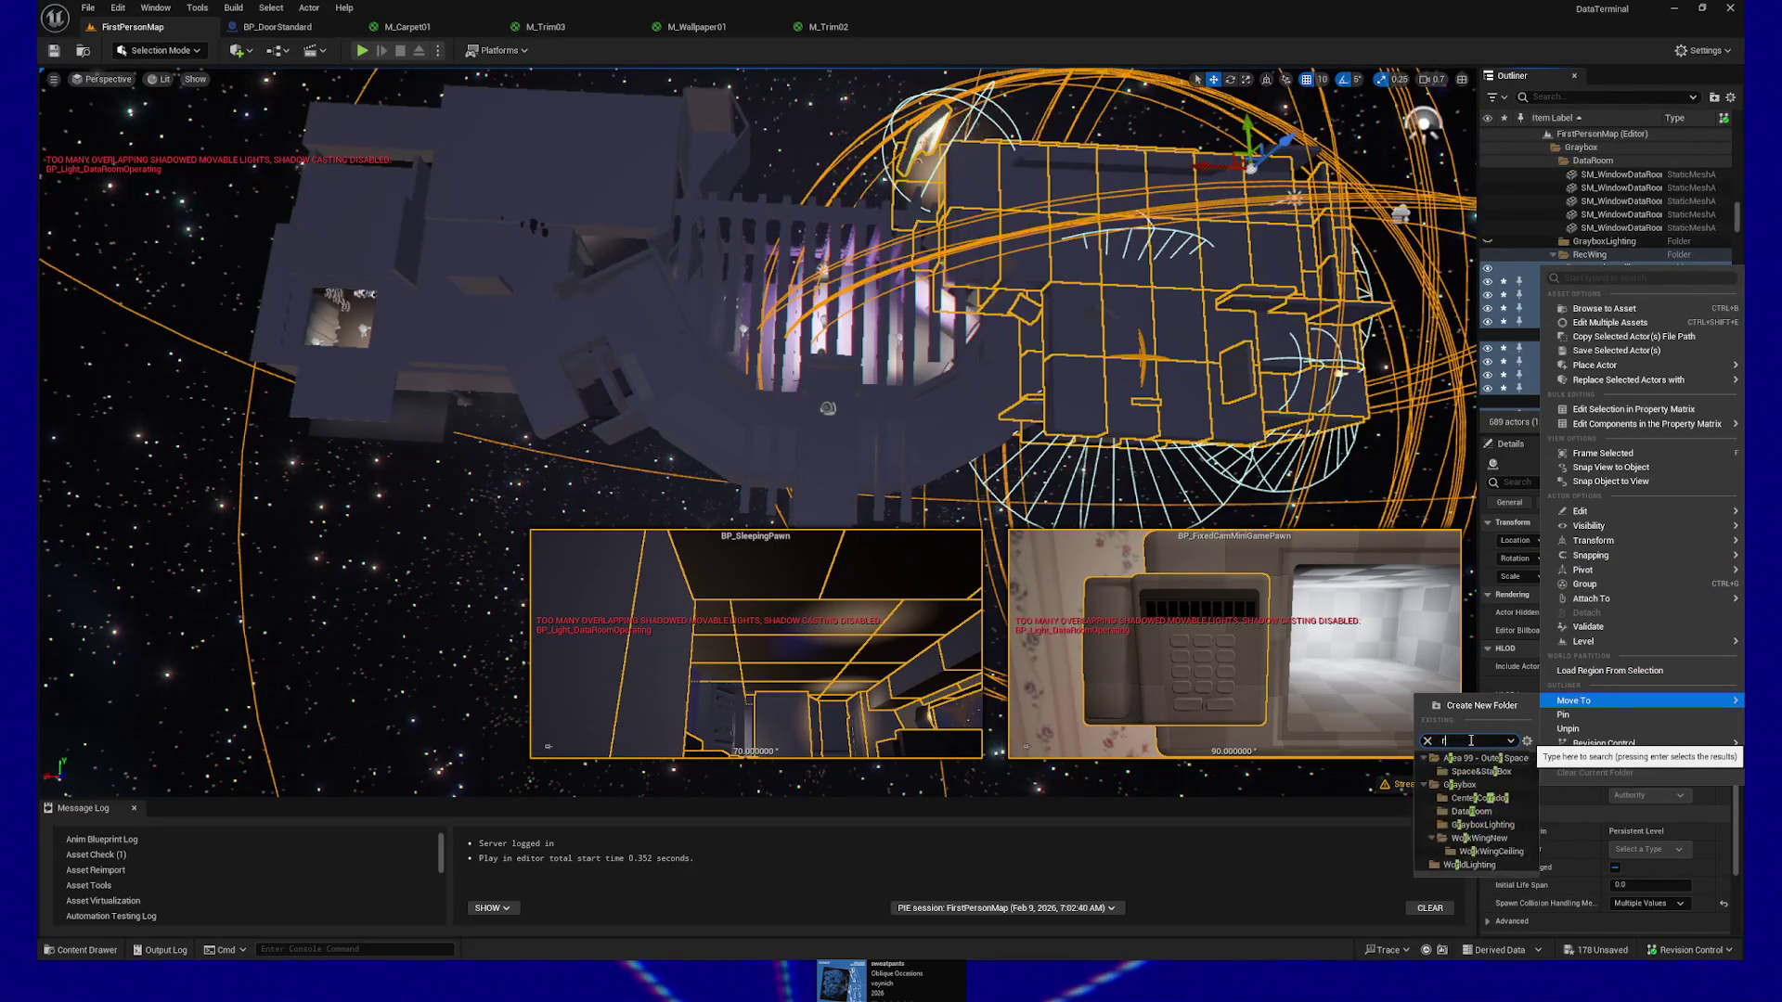
click(1483, 705)
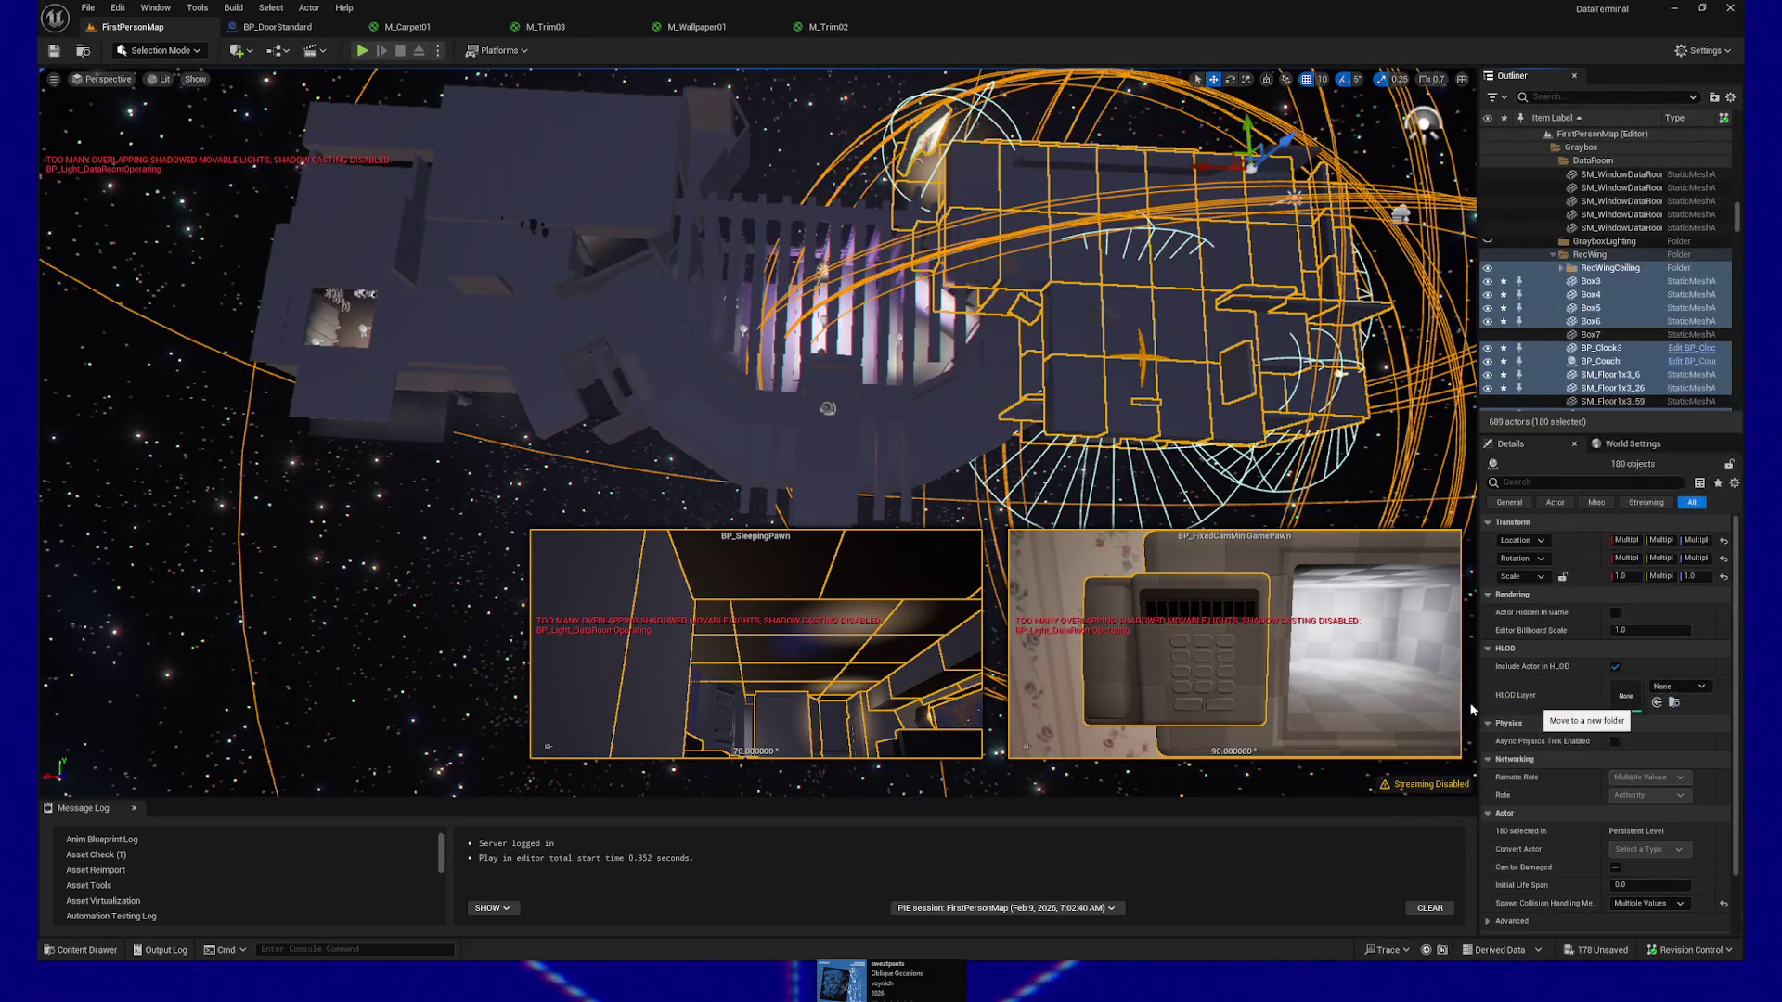
scroll(1645, 319, up, 10)
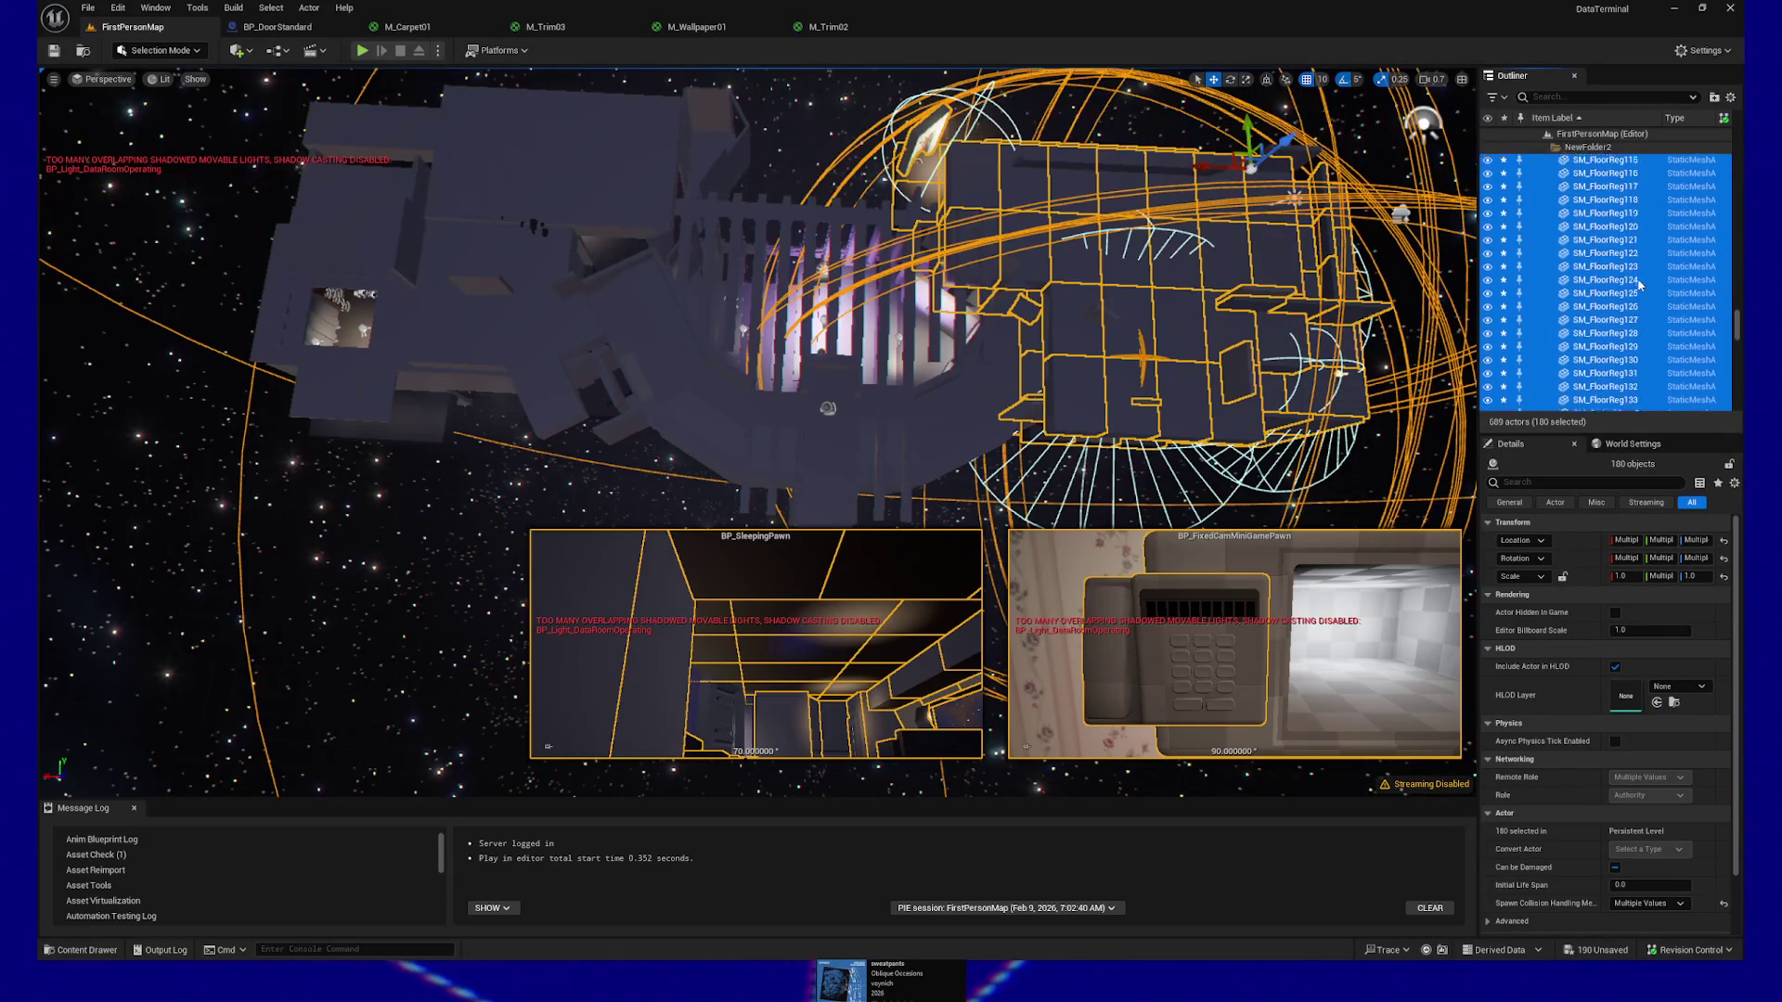
Fold up NewFolder2, then WorkWingCeiling and WorkWing, in the Outliner hierarchy
scroll(1638, 284, up, 10)
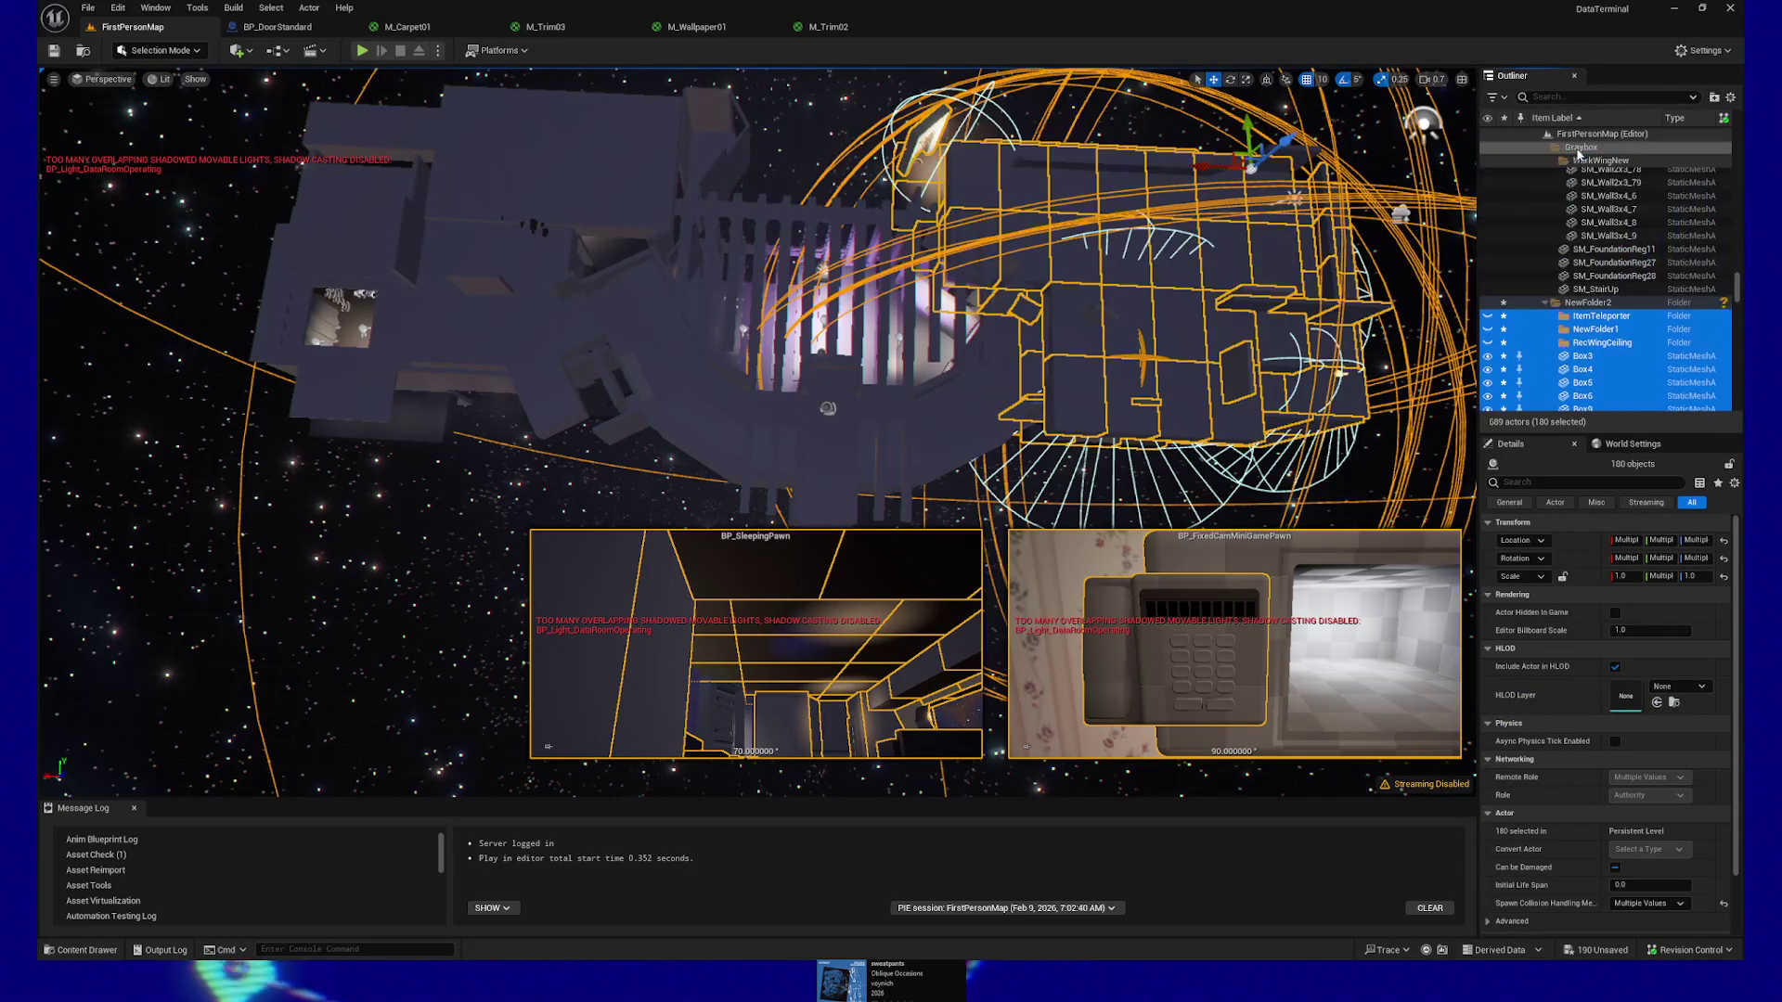
click(1544, 303)
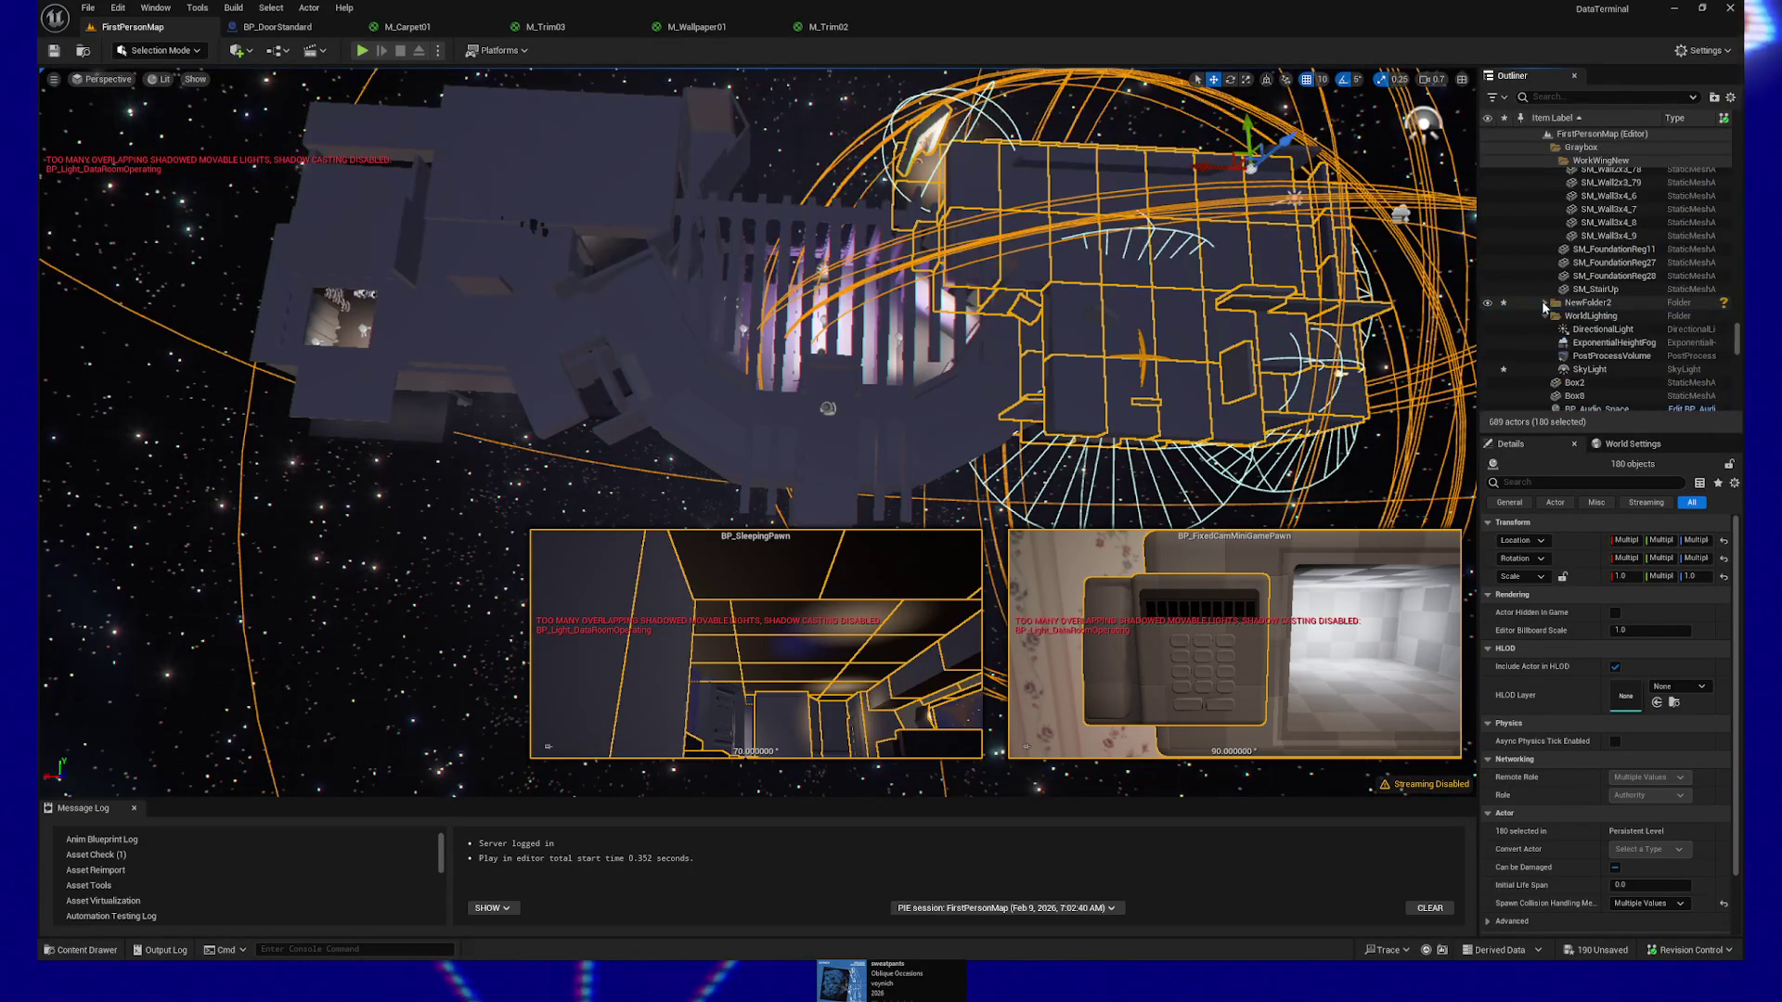
scroll(1600, 302, up, 10)
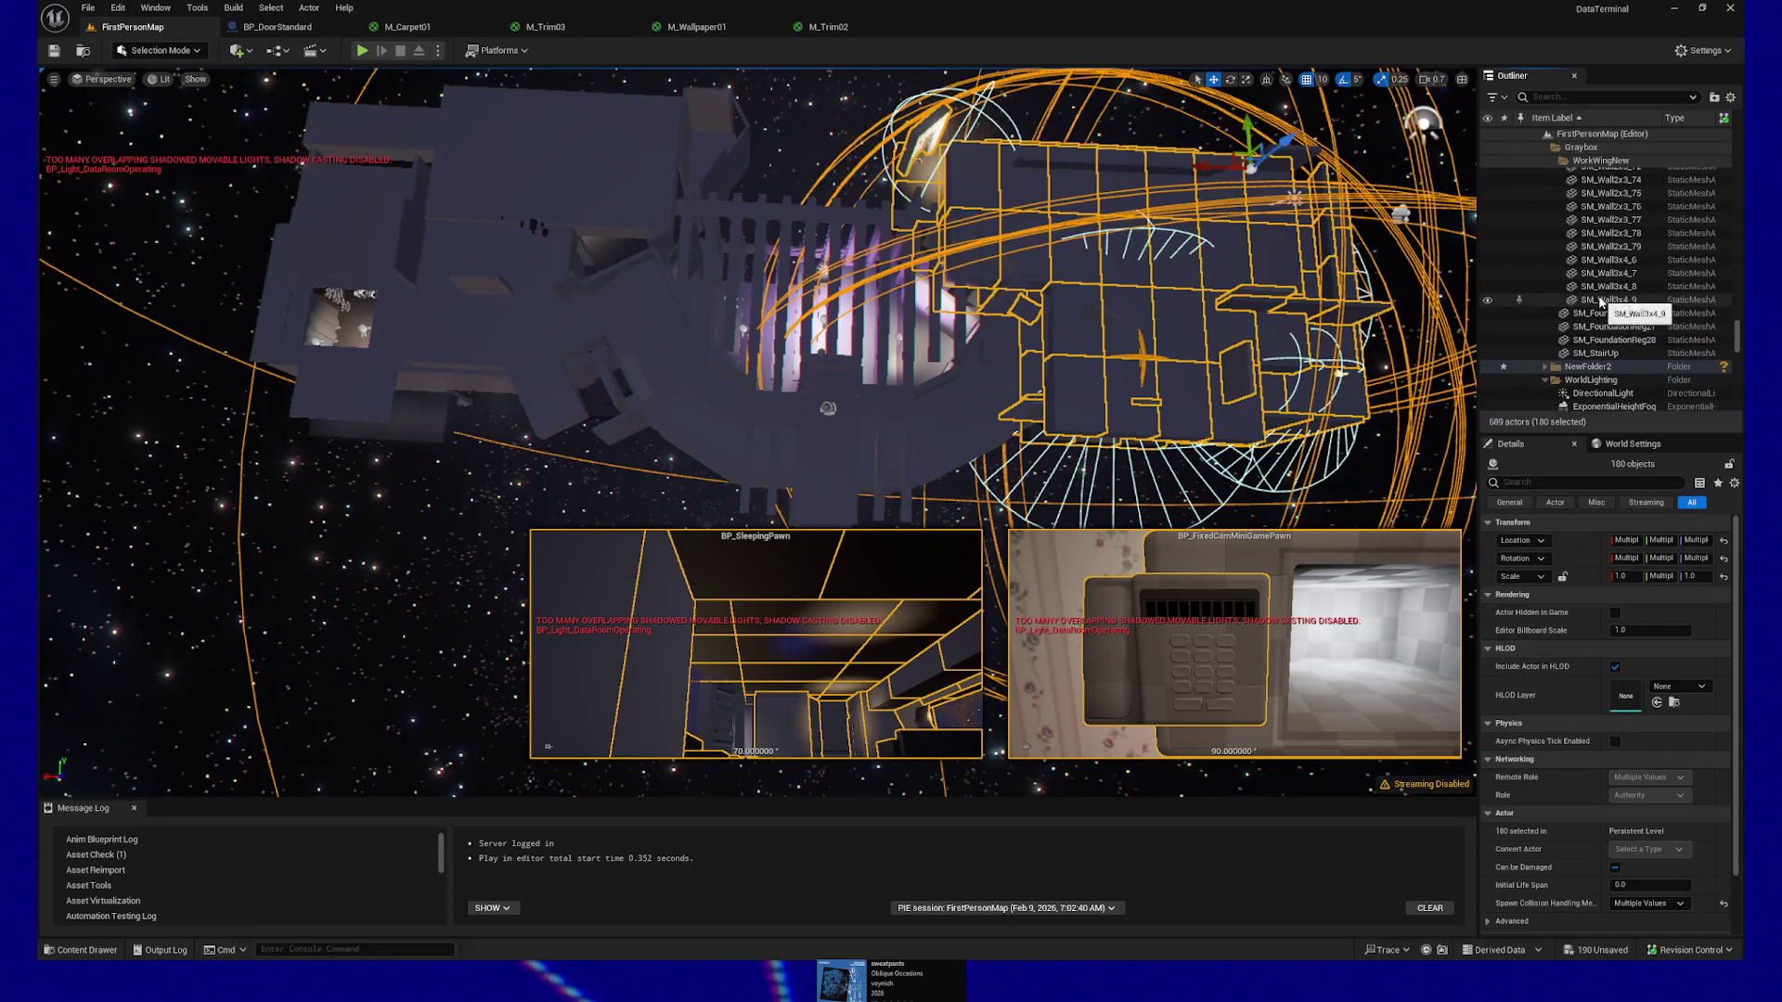
scroll(1600, 302, up, 3)
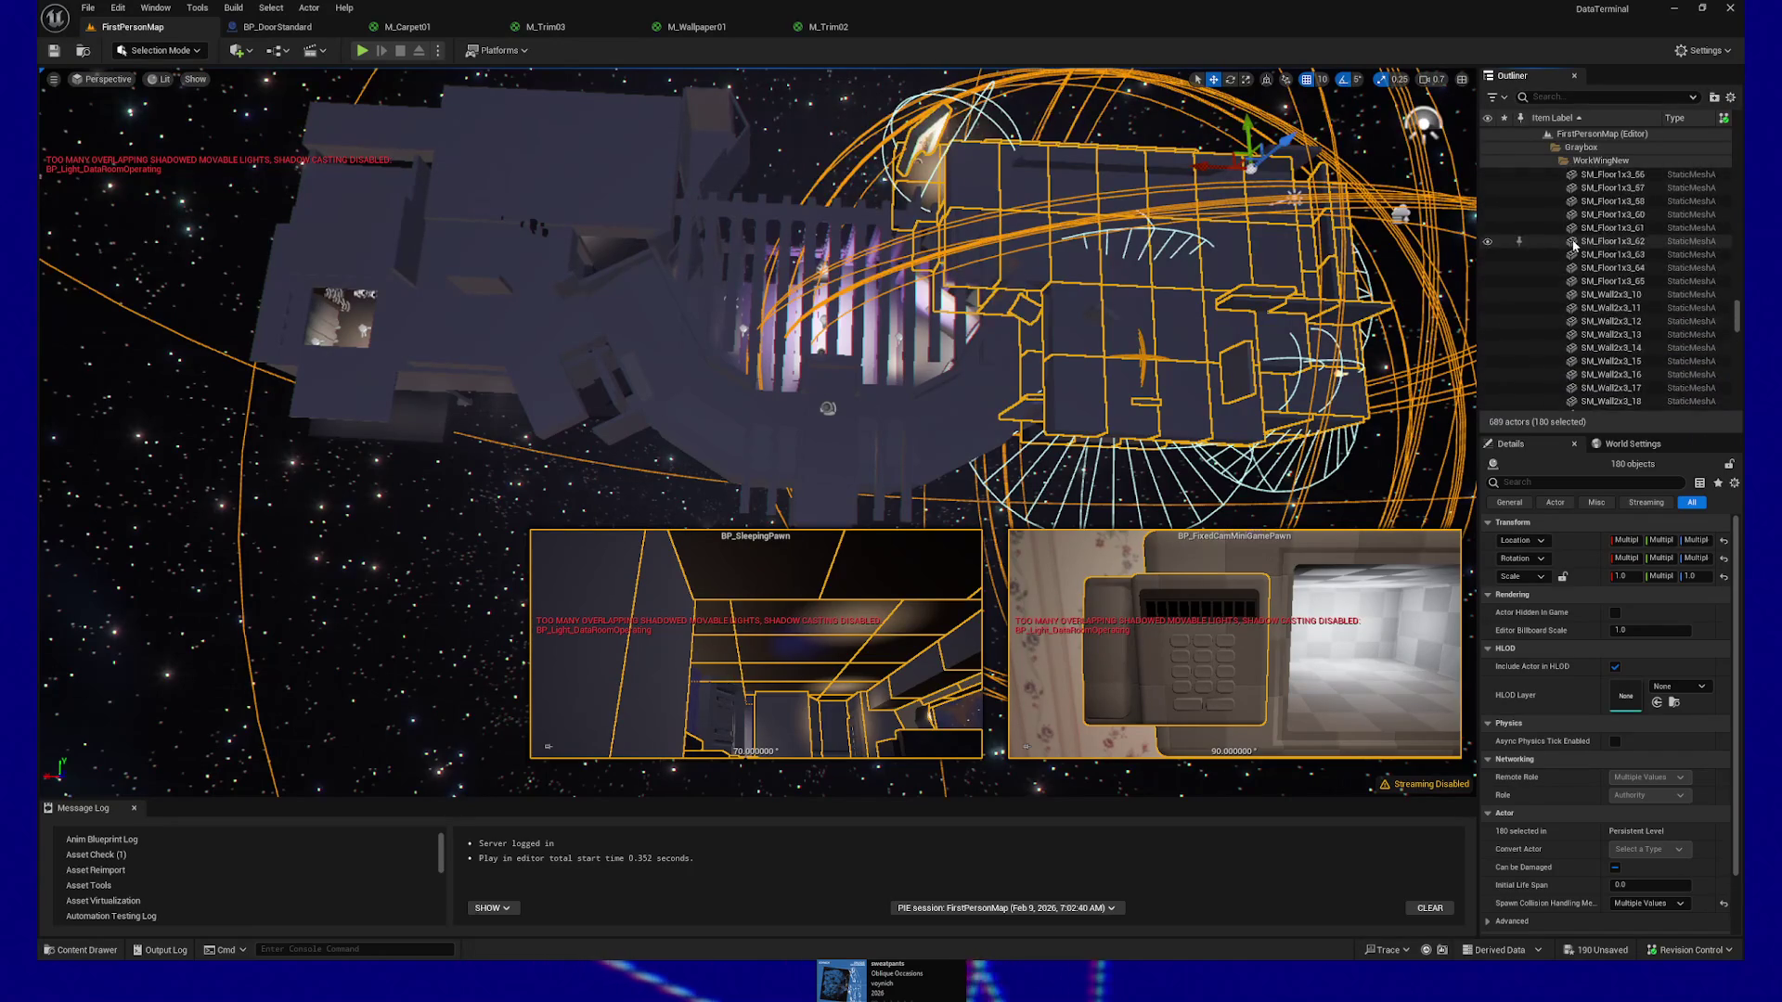
scroll(1577, 214, up, 5)
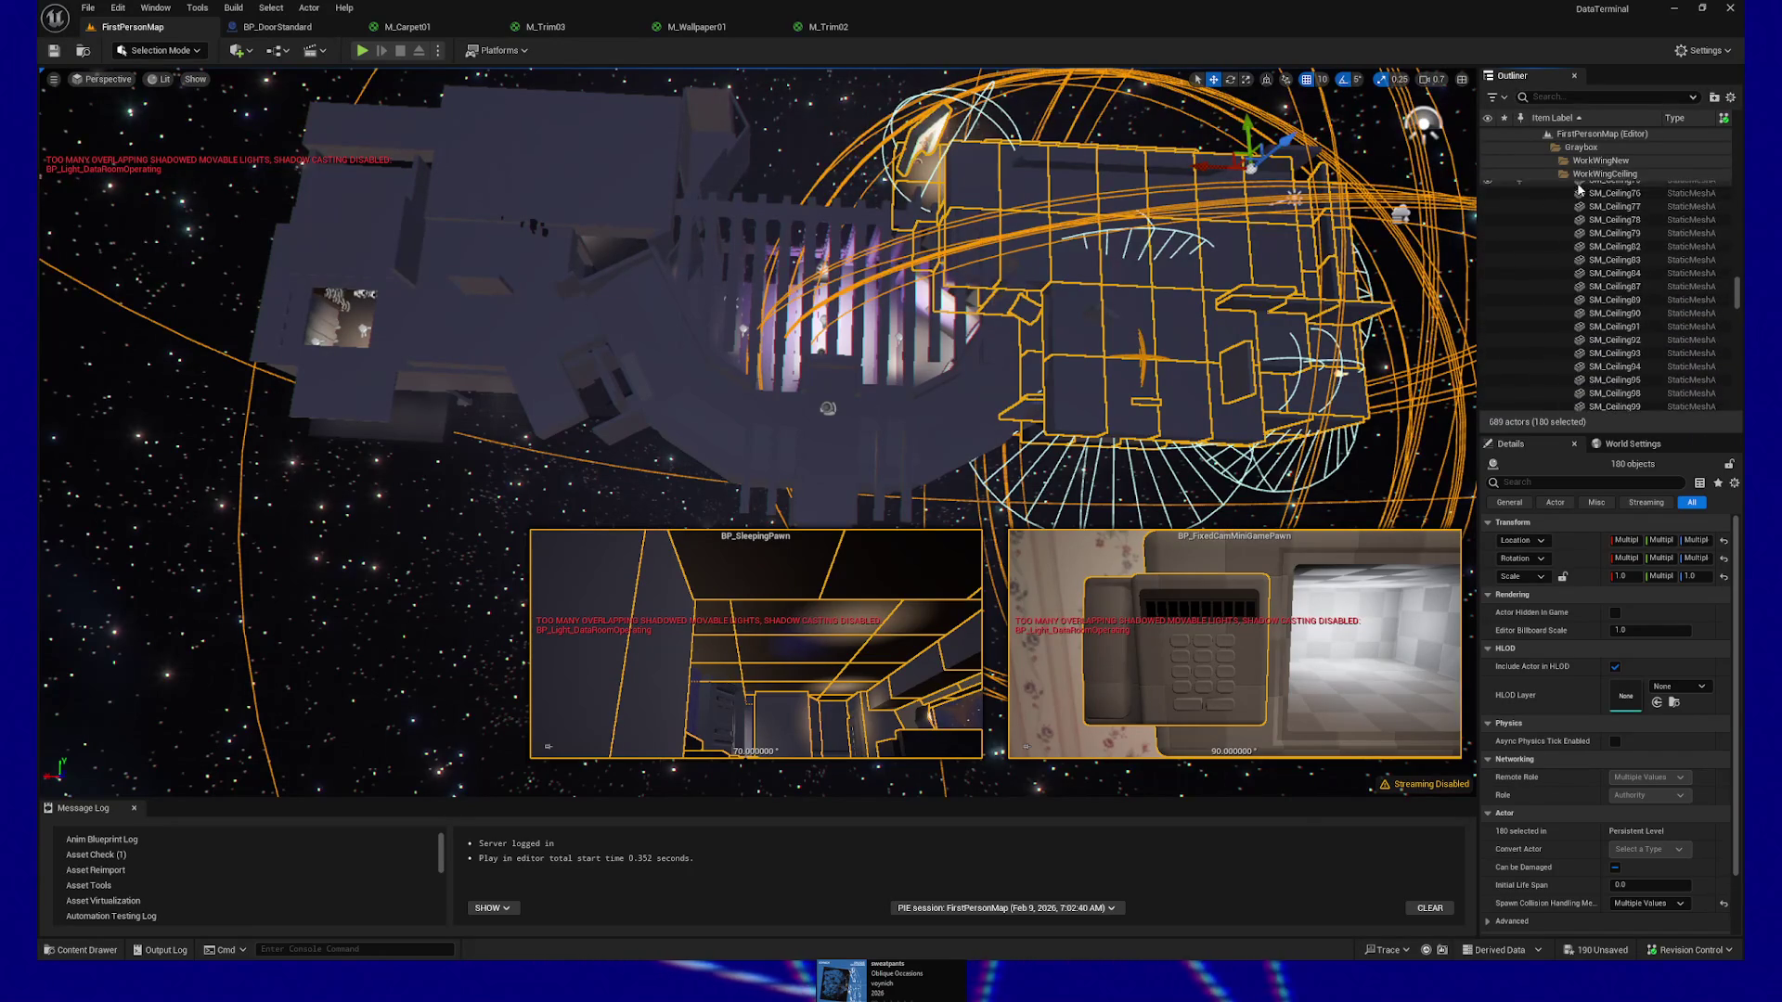
scroll(1573, 278, up, 5)
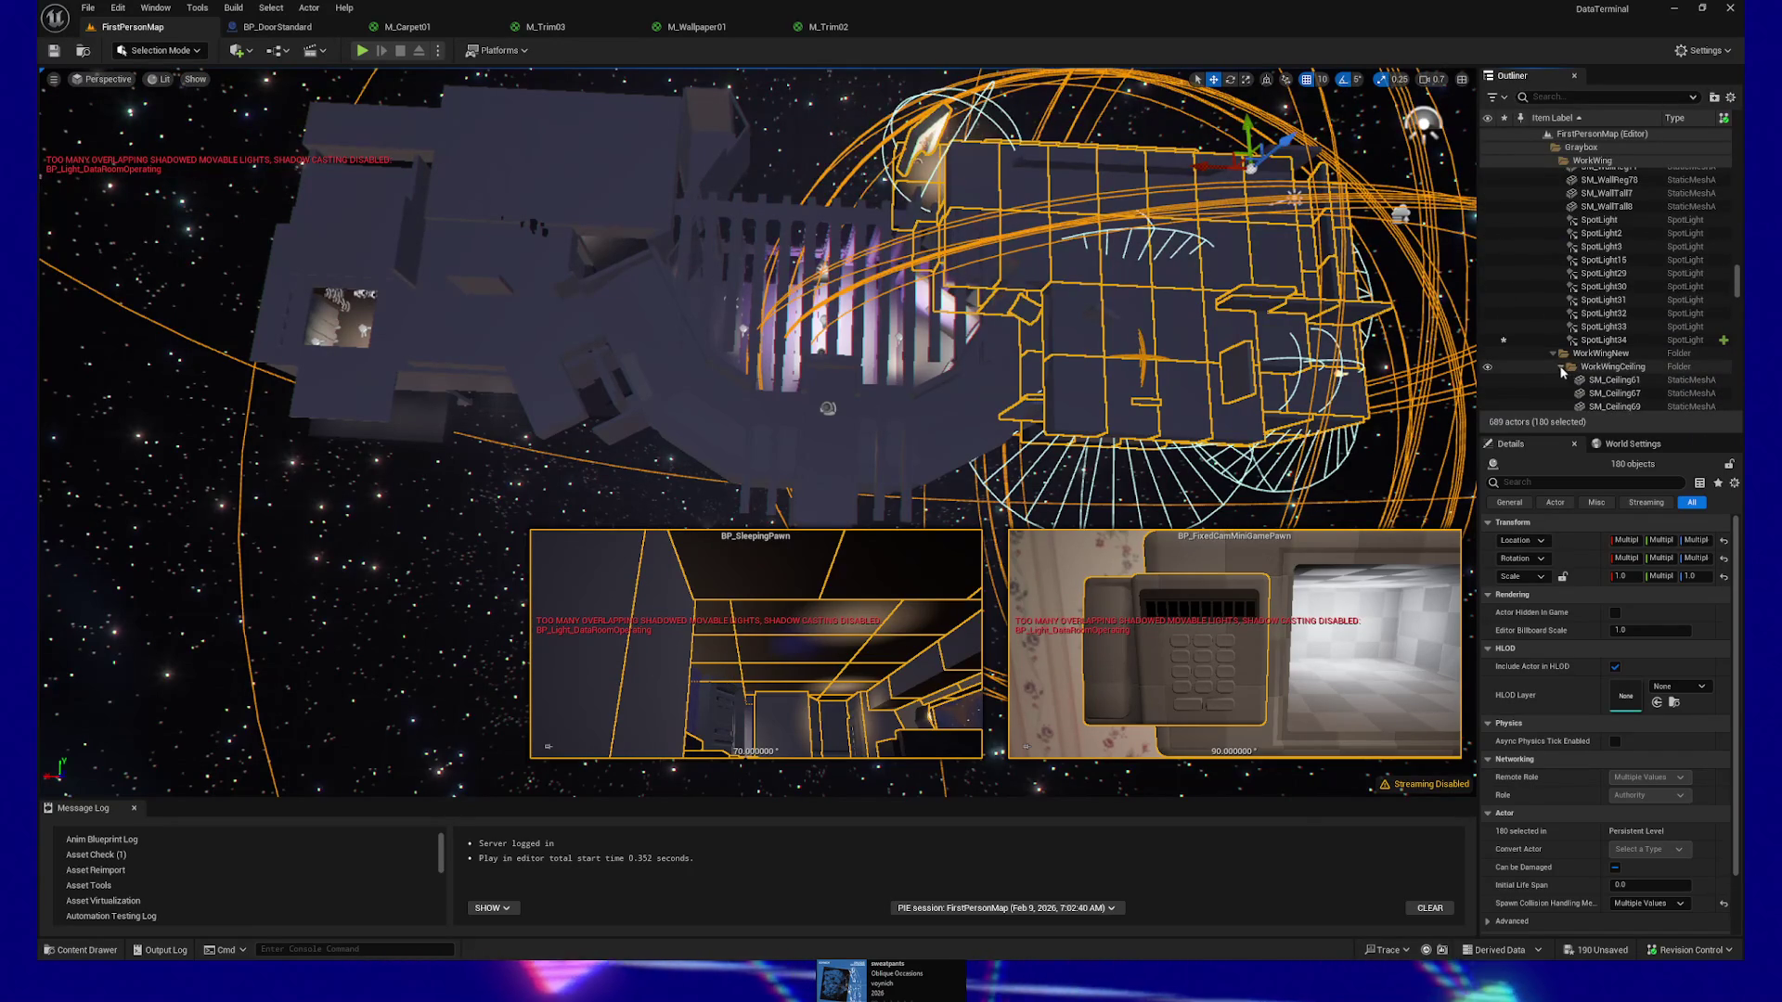
click(1561, 366)
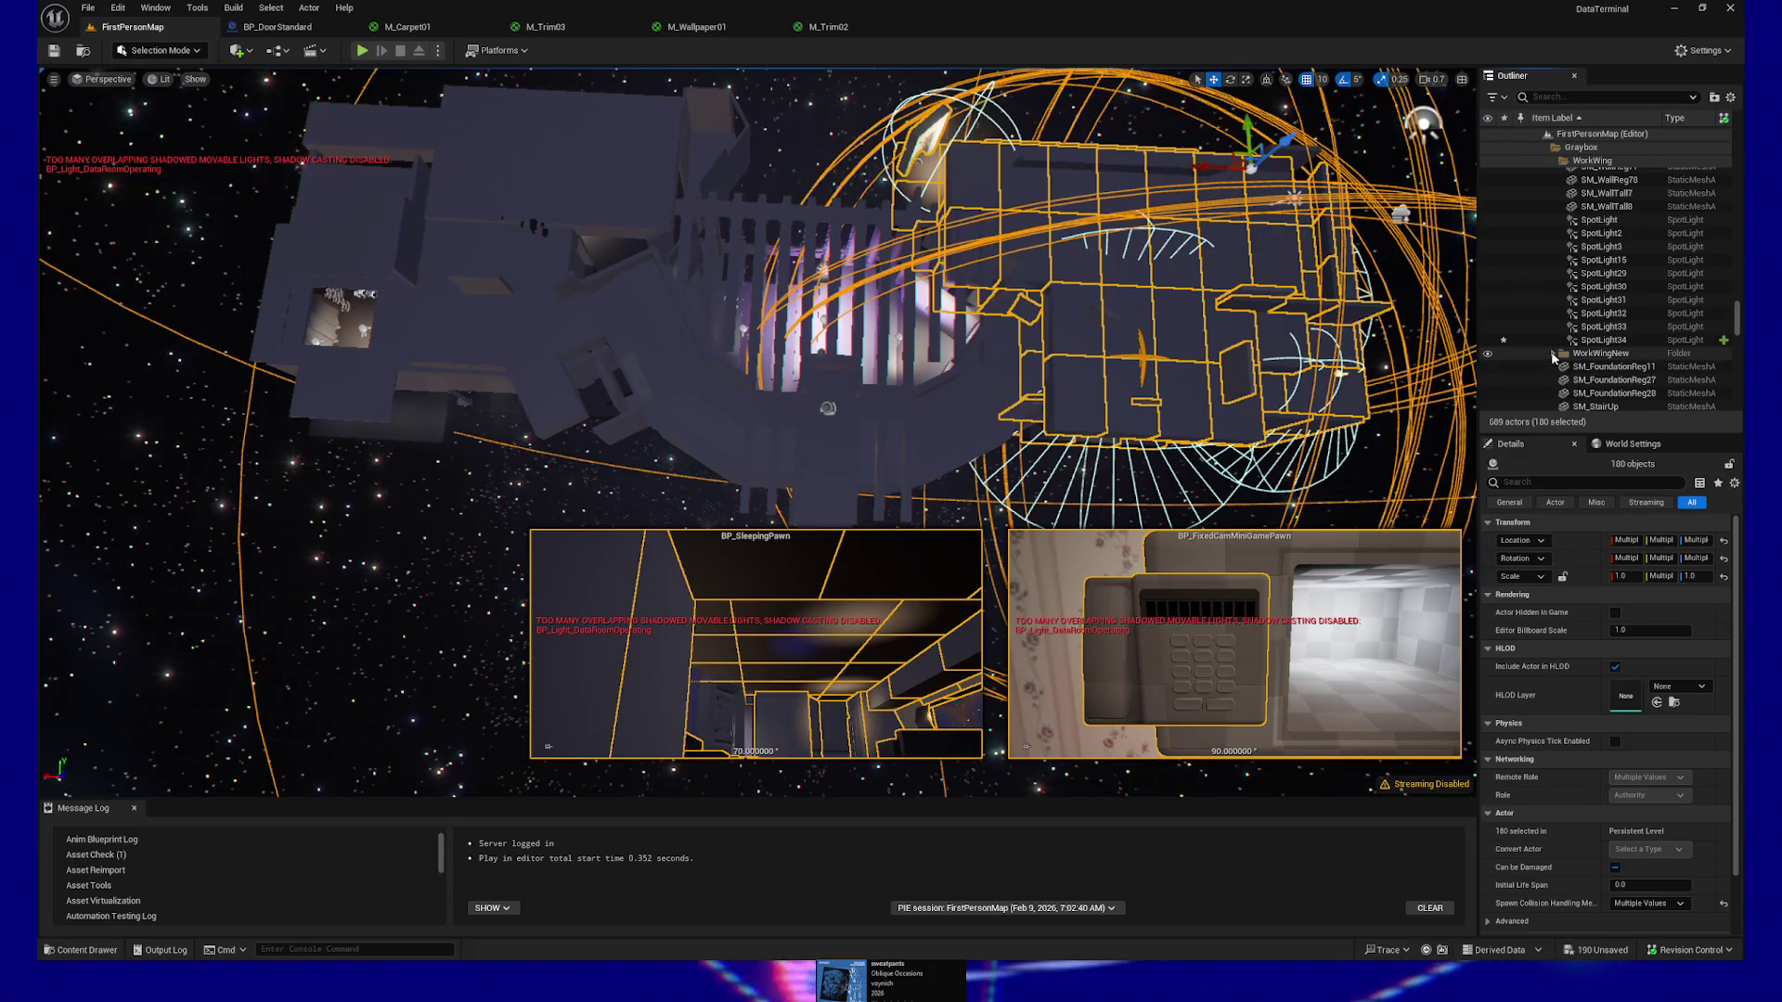
scroll(1557, 278, up, 6)
scroll(1556, 213, up, 5)
click(1552, 233)
scroll(1522, 279, up, 2)
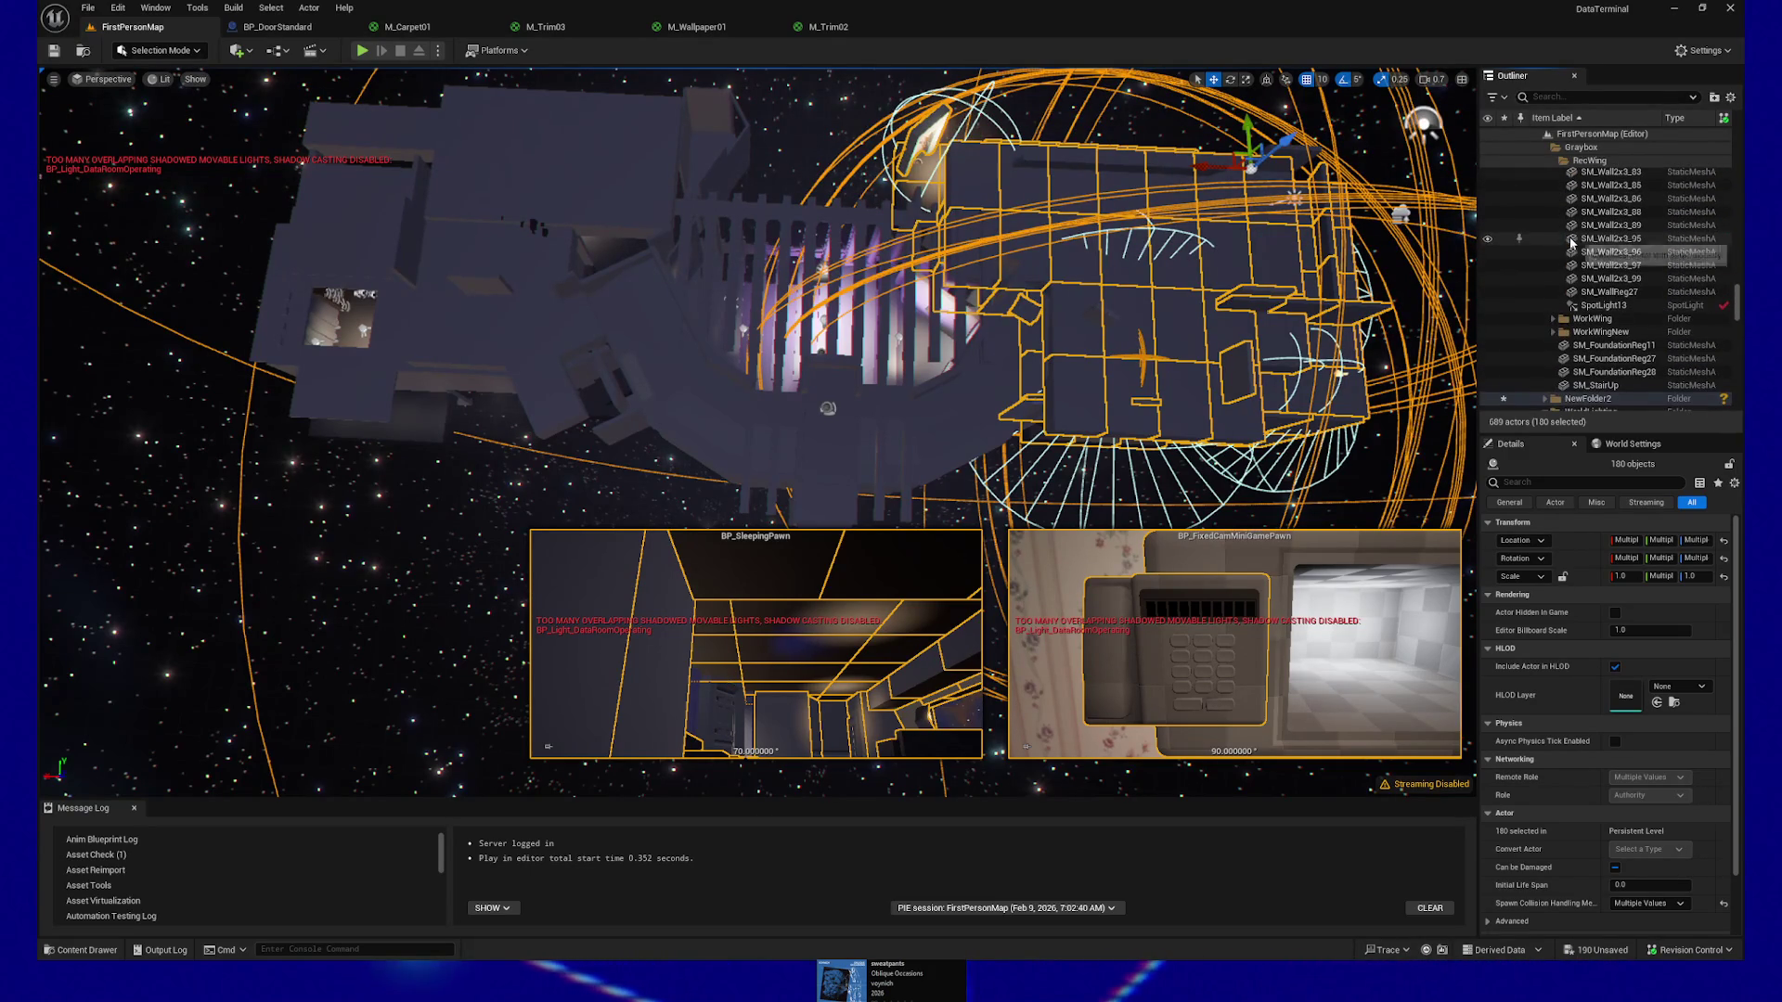
Hide the WorkWing and WorkWingNew room geometry in the viewport
click(1488, 320)
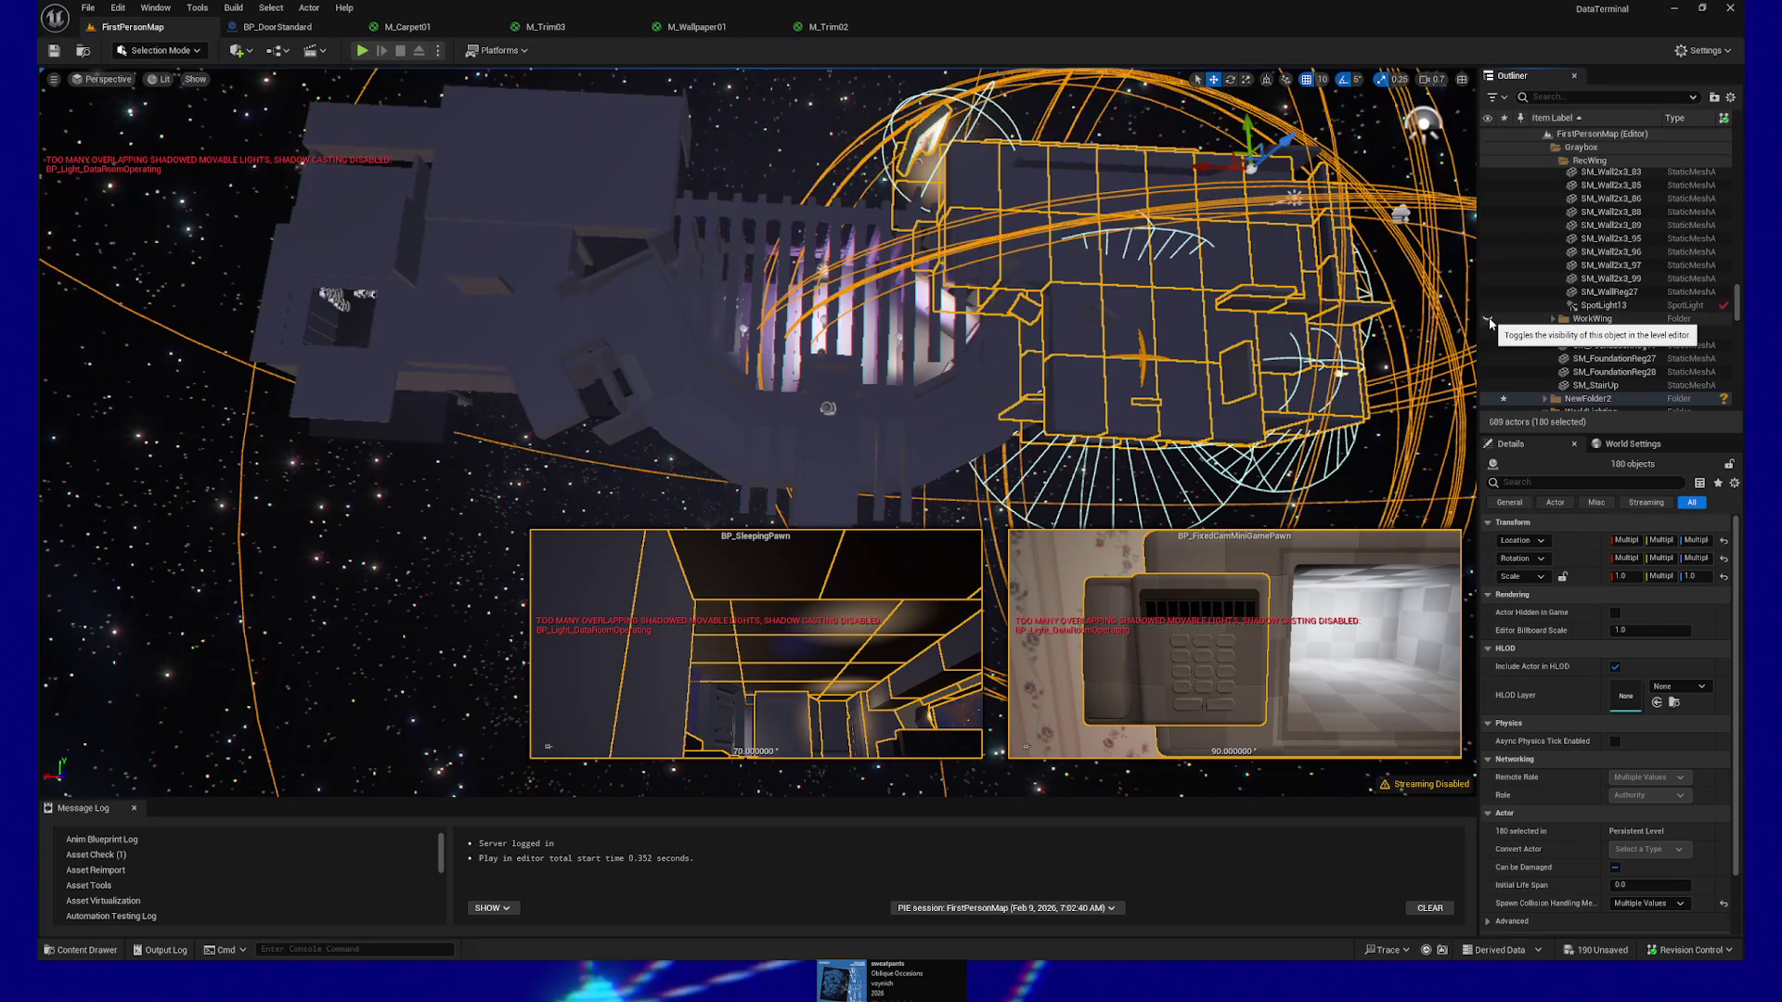
click(1487, 334)
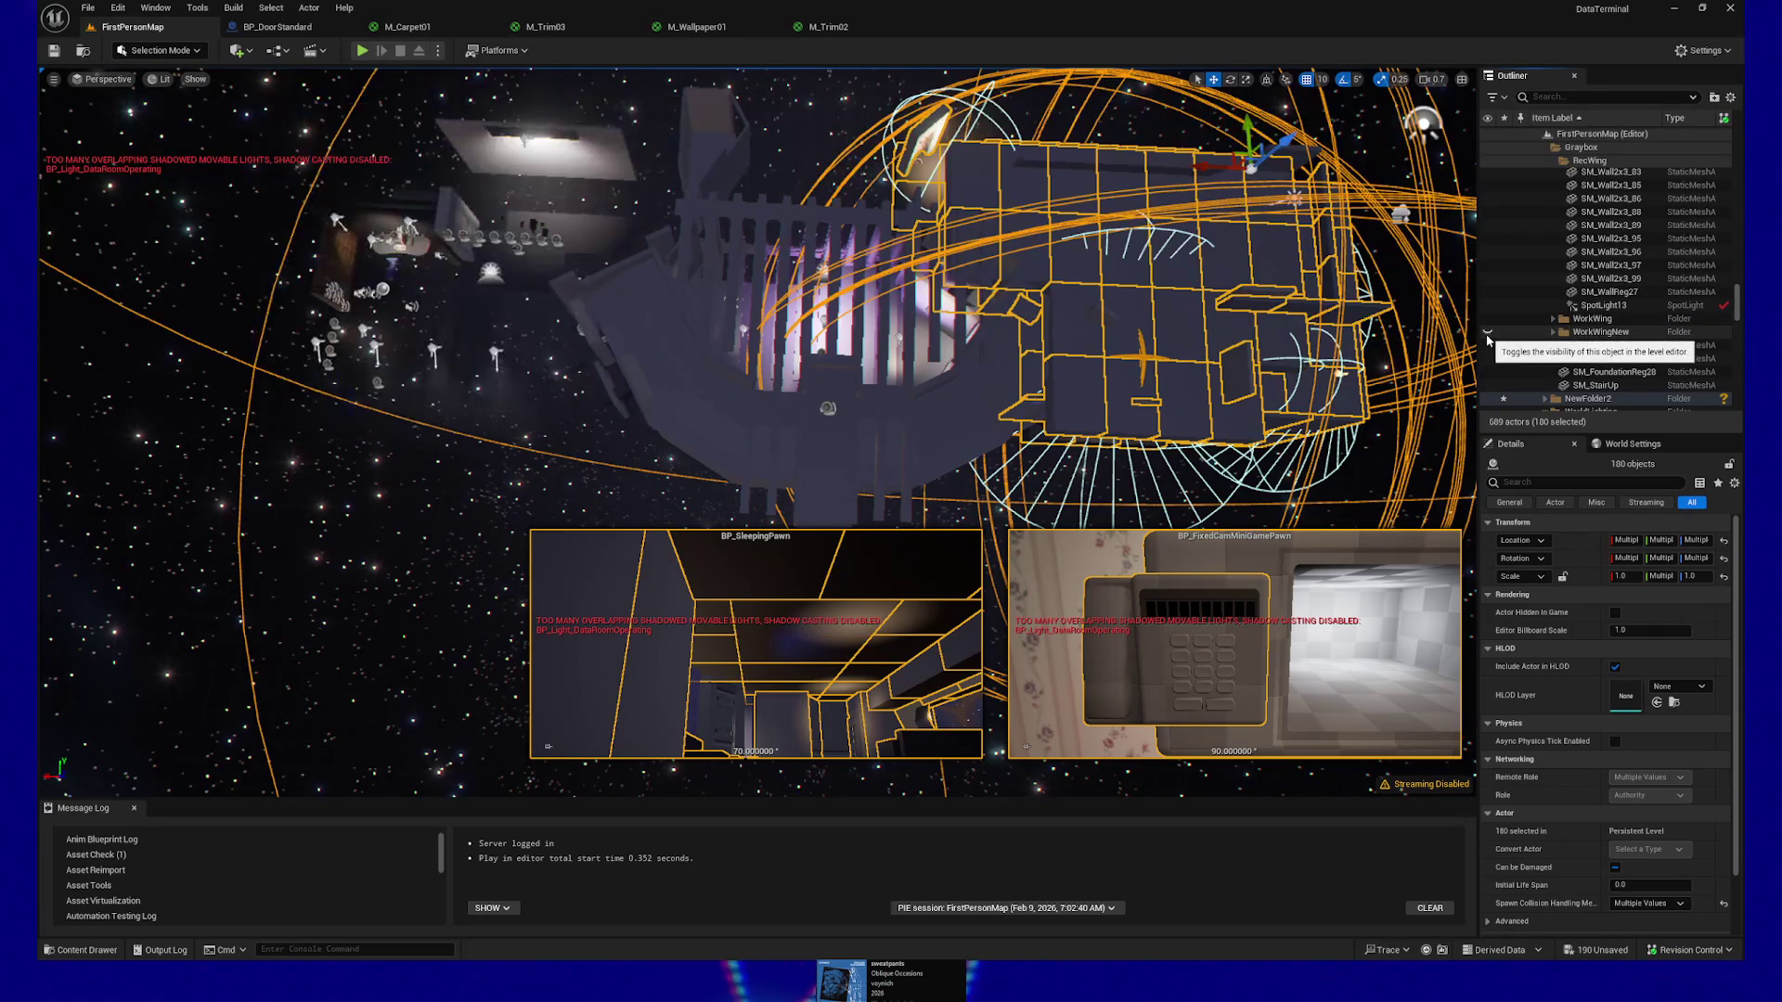
click(1488, 321)
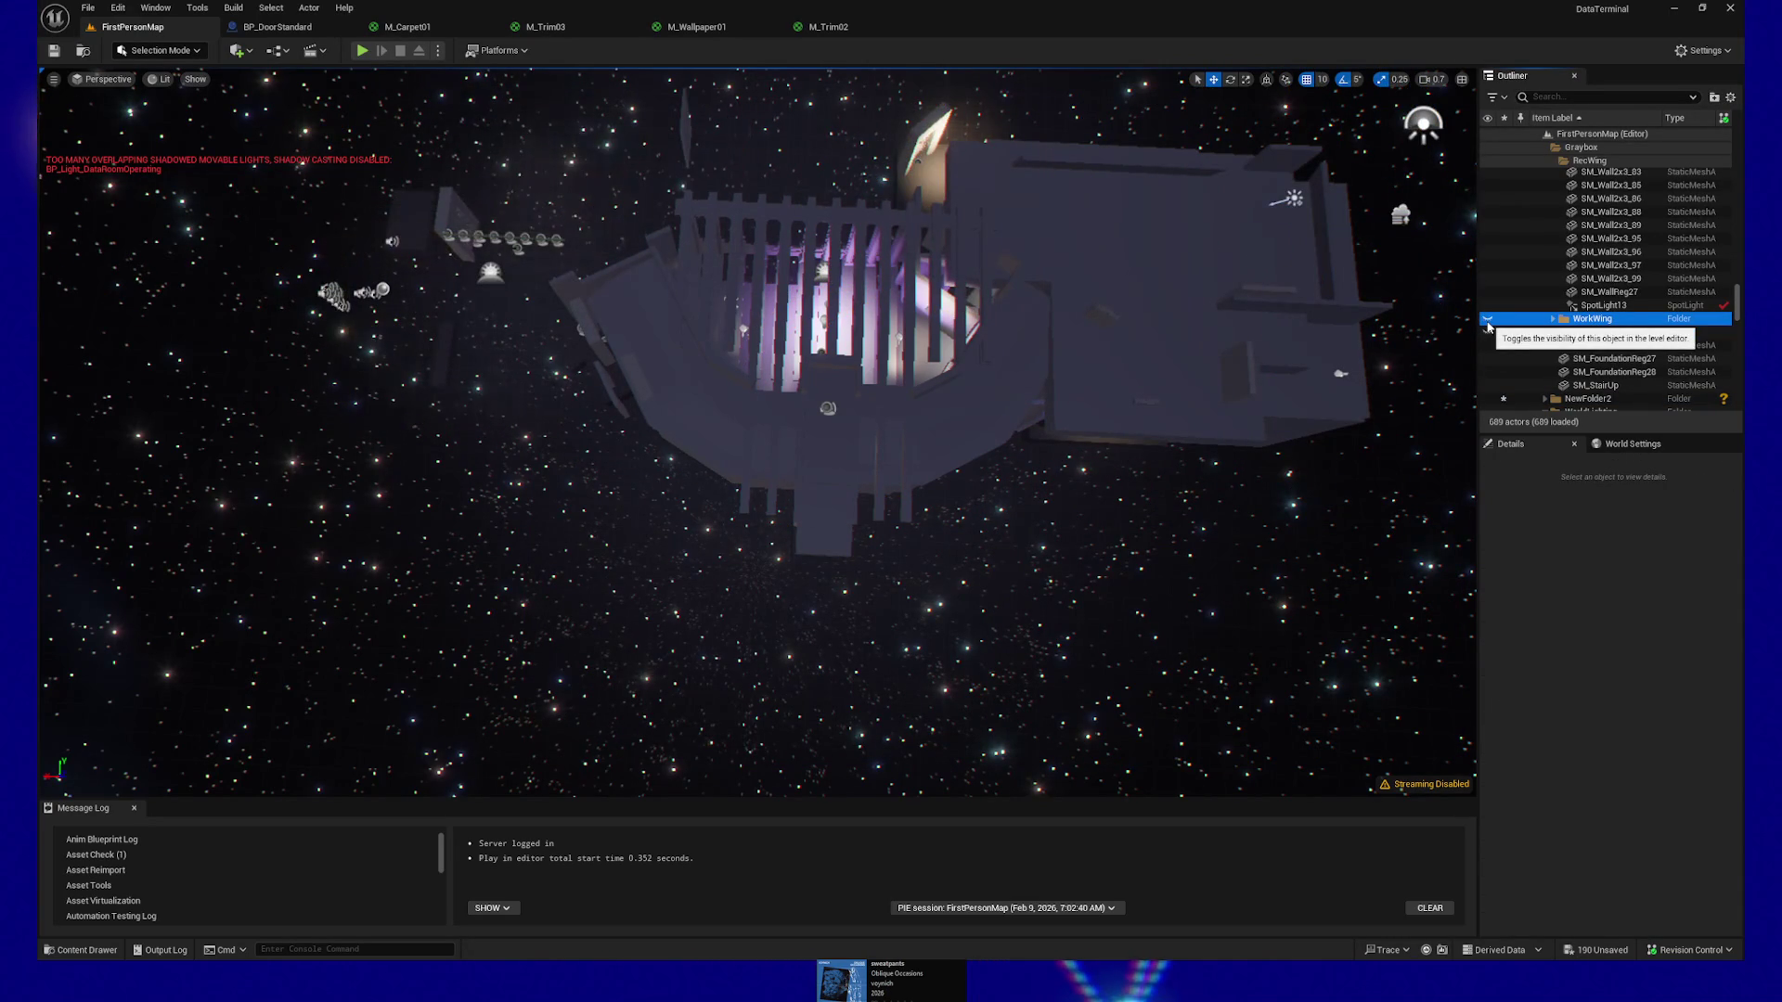
scroll(982, 467, down, 1)
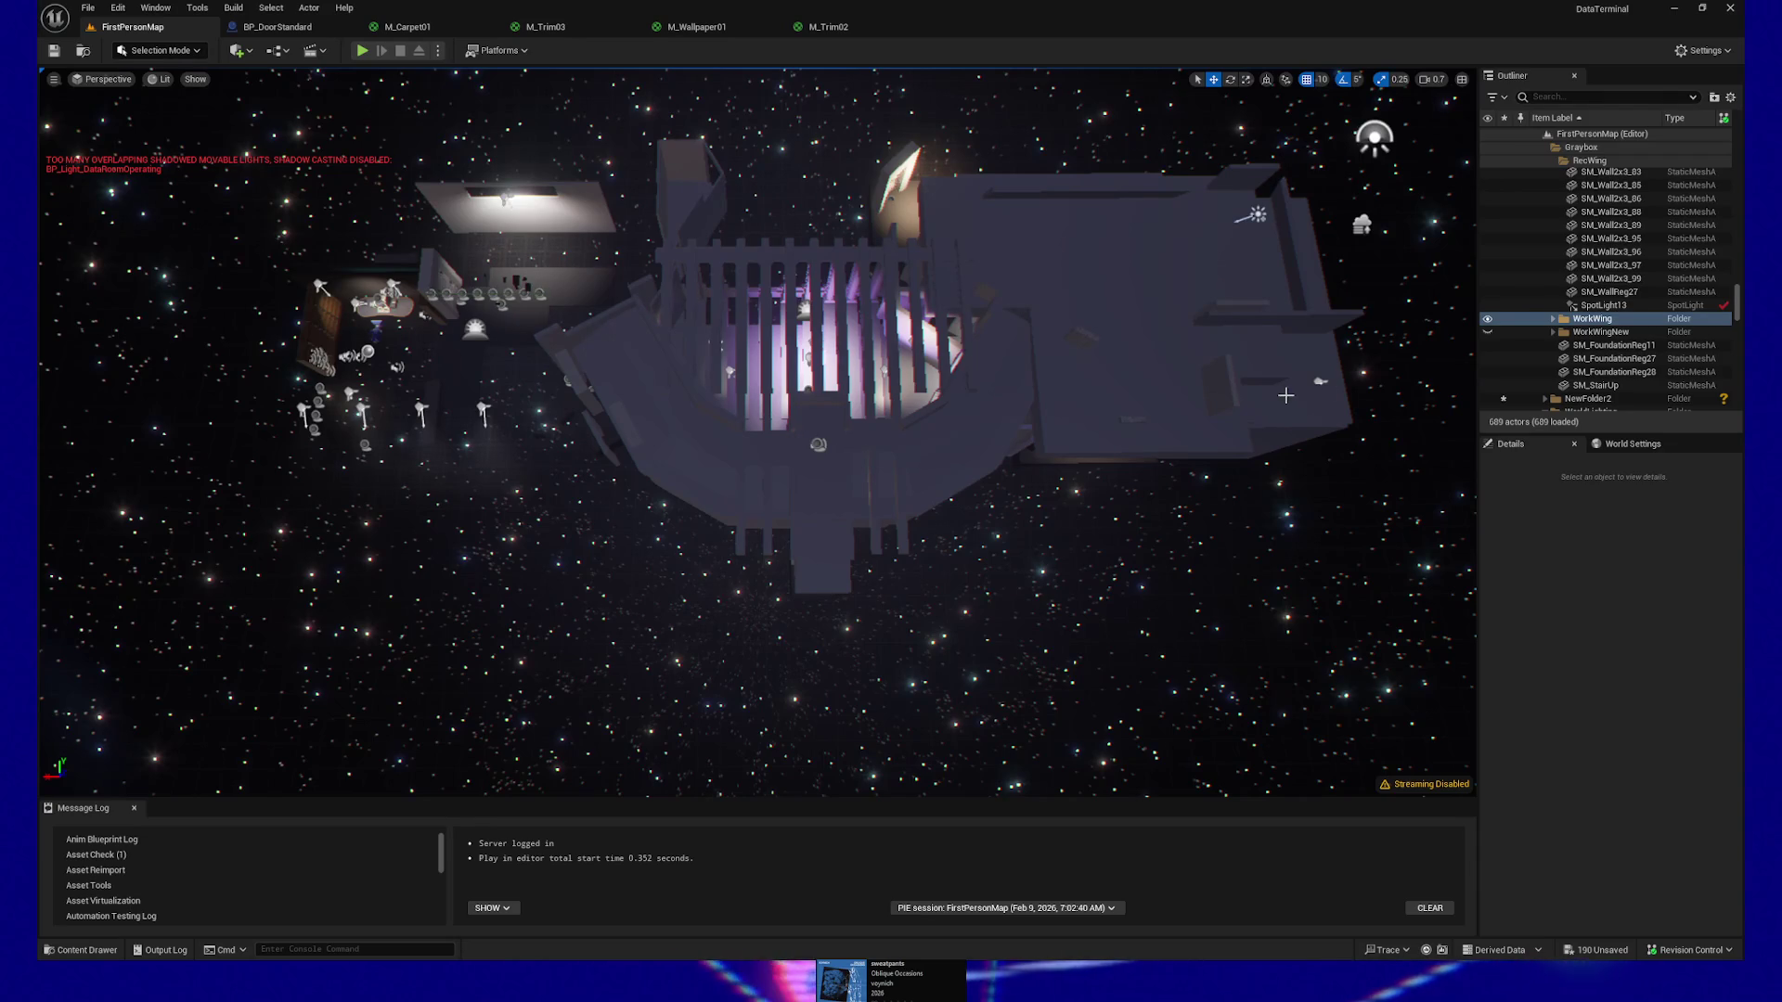
click(1487, 318)
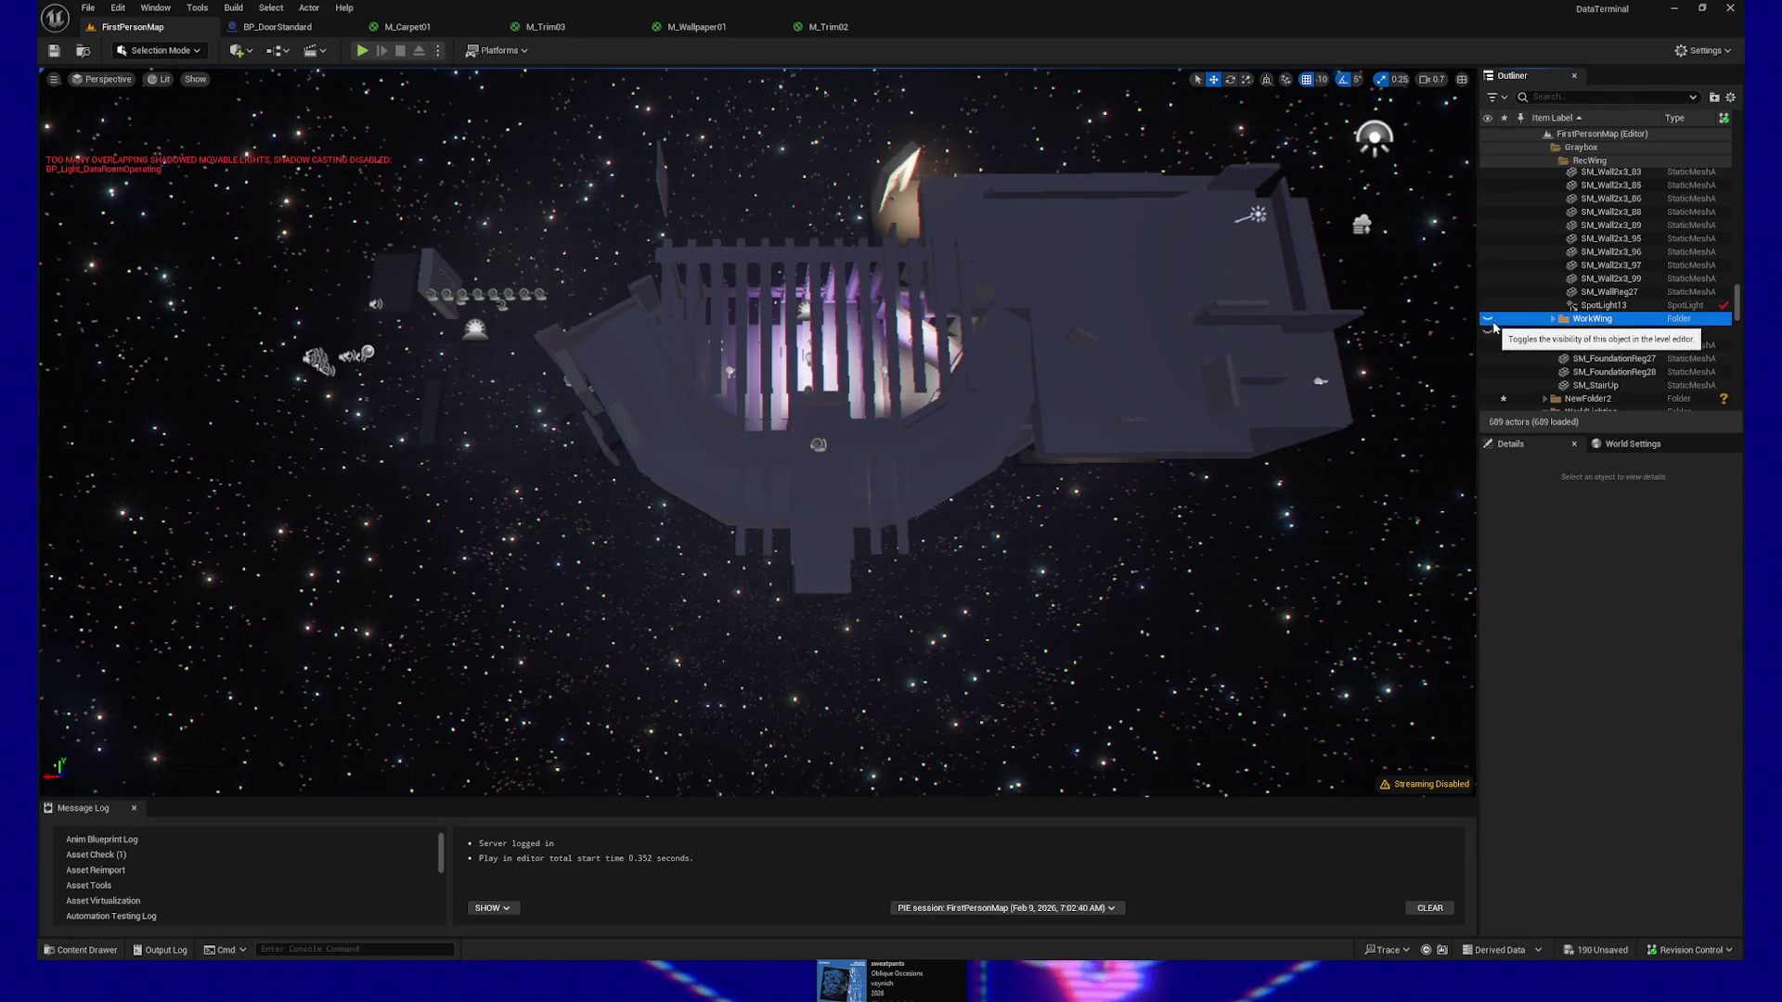
Collapse RecWing and make it visible again, then hide the GrayboxLighting folder
scroll(1596, 269, up, 5)
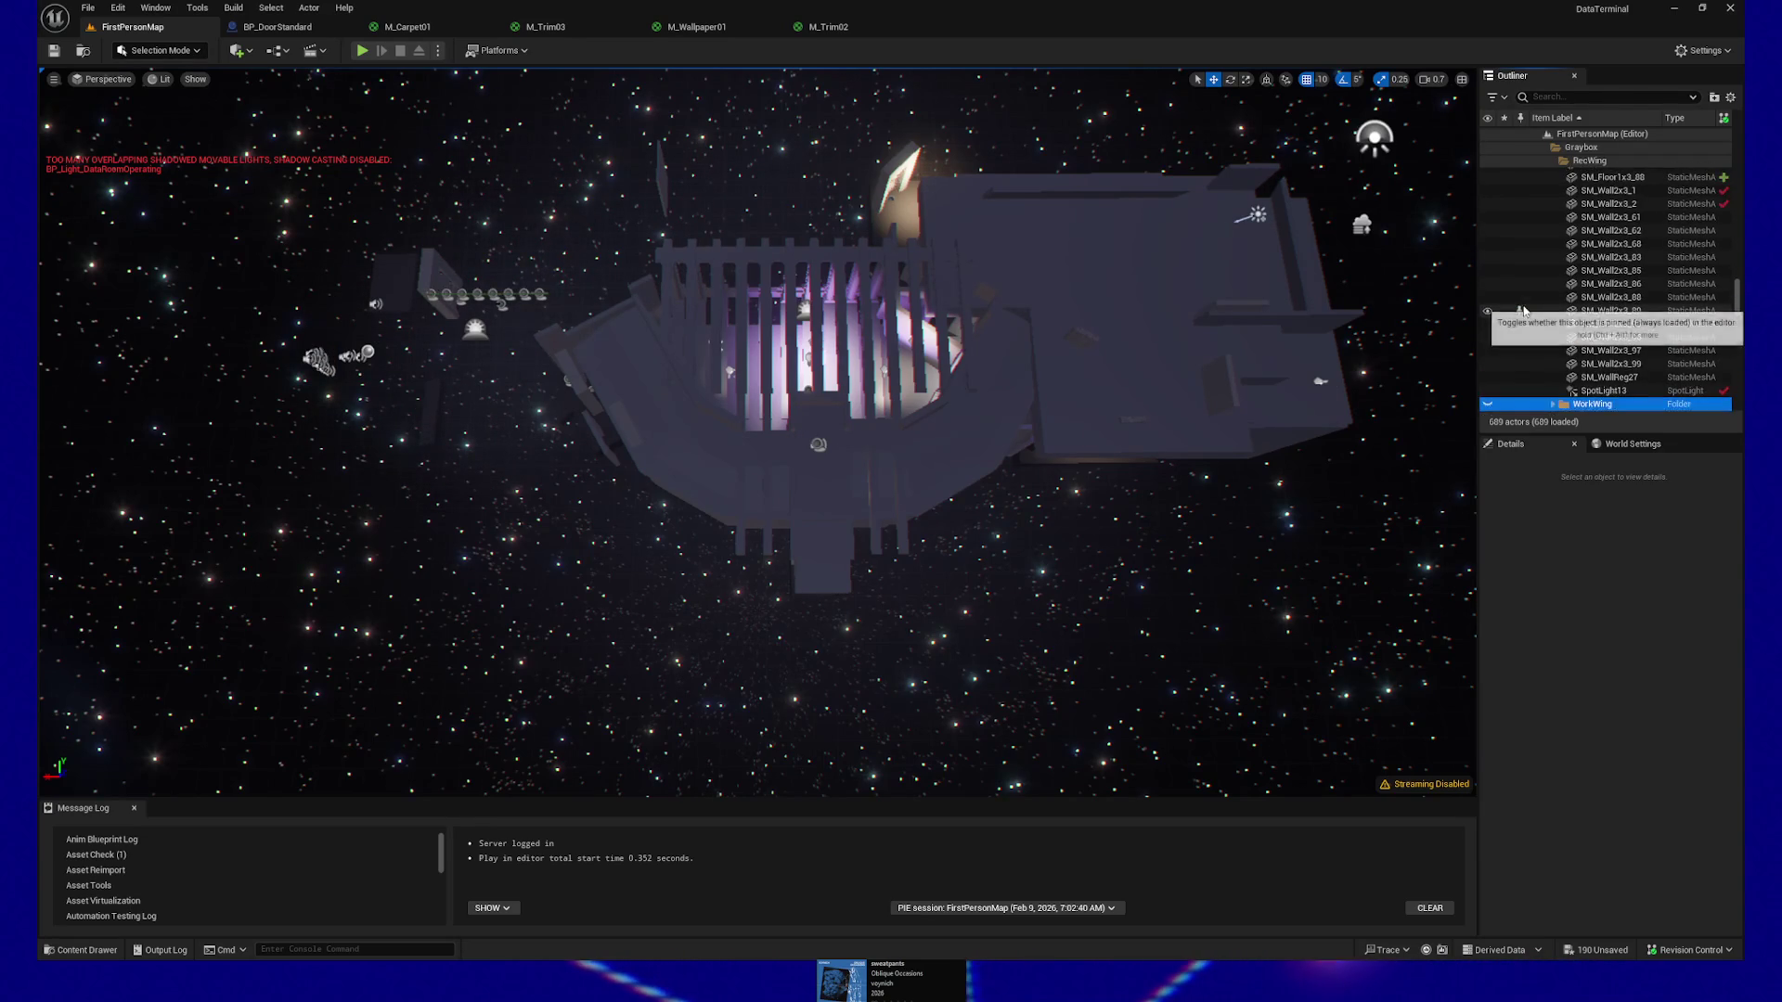
click(1554, 197)
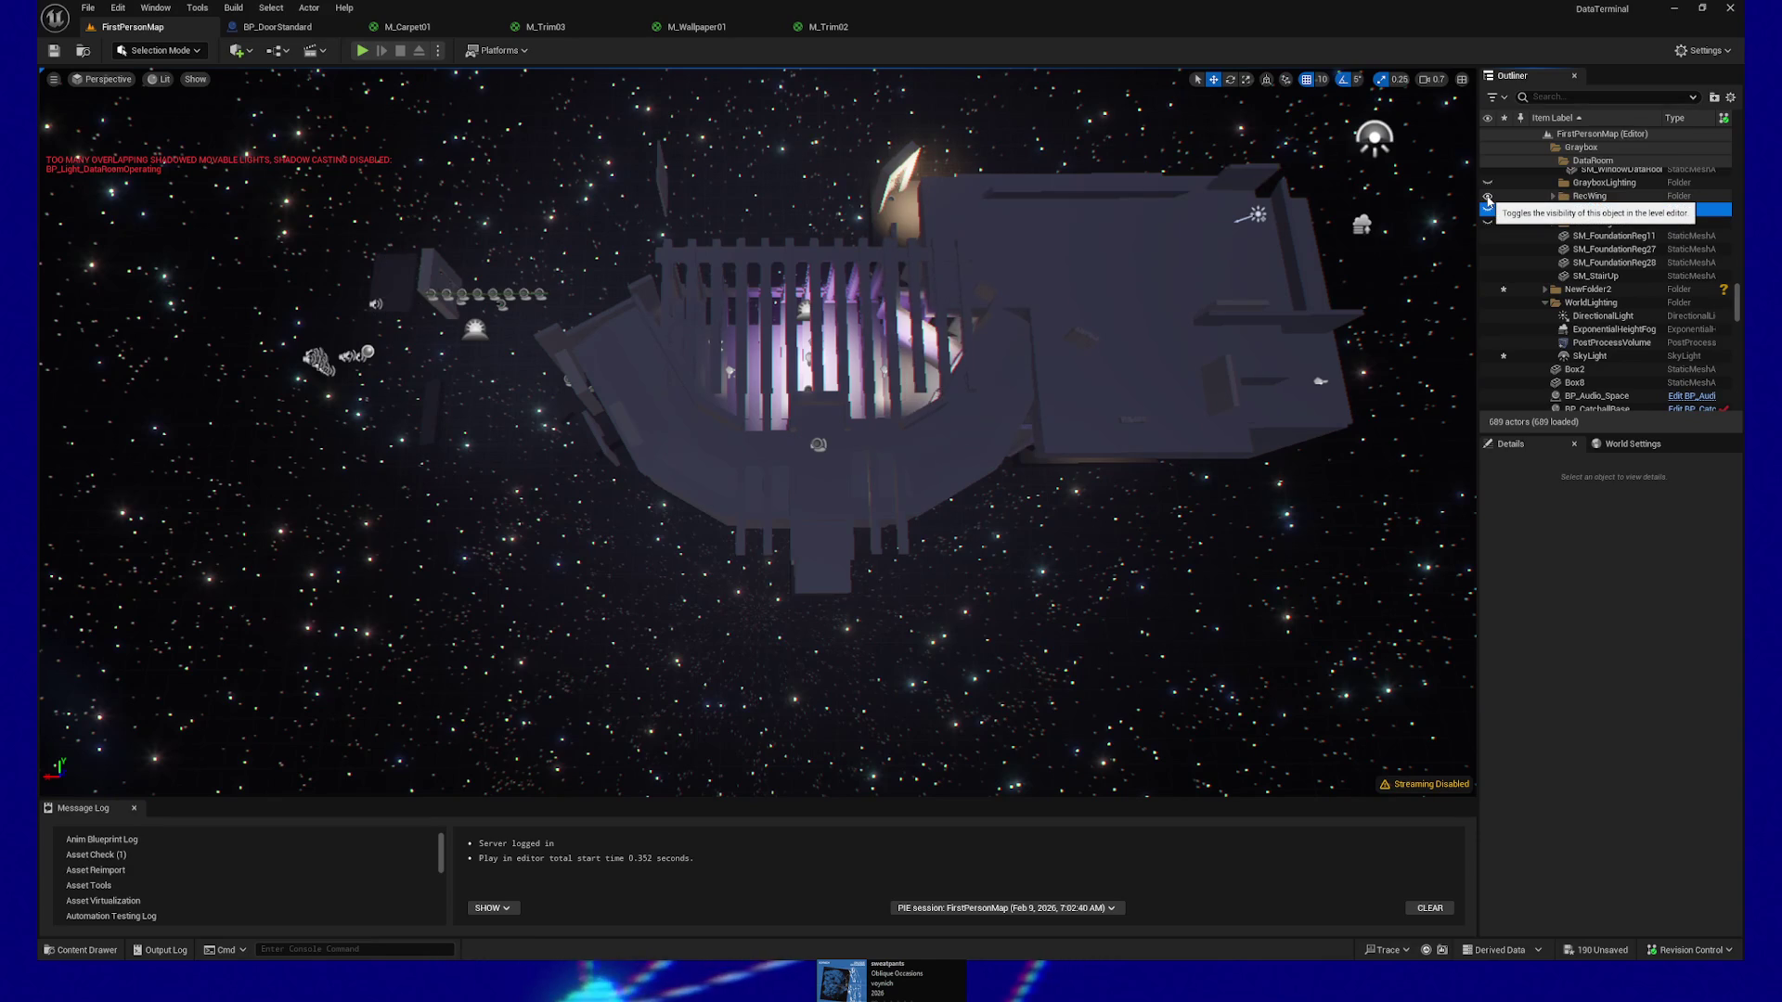
click(1488, 197)
scroll(1505, 205, up, 2)
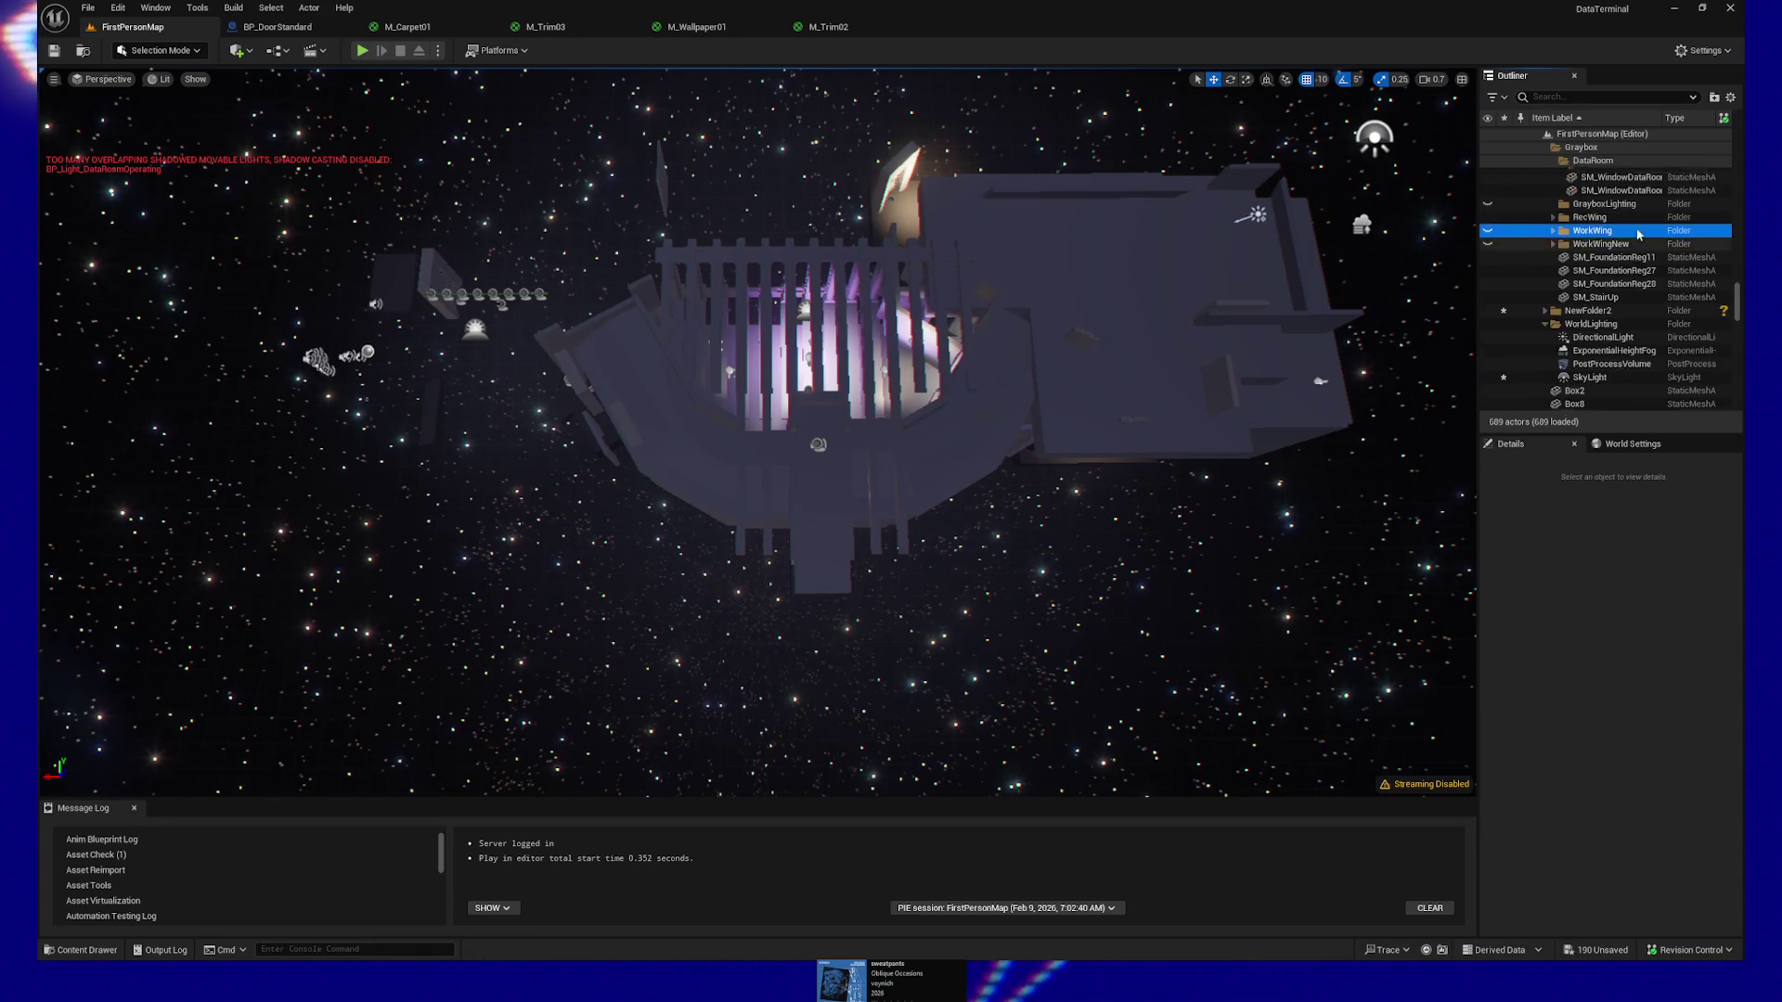
click(1583, 239)
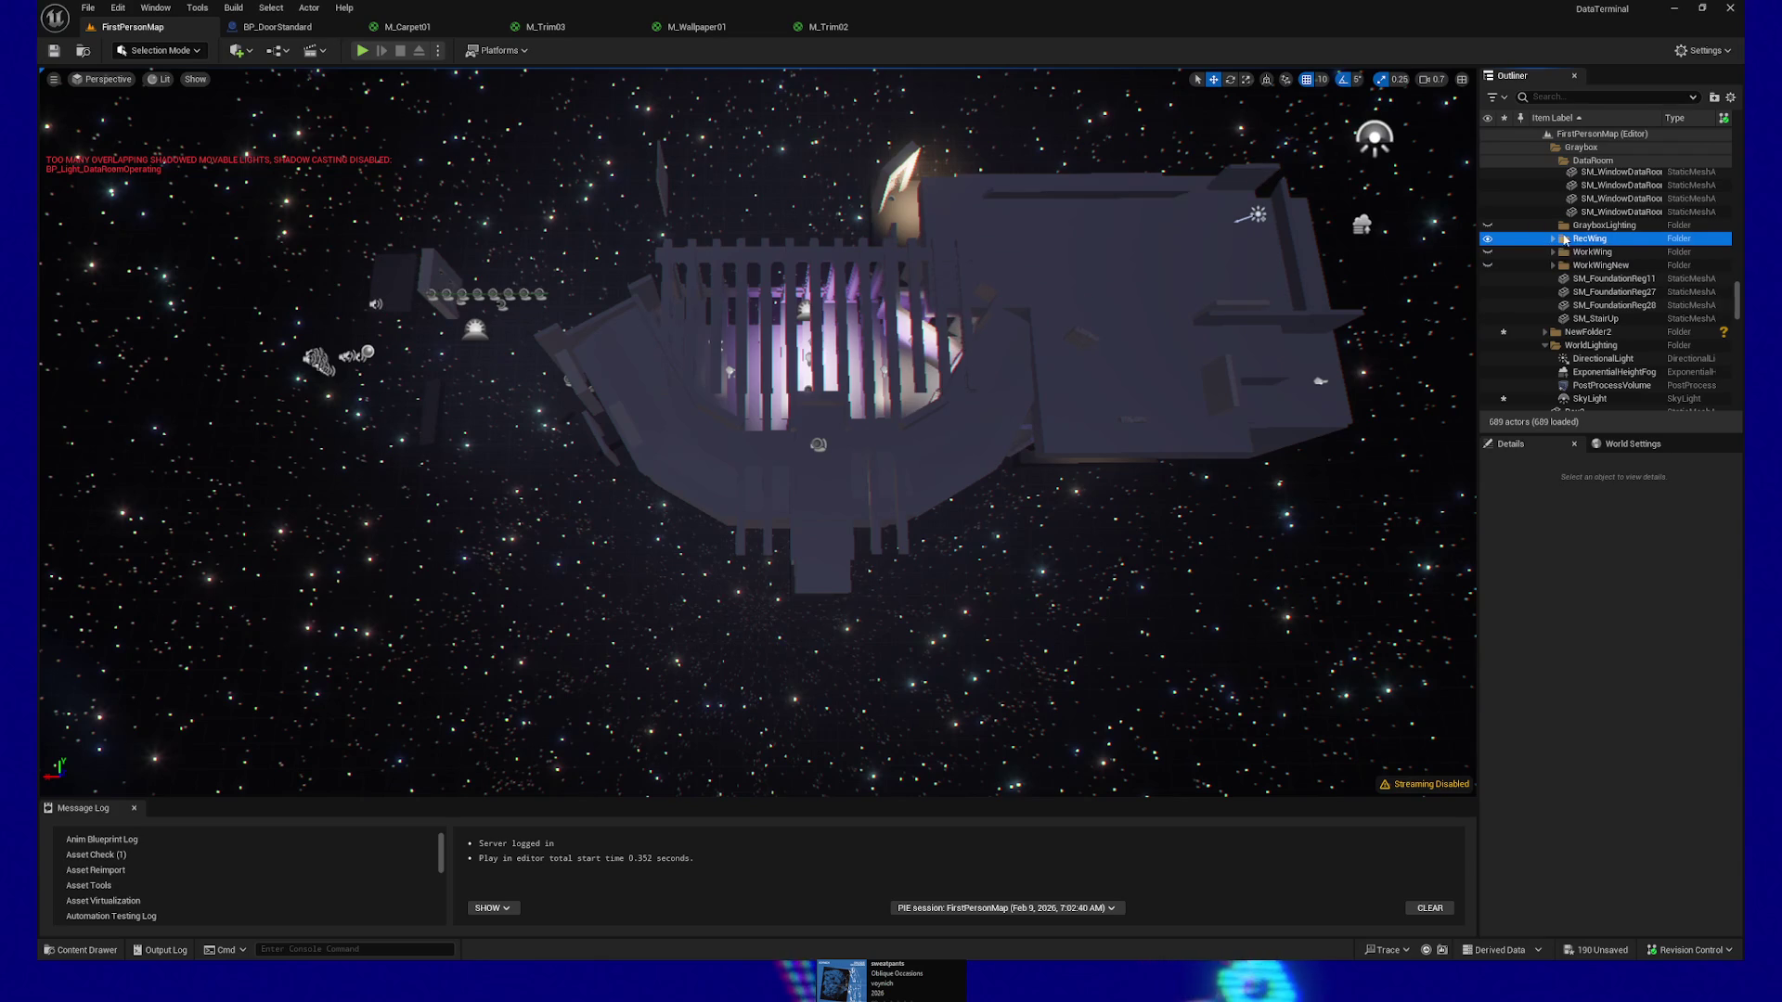
click(1563, 225)
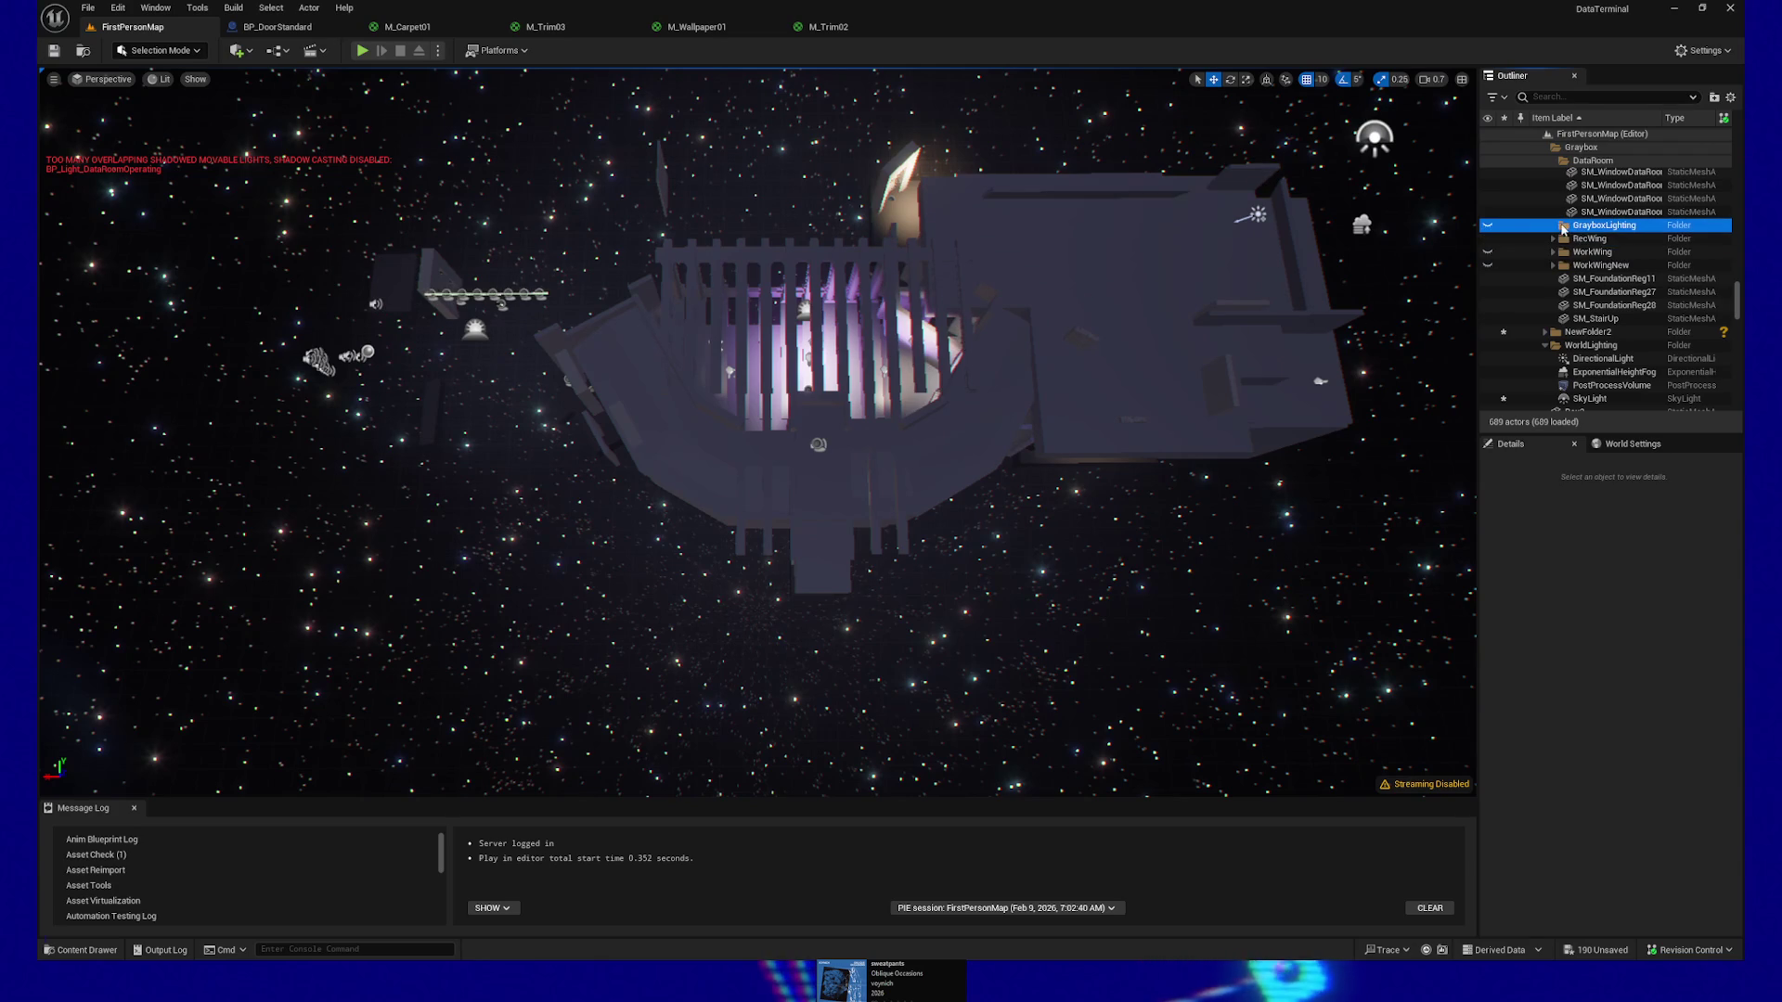
click(1488, 227)
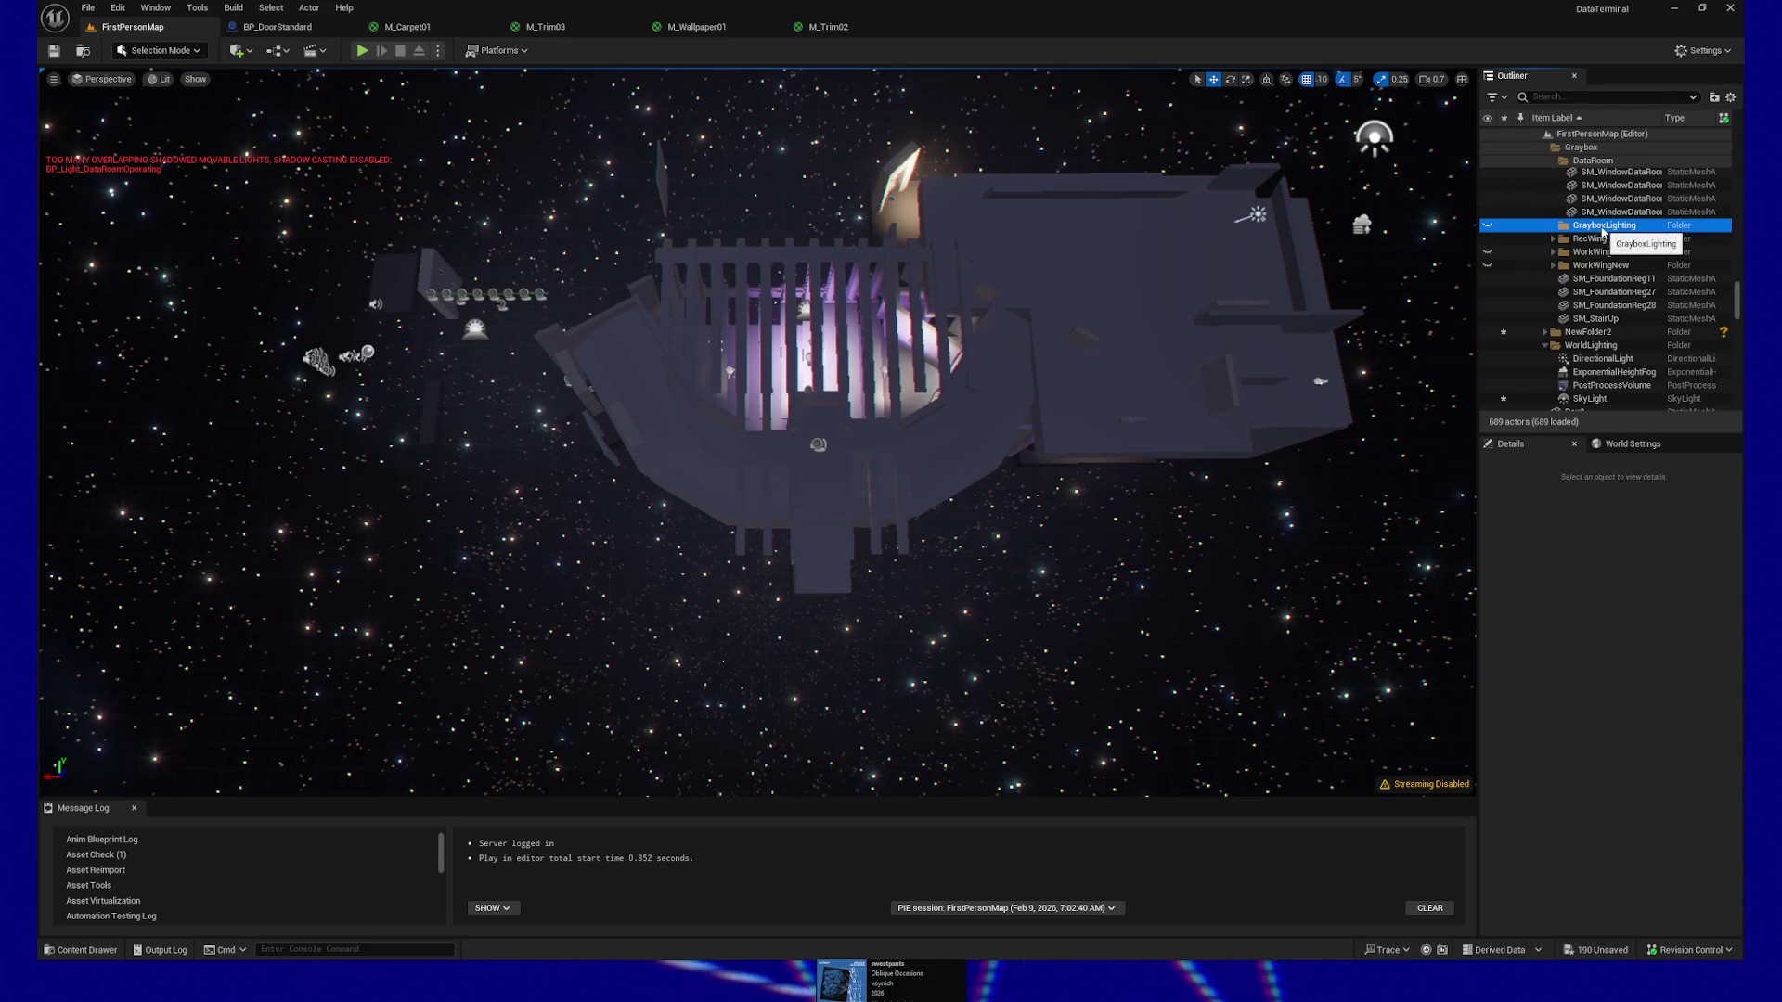
Delete the GrayboxLighting folder with Edit > Delete and show the RecWing walls again
right_click(1603, 231)
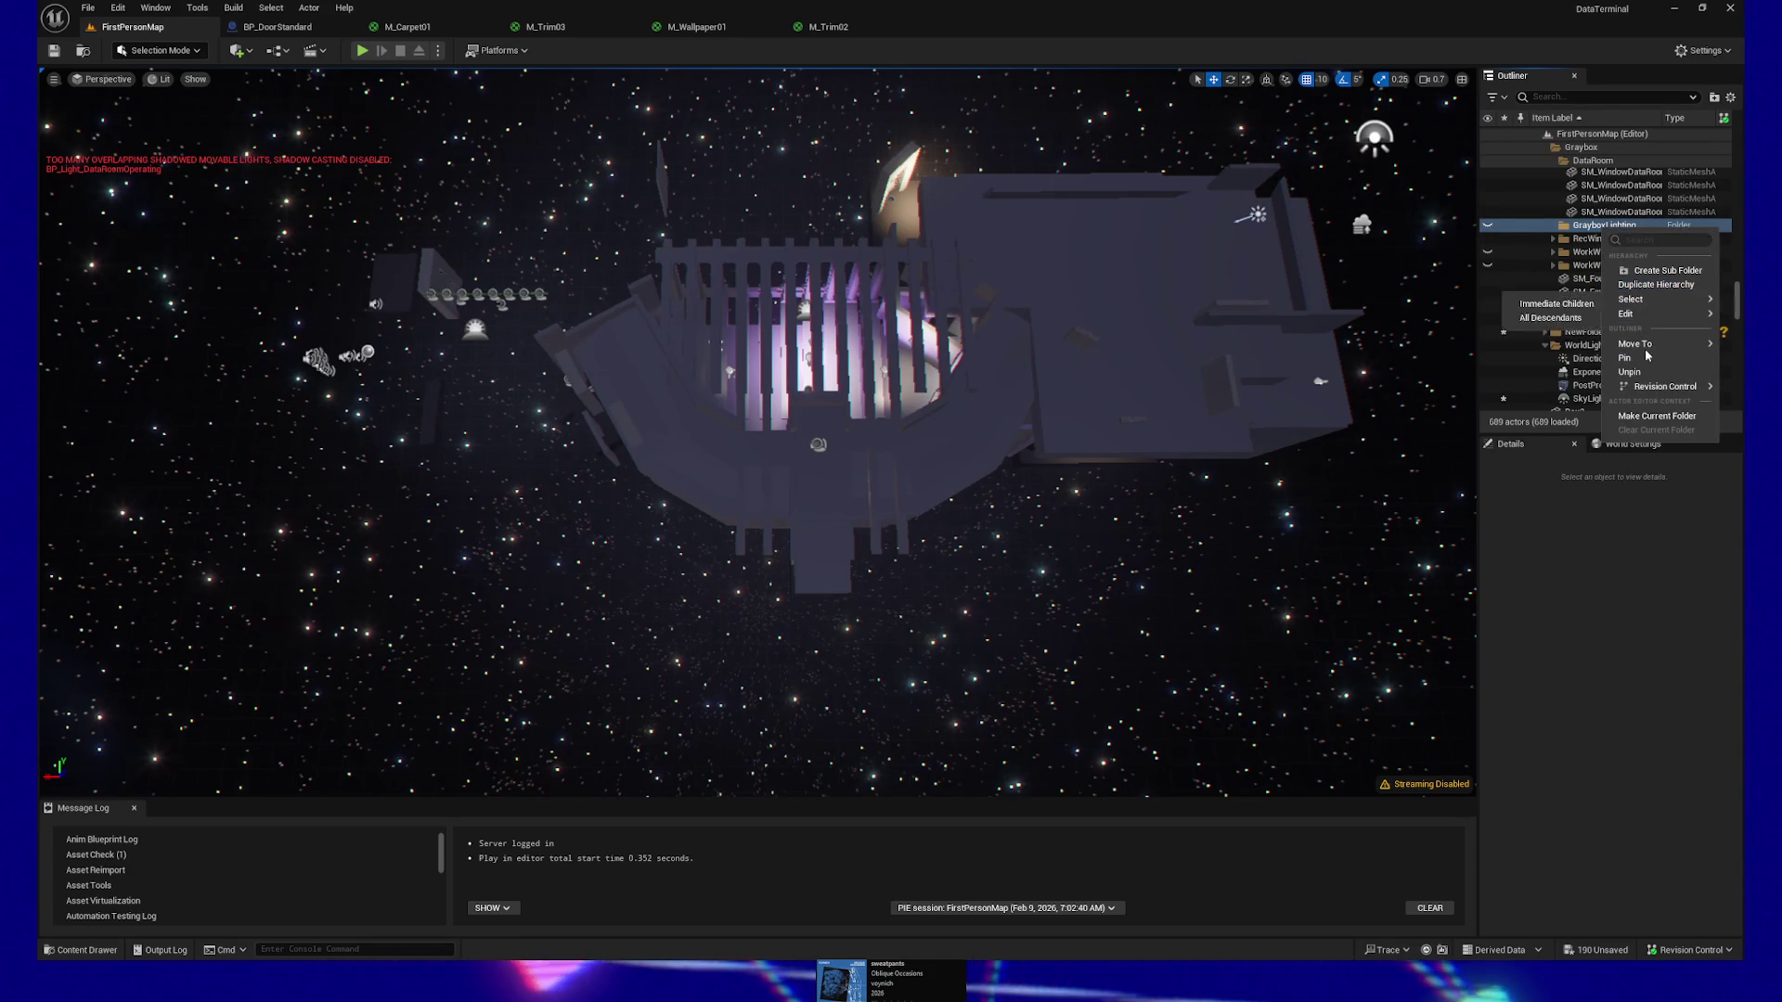
mouse_move(1648, 353)
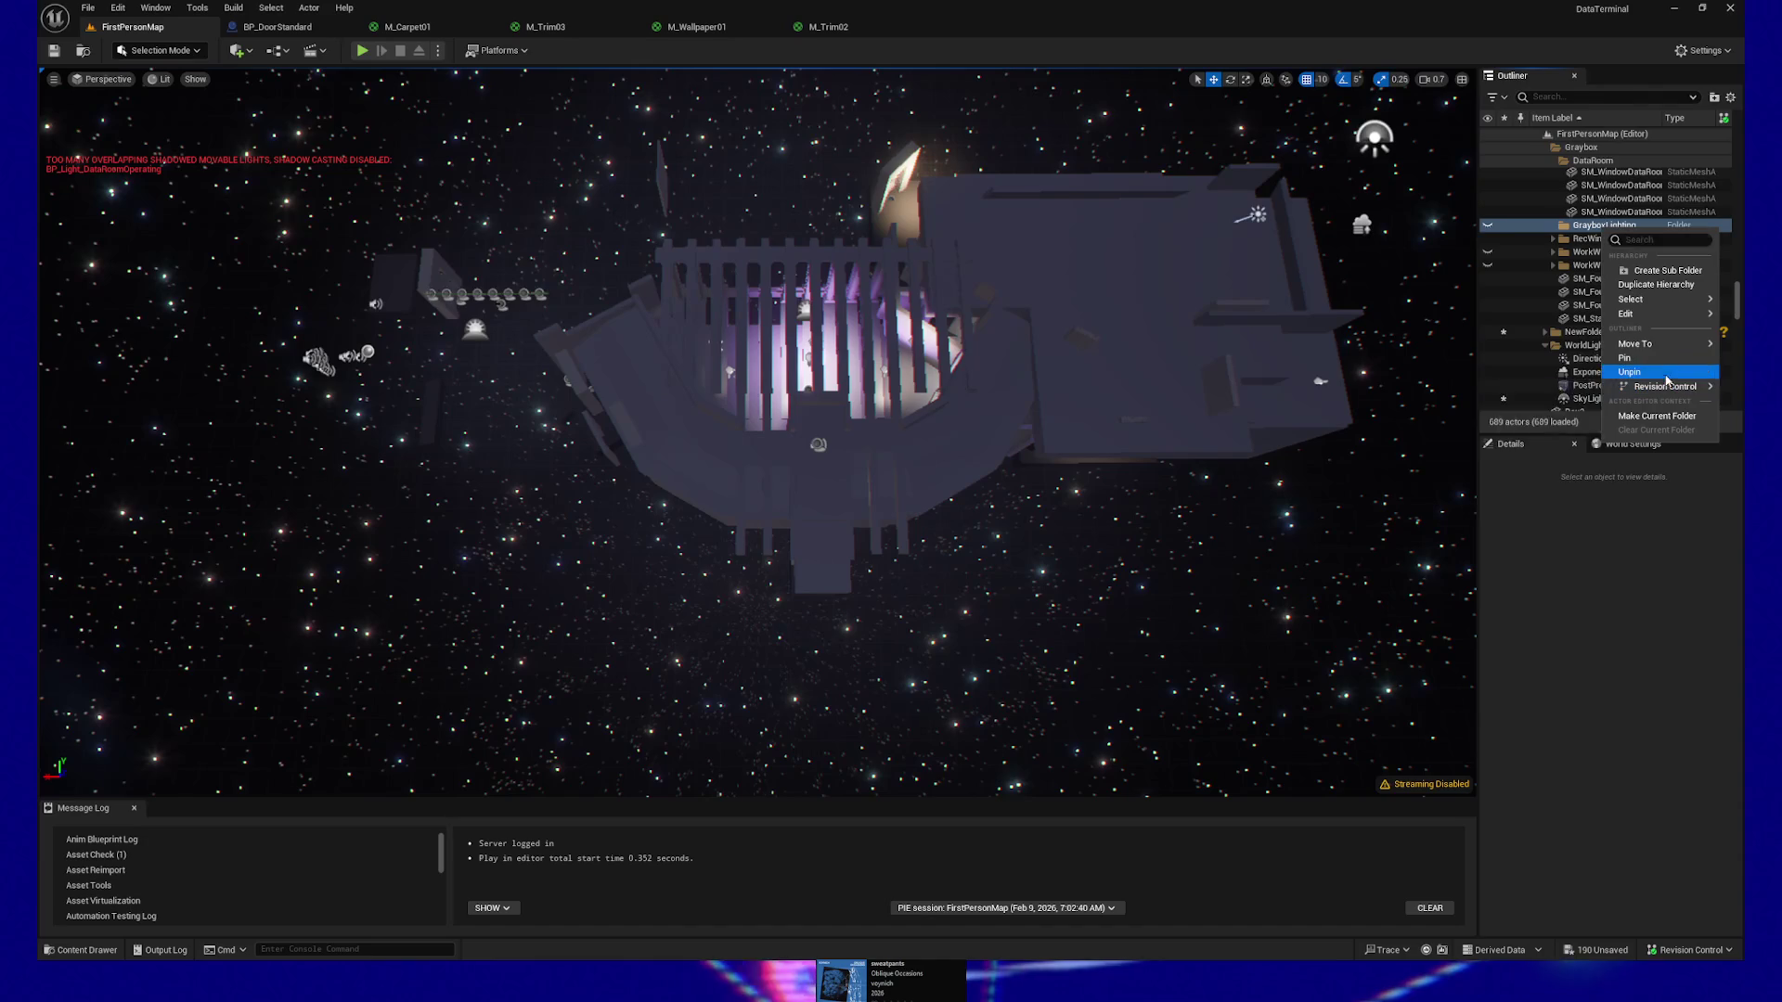
mouse_move(1659, 316)
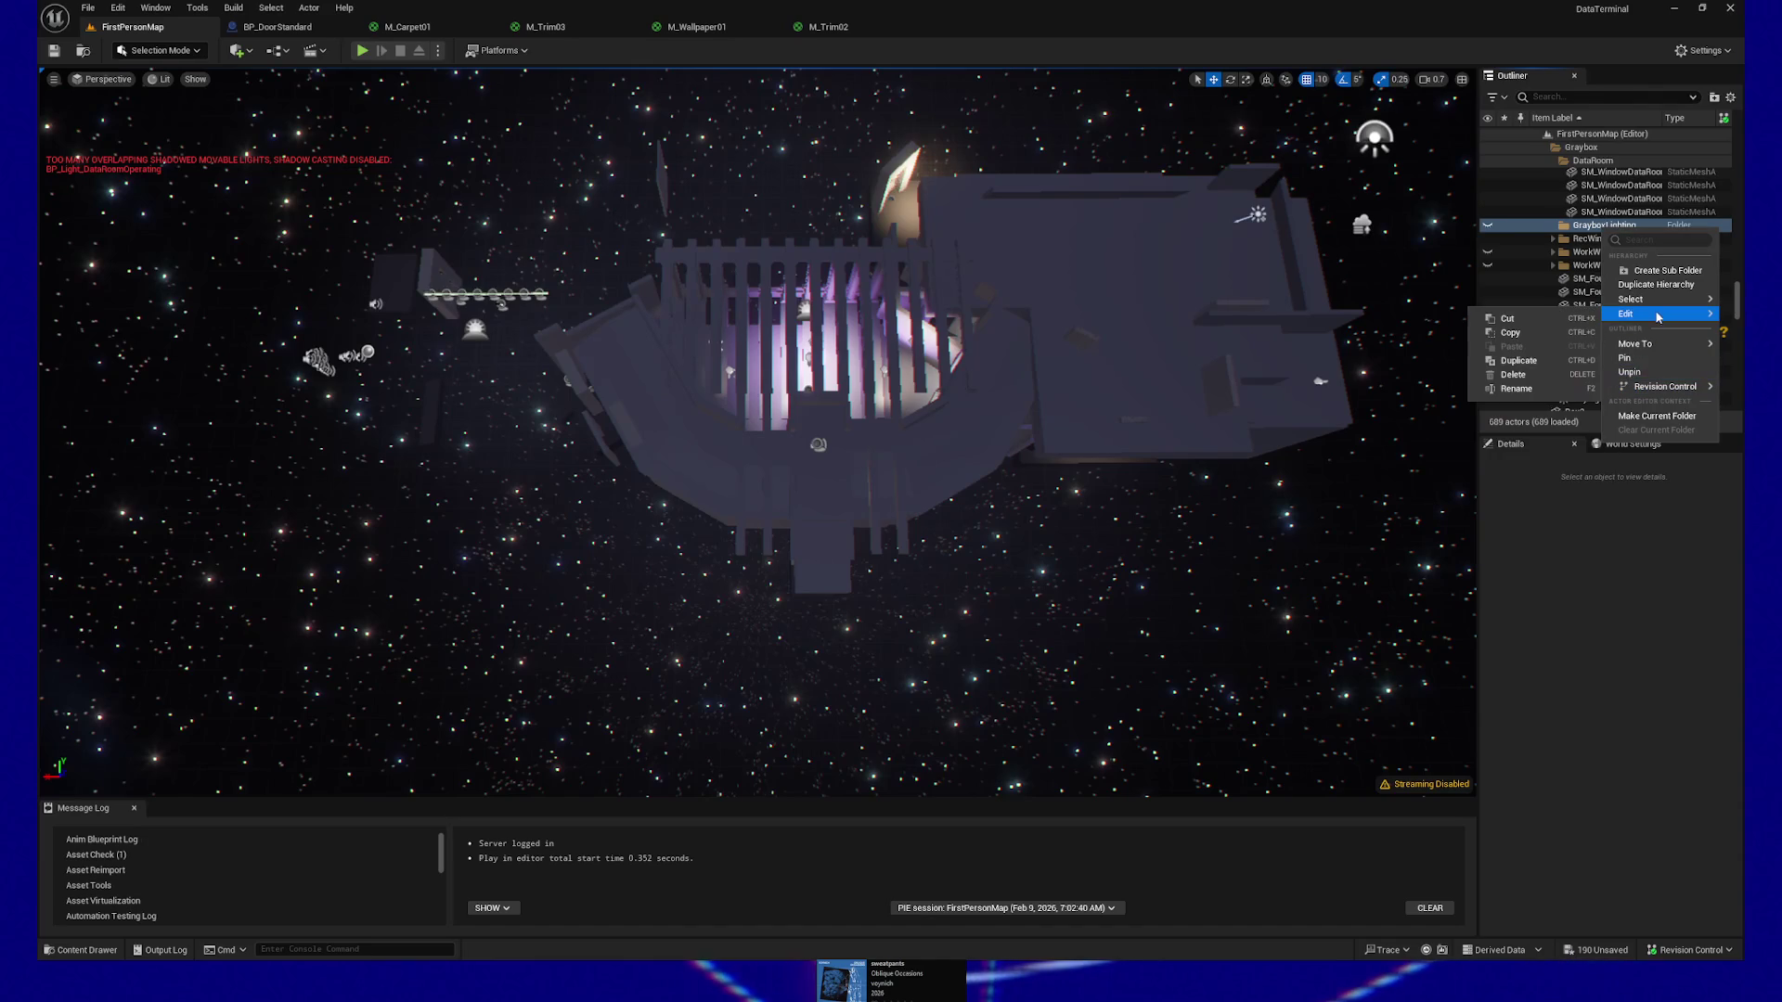
click(1528, 362)
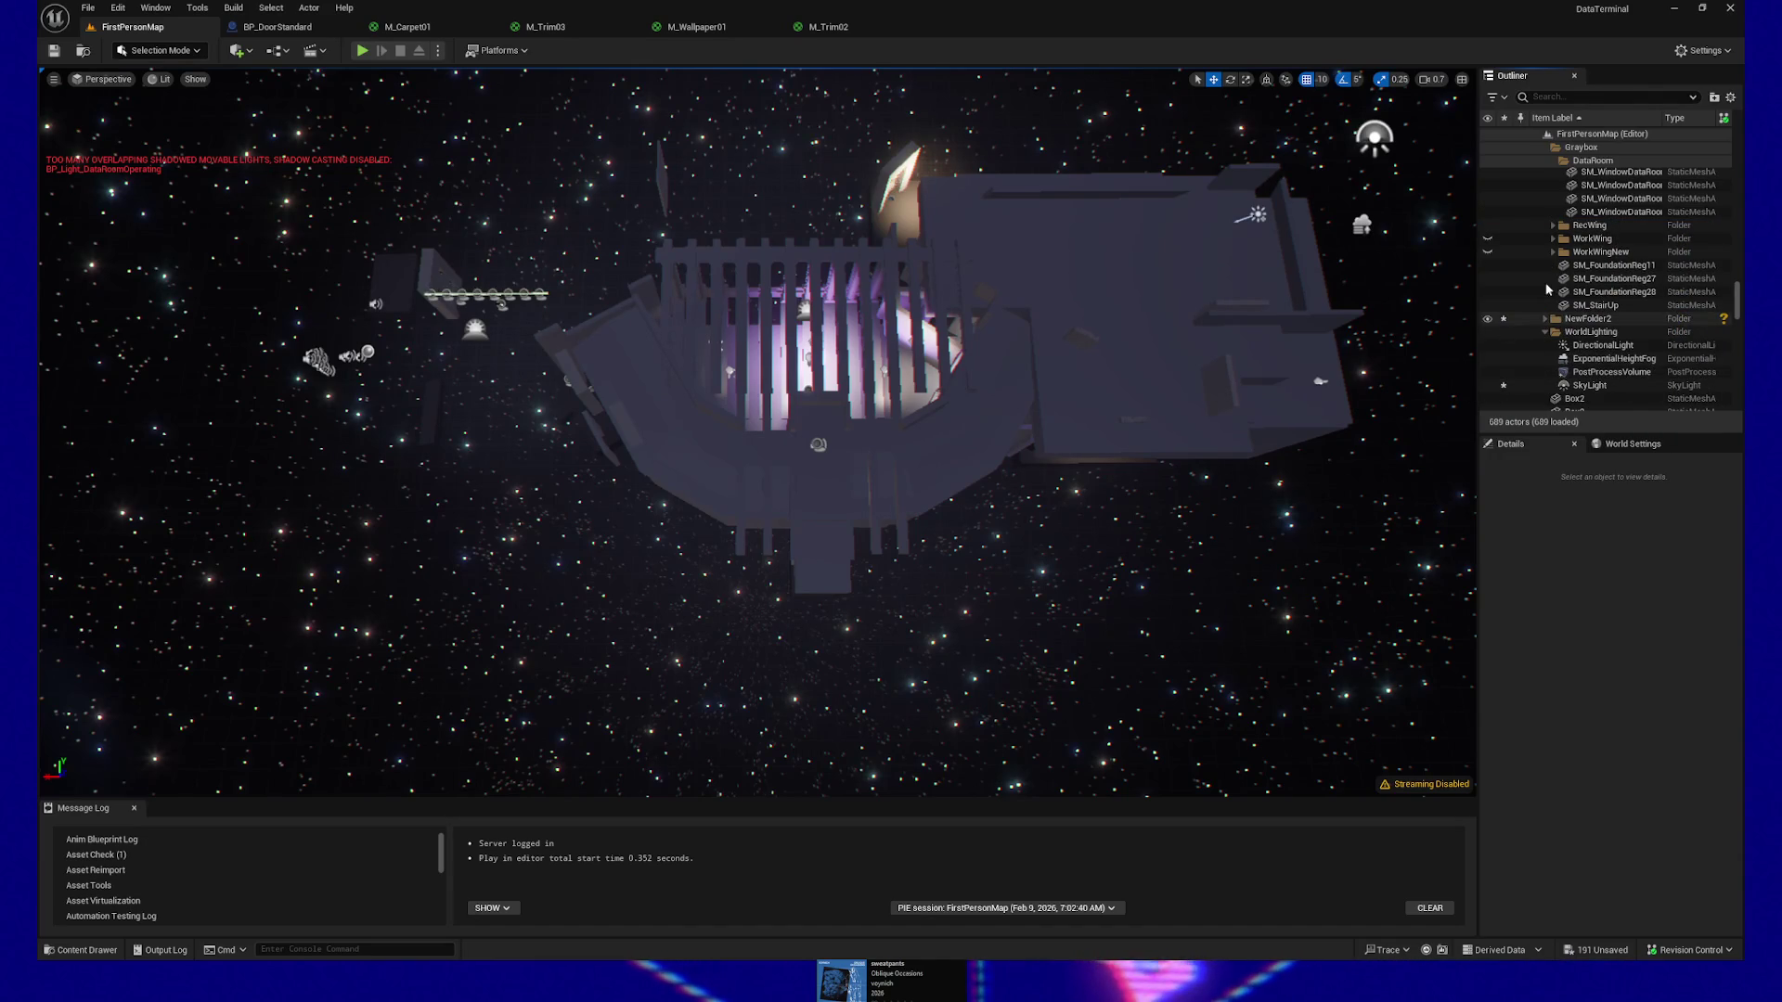
click(1488, 226)
Collapse and hide the DataRoom and CenterCorridor folders
scroll(1569, 204, up, 5)
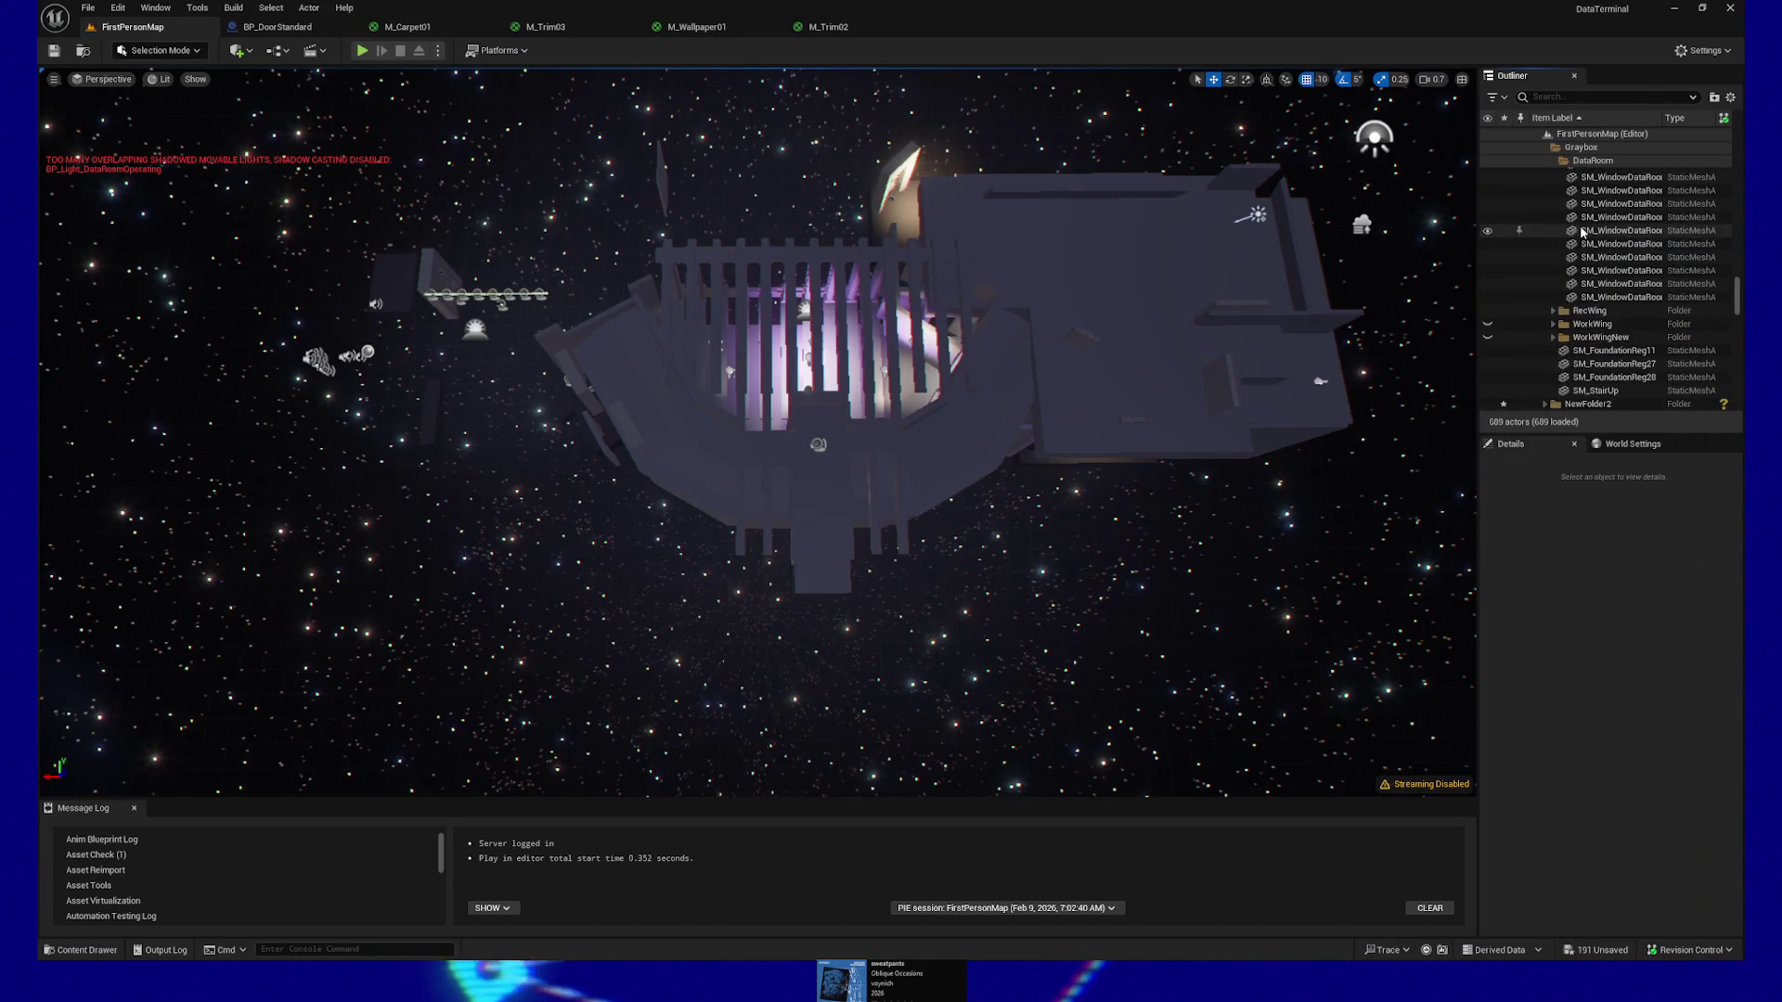
click(1566, 163)
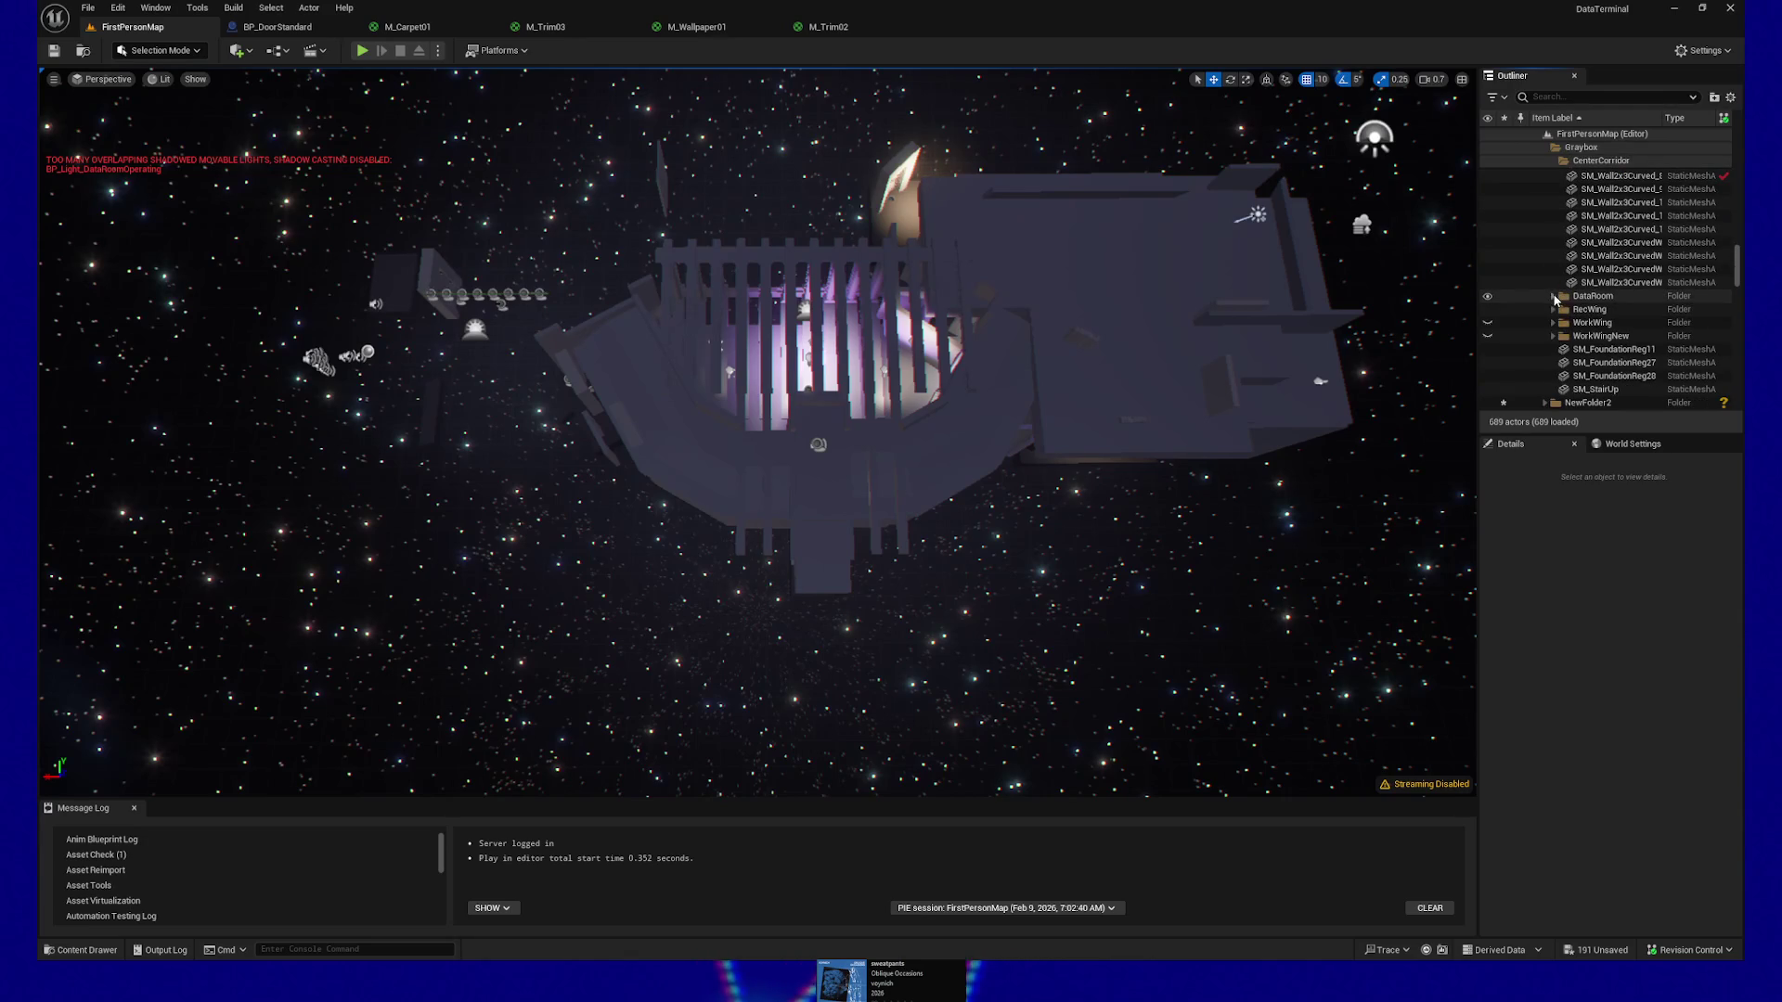
click(1488, 297)
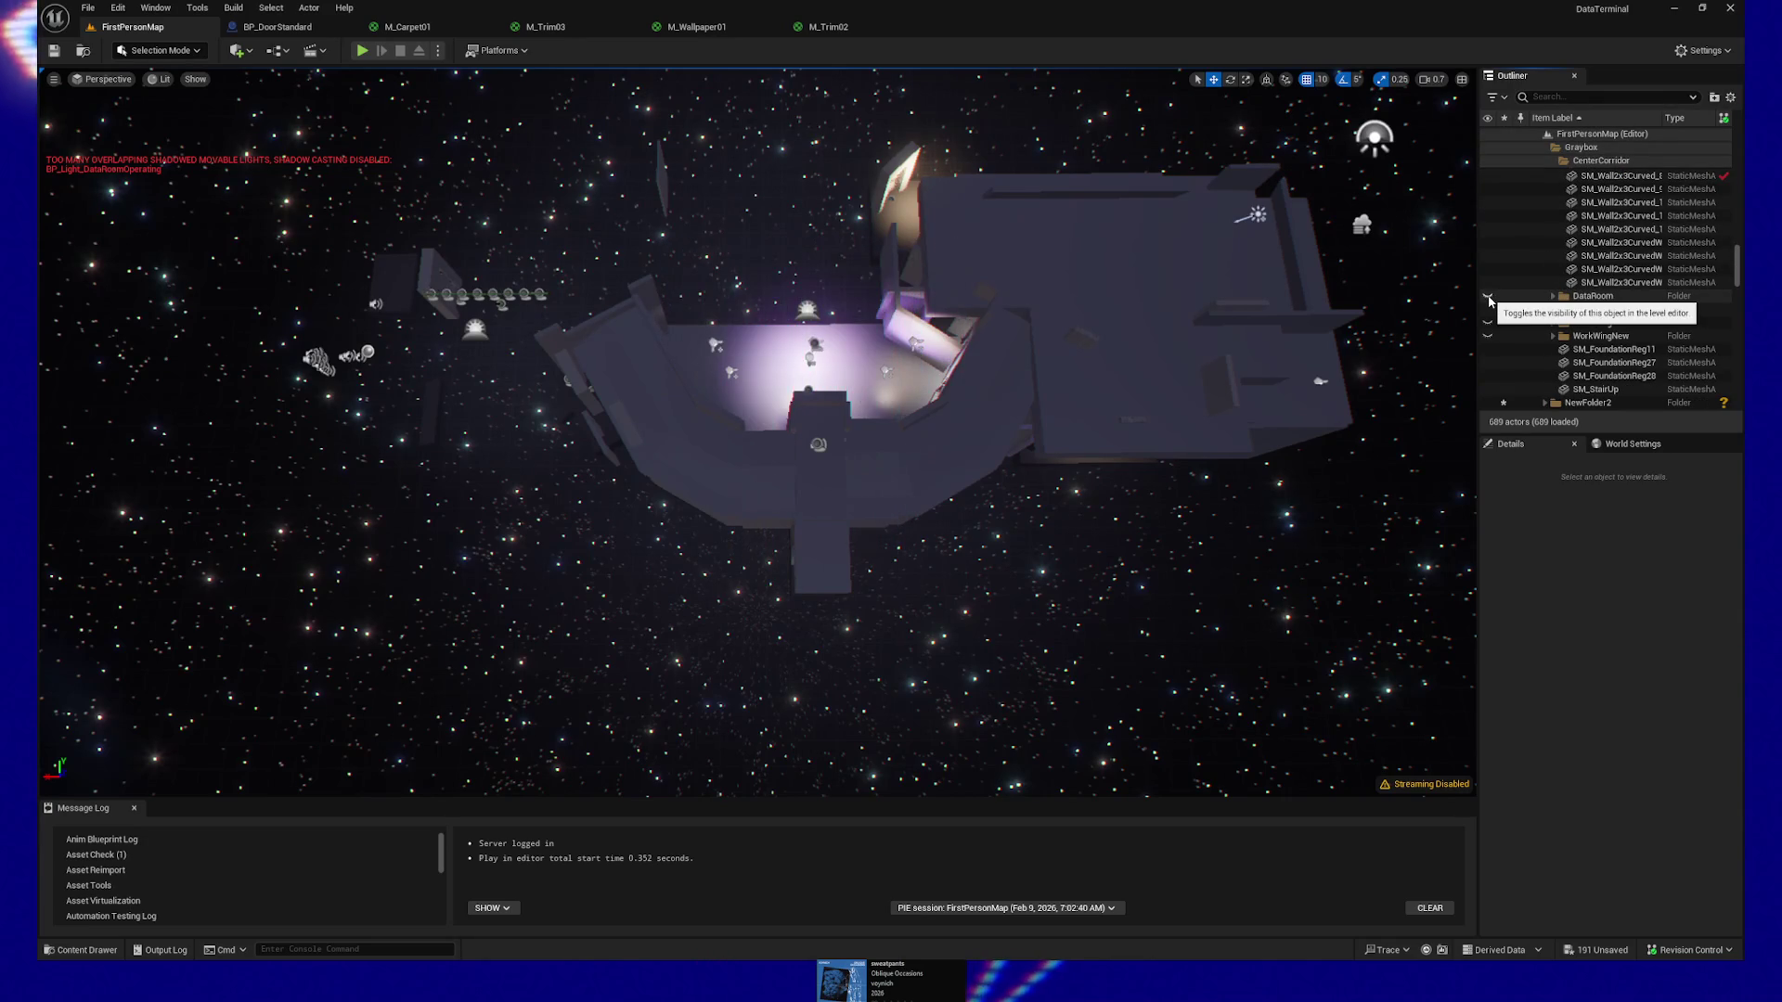
scroll(1593, 167, up, 5)
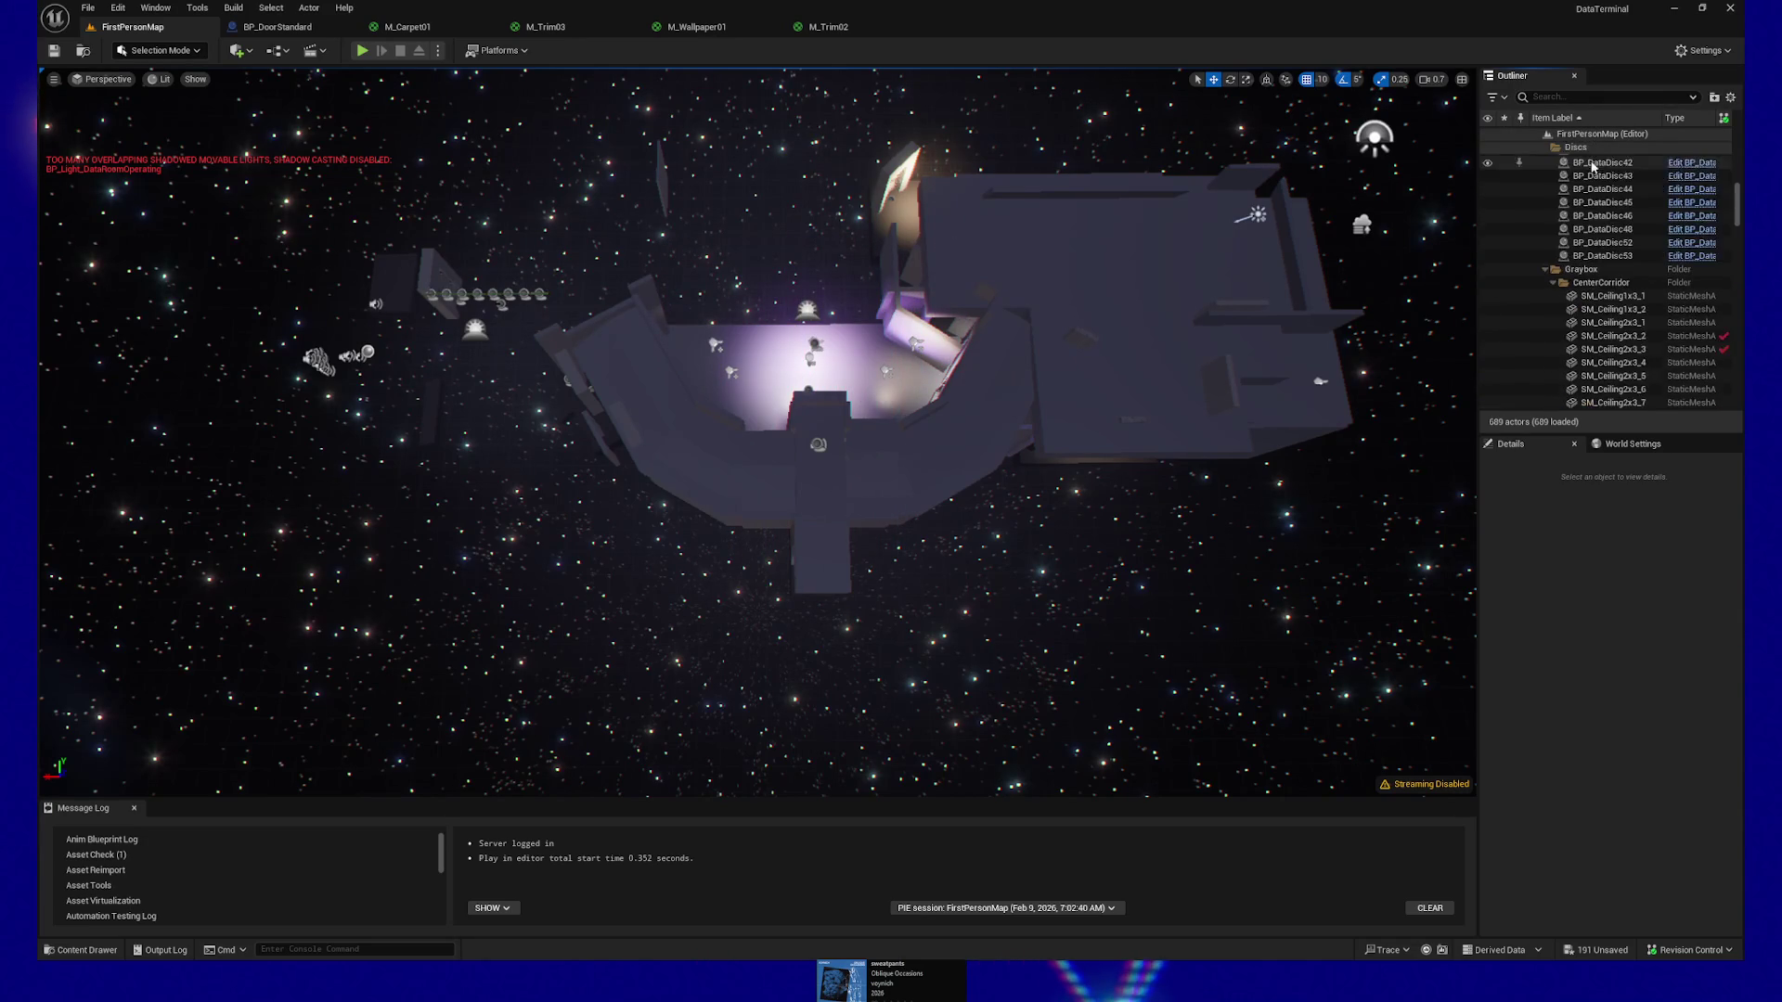
click(1554, 283)
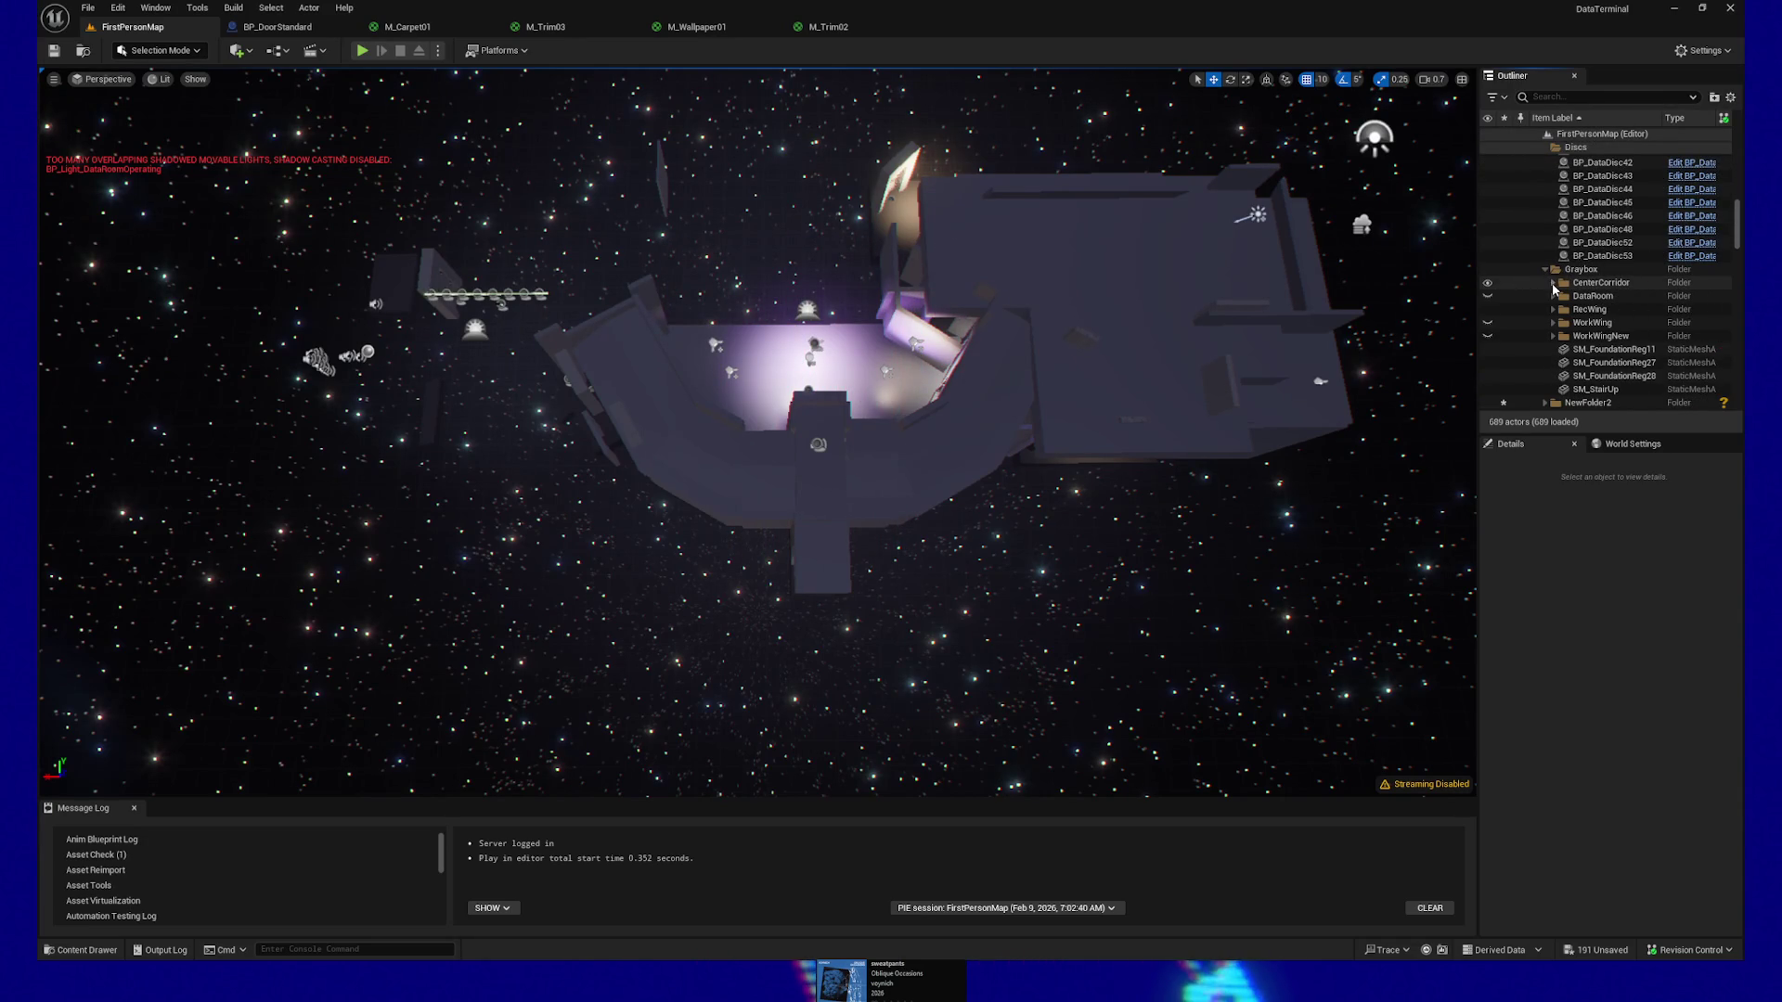
click(1489, 284)
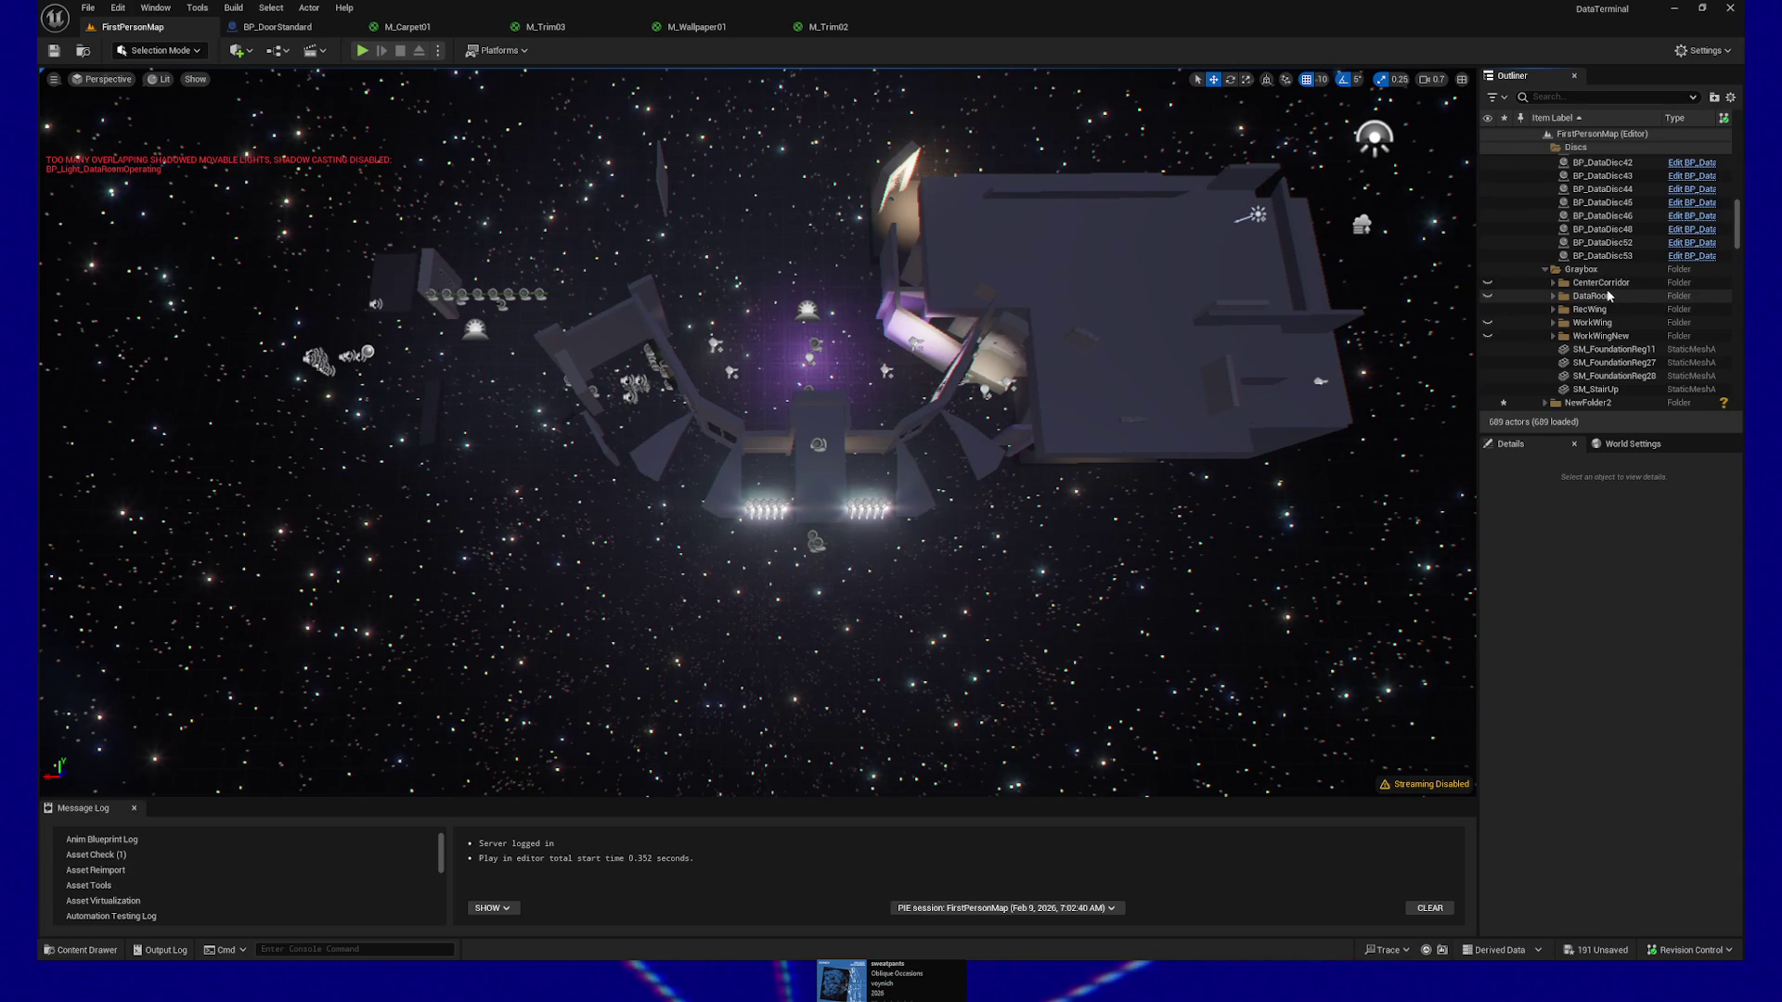
Toggle the whole Graybox folder's visibility, leaving it shown
click(1486, 273)
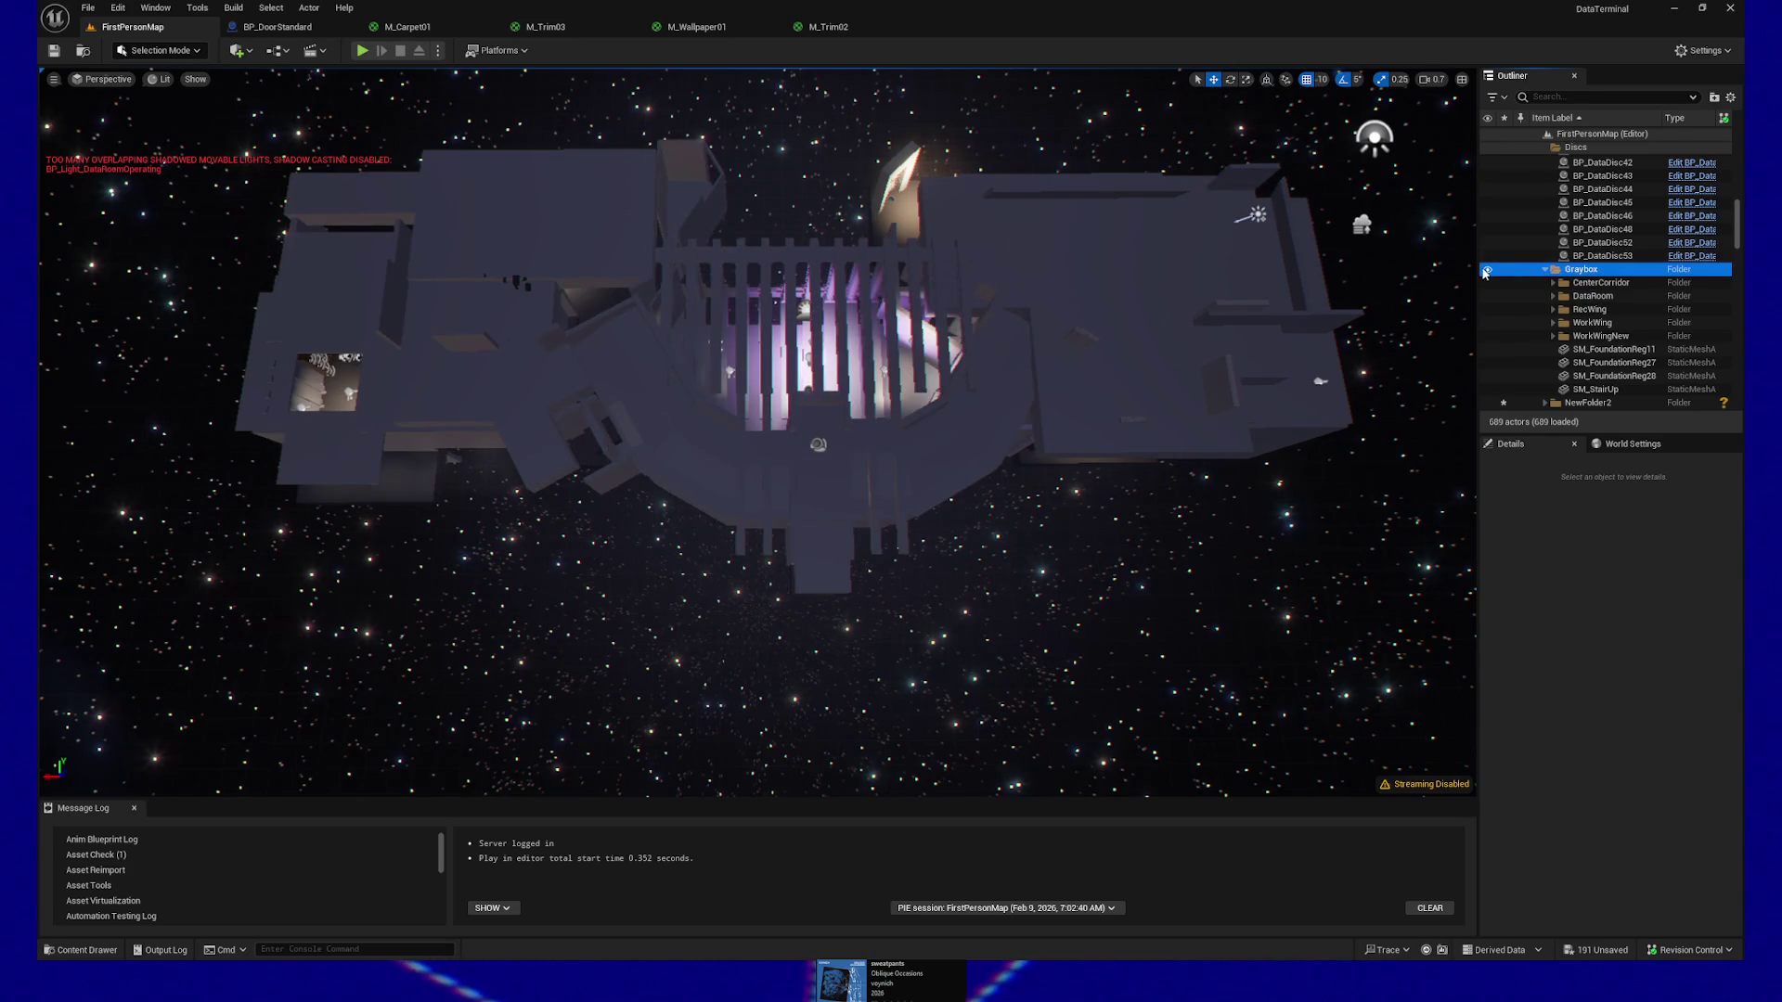
click(1486, 273)
click(1486, 273)
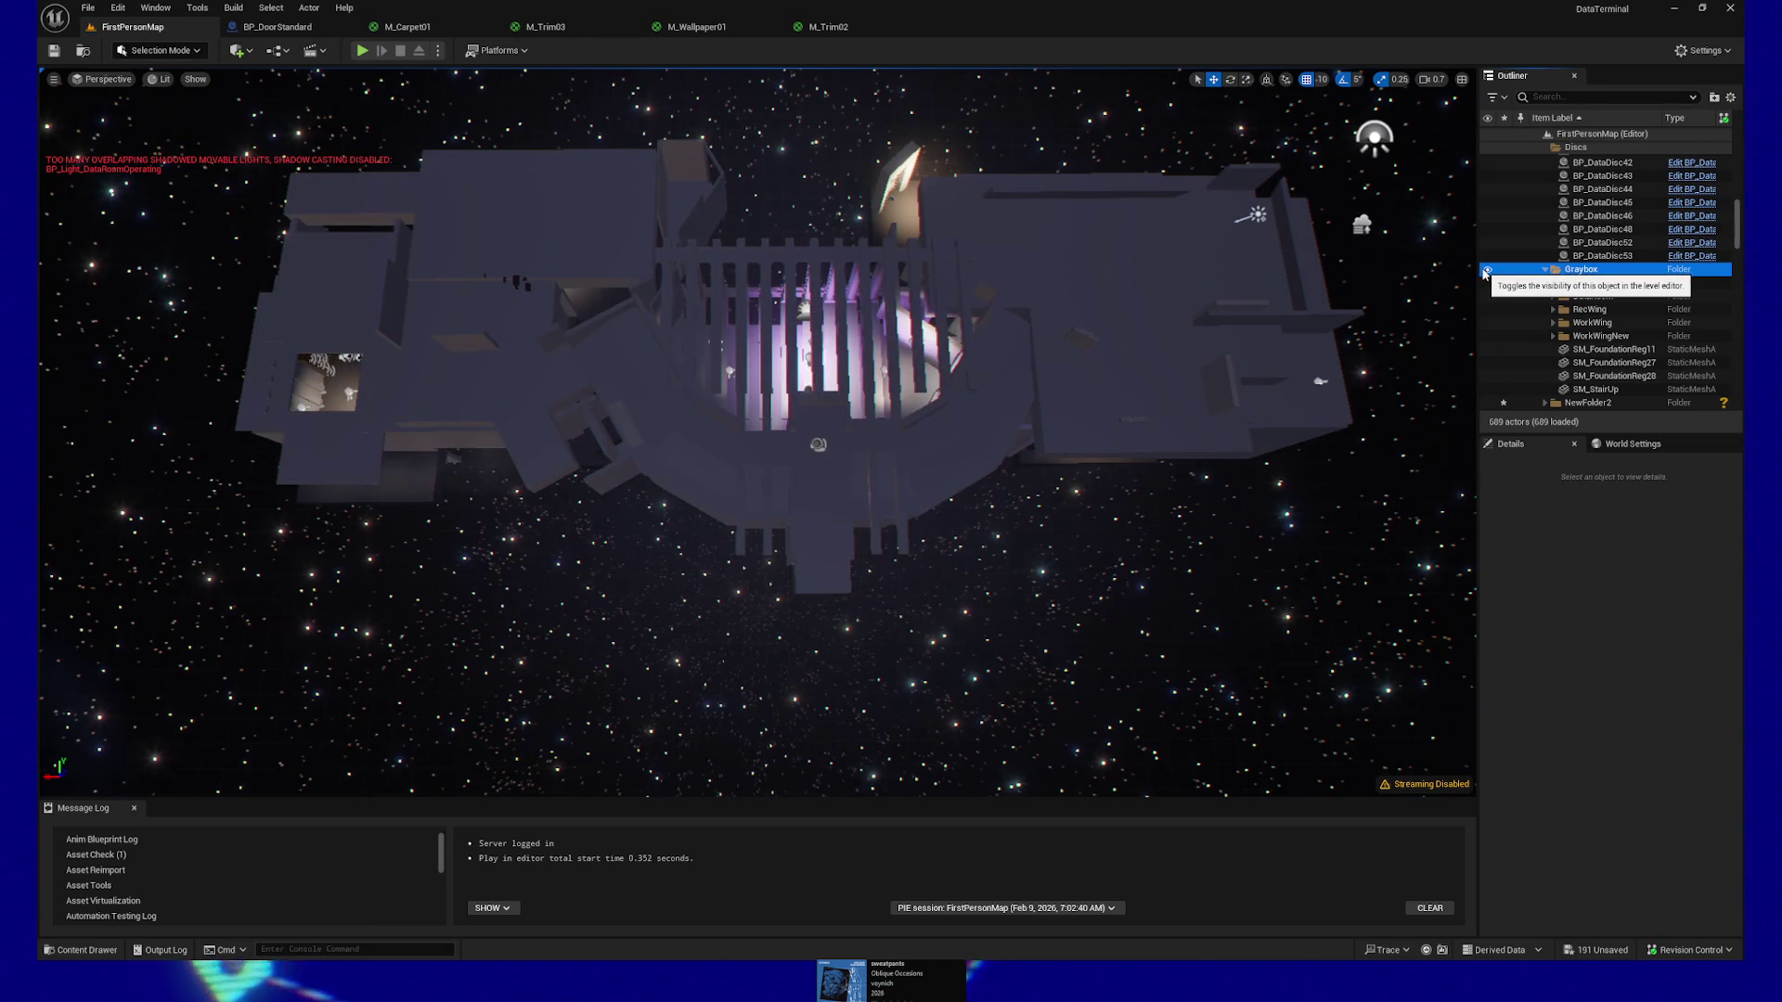
scroll(1567, 283, up, 8)
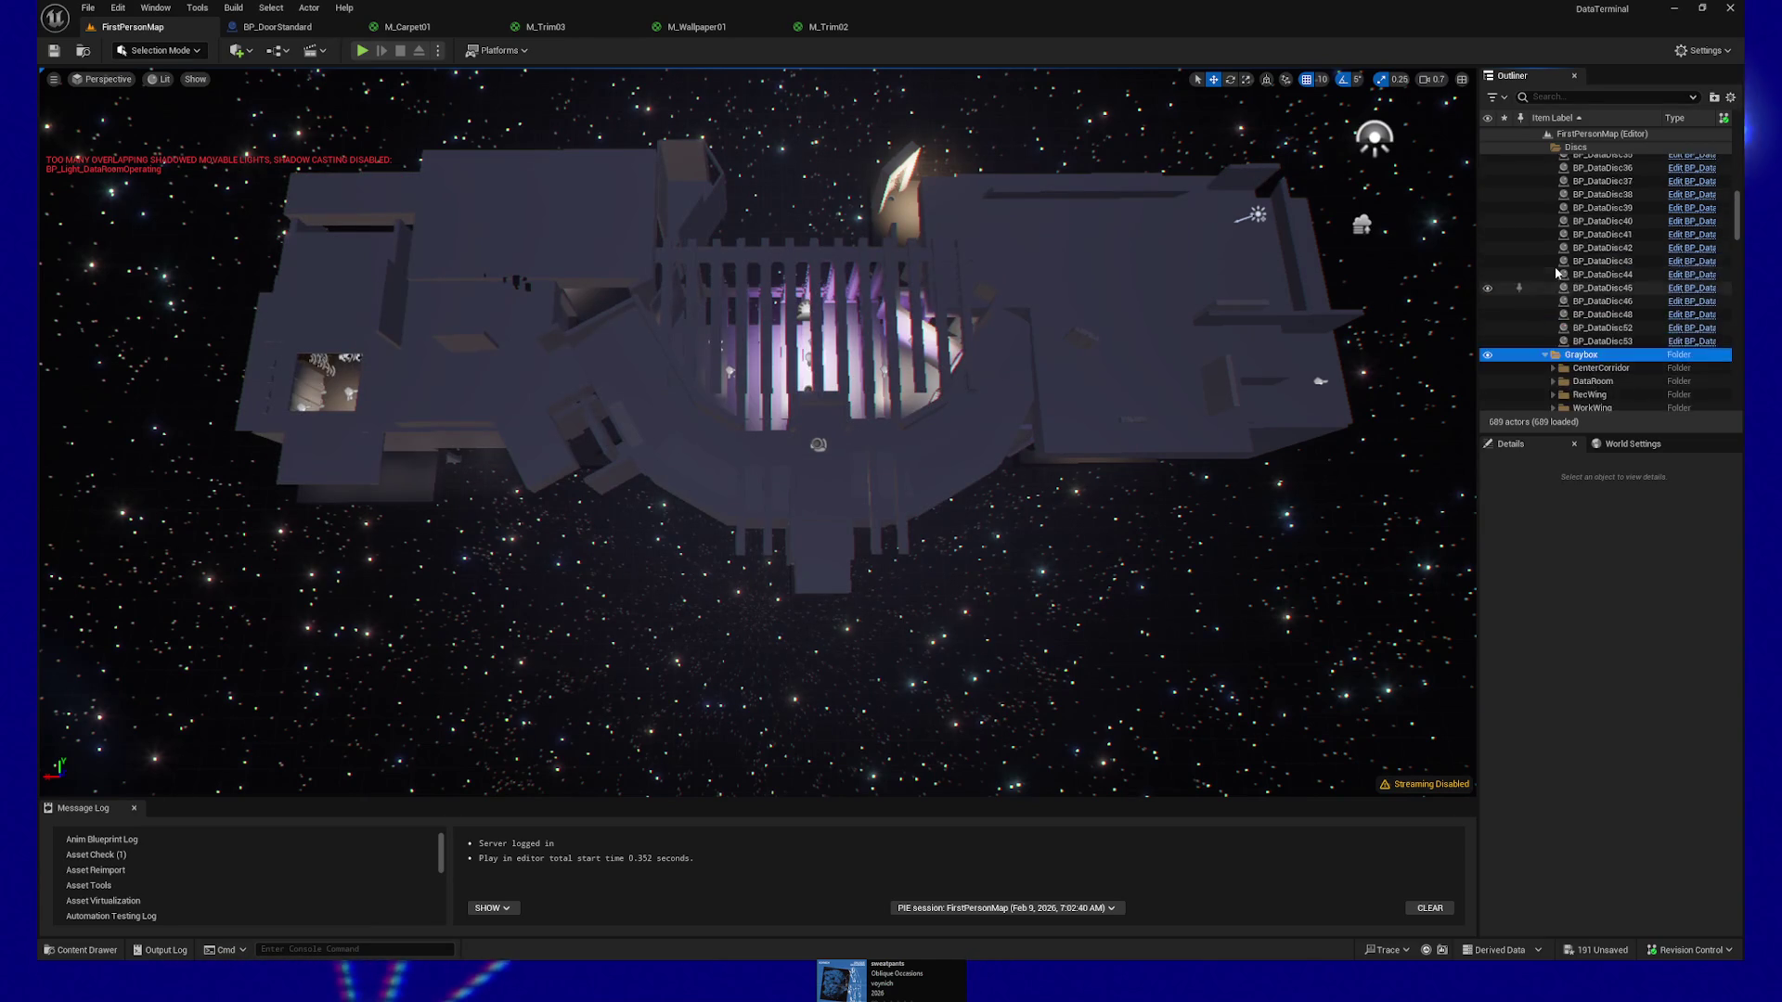
scroll(1556, 271, up, 6)
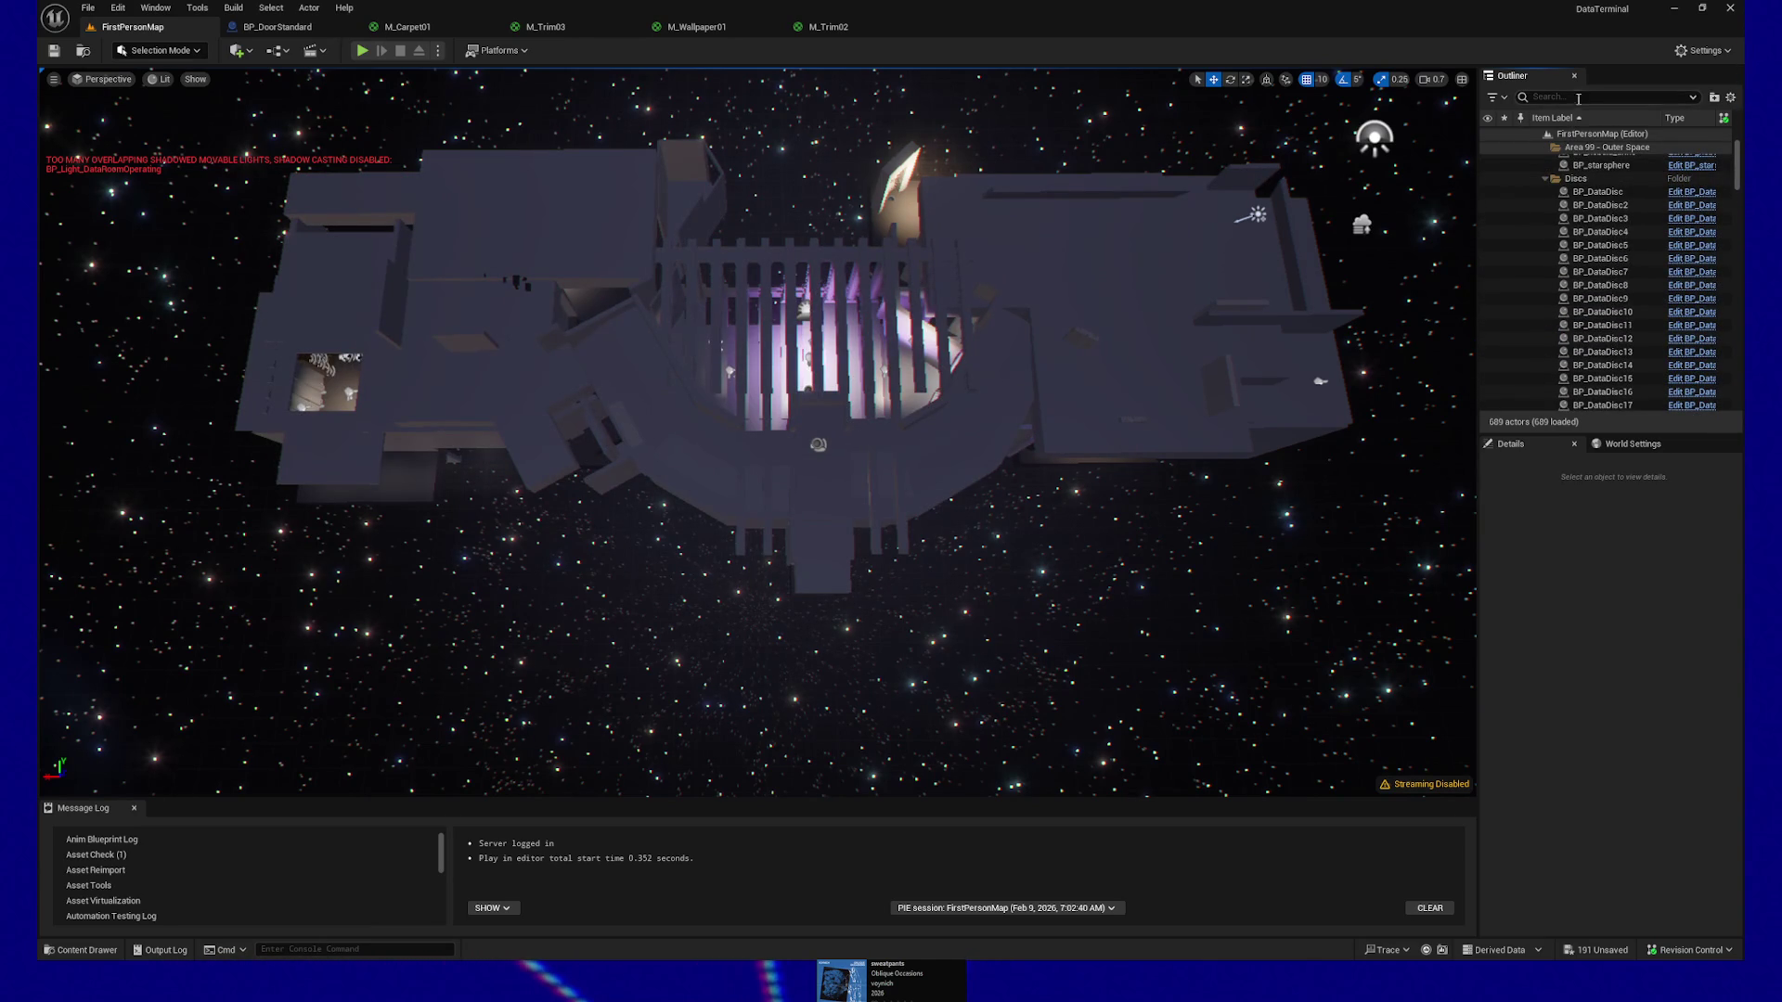
Filter the Outliner by 'disc', expand NewFolder2 and select BP_DataDisc50
text(disc)
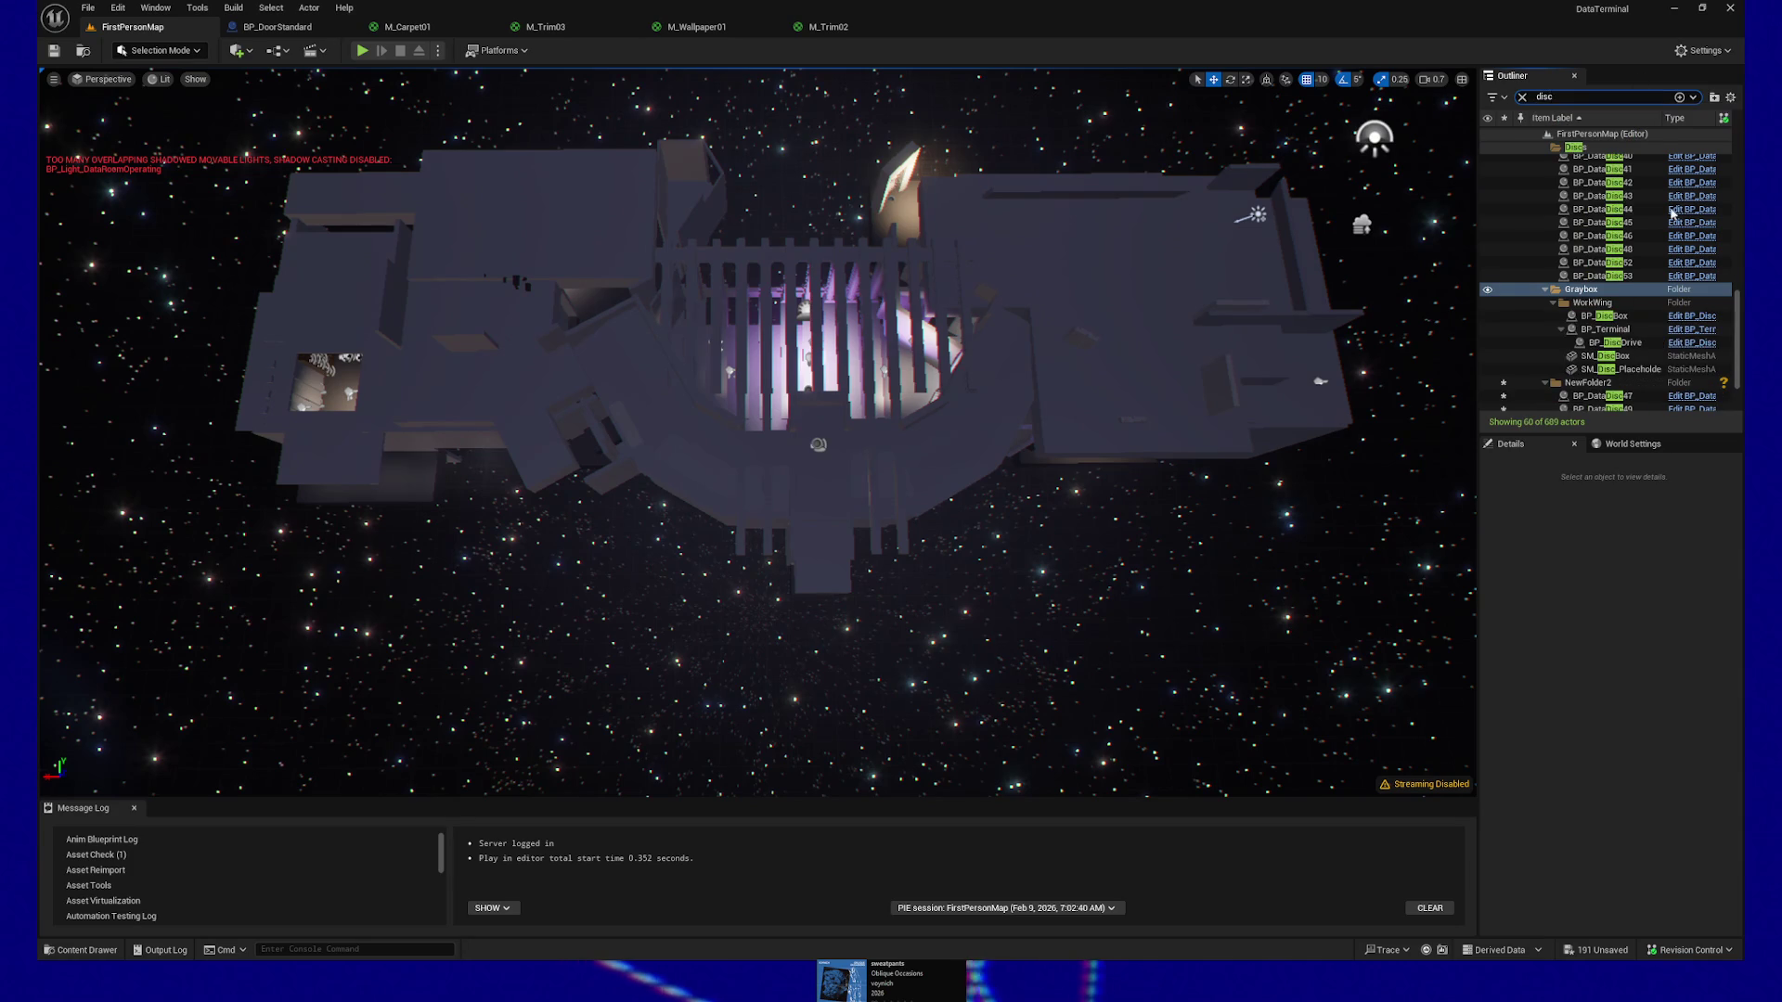
scroll(1661, 340, down, 10)
scroll(1661, 341, down, 3)
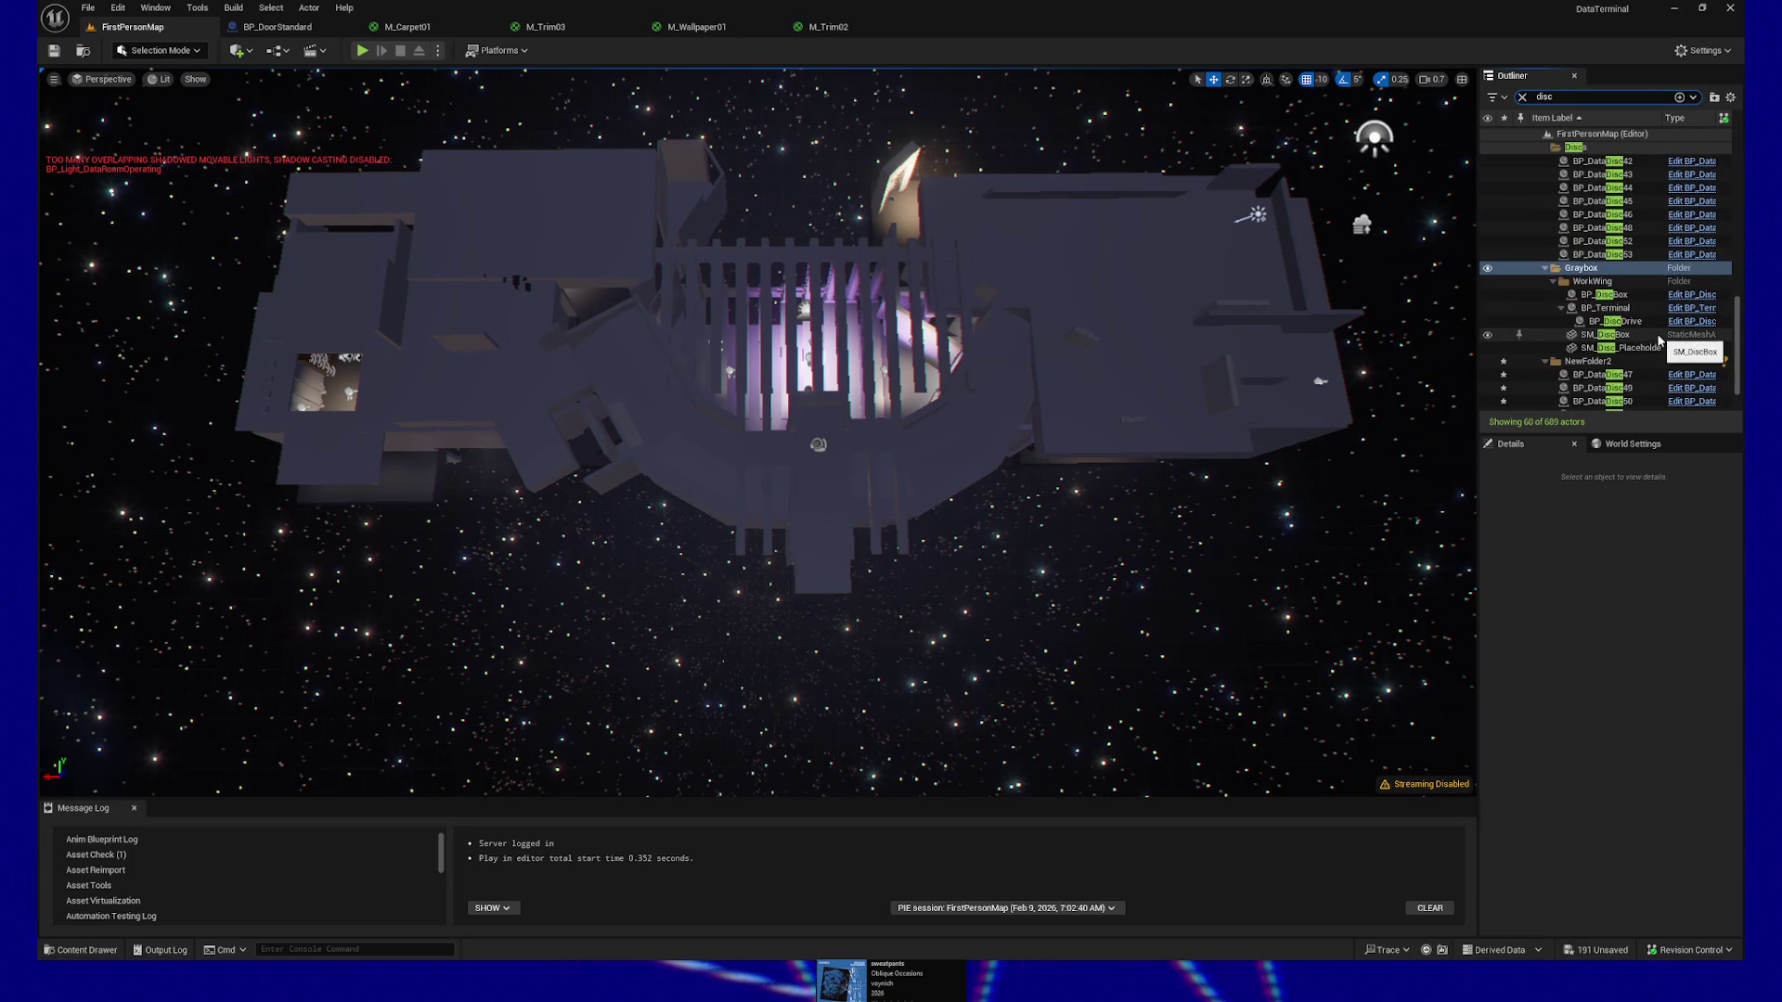
scroll(1667, 339, down, 2)
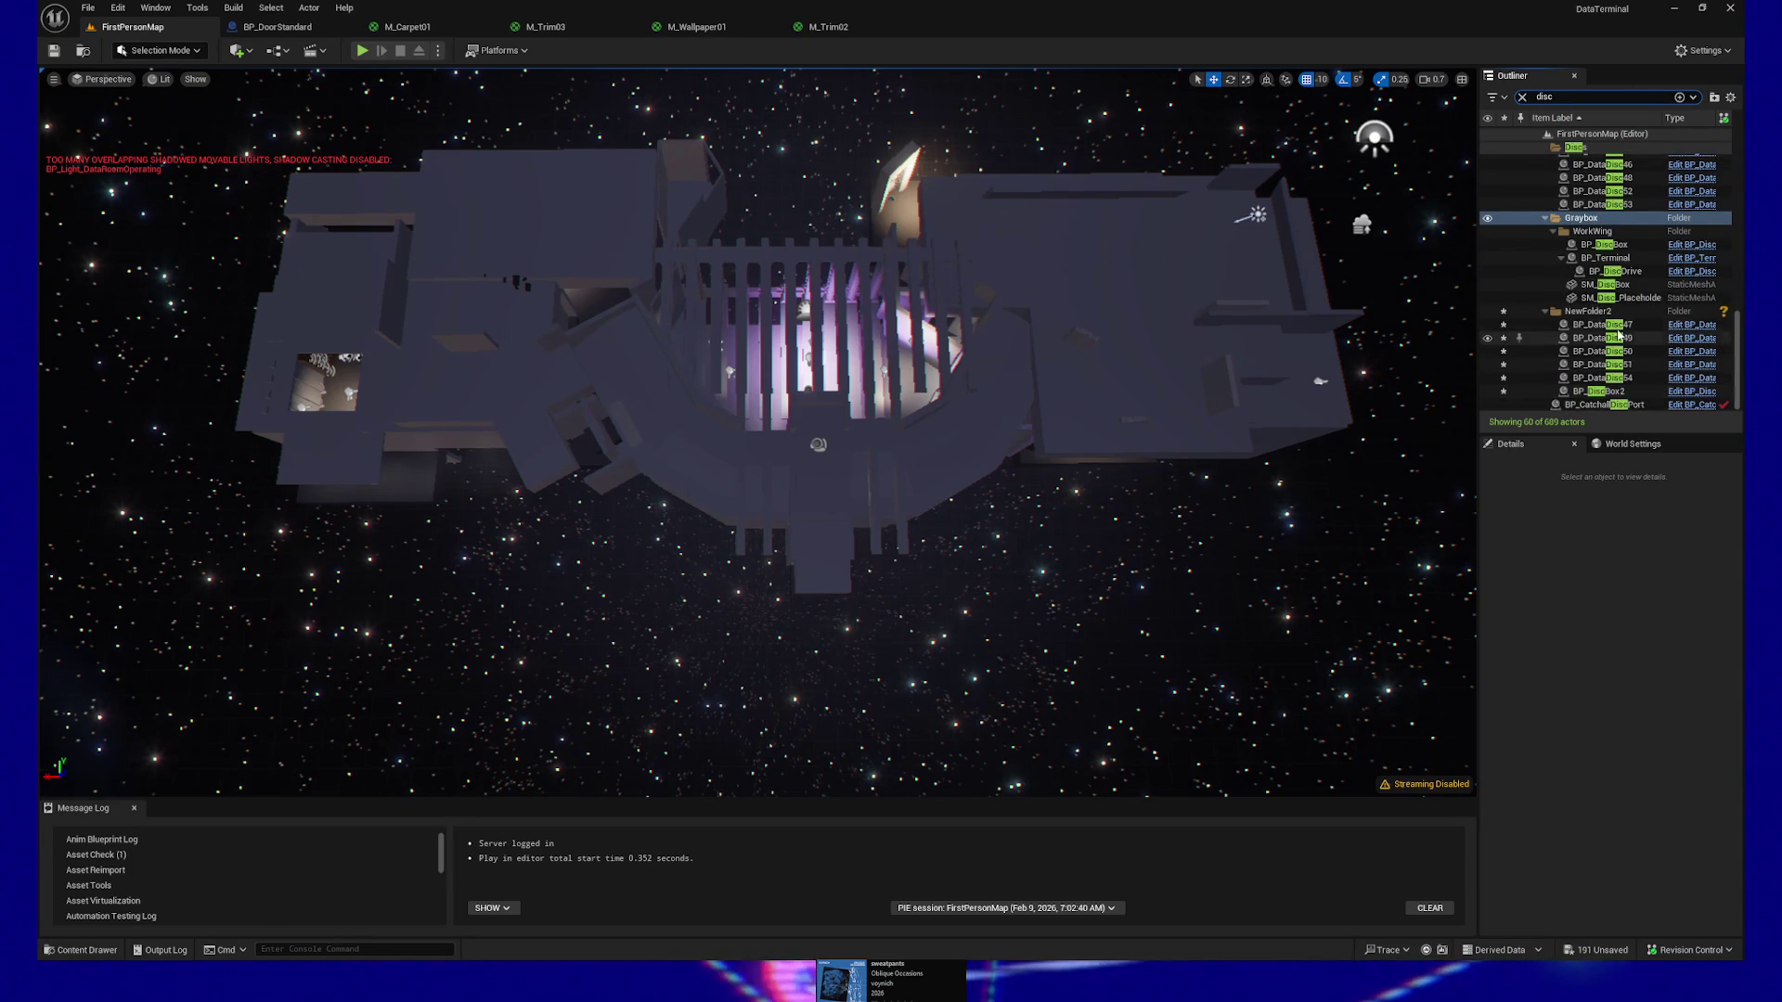
click(1589, 314)
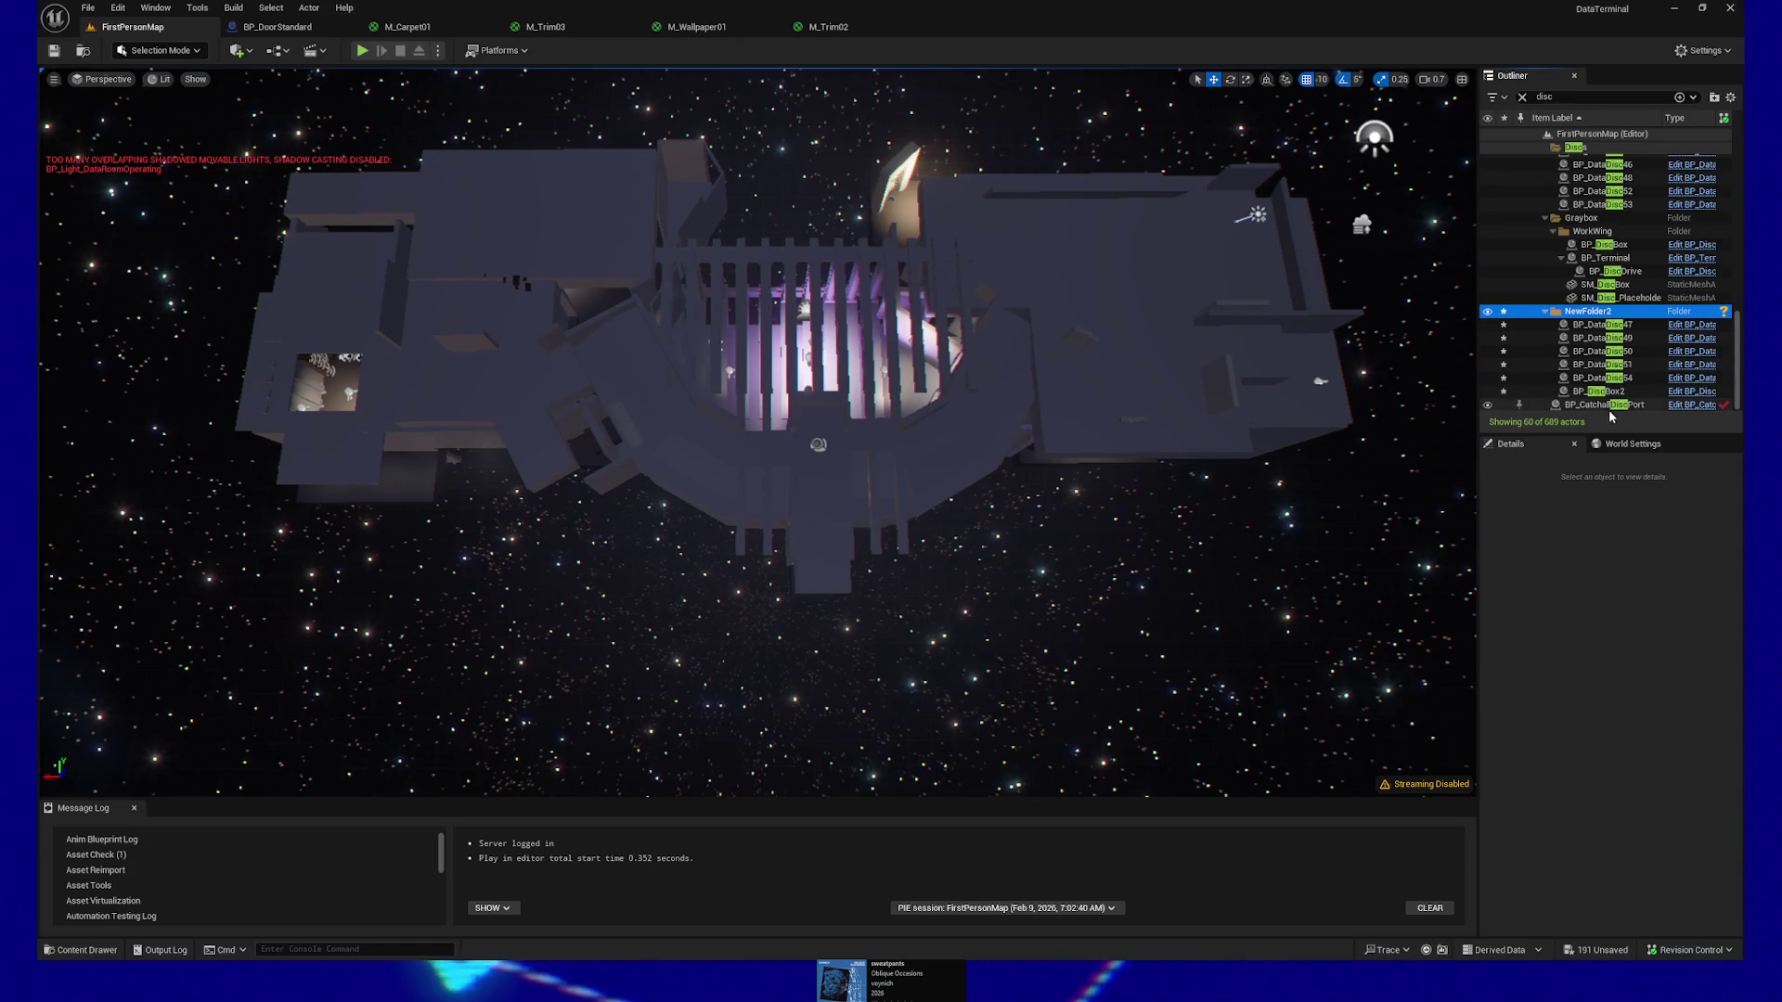
click(1587, 353)
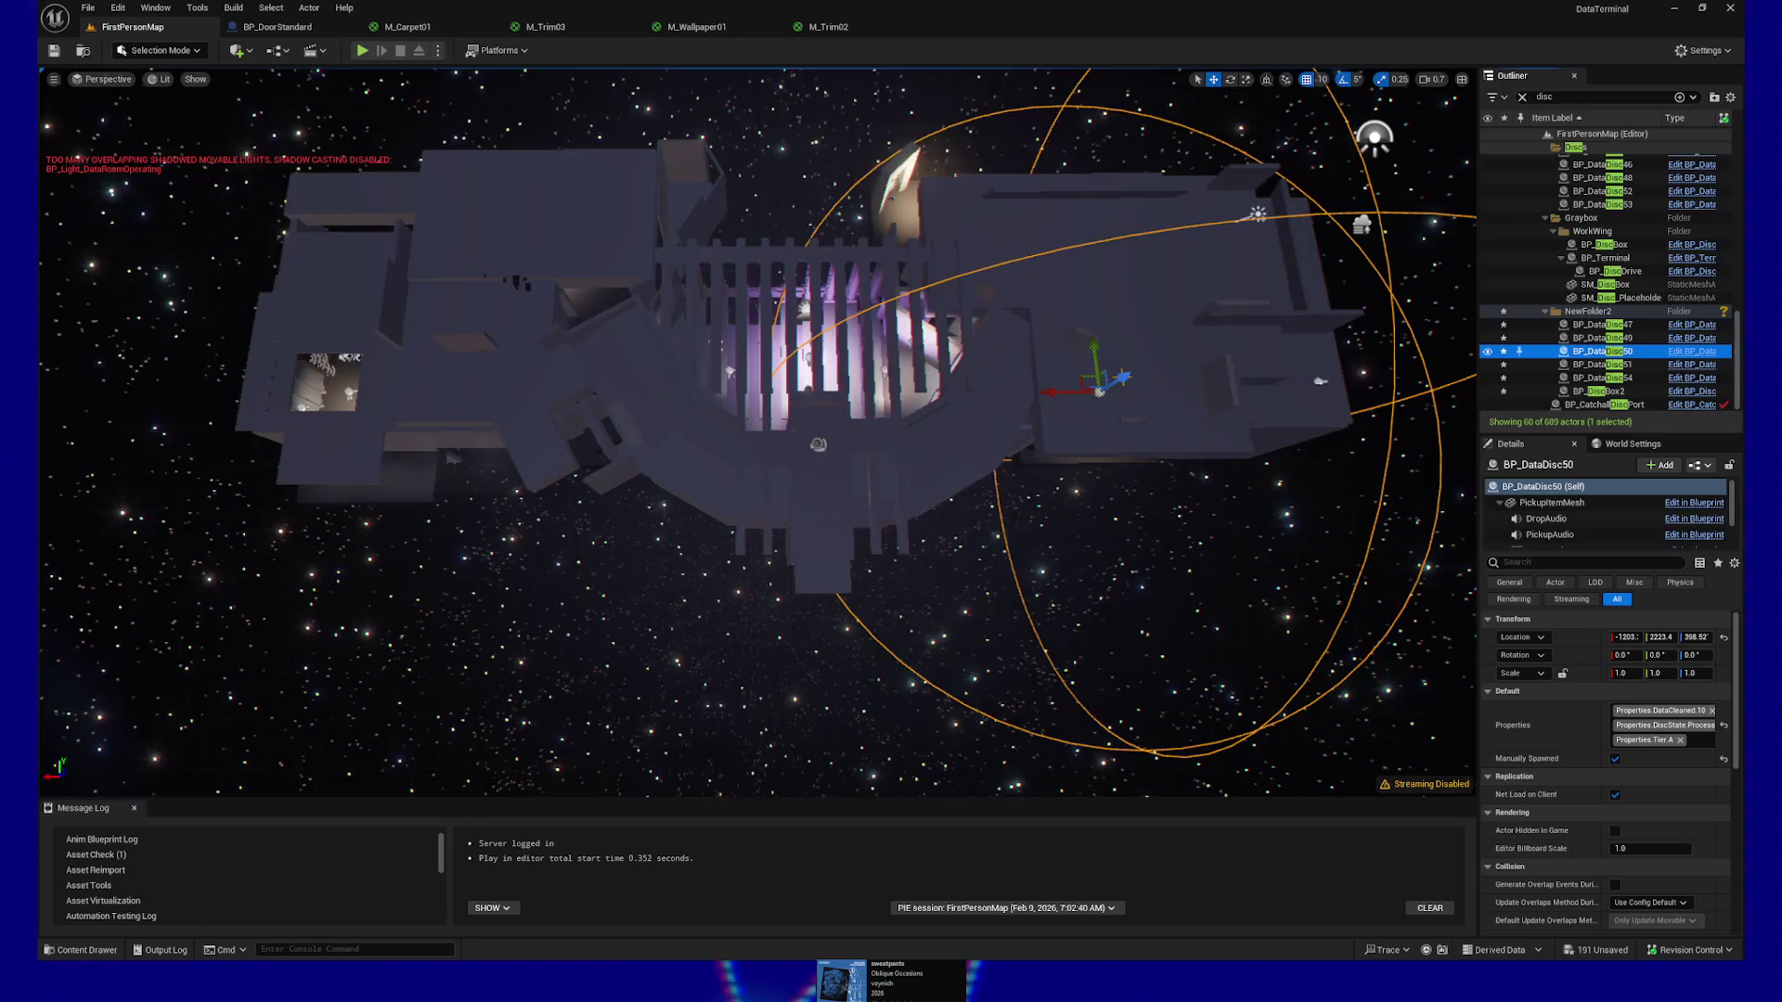
Frame BP_DataDisc50, then review BP_DataDisc47, 50, 51, 54, BP_DiscBox2 and the NewFolder2 folder
key(f)
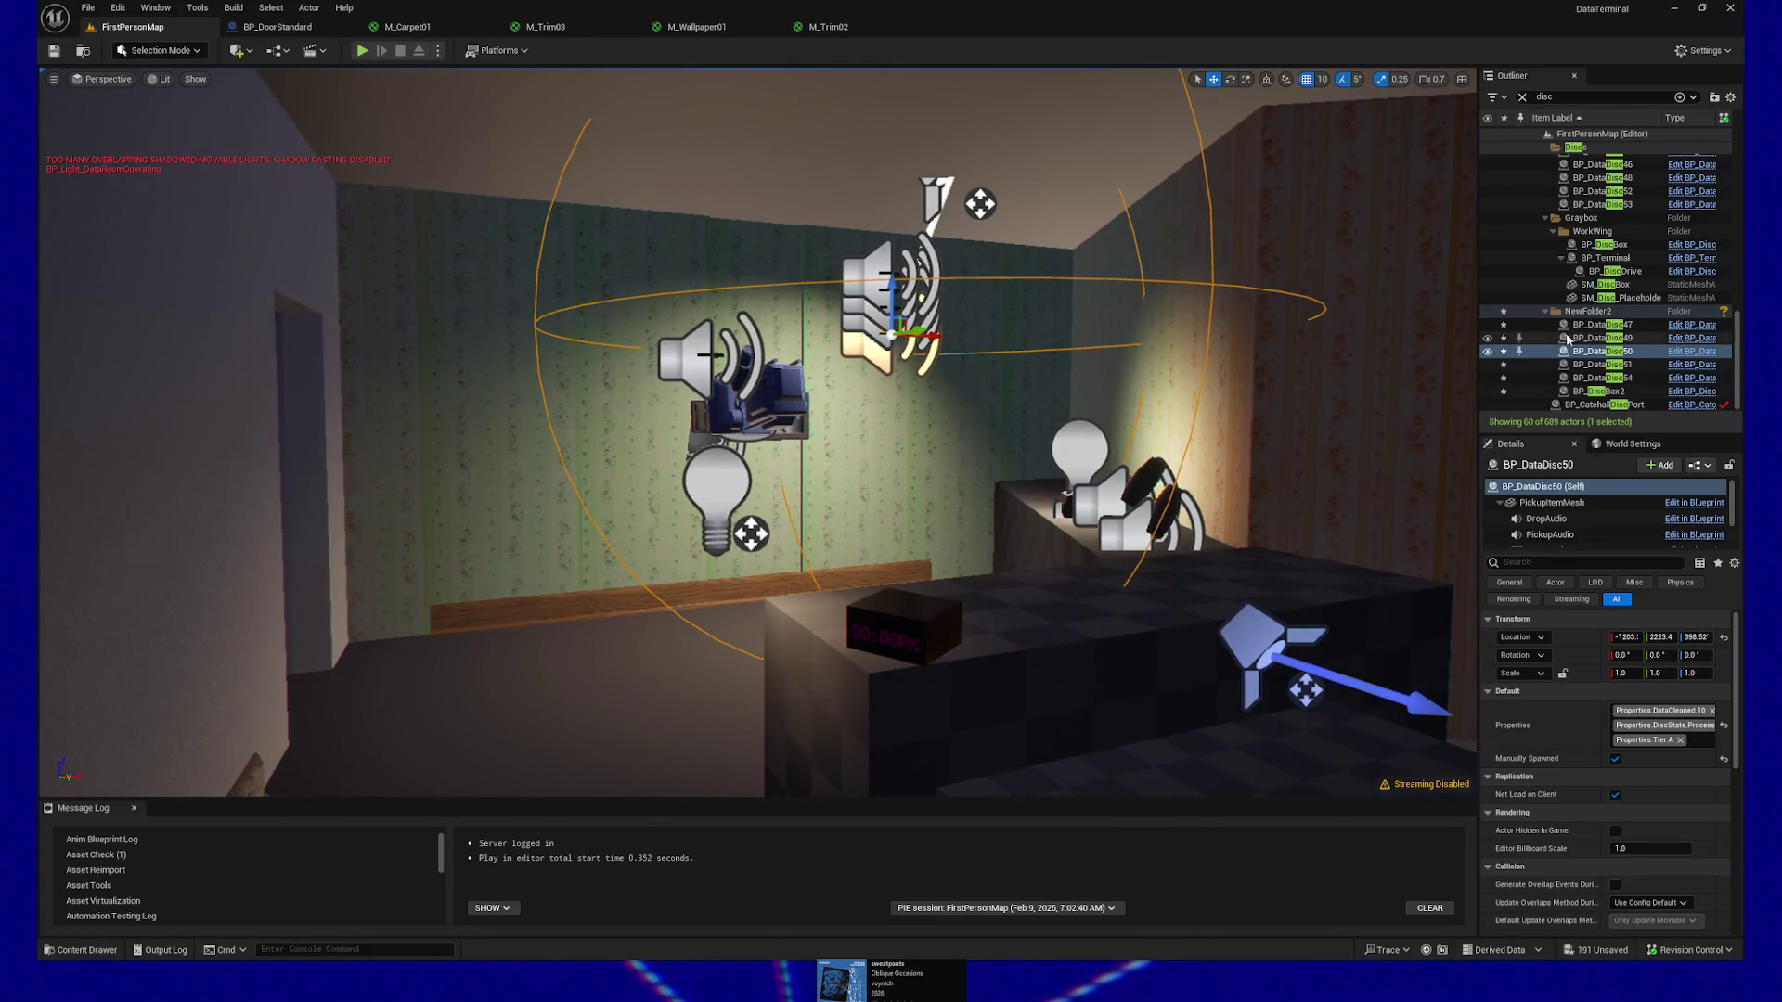
click(1578, 338)
click(1590, 324)
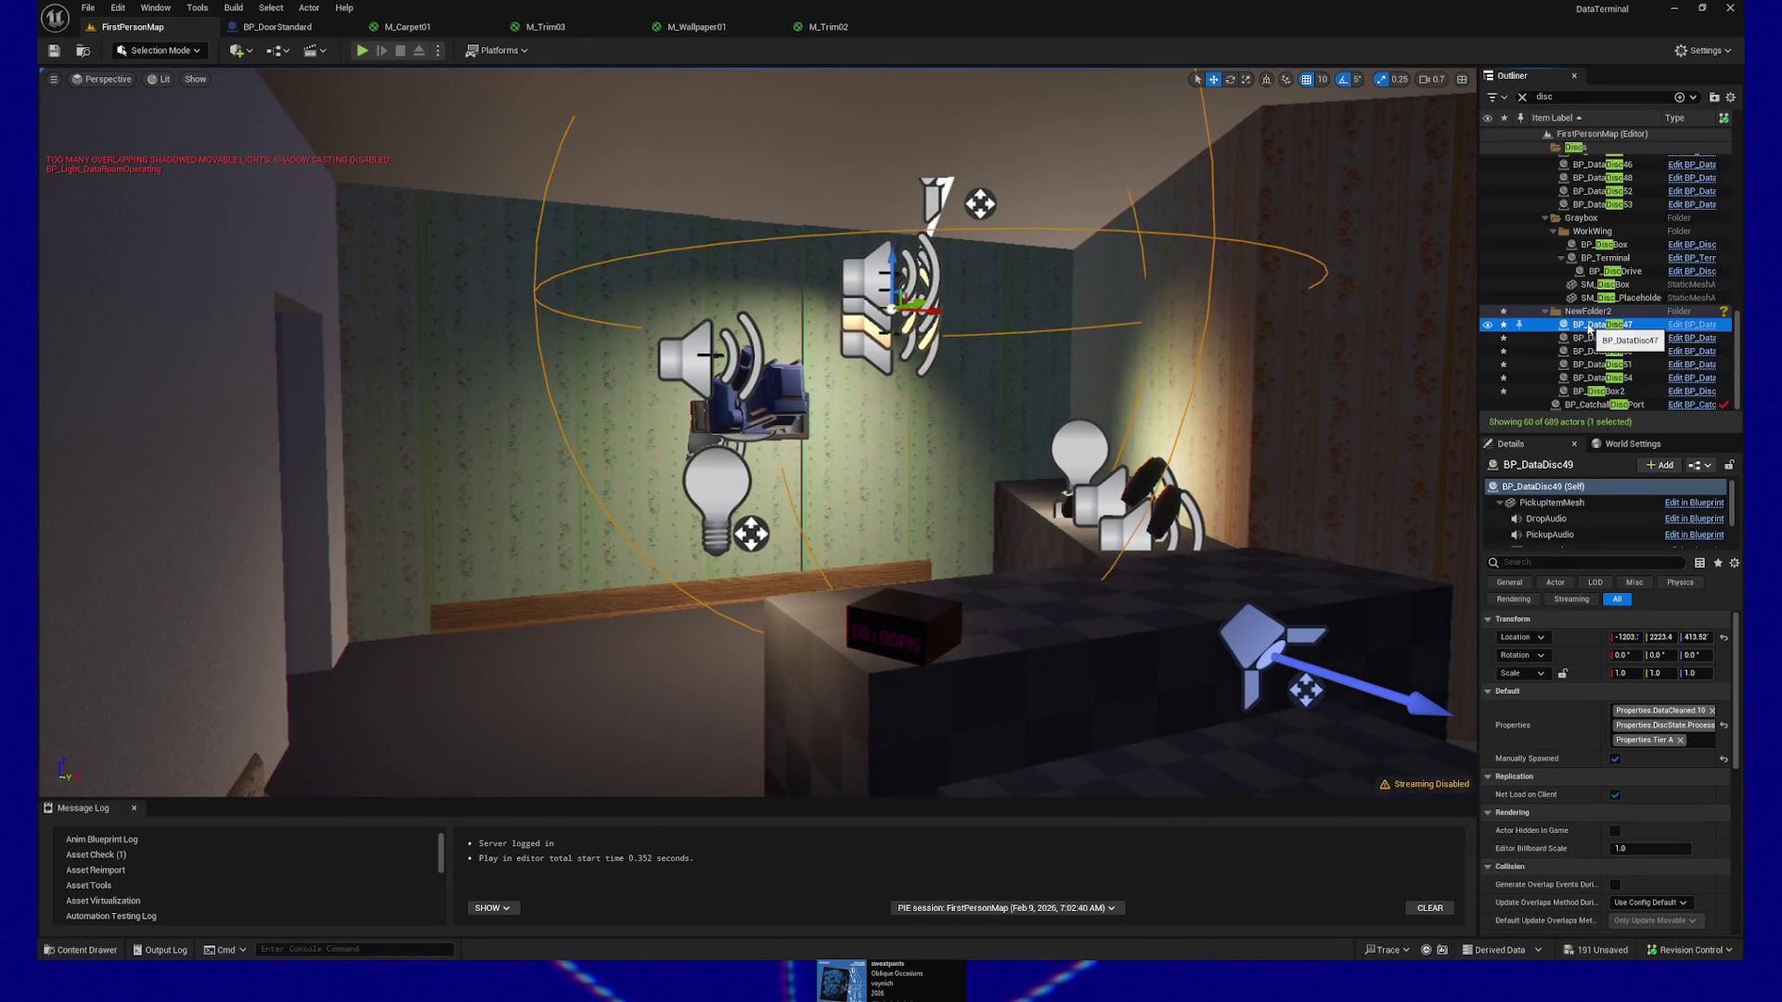
click(1593, 338)
click(1594, 352)
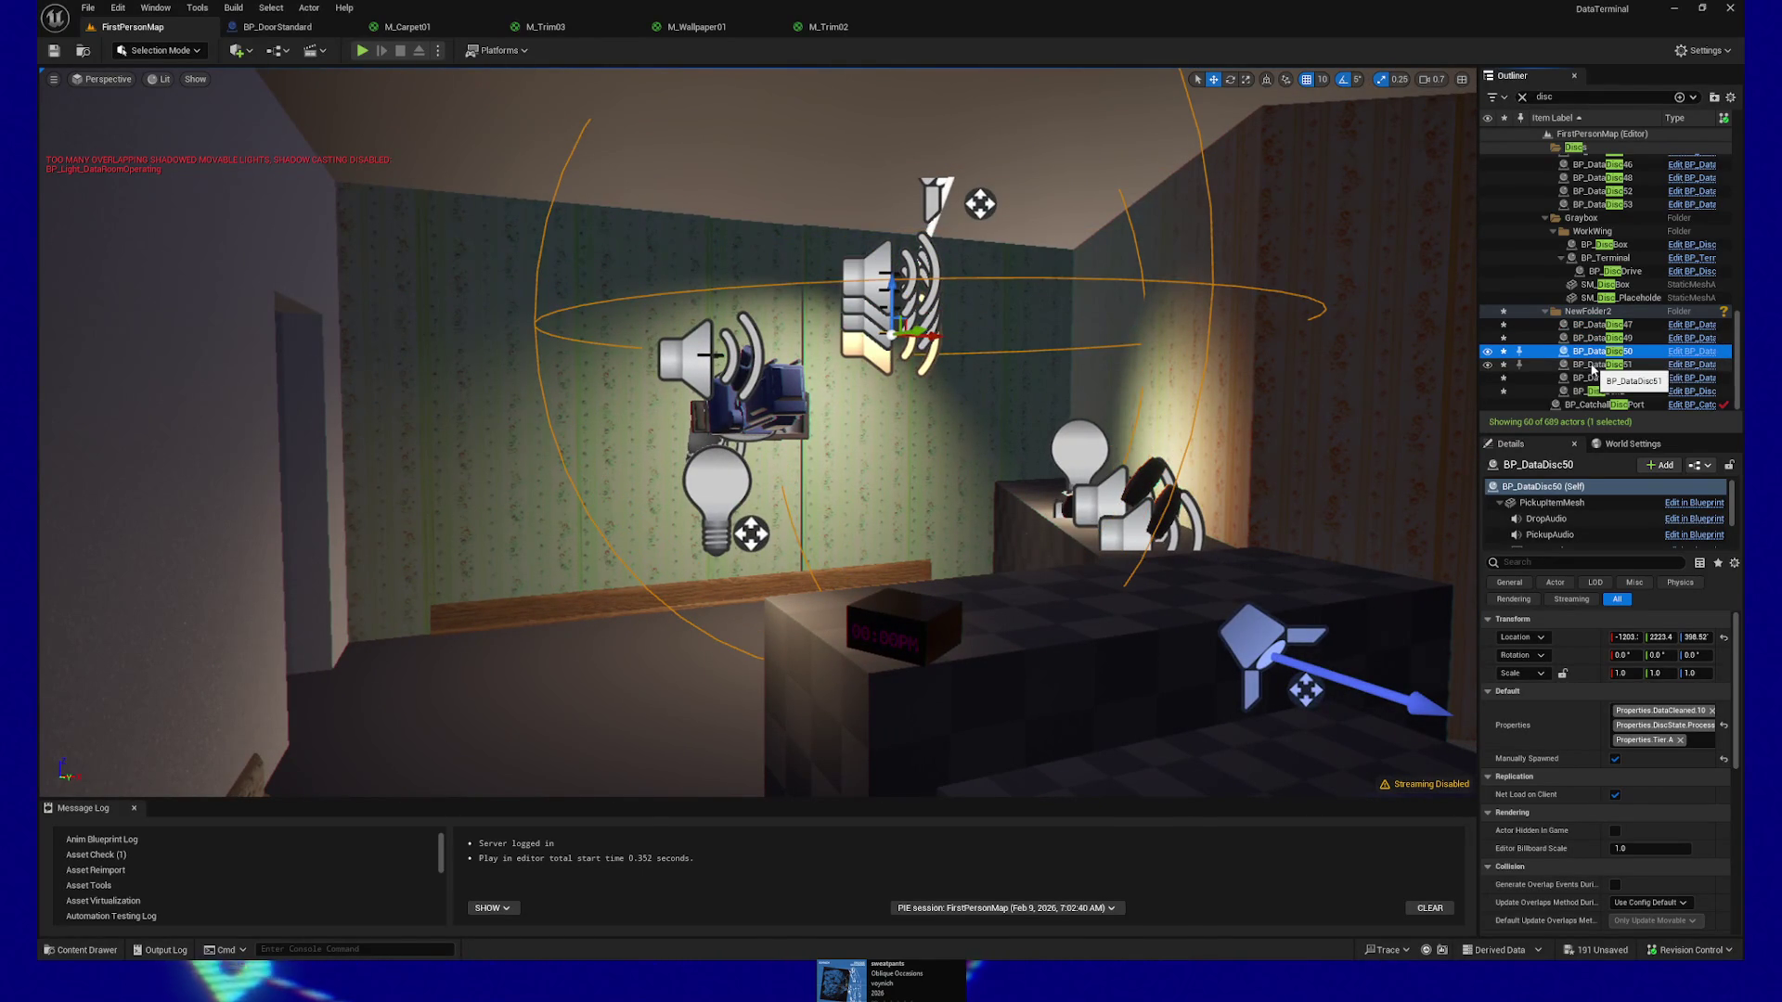
click(1590, 366)
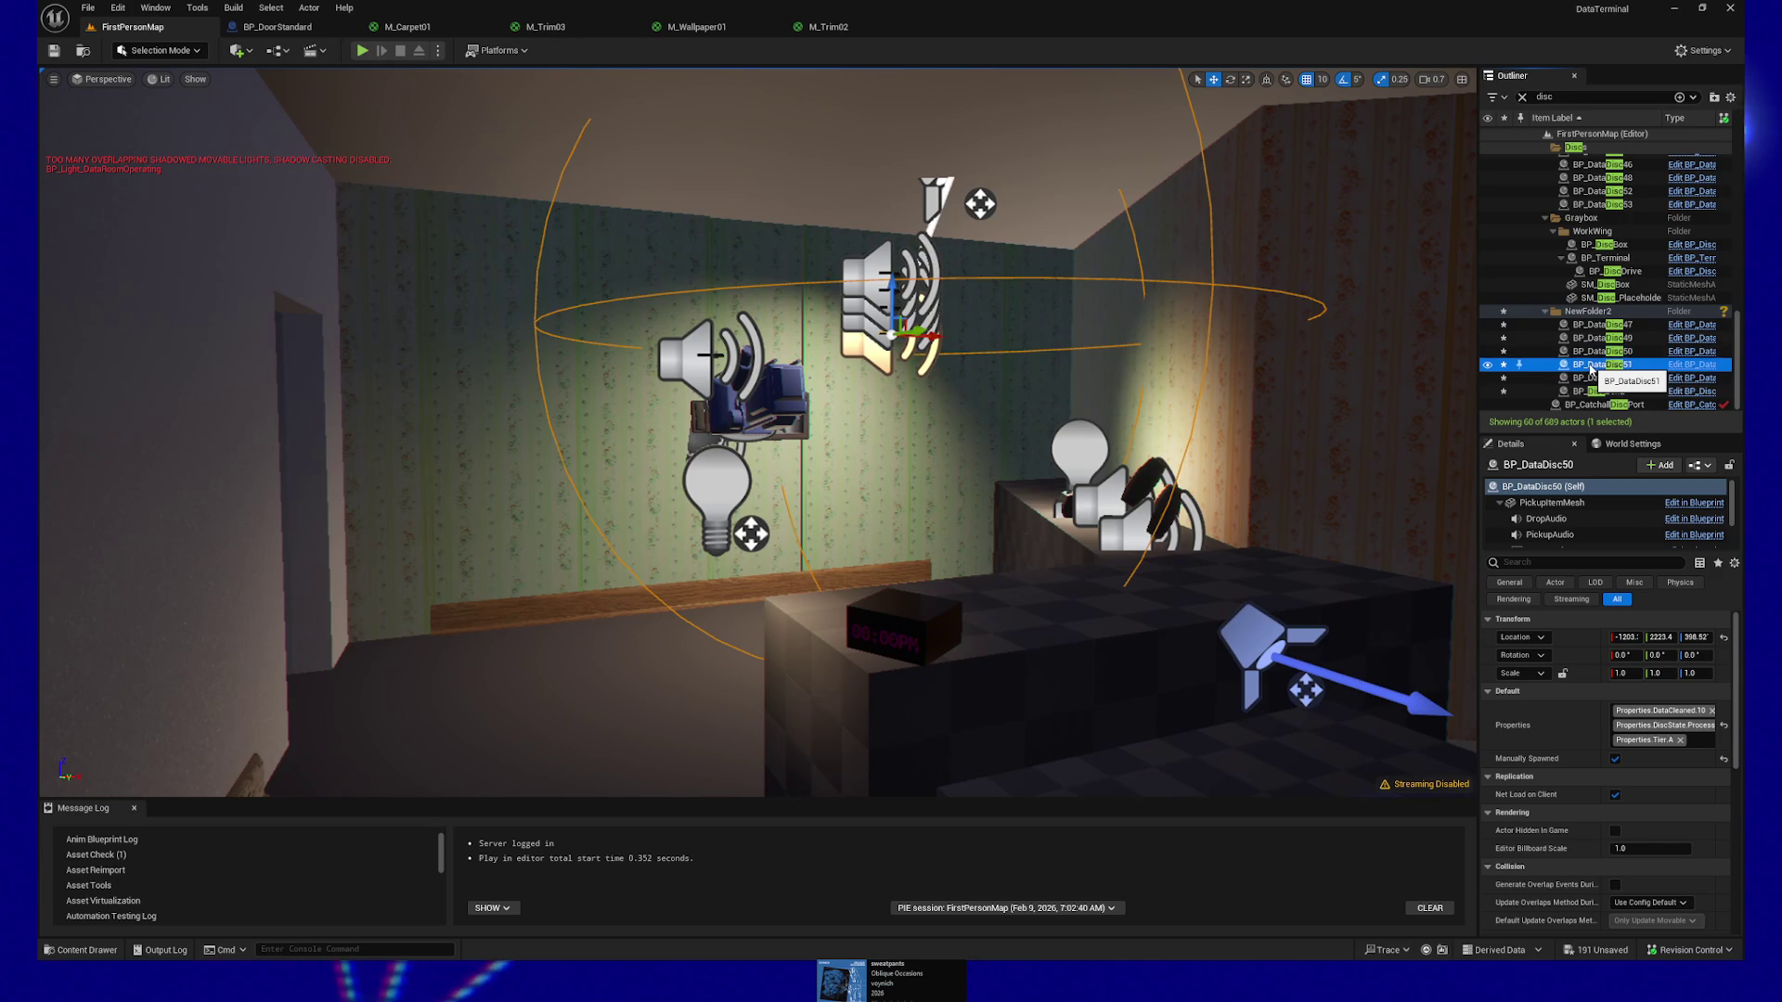
click(1590, 379)
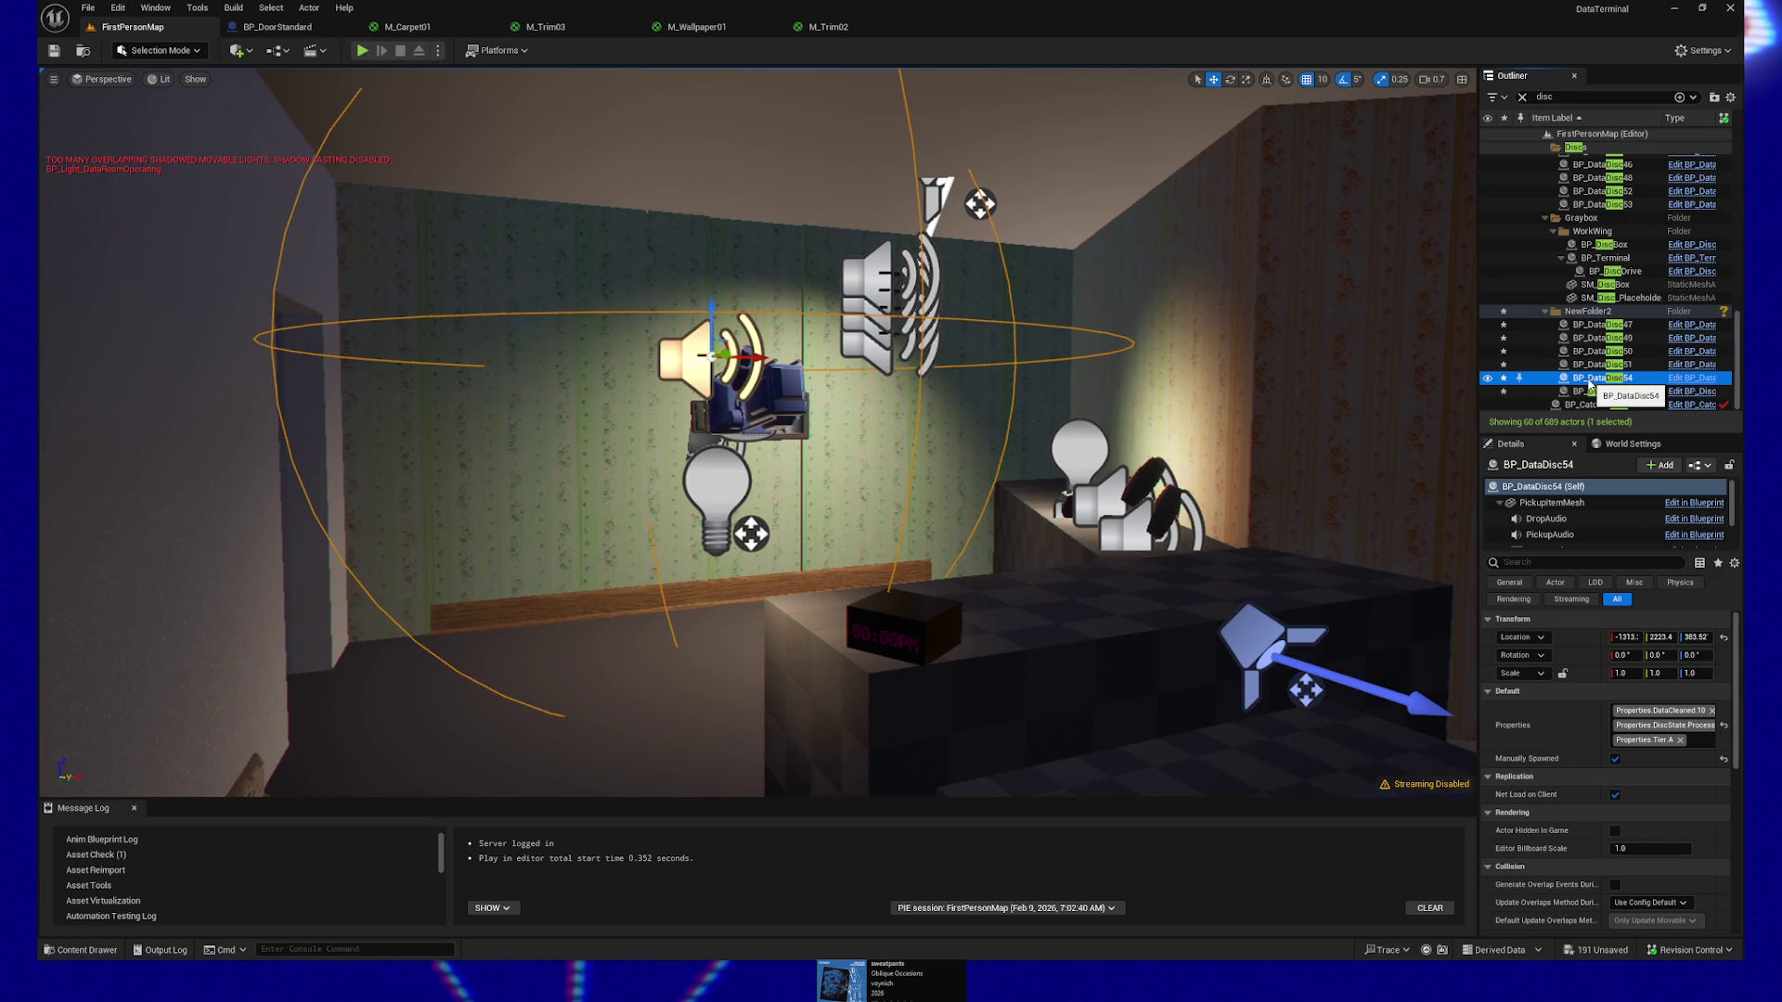
click(1587, 391)
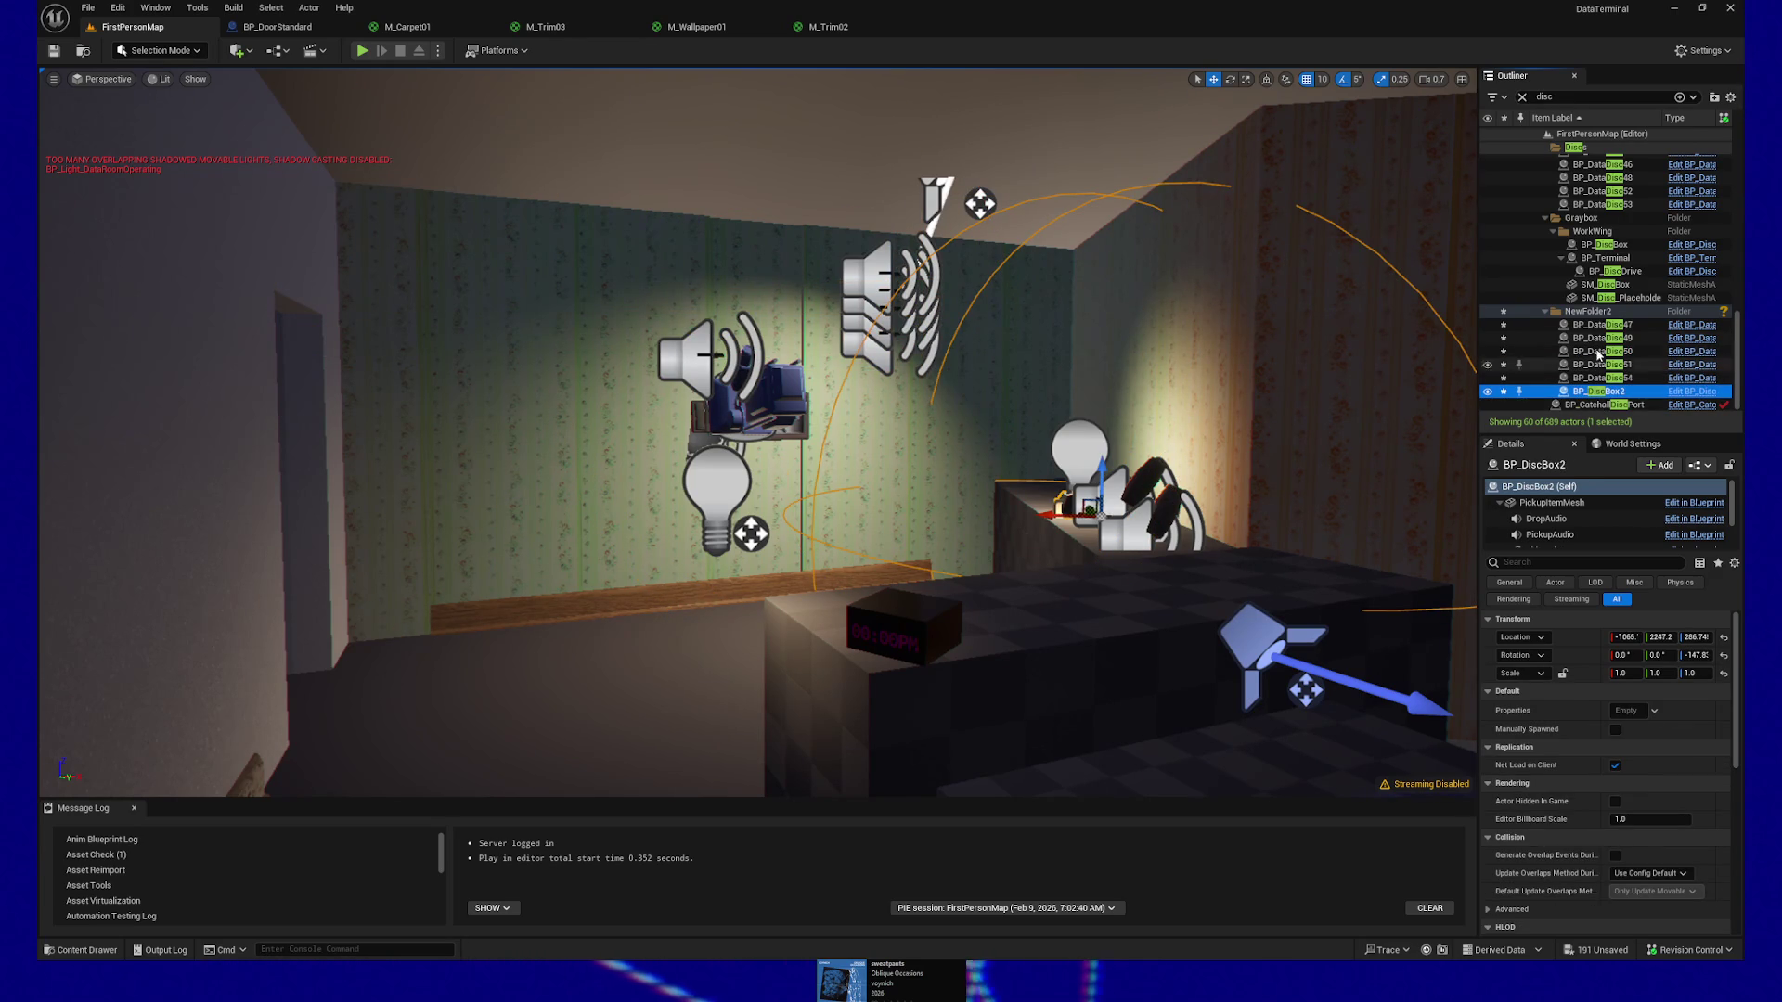
click(1586, 312)
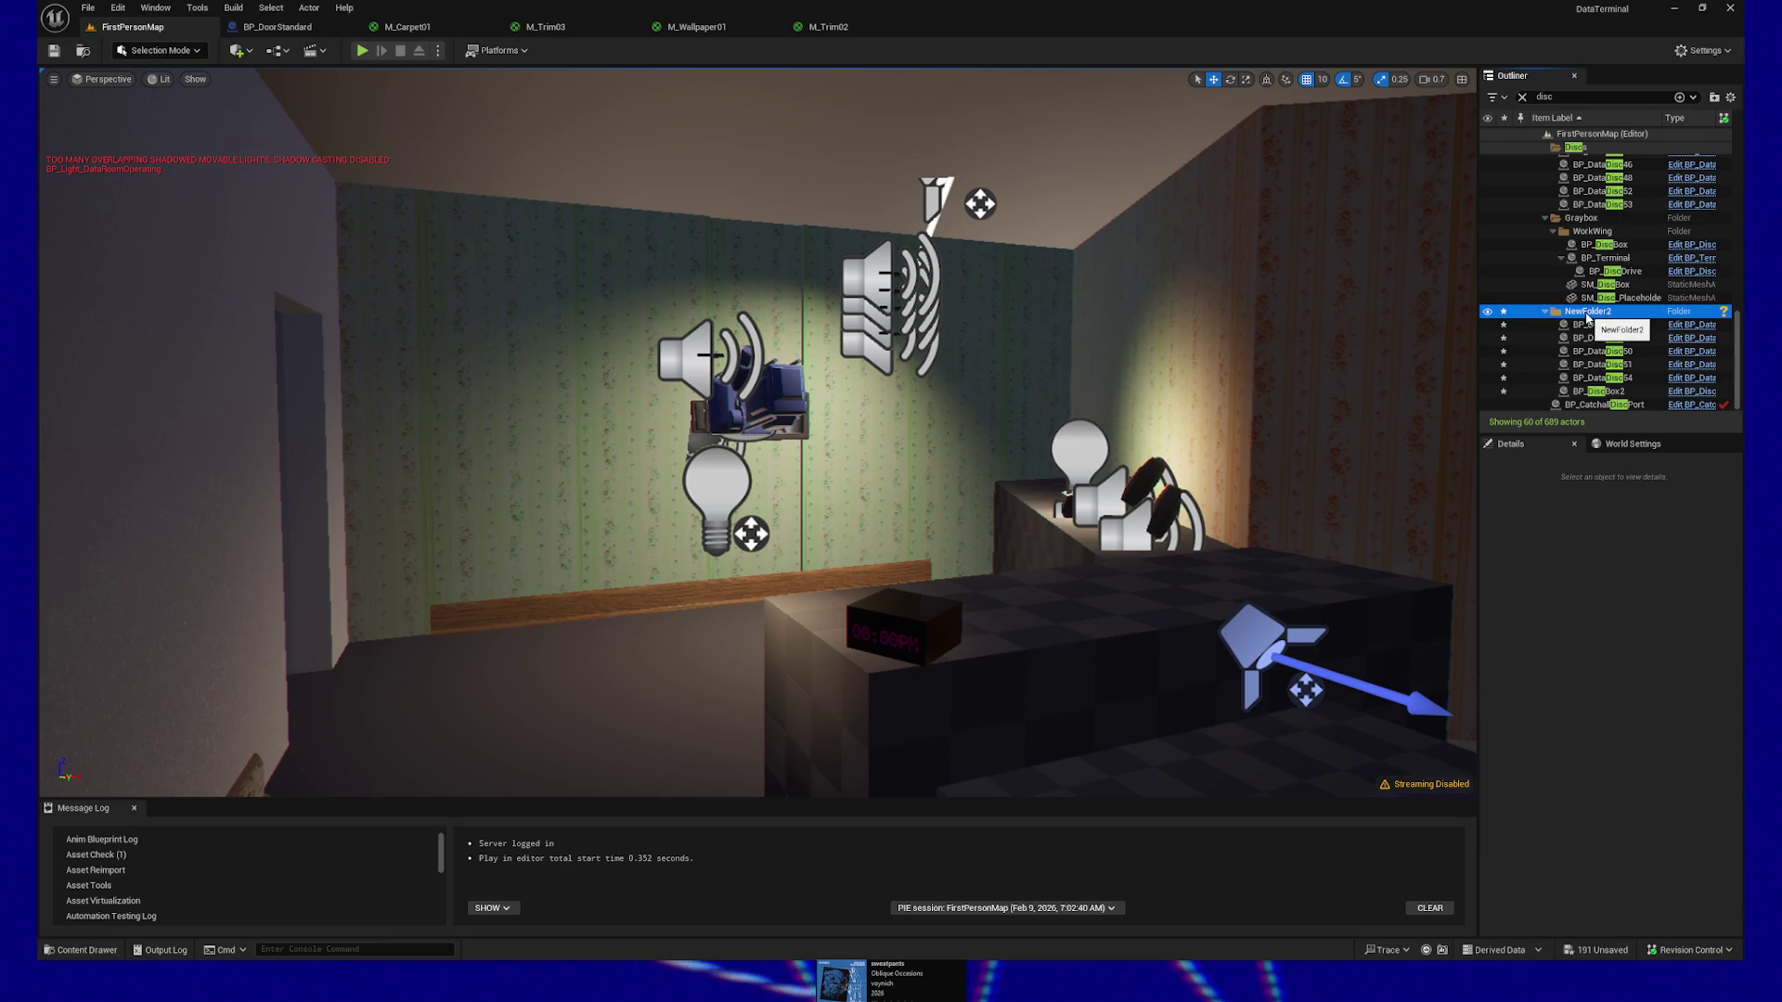
Rename the NewFolder2 folder to RecWingProps
click(1588, 314)
text(cWingProps)
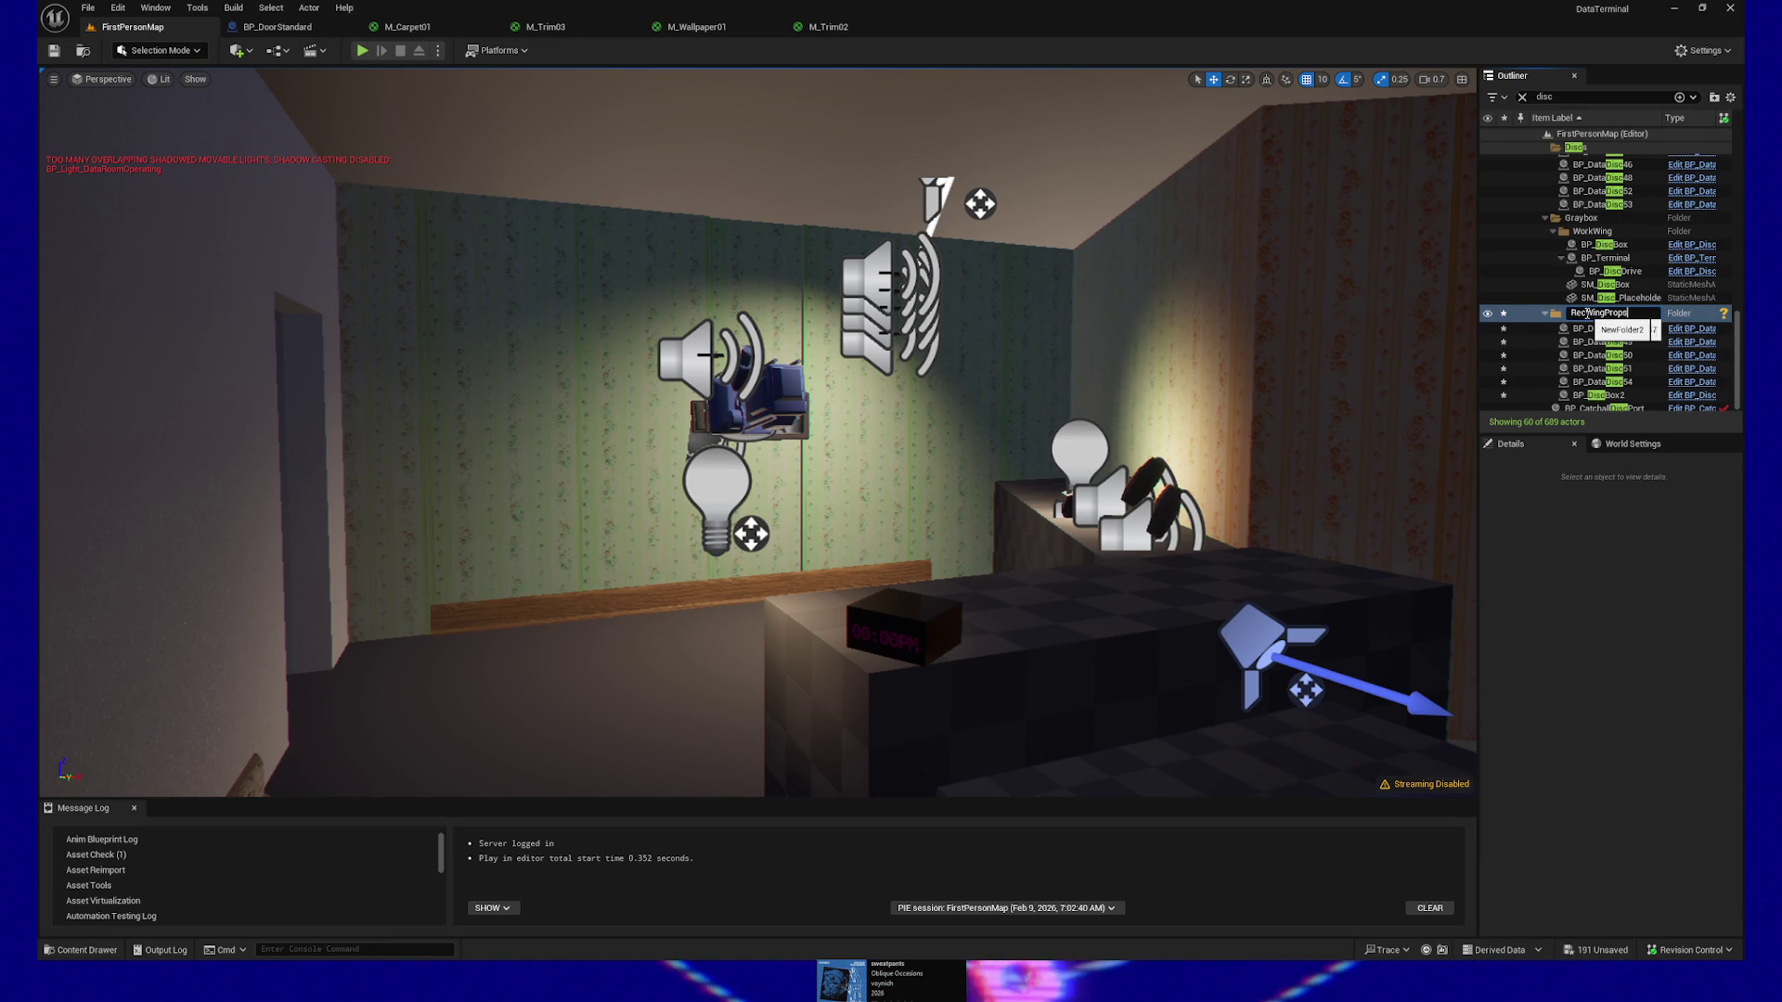
key(Return)
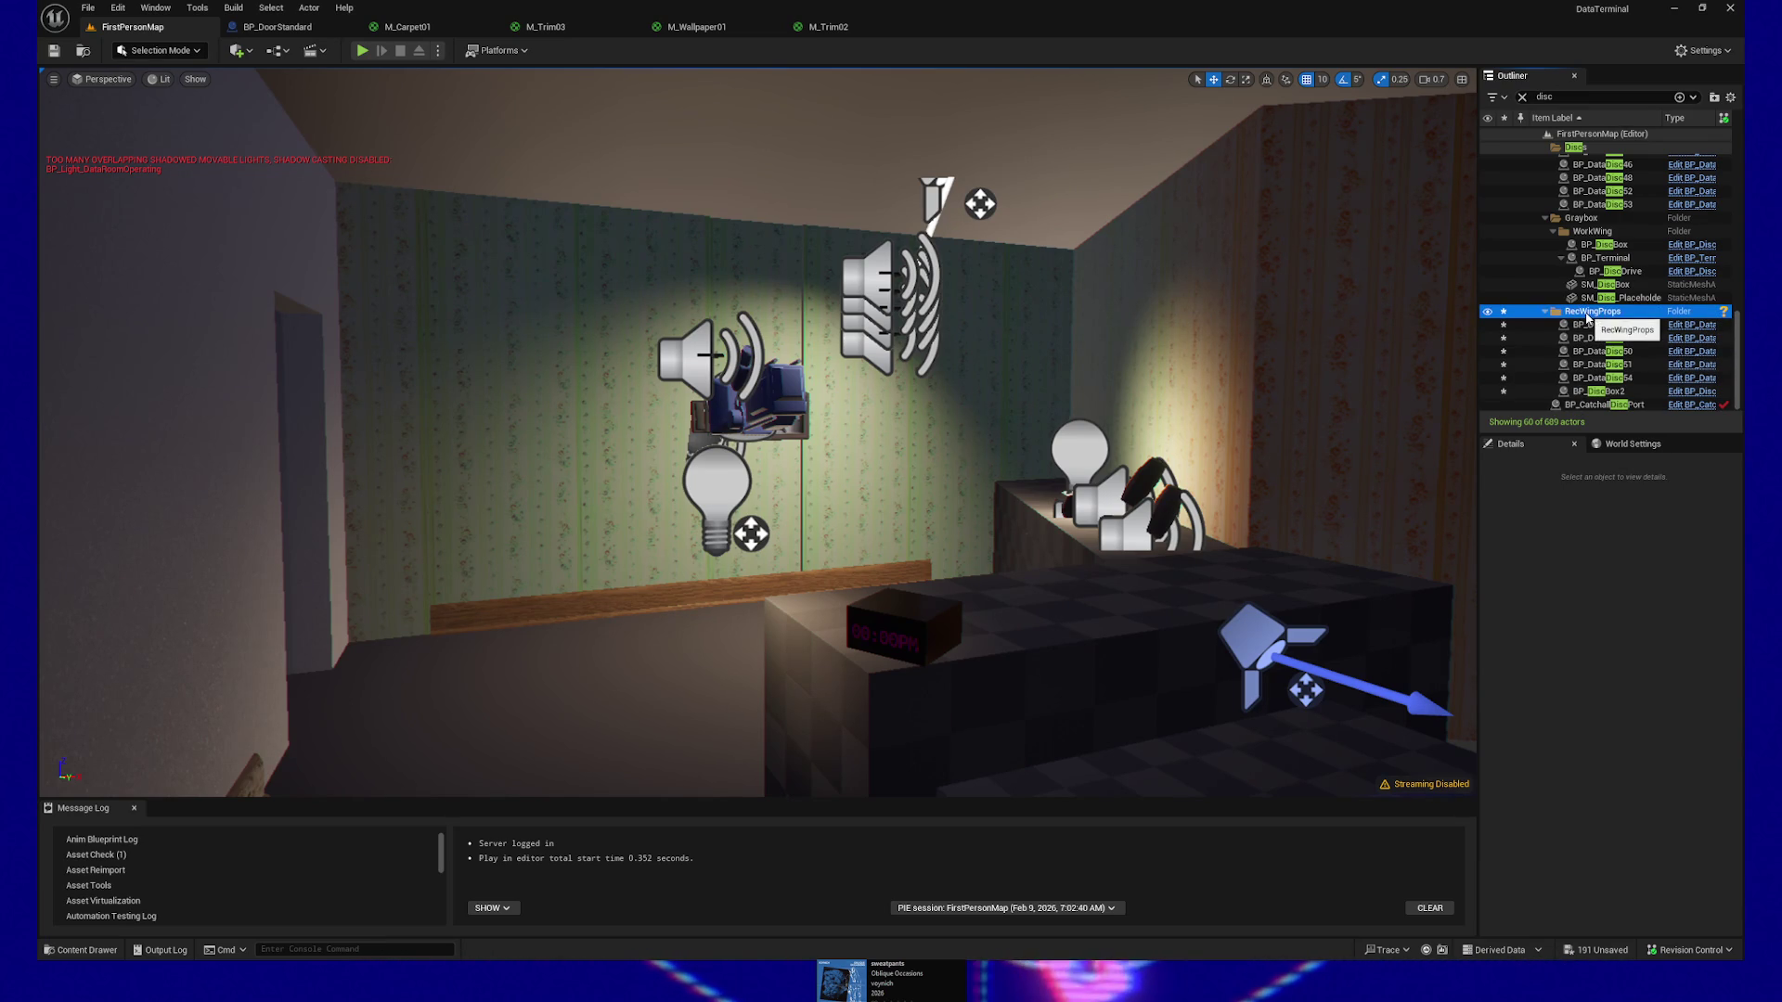
Hide the WorkWing folder's actors in the level and collapse the folder
click(1488, 233)
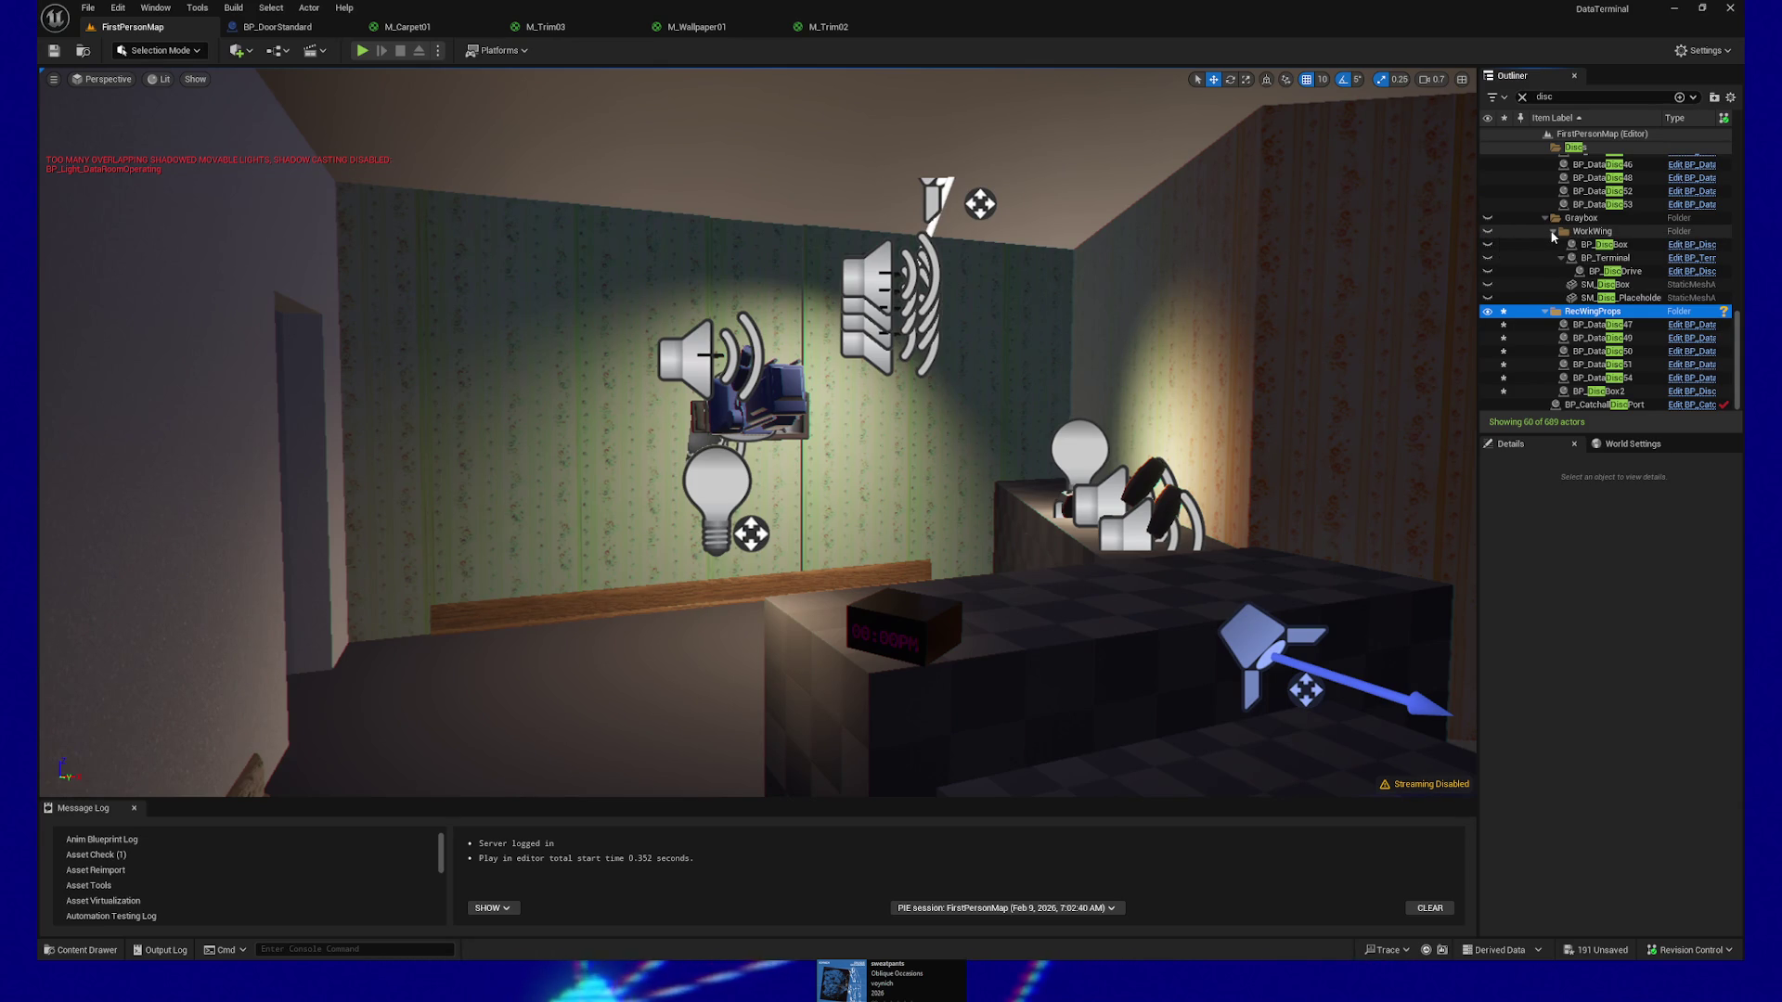
click(1553, 233)
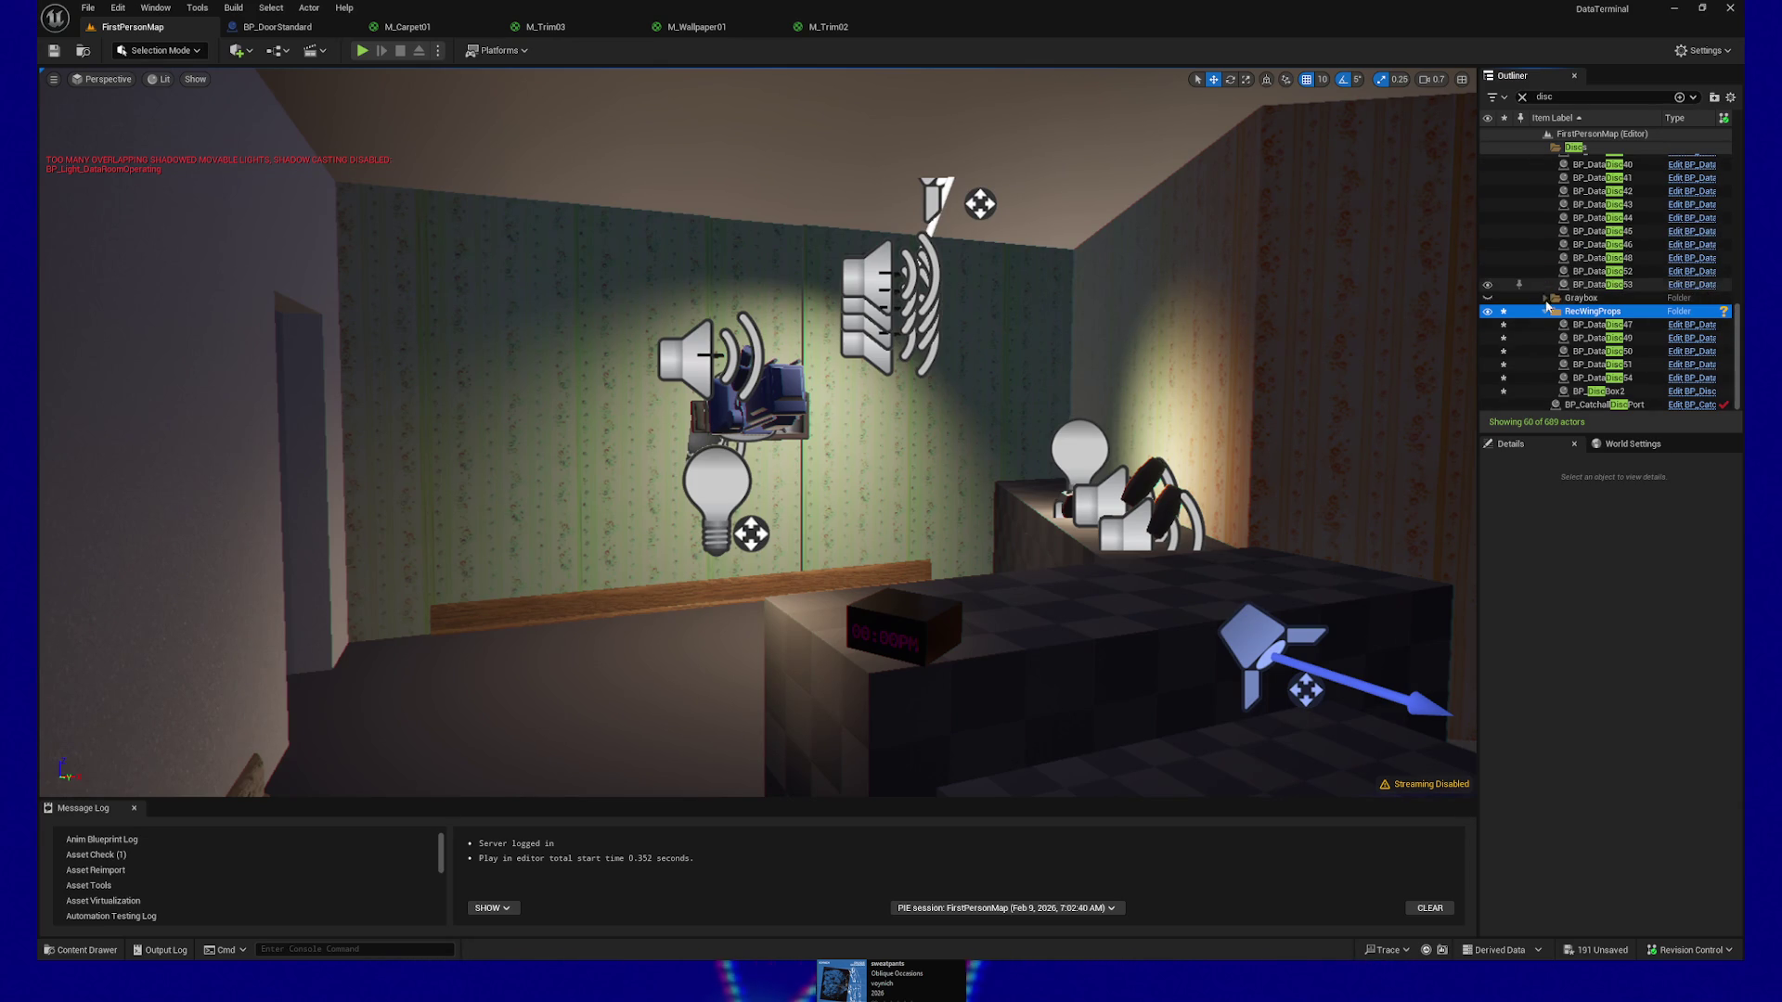
scroll(1577, 279, up, 10)
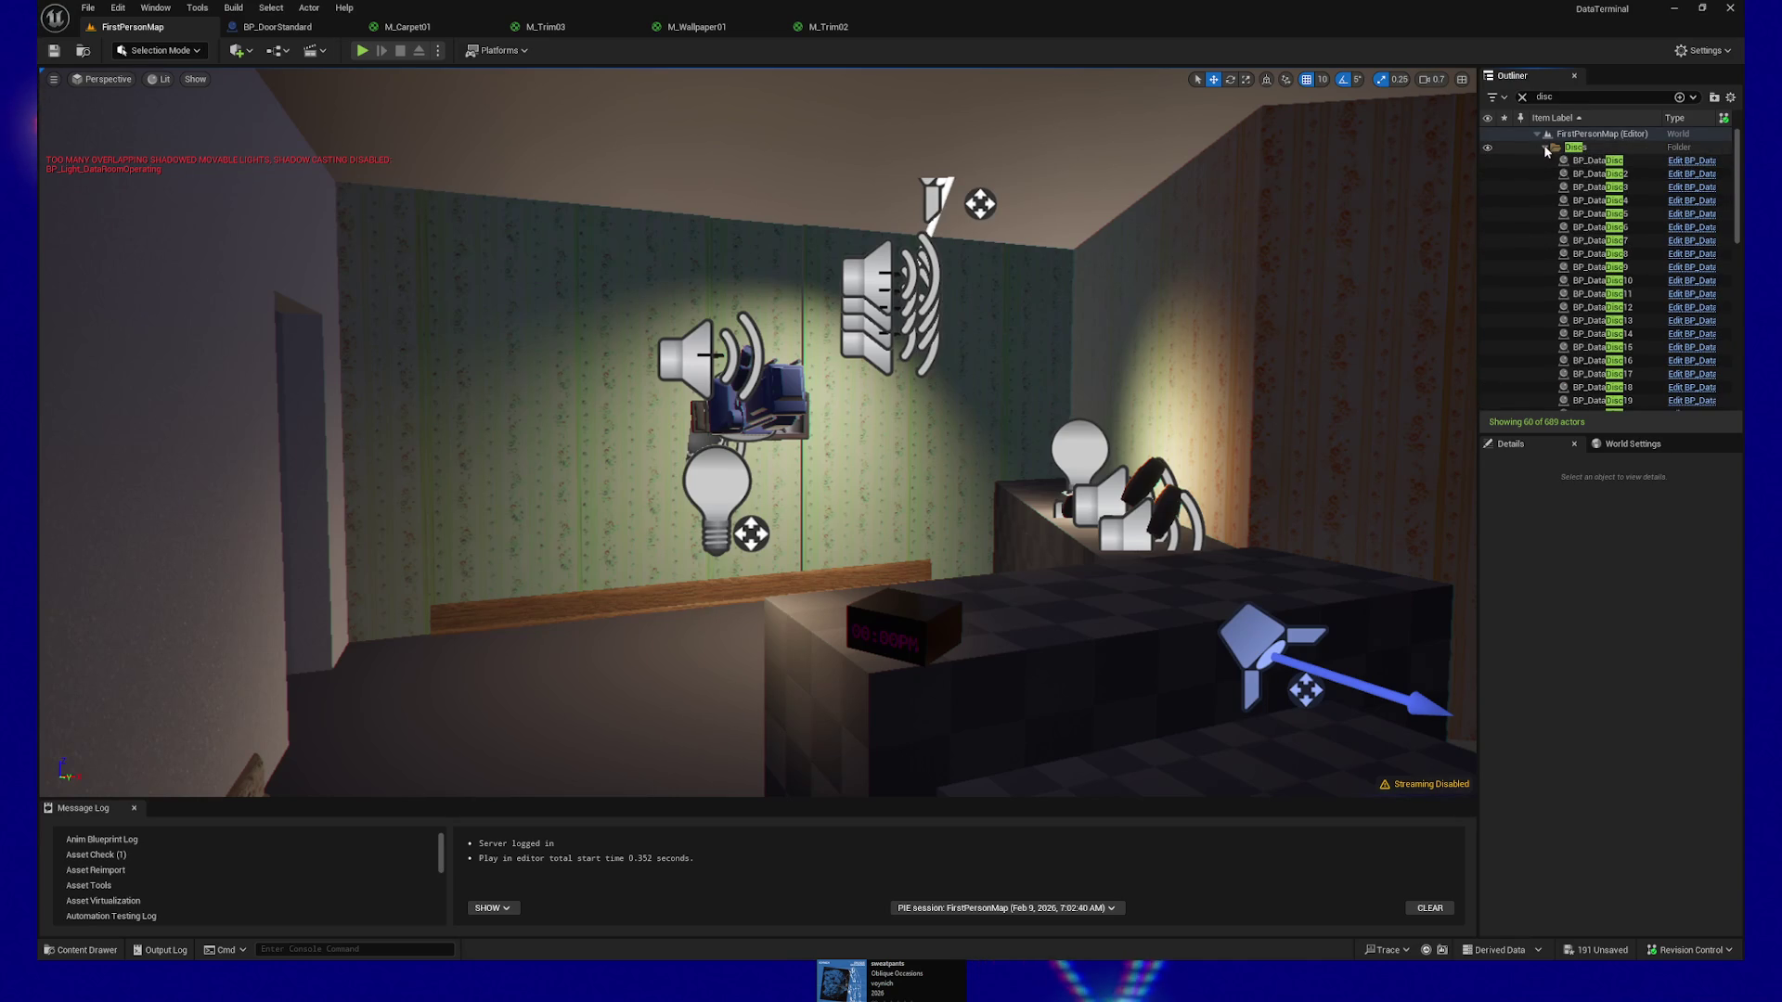
Hide the Discs folder's data discs, collapse it, and clear the 'disc' Outliner filter
click(1487, 148)
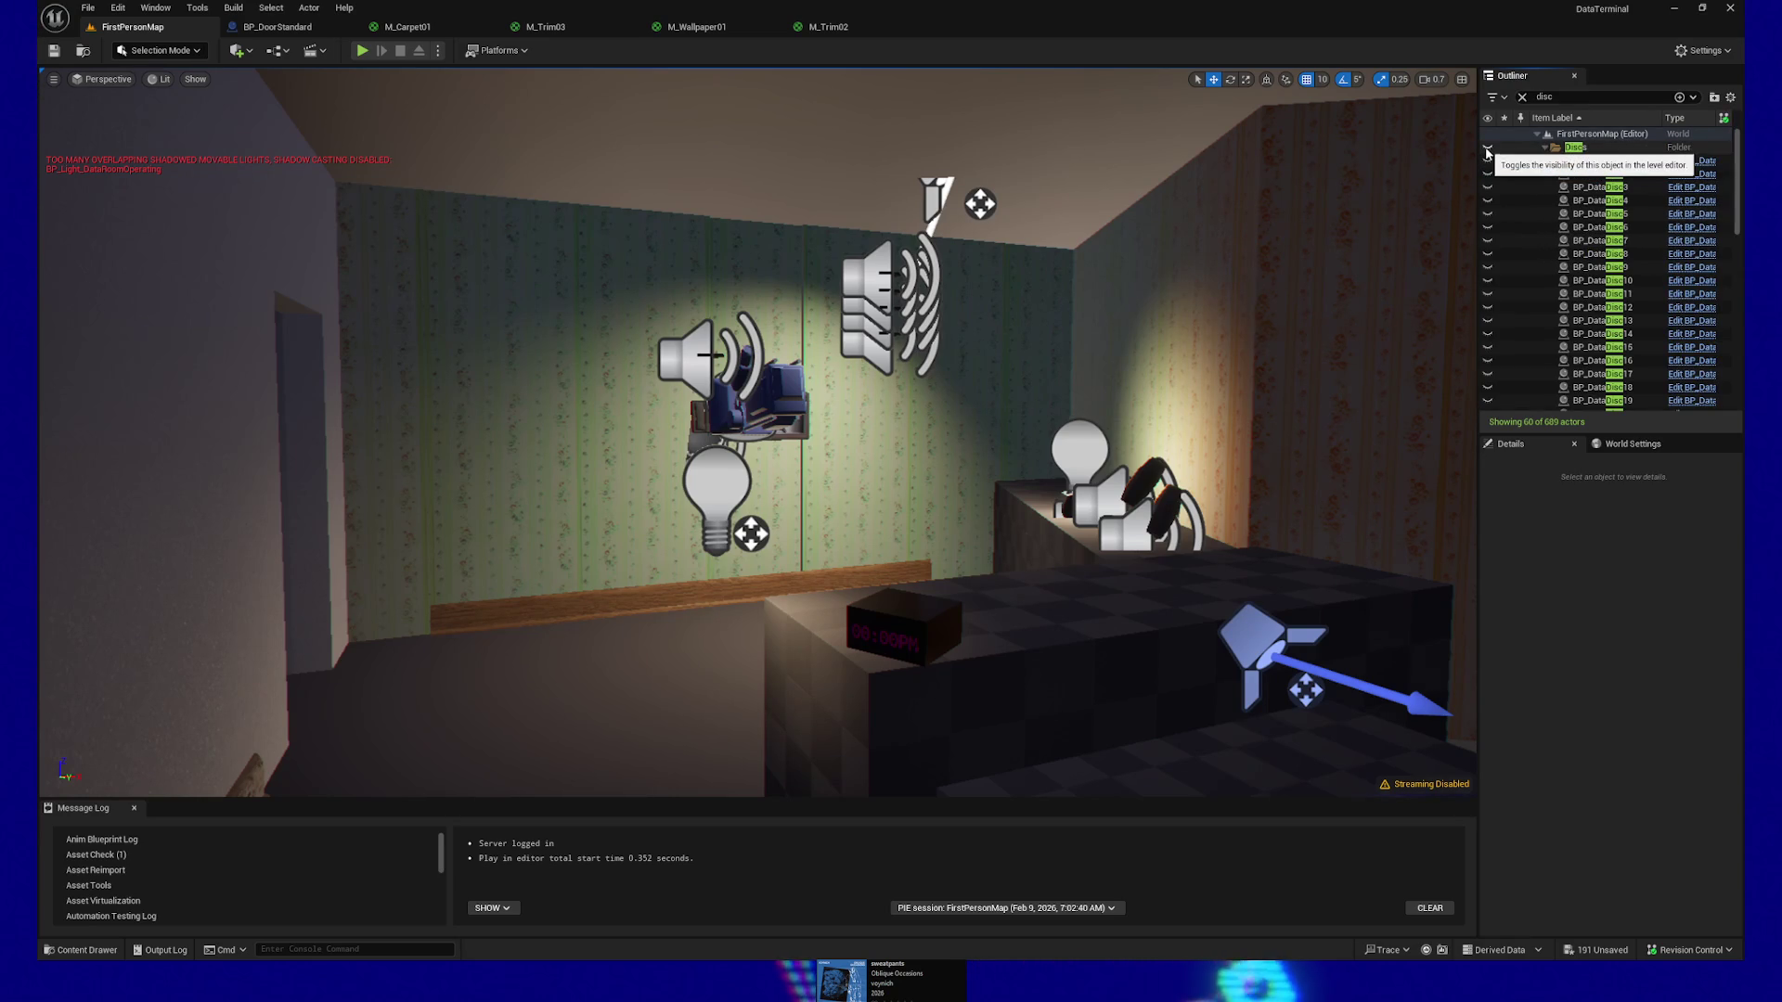
click(1546, 147)
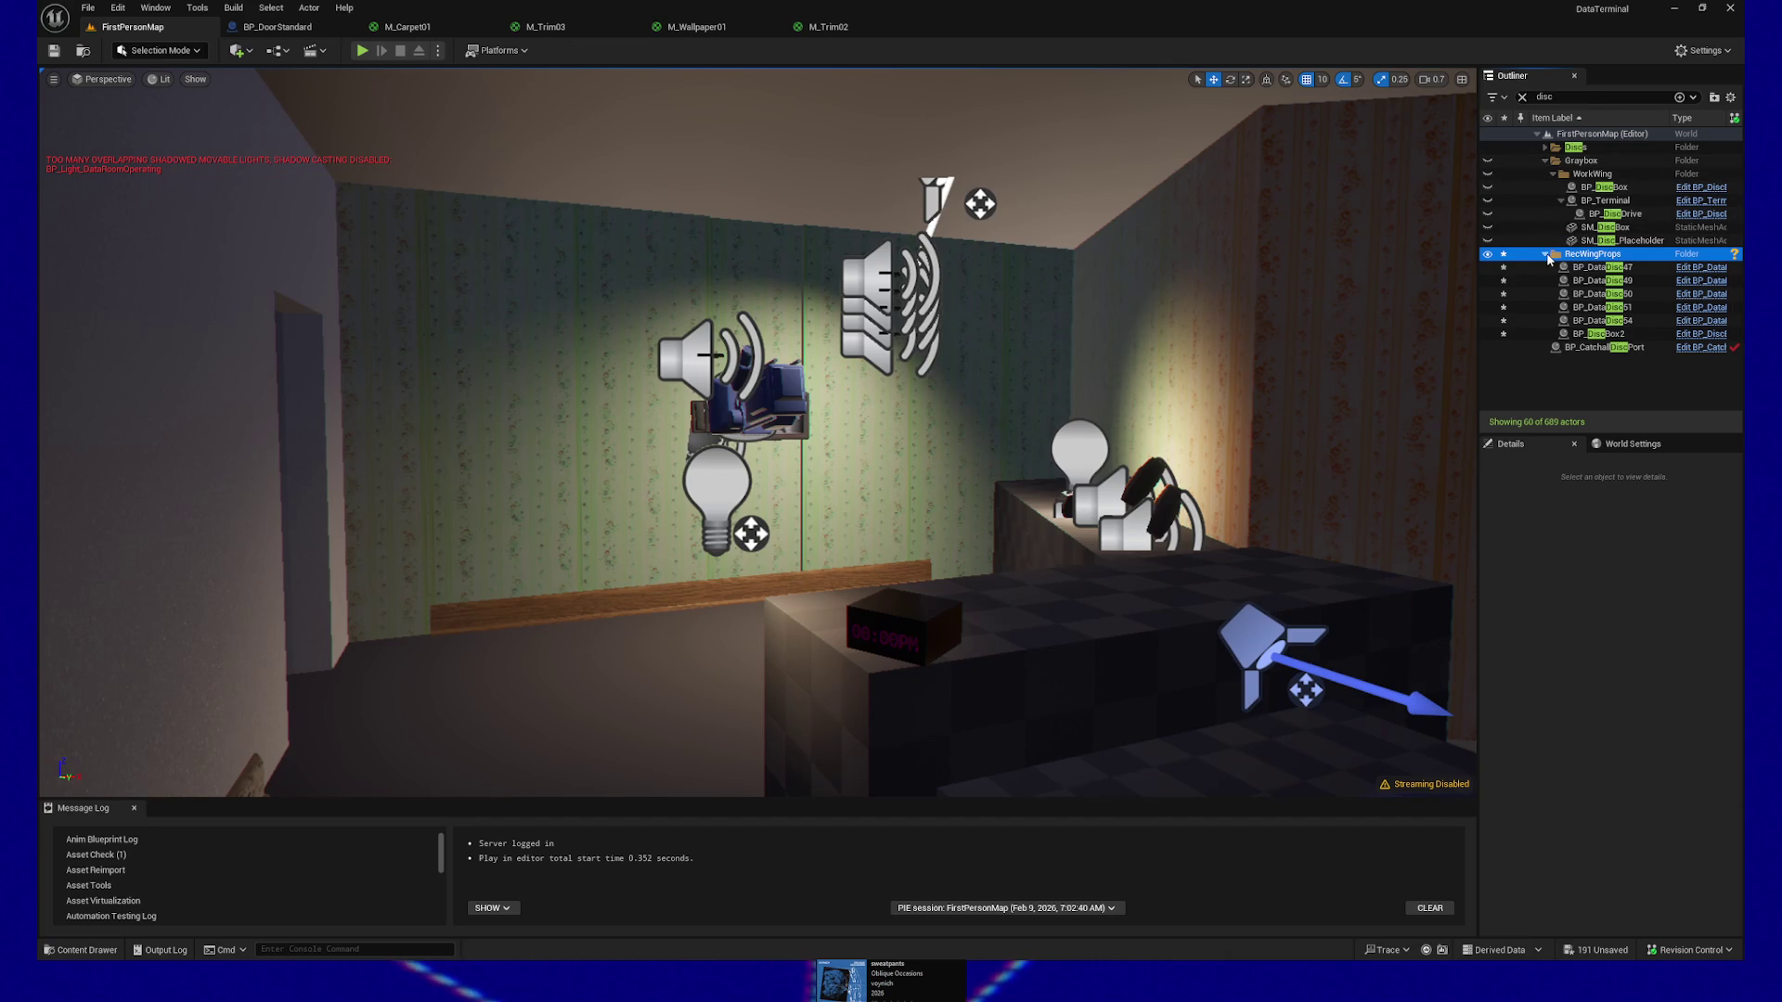
click(1522, 97)
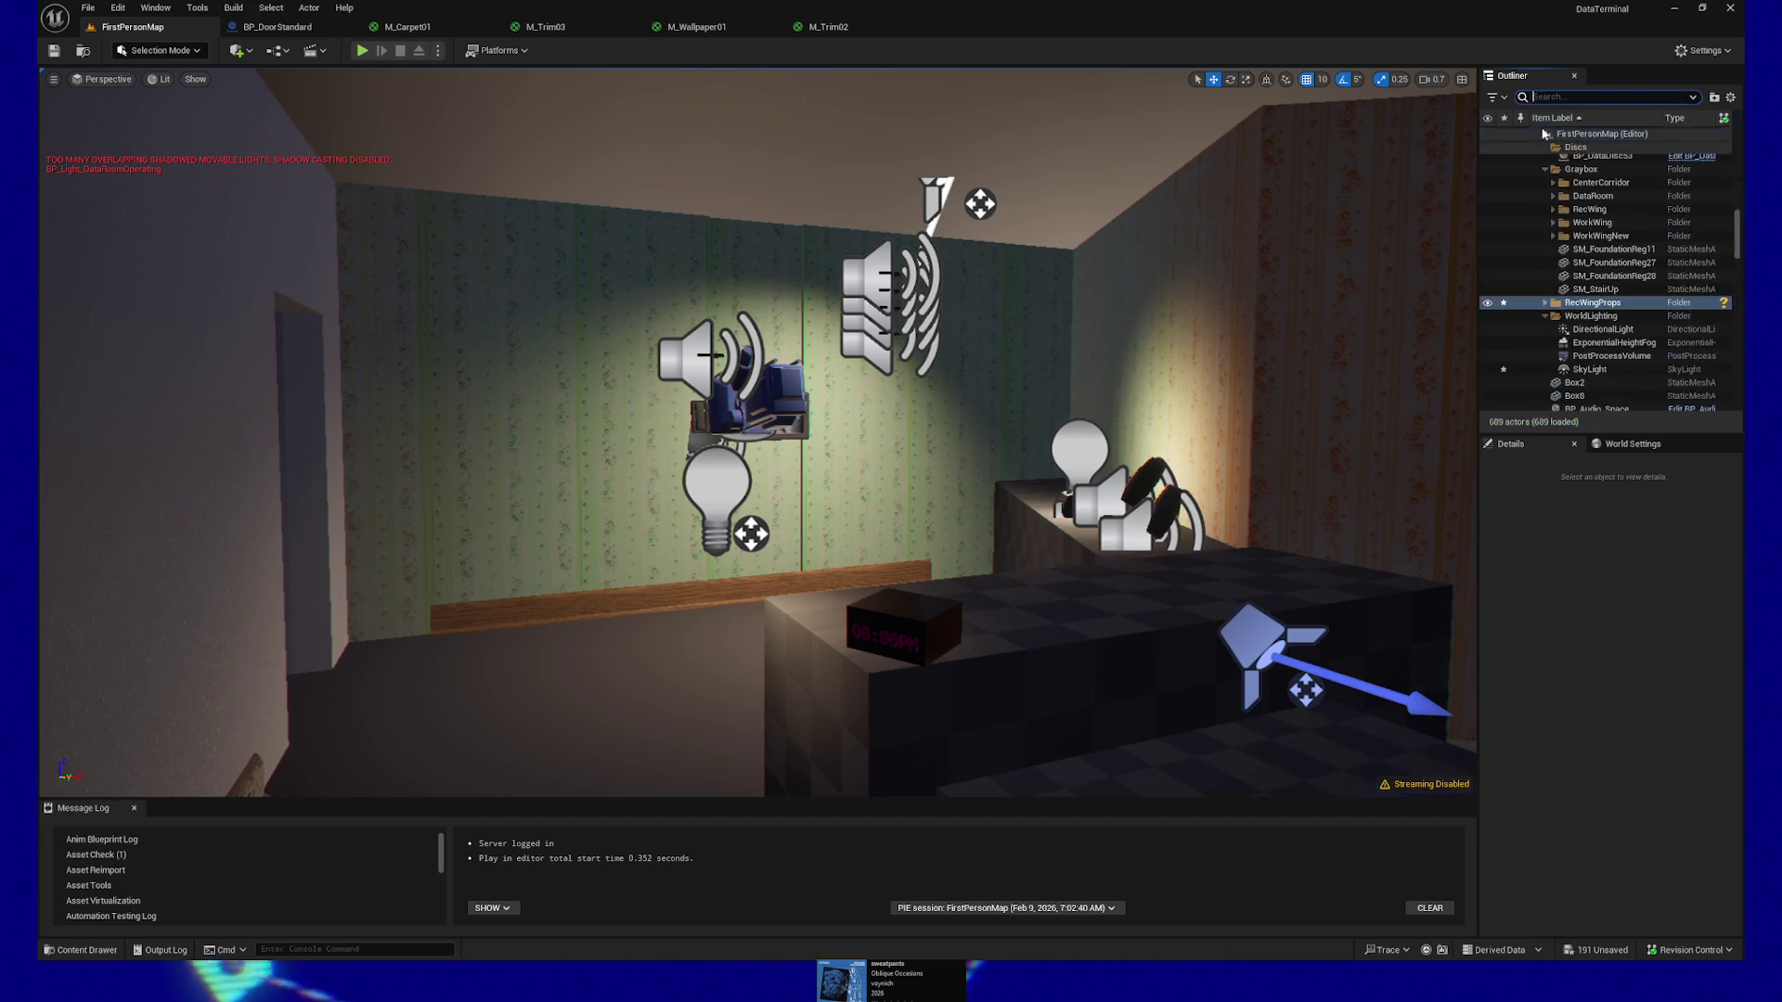
Collapse the WorldLighting folder, then scroll back up and collapse the Discs folder
scroll(1553, 269, down, 2)
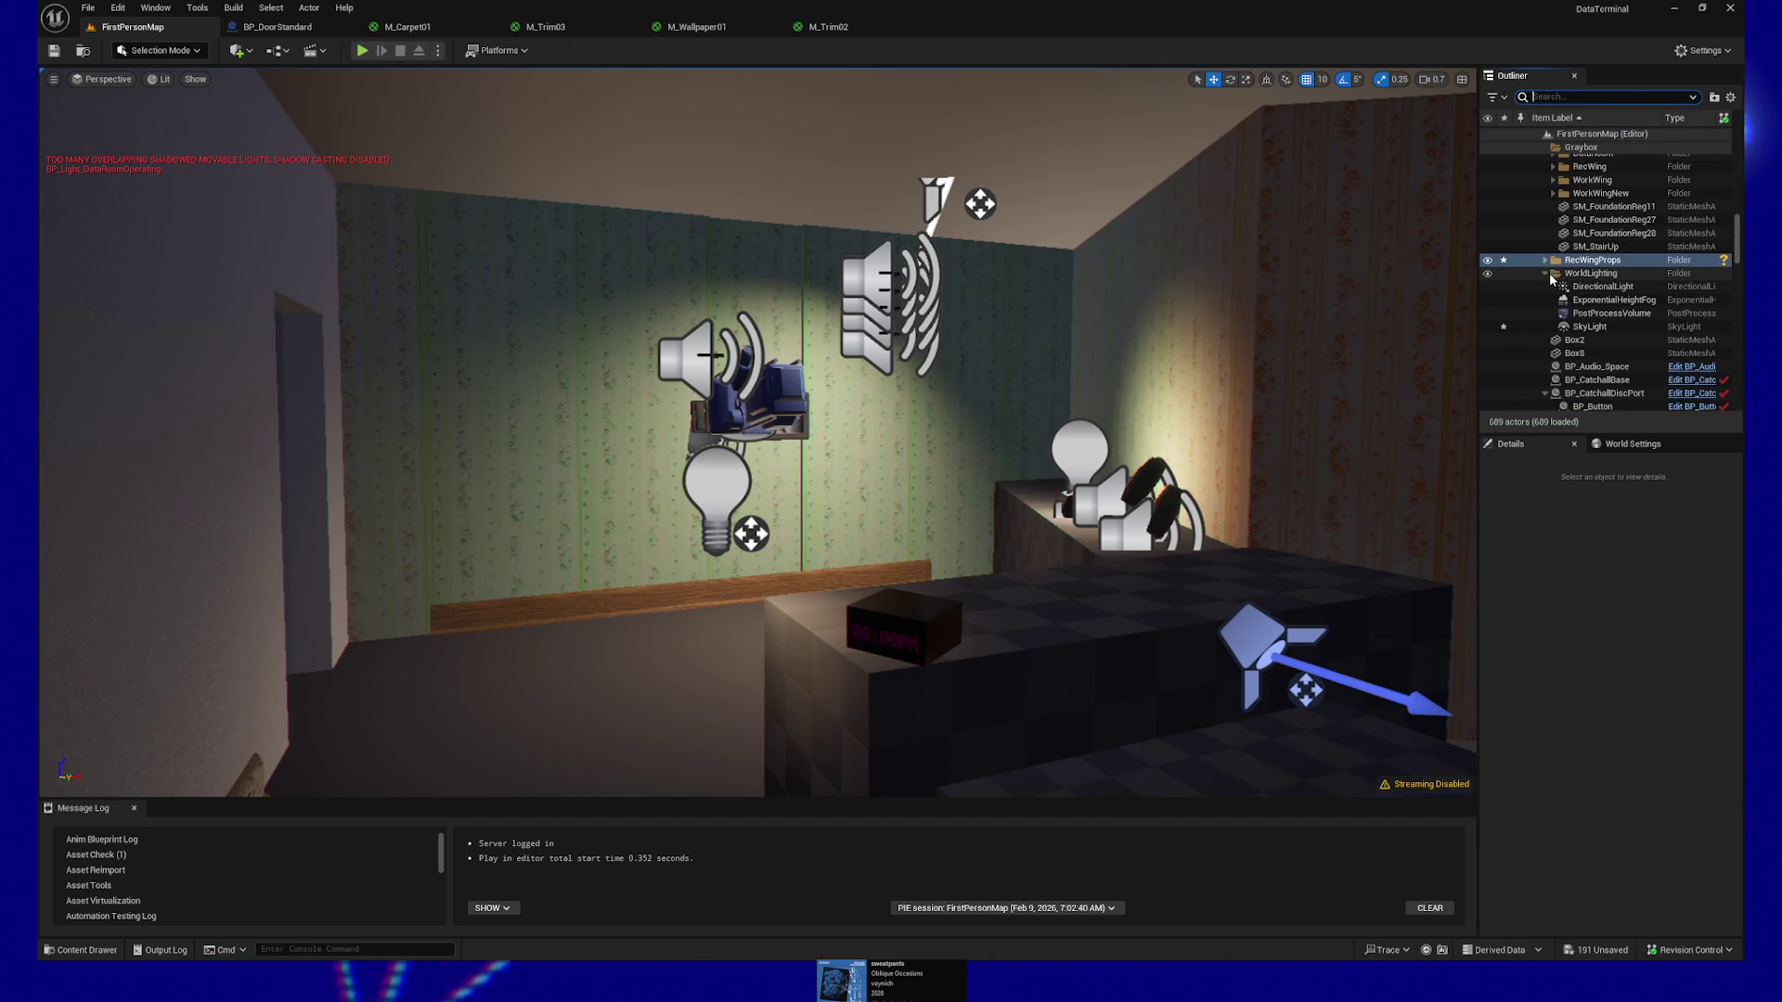
click(1545, 274)
scroll(1587, 306, down, 5)
scroll(1605, 321, down, 10)
scroll(1658, 293, down, 10)
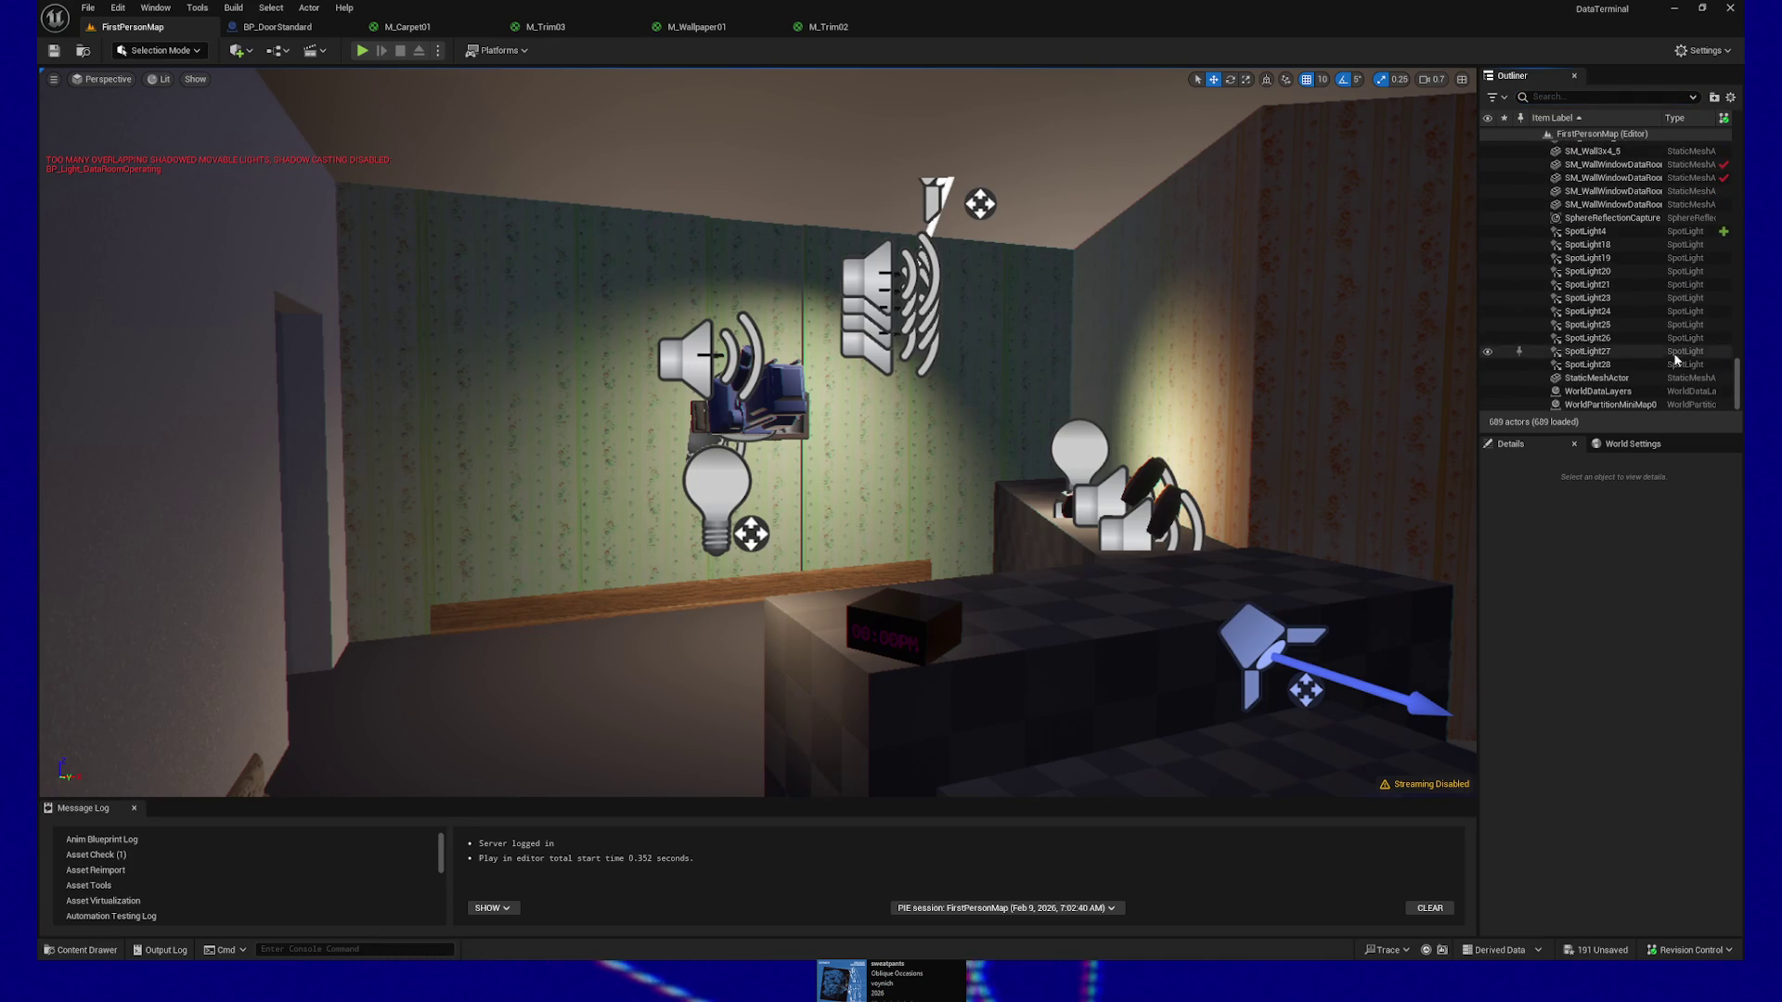
scroll(1740, 374, up, 2)
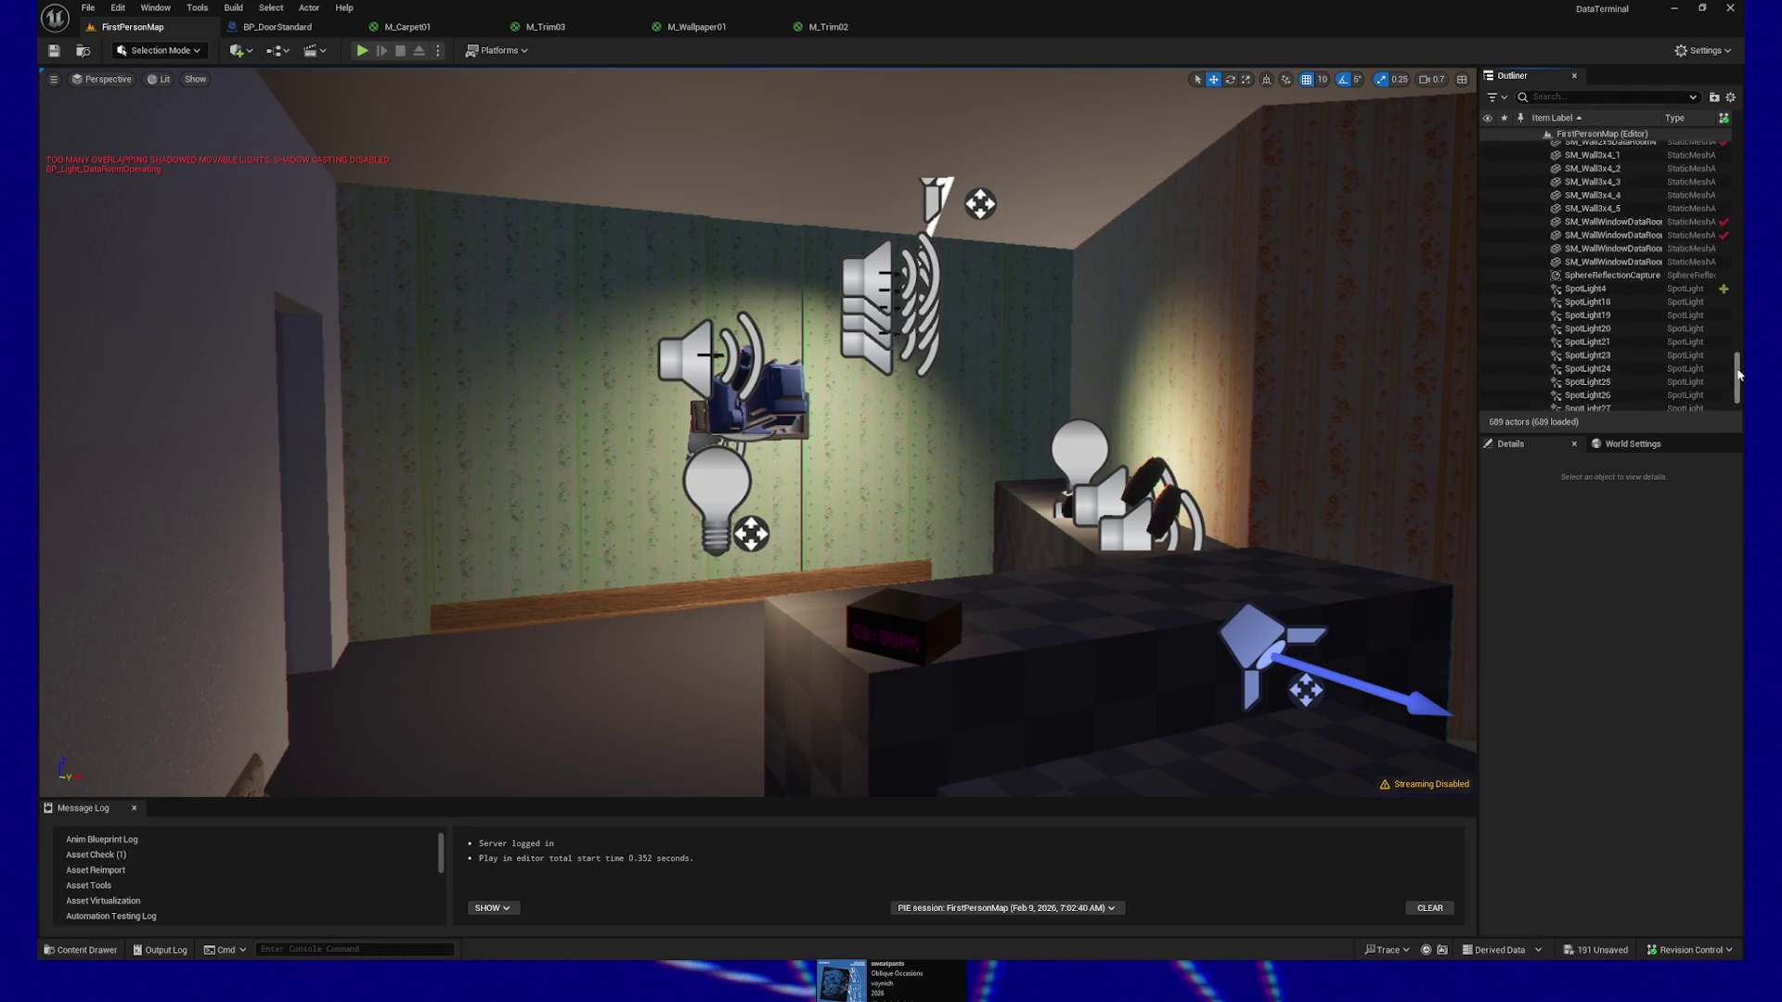
scroll(1740, 374, up, 10)
scroll(1605, 278, up, 8)
scroll(1606, 278, up, 15)
scroll(1543, 265, up, 10)
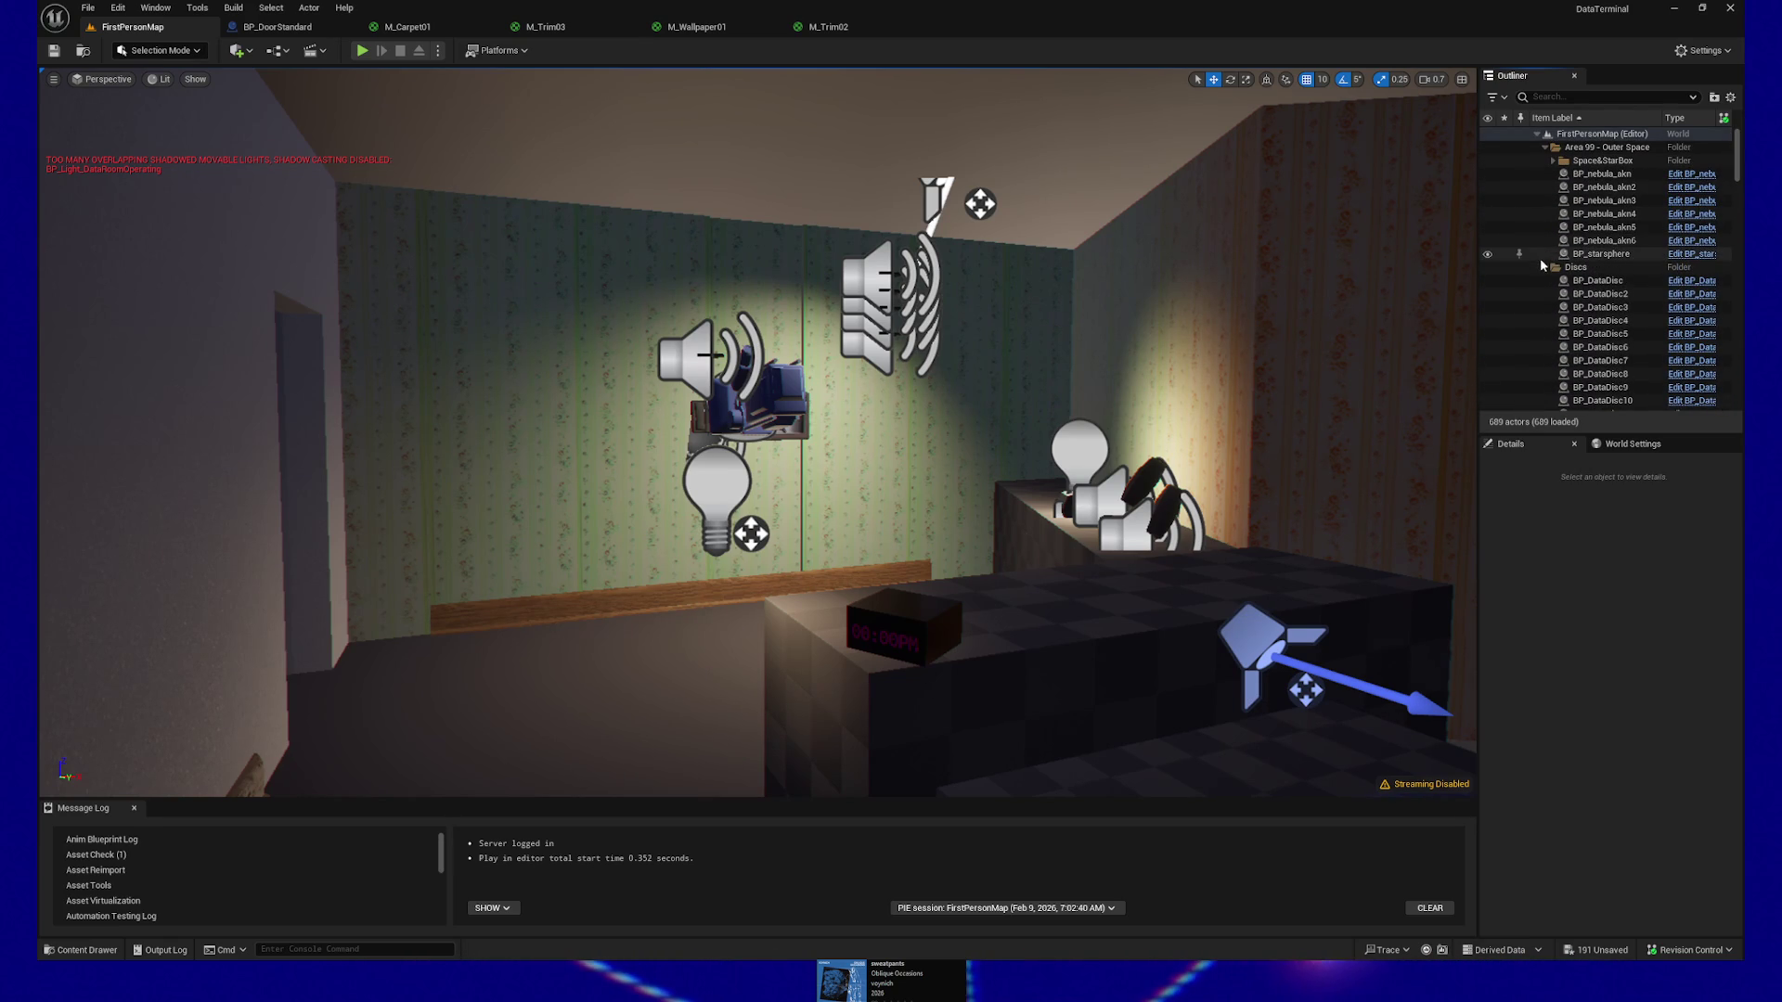
click(1543, 266)
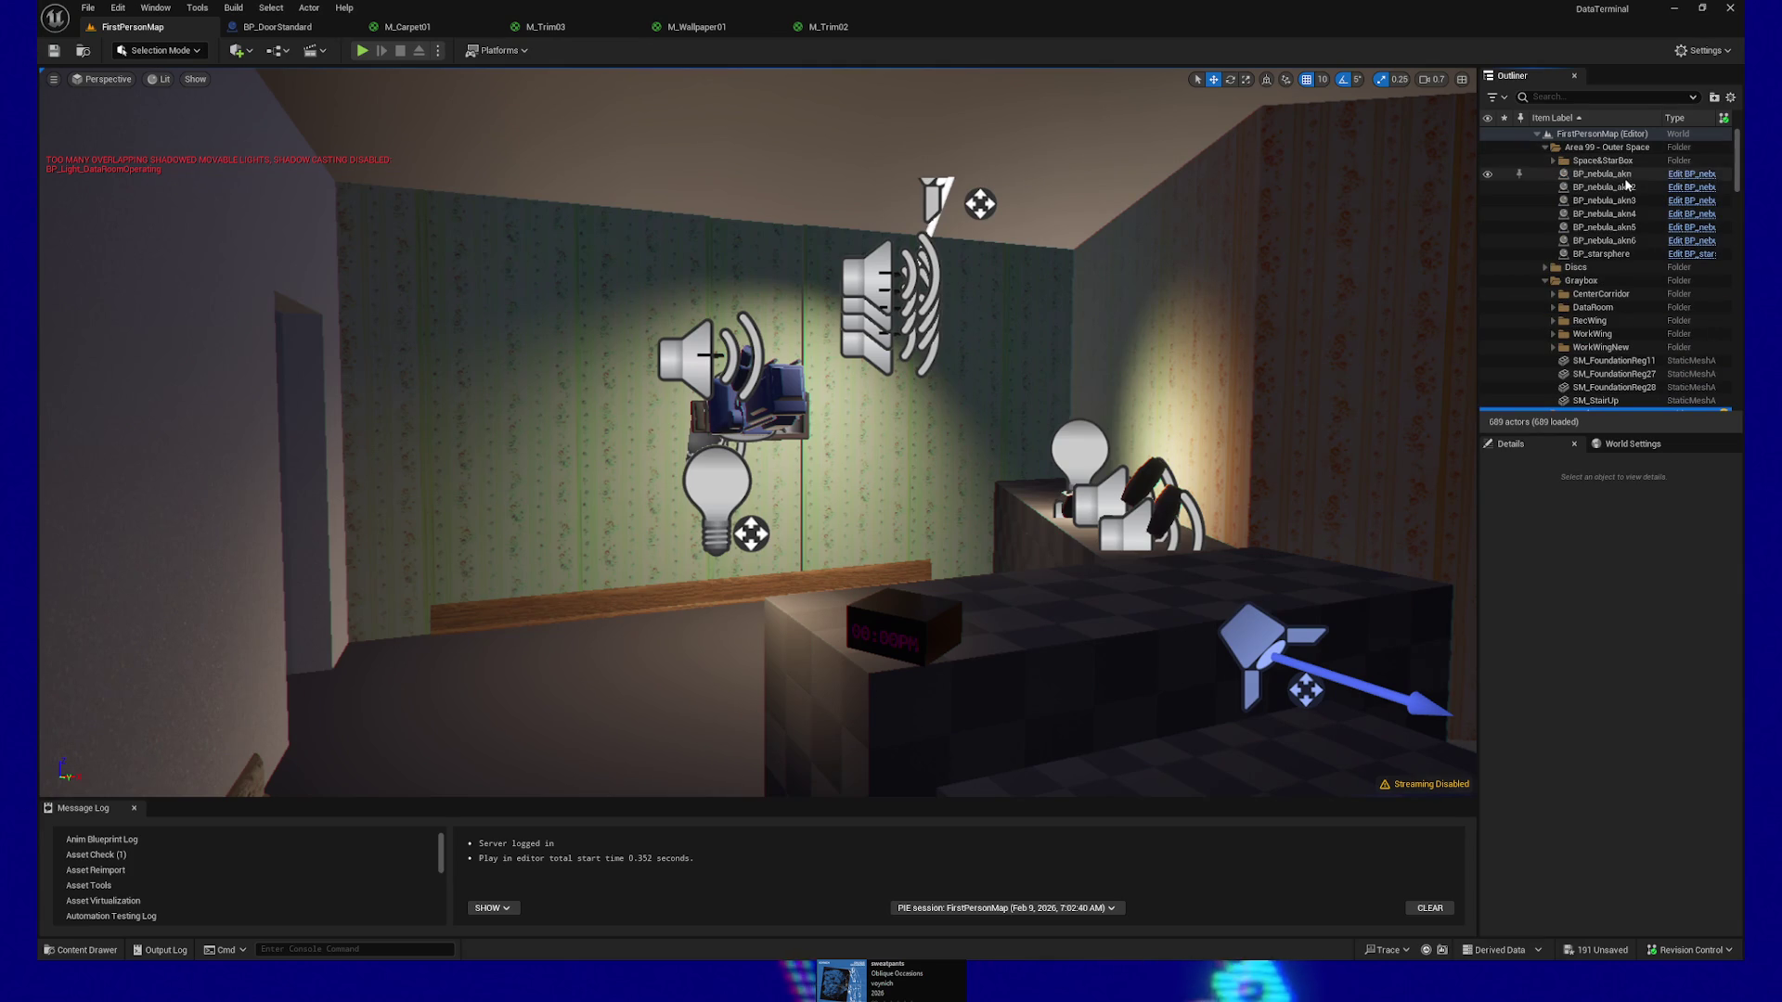
Collapse the Area 99 - Outer Space folder, dismissing its Move To menu without moving it
double_click(1567, 148)
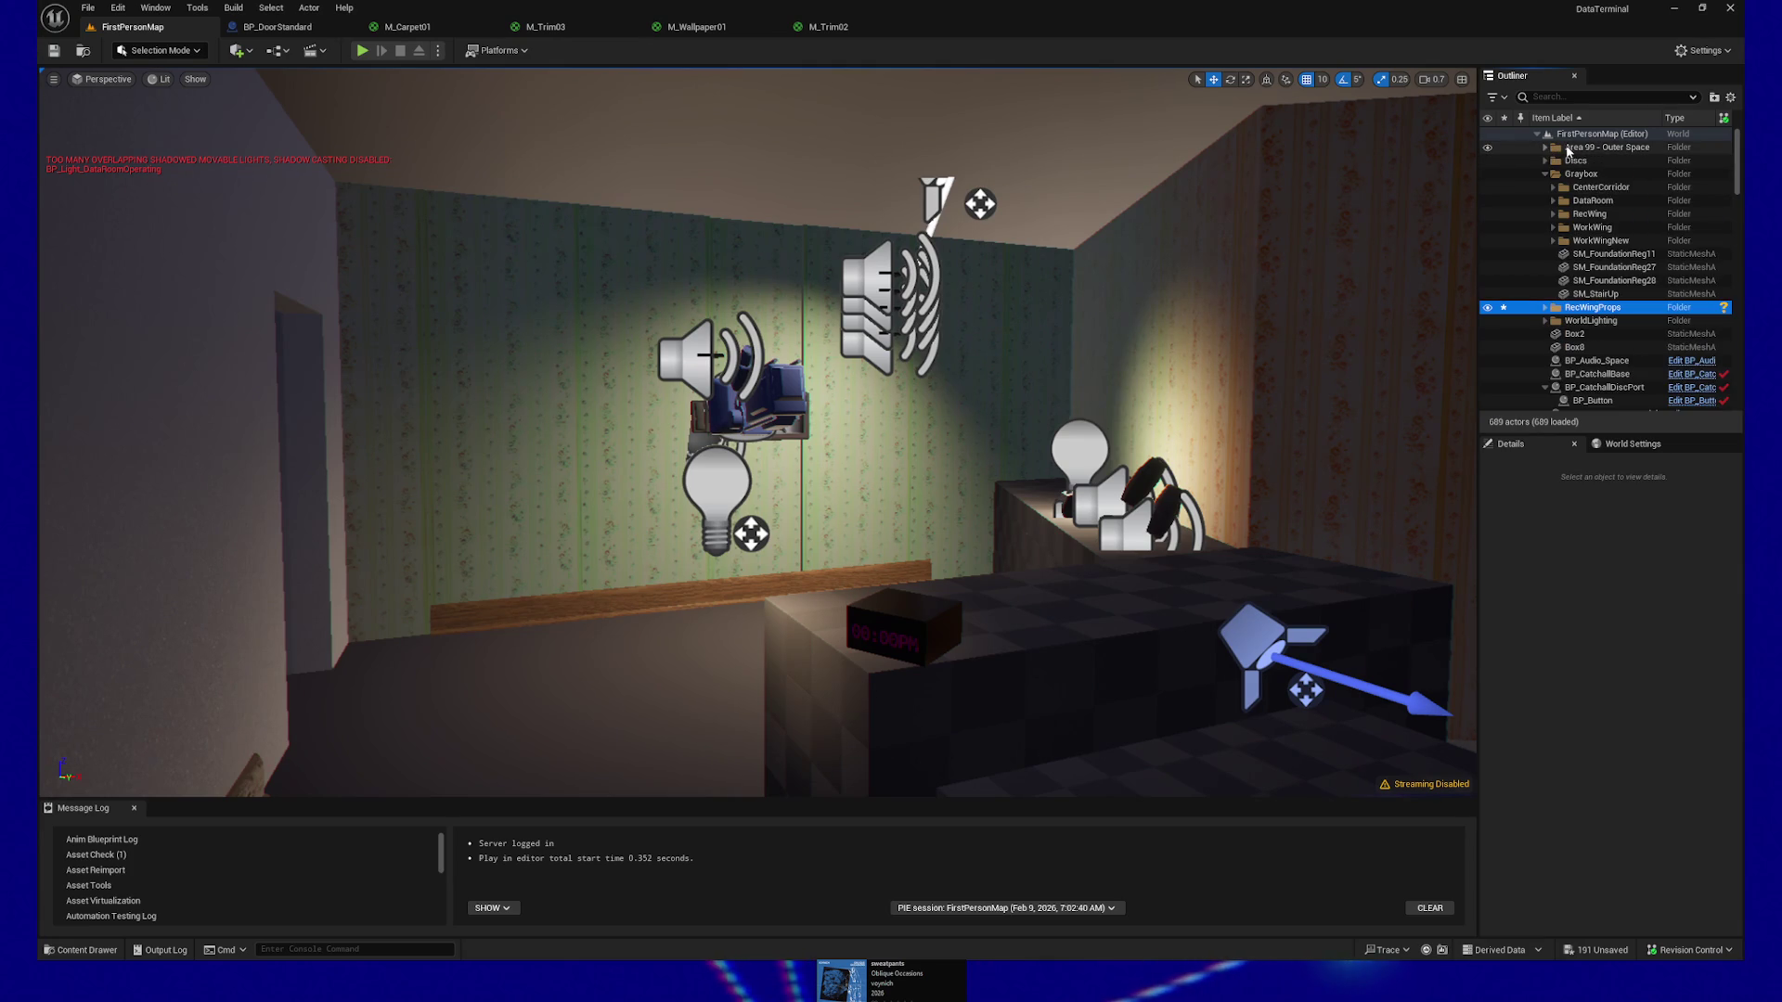
click(1573, 151)
right_click(1575, 153)
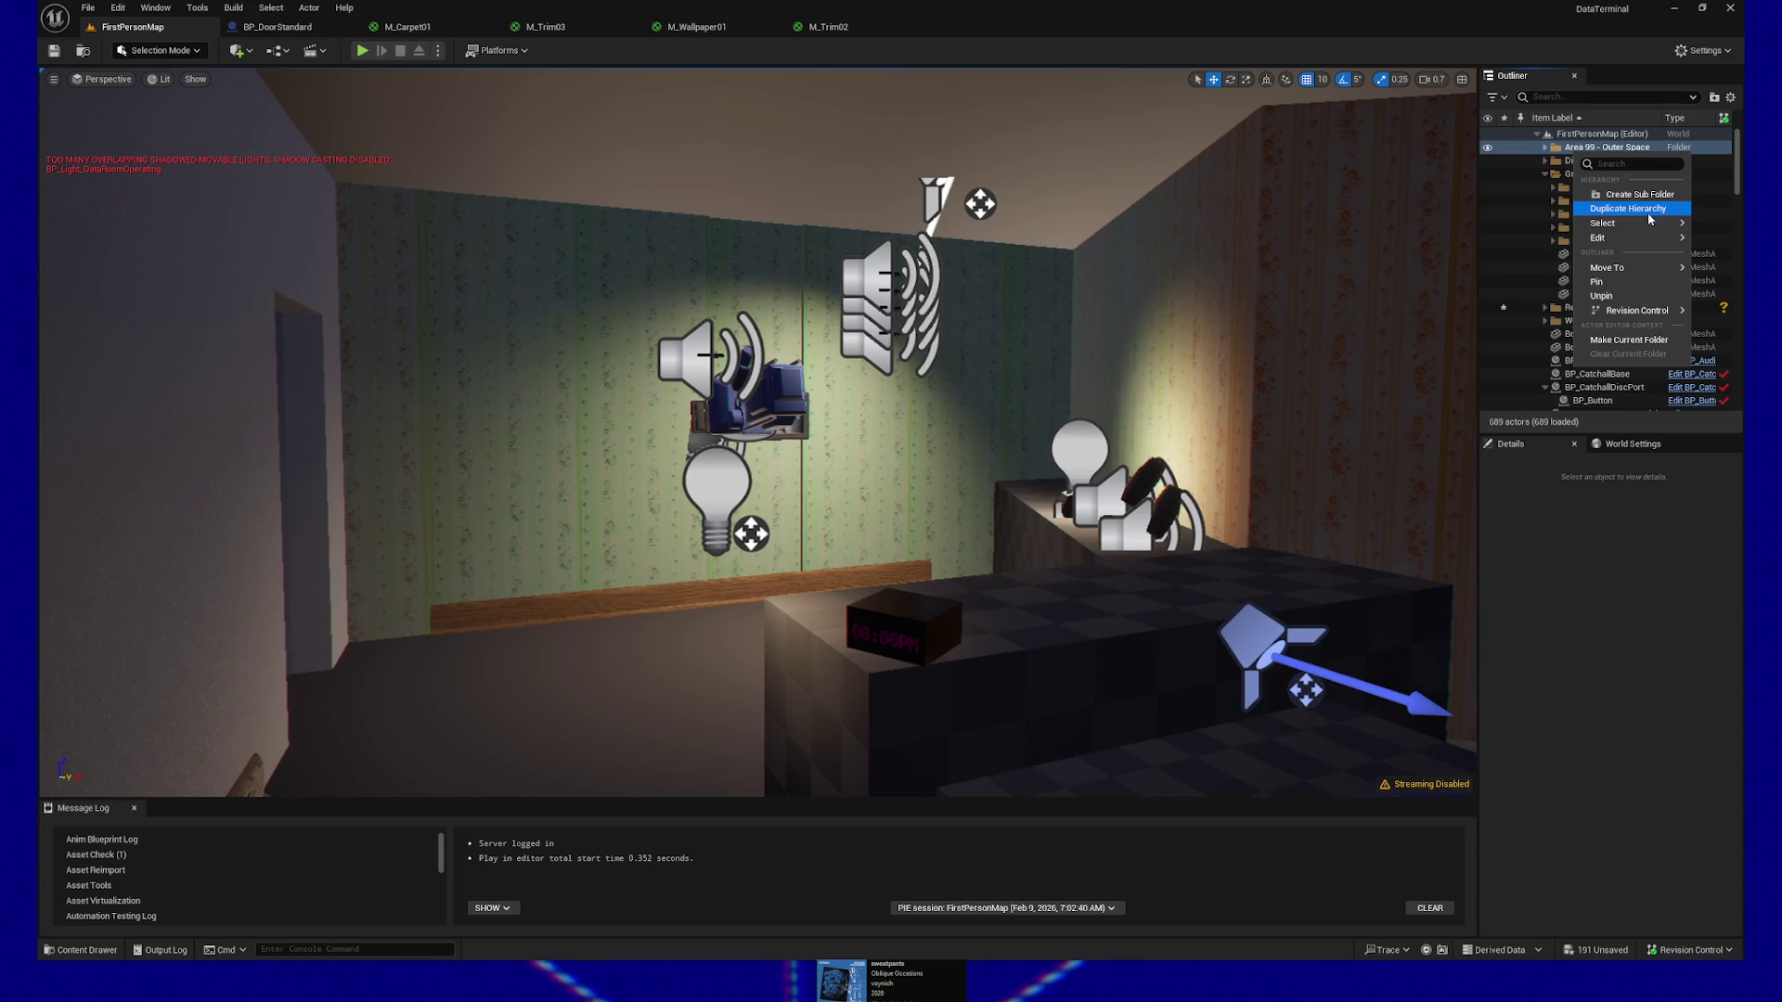
mouse_move(1650, 223)
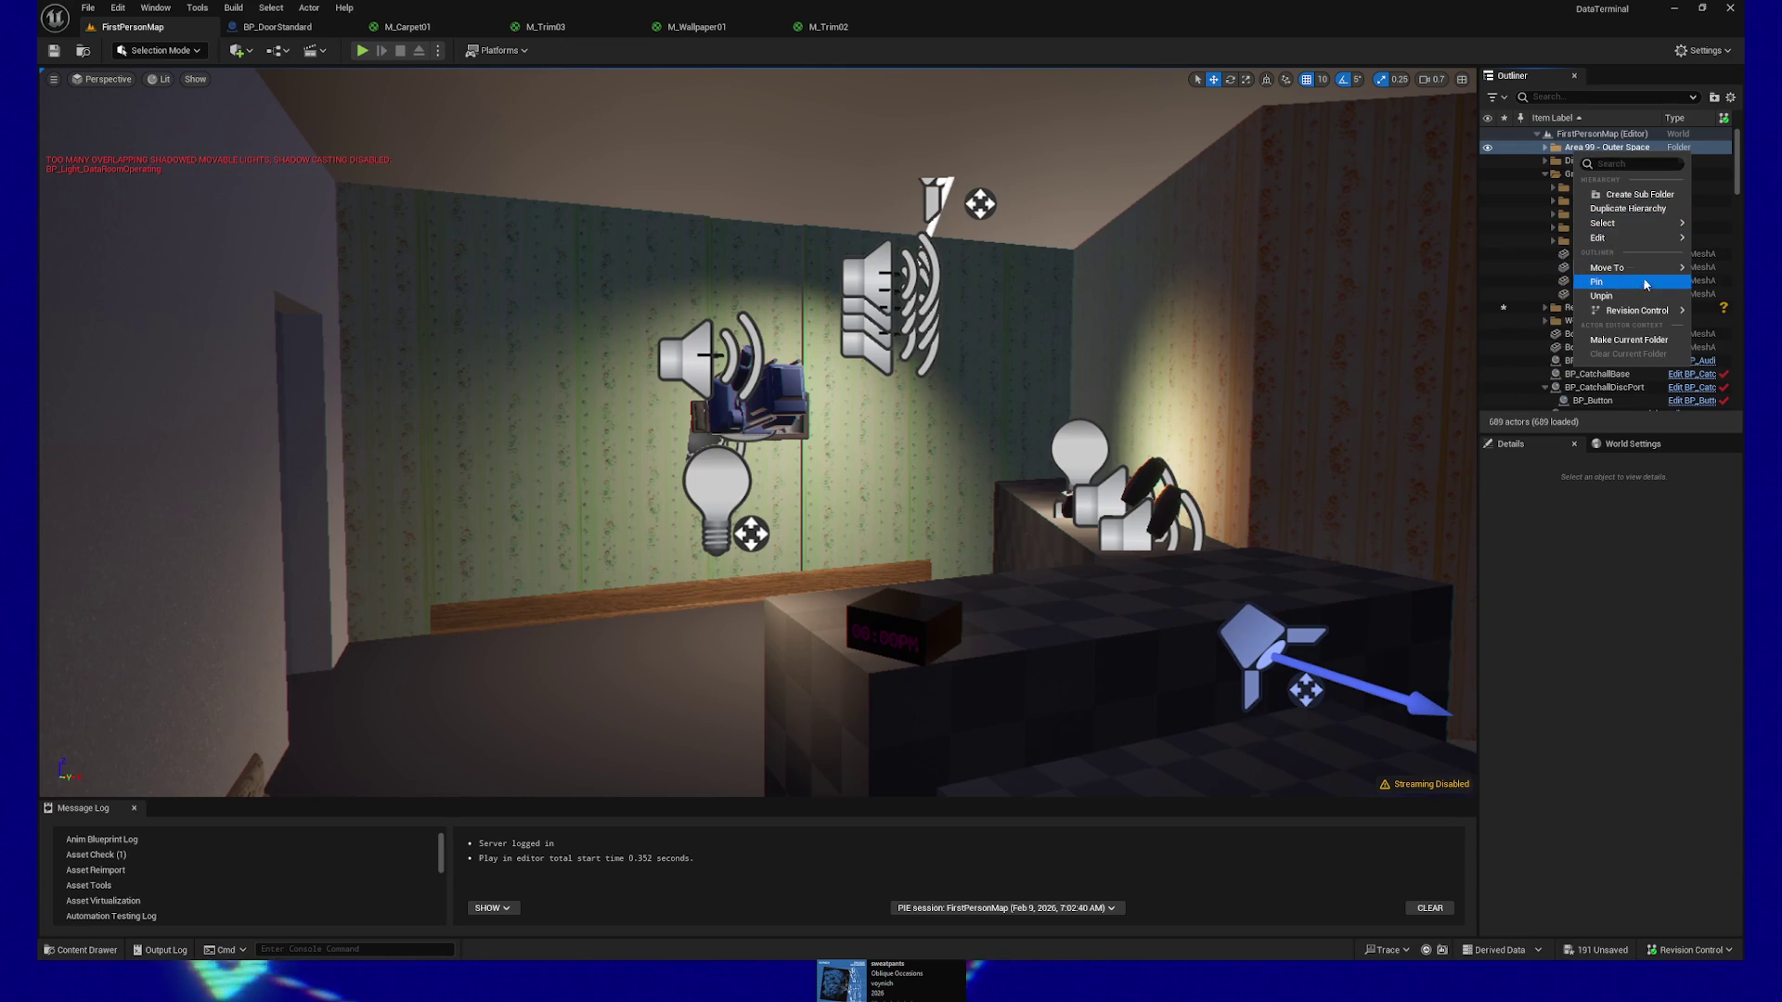
mouse_move(1606, 267)
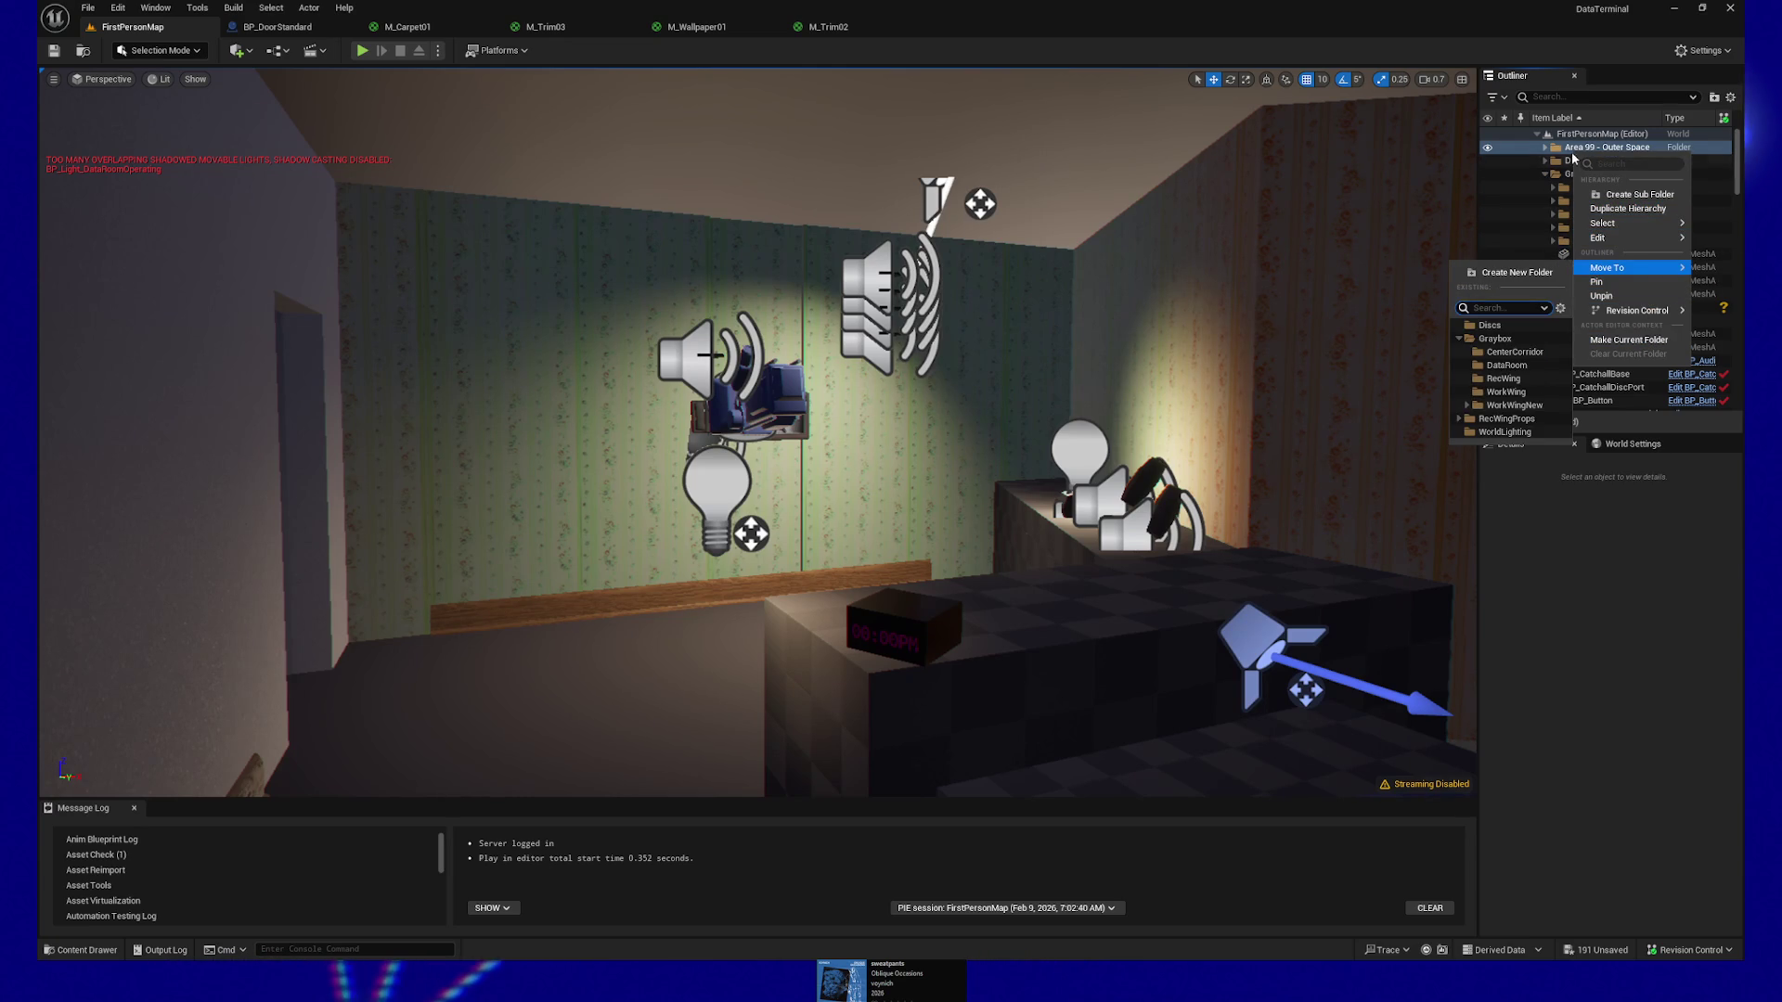
key(Escape)
Turn the camera toward the dark door room, the window above the bench and the left wall
mouse_move(742, 427)
mouse_down()
mouse_move(371, 427)
mouse_move(352, 352)
mouse_move(446, 437)
mouse_move(326, 656)
mouse_move(339, 371)
mouse_move(310, 167)
mouse_move(352, 77)
mouse_move(390, 278)
mouse_move(352, 232)
mouse_move(335, 279)
mouse_up()
mouse_move(1160, 269)
mouse_down()
mouse_move(1213, 247)
mouse_move(1096, 278)
mouse_move(966, 269)
mouse_up()
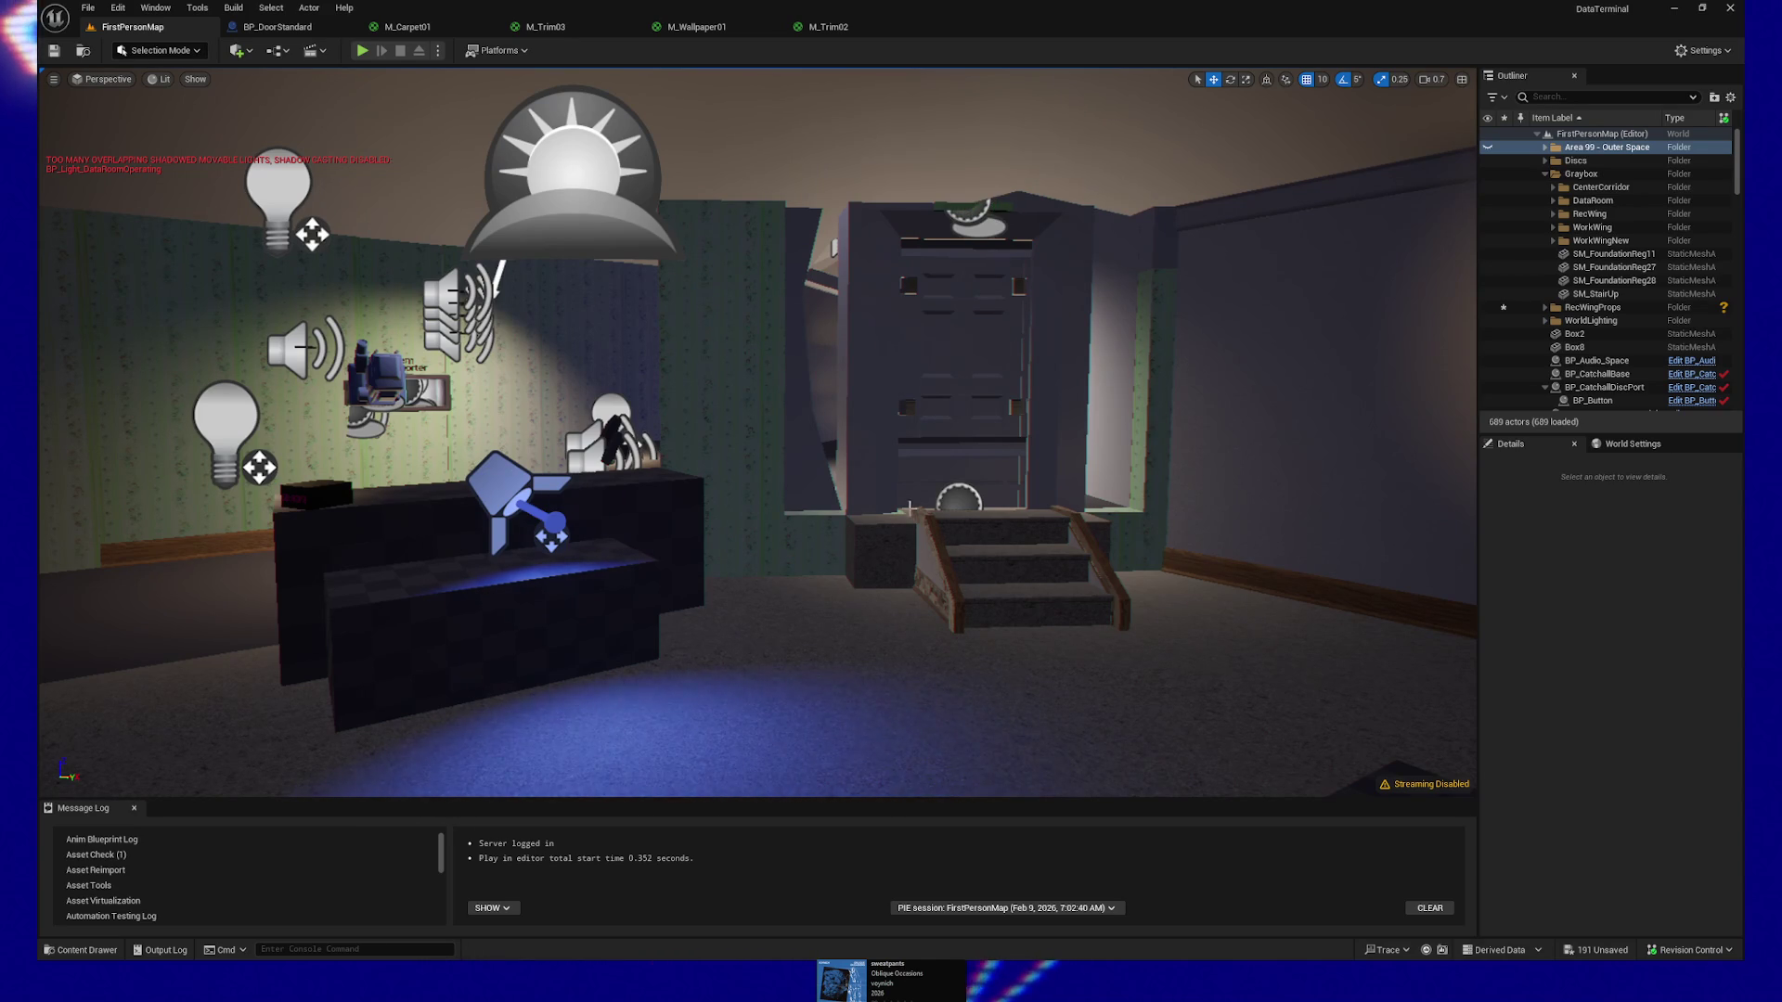
drag(832, 494, 780, 494)
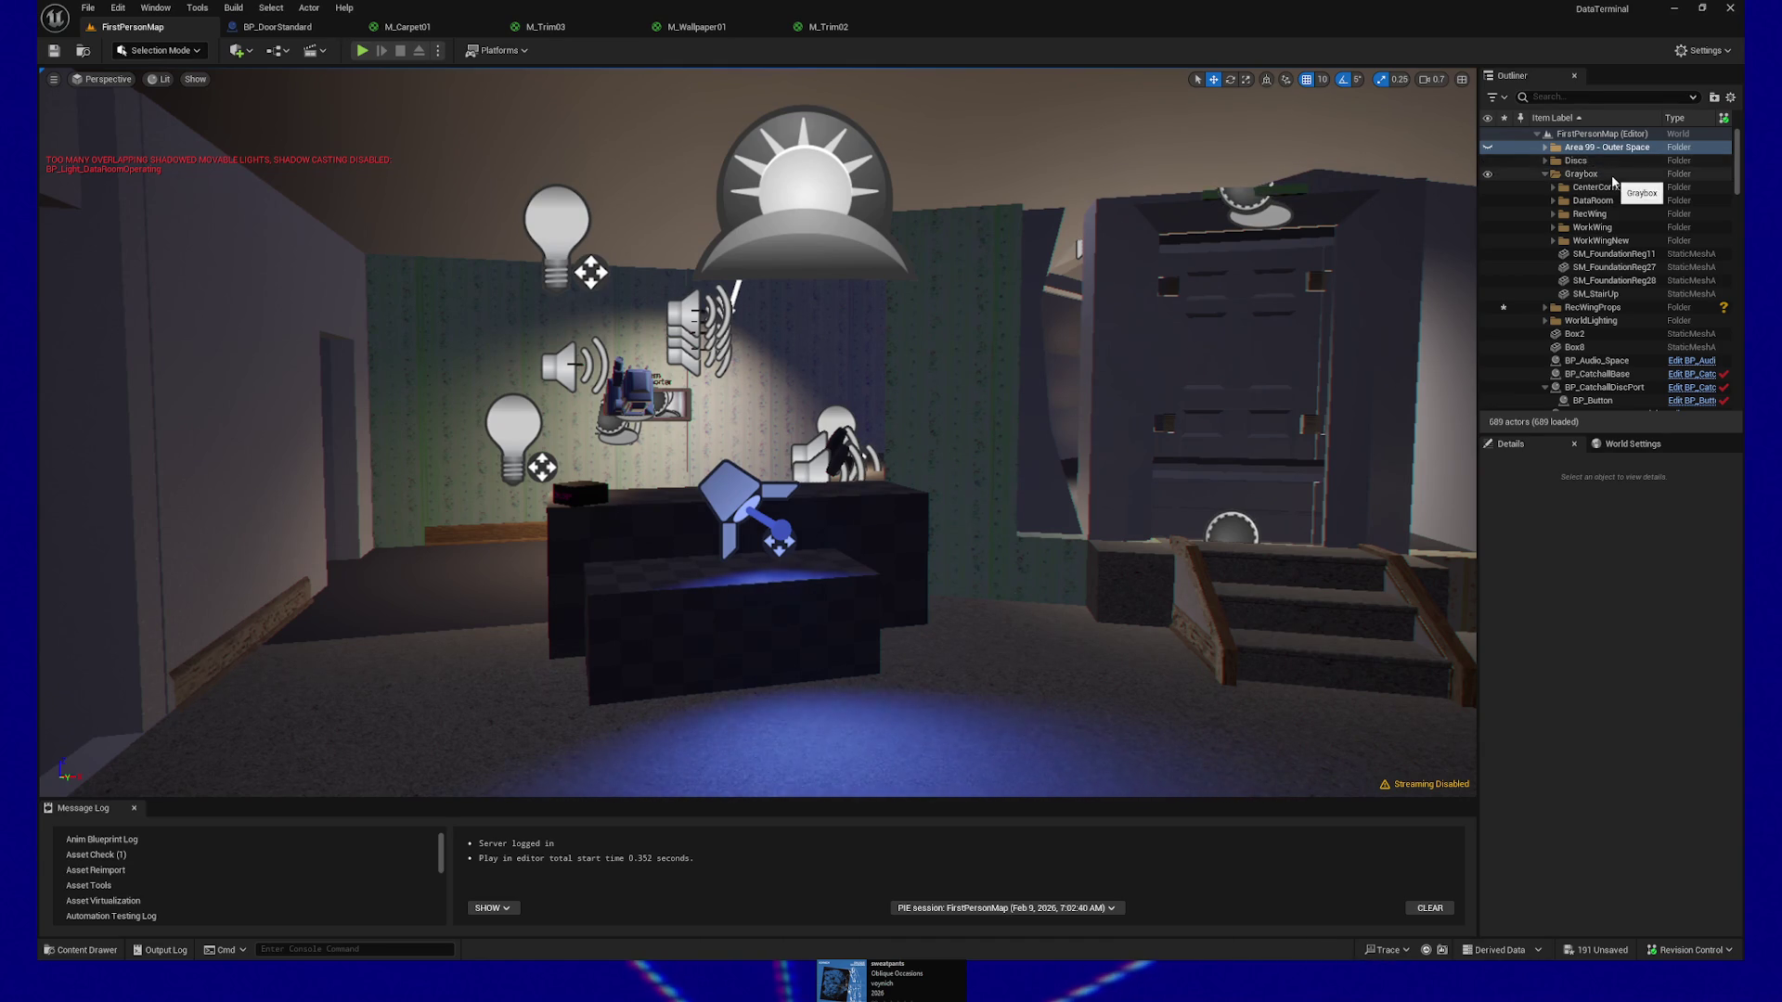
Hide the CenterCorridor, DataRoom, WorkWing and WorkWingNew Graybox folders
click(1583, 173)
click(1487, 187)
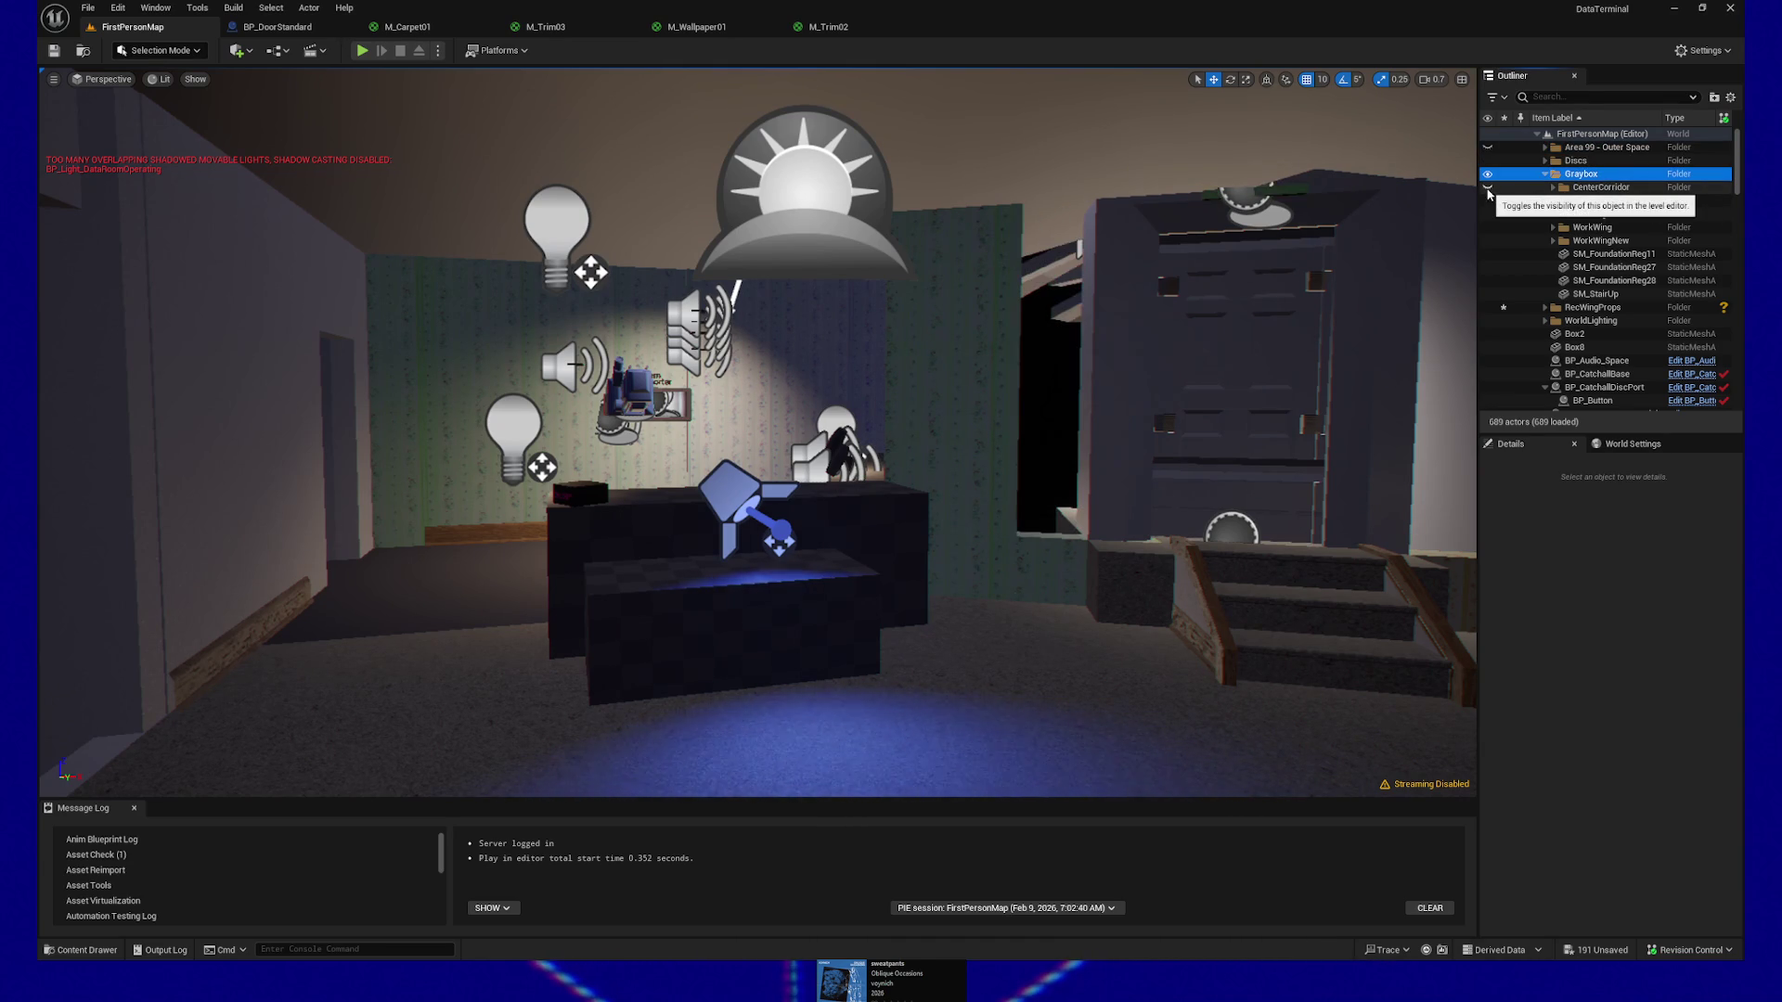
click(1488, 201)
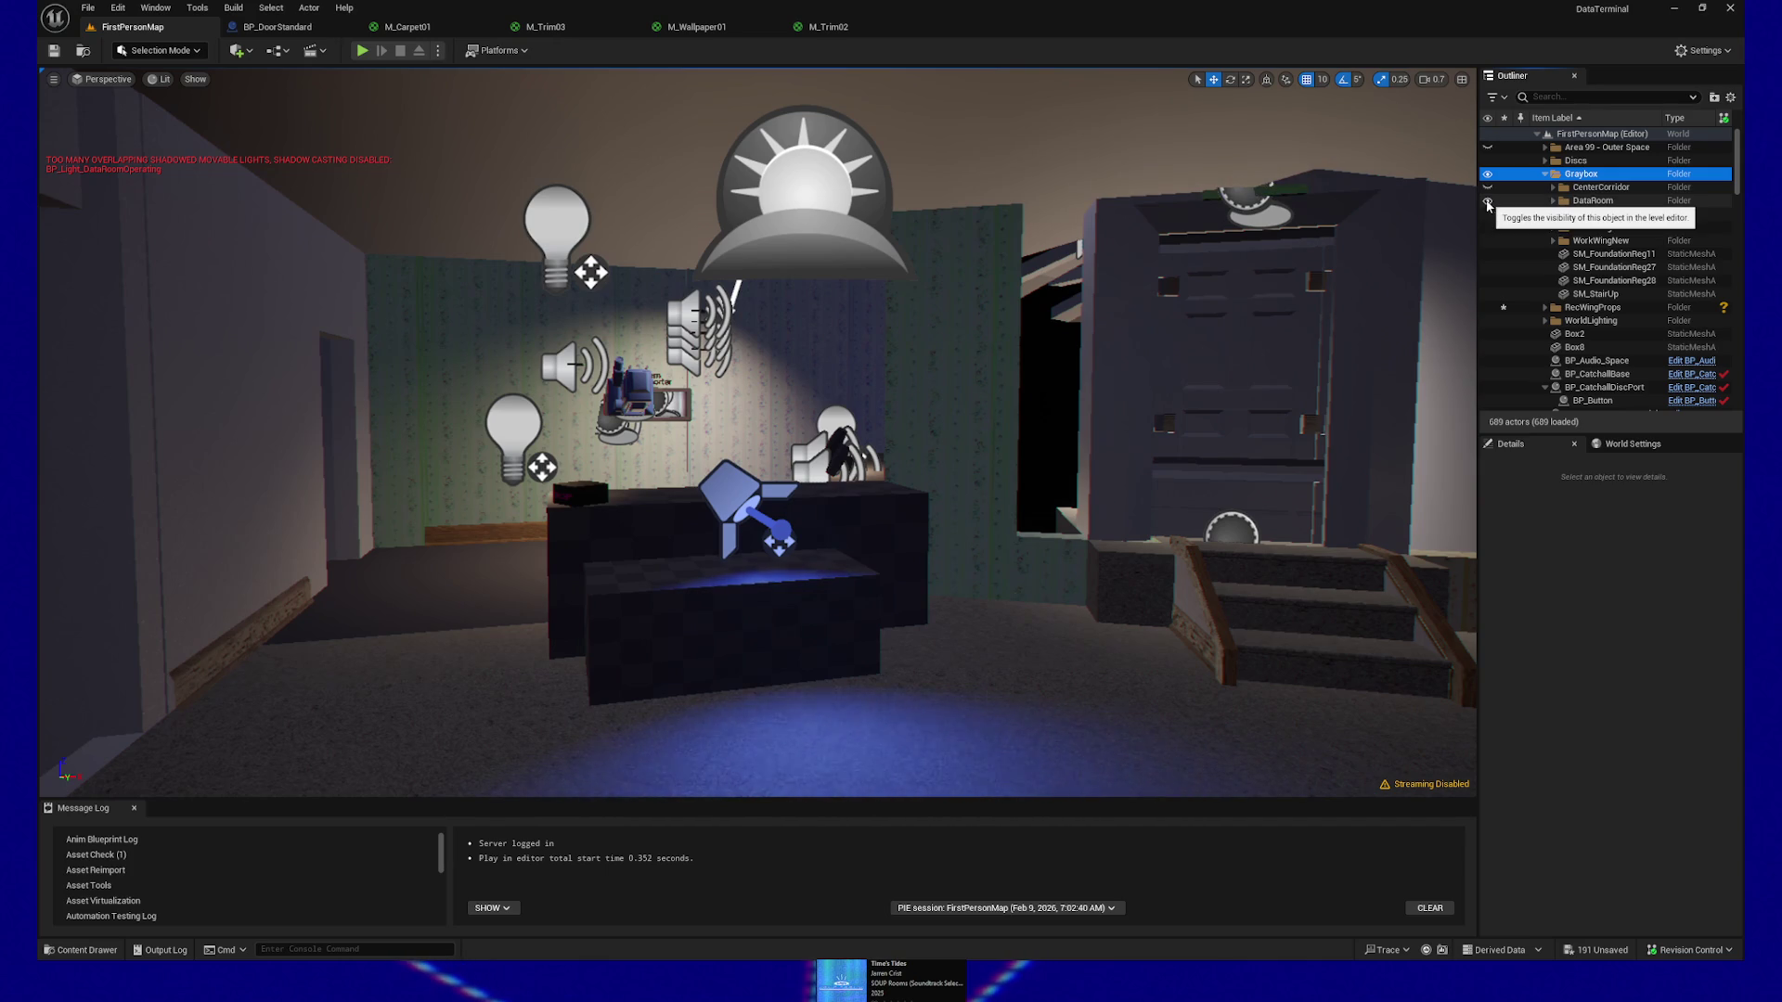
click(1489, 227)
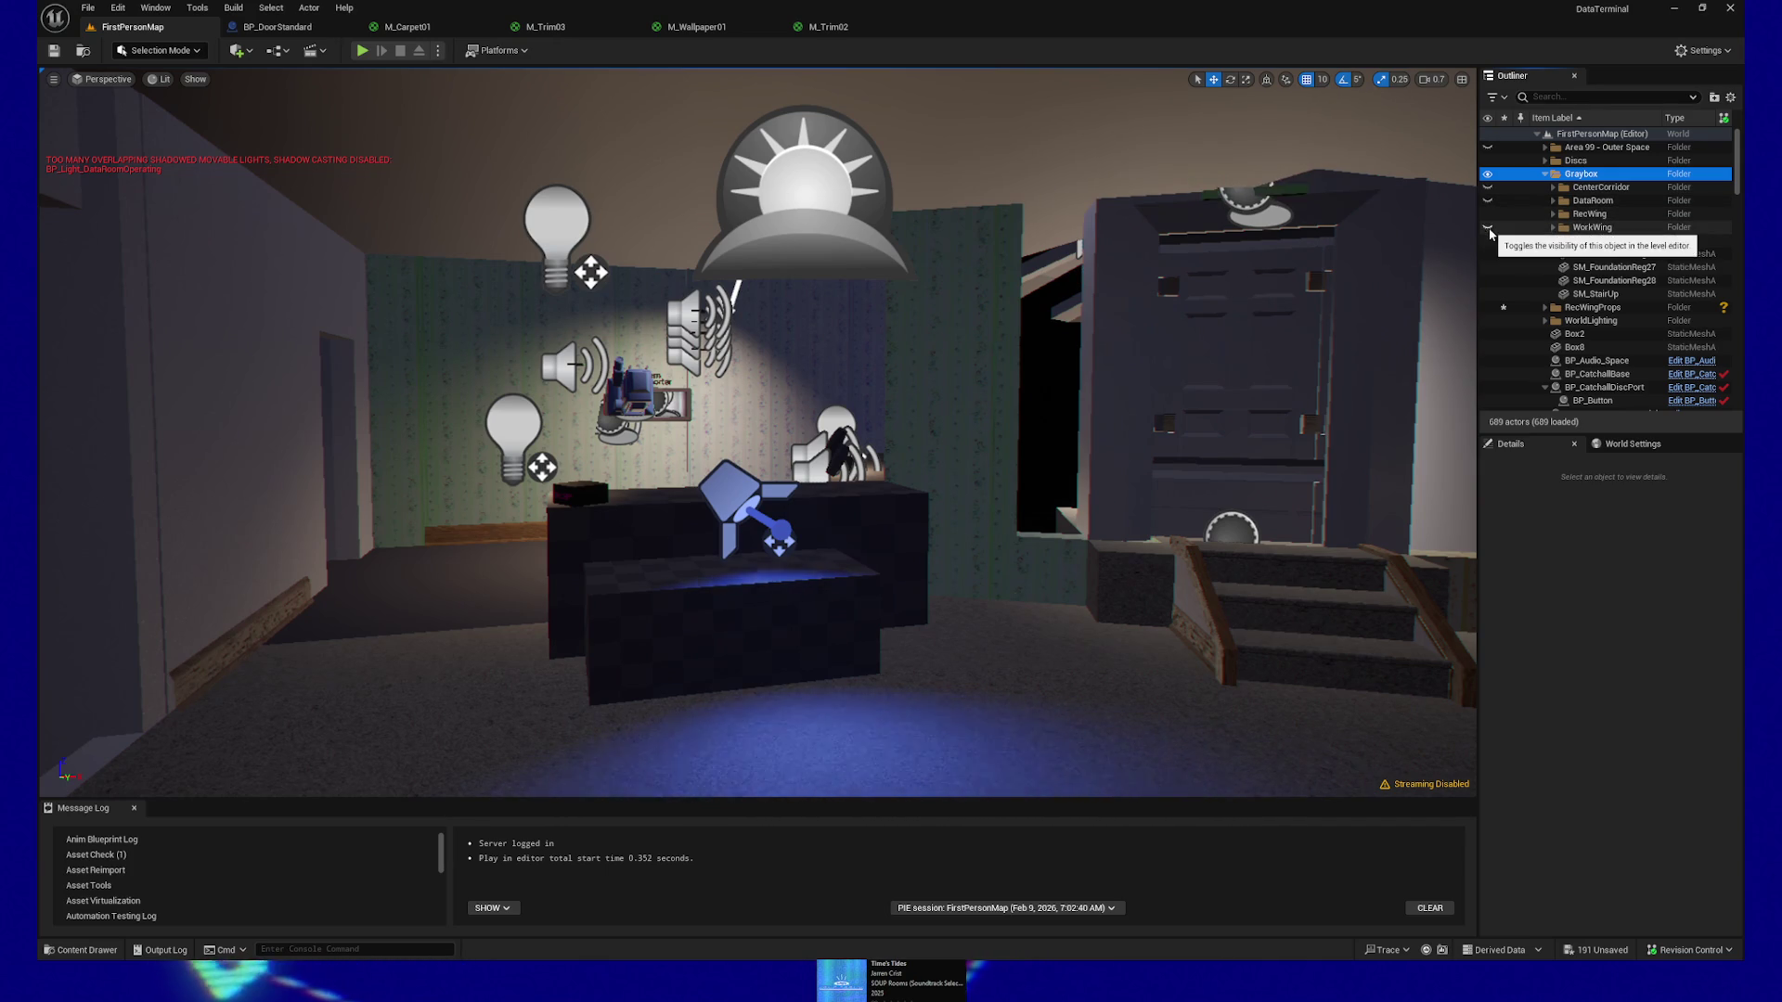
click(1488, 240)
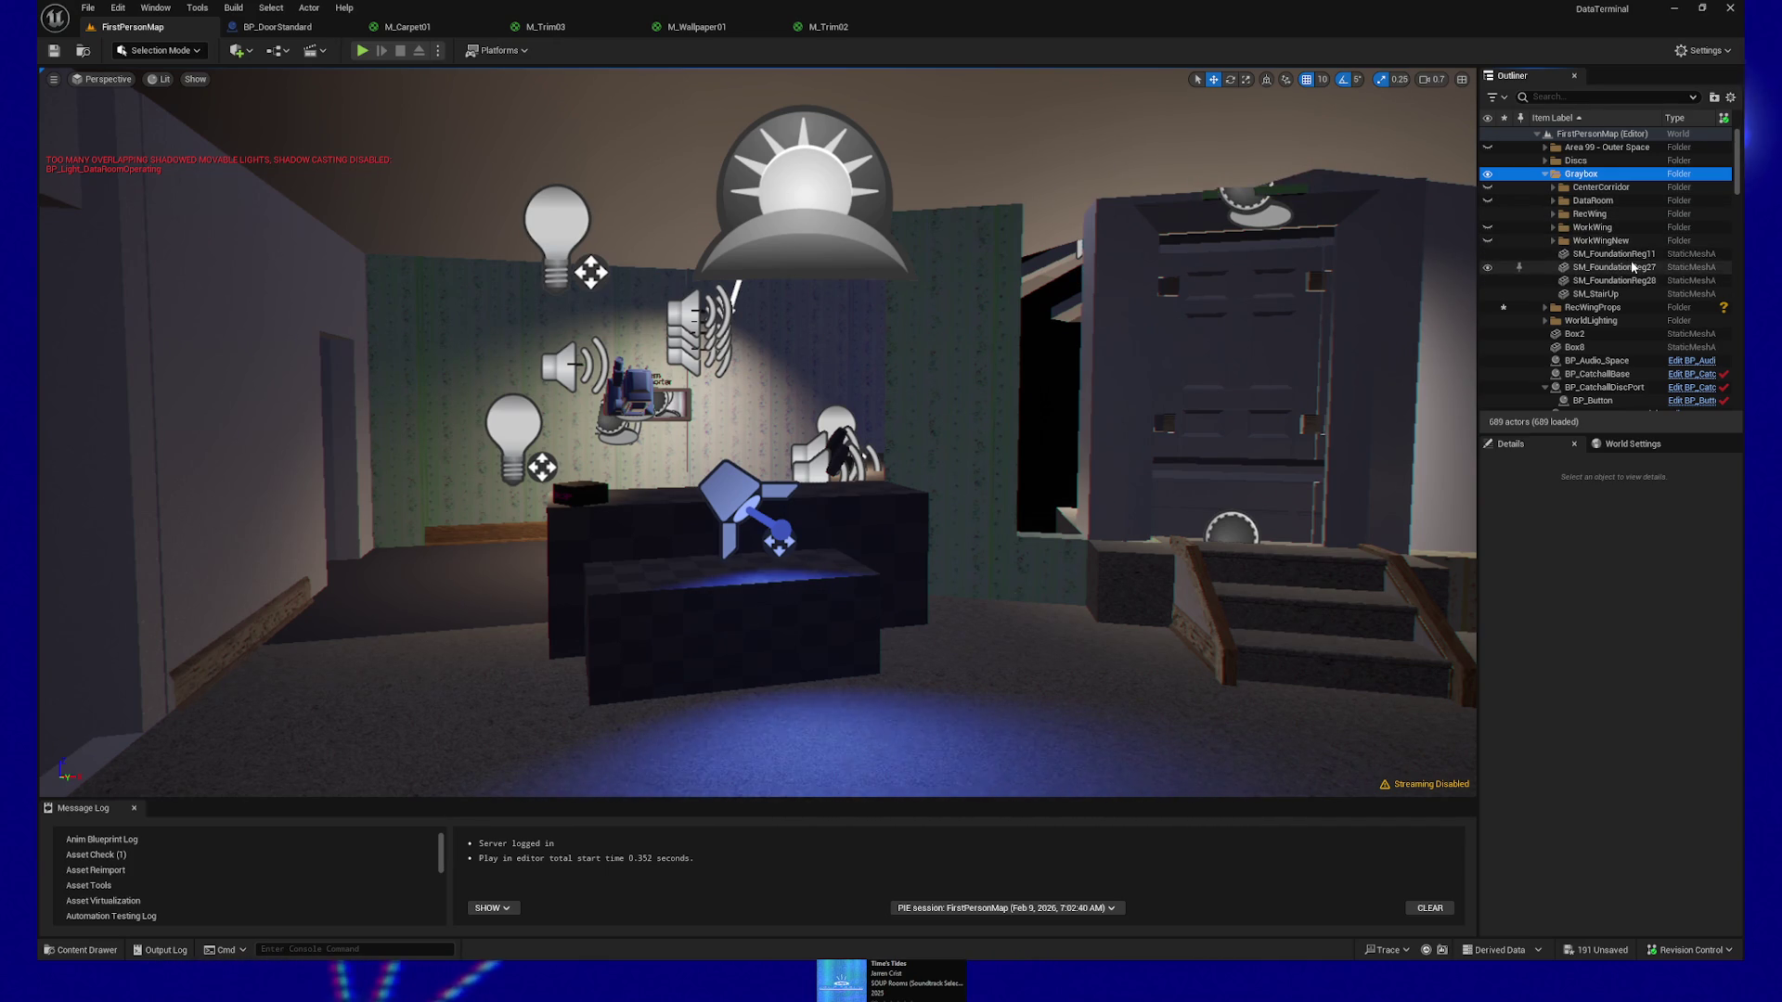
Frame foundation pieces SM_FoundationReg11, 27 and 28, then fly back to see the wider level
click(1615, 253)
key(f)
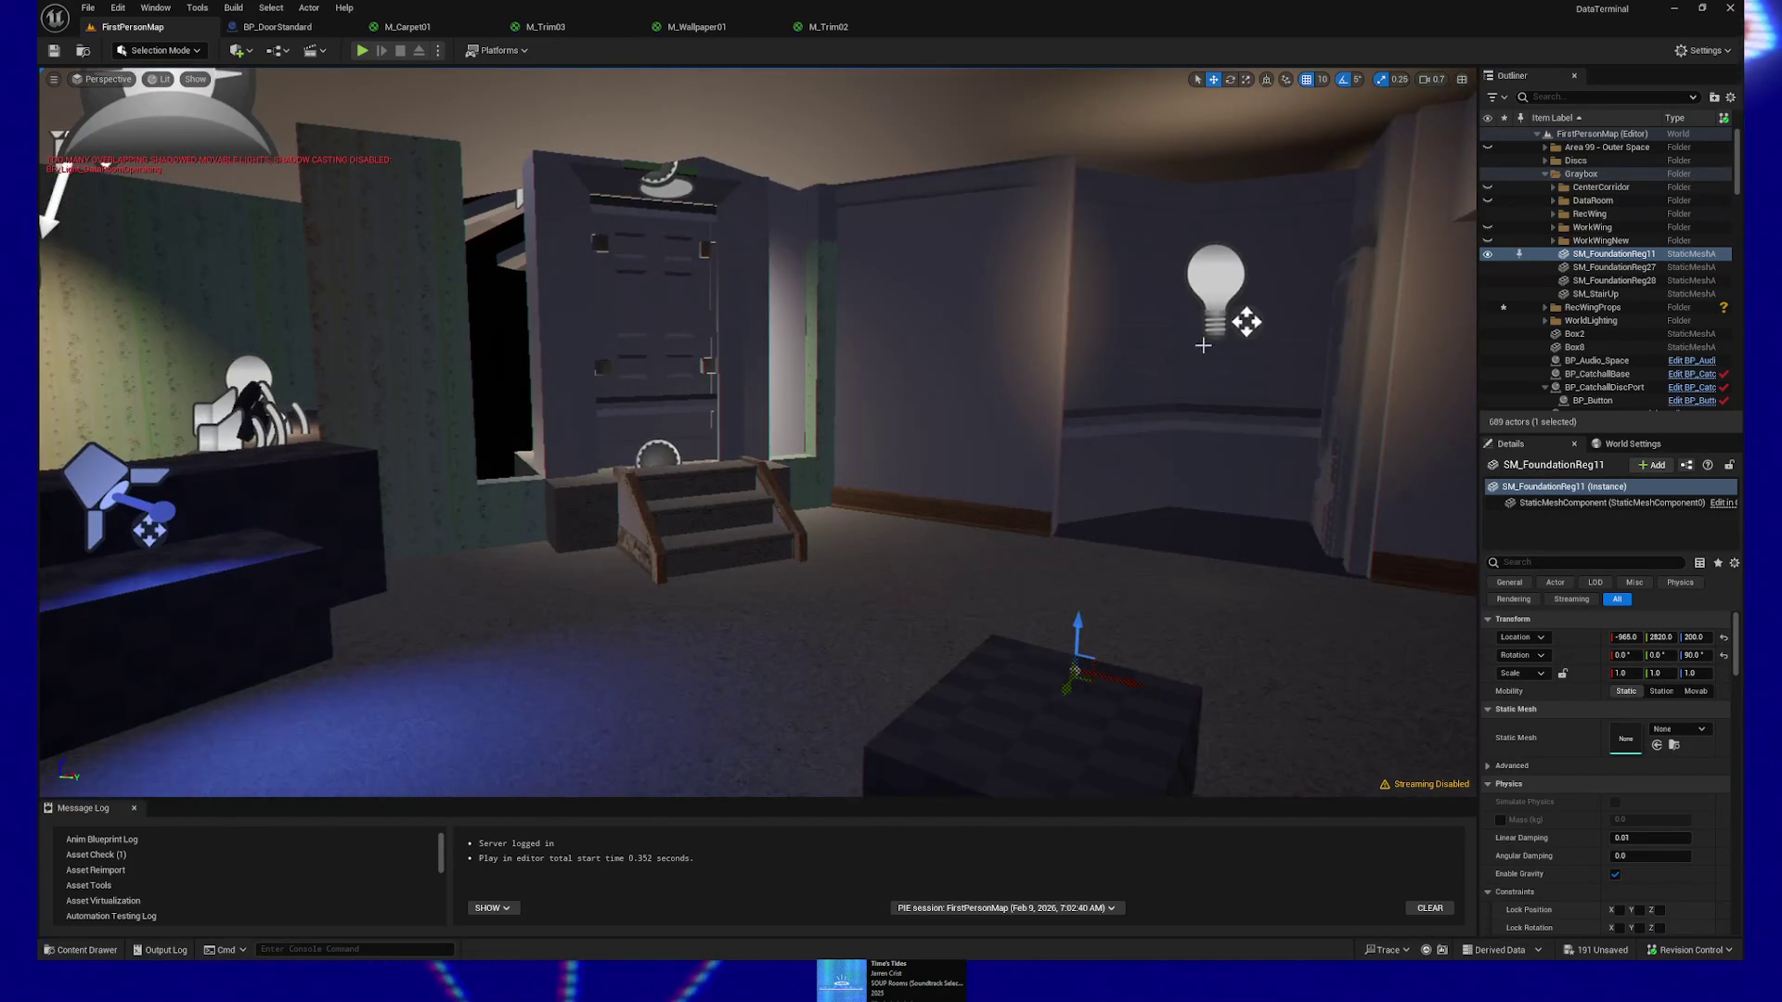
key(f)
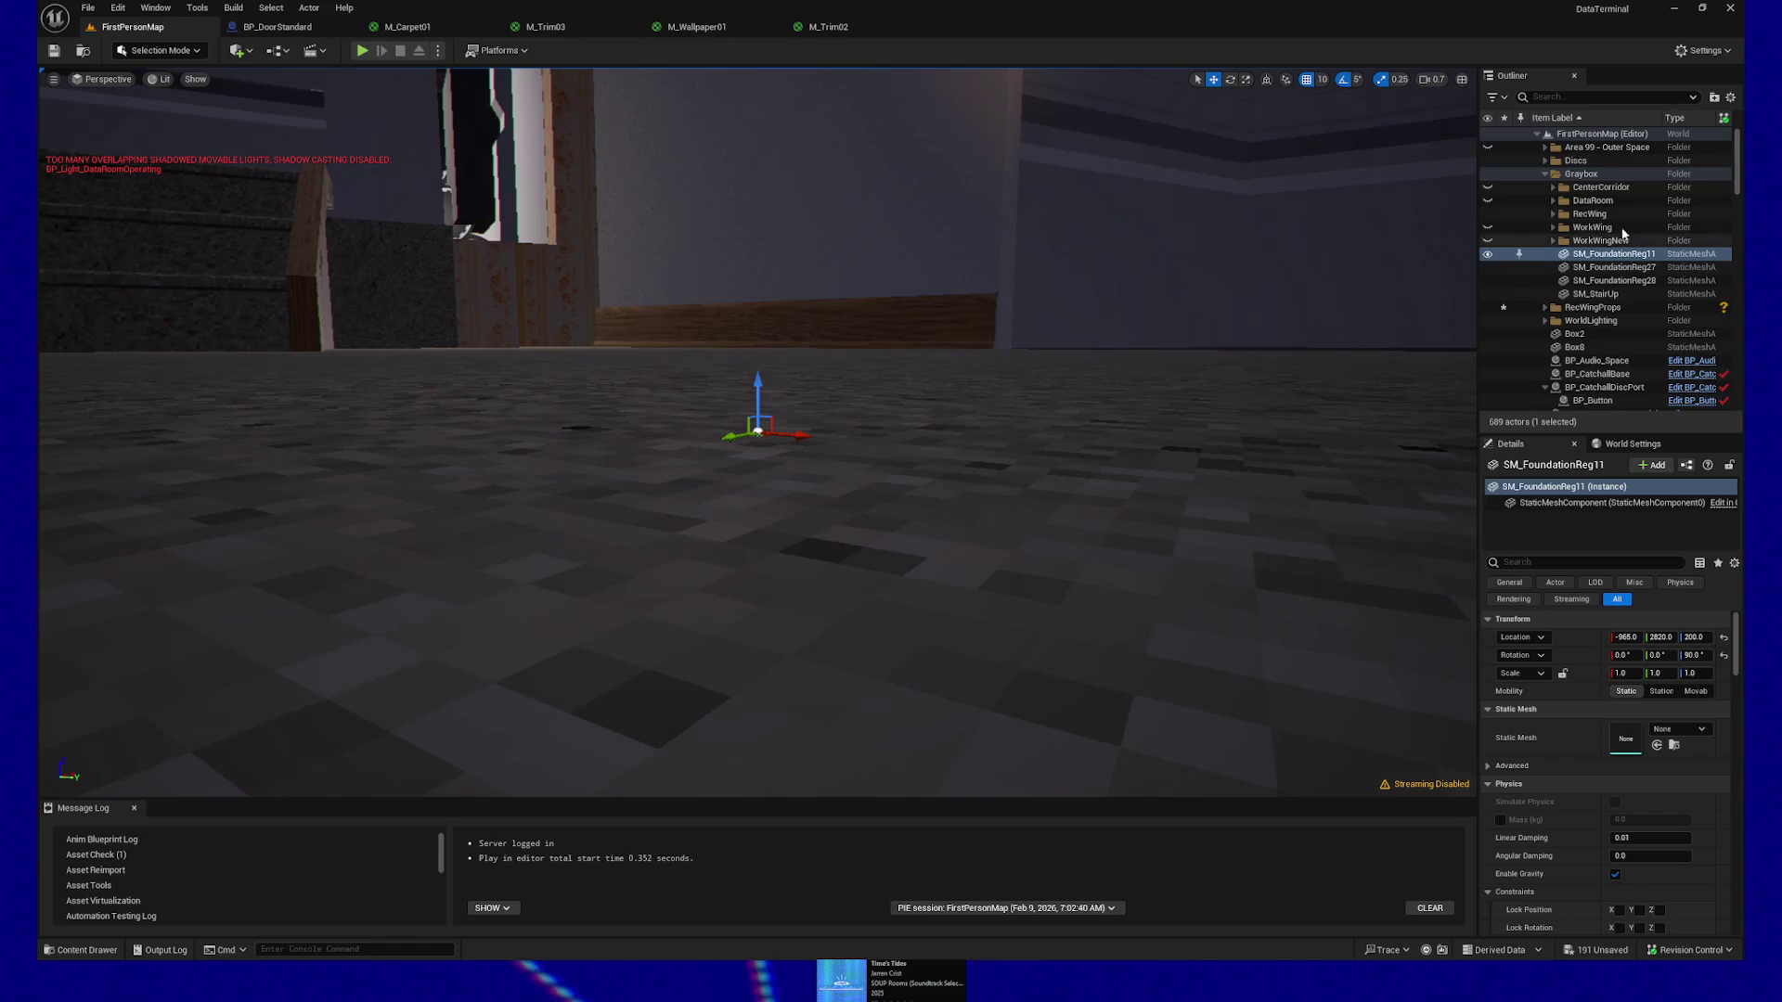
click(1615, 267)
key(f)
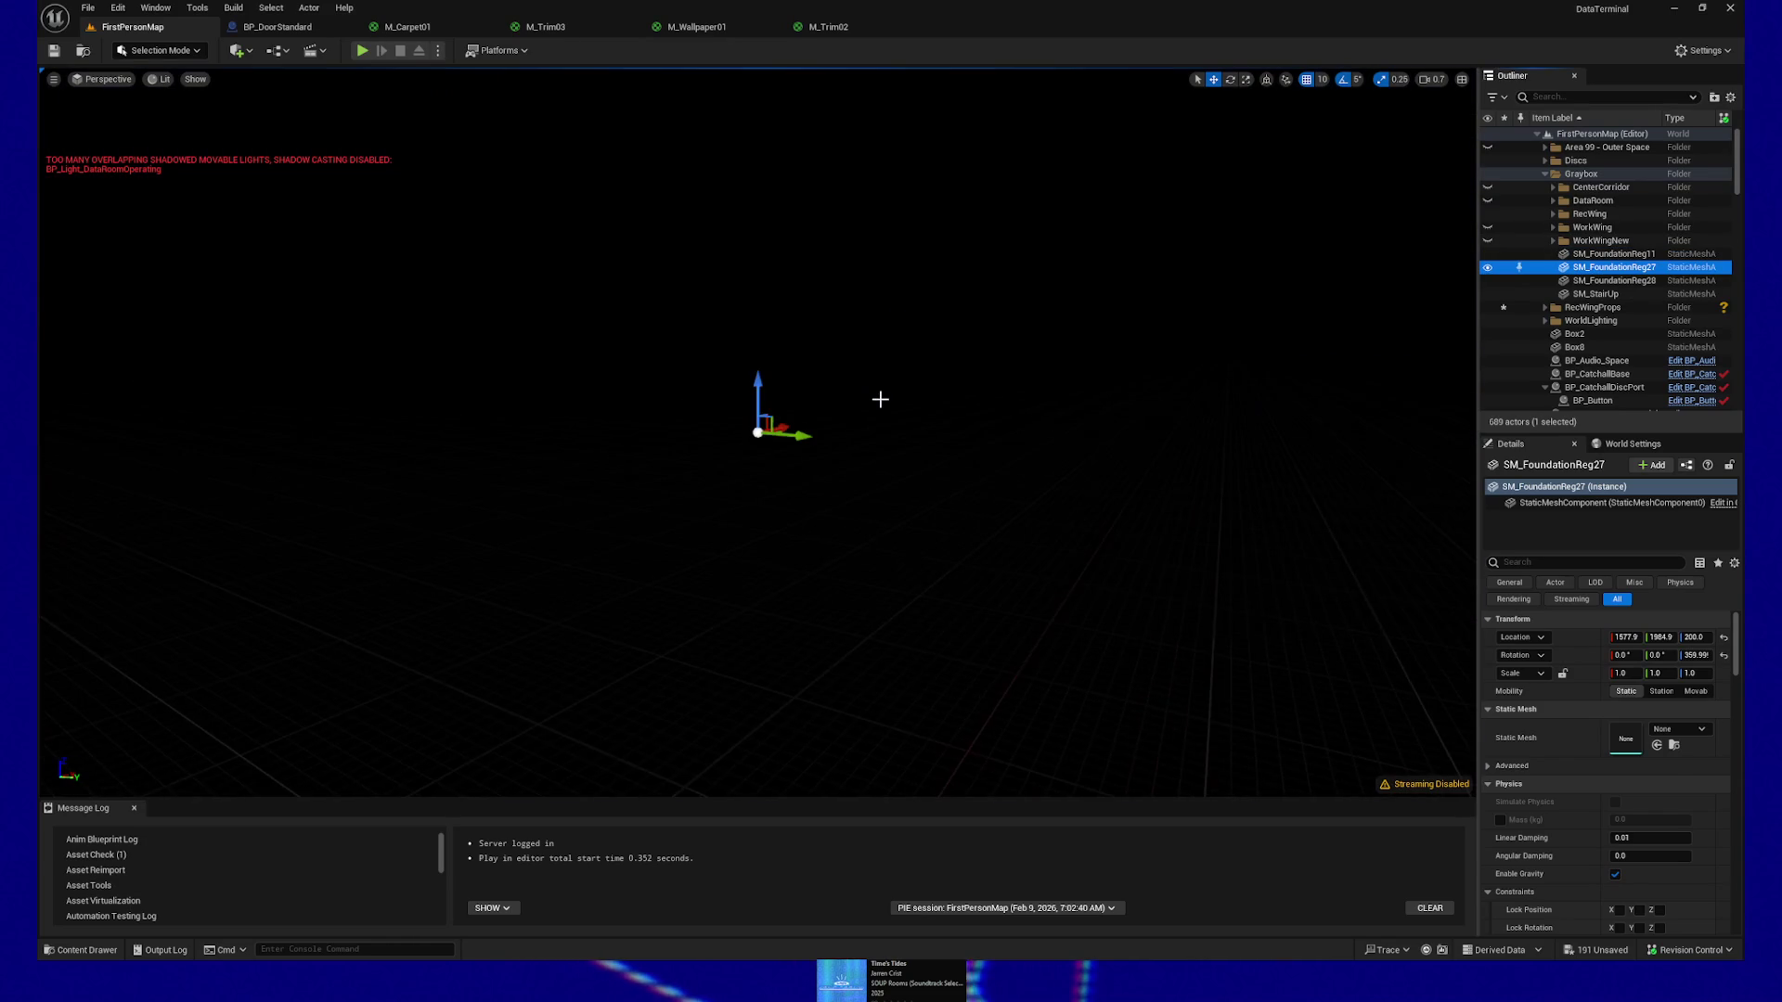
click(1613, 280)
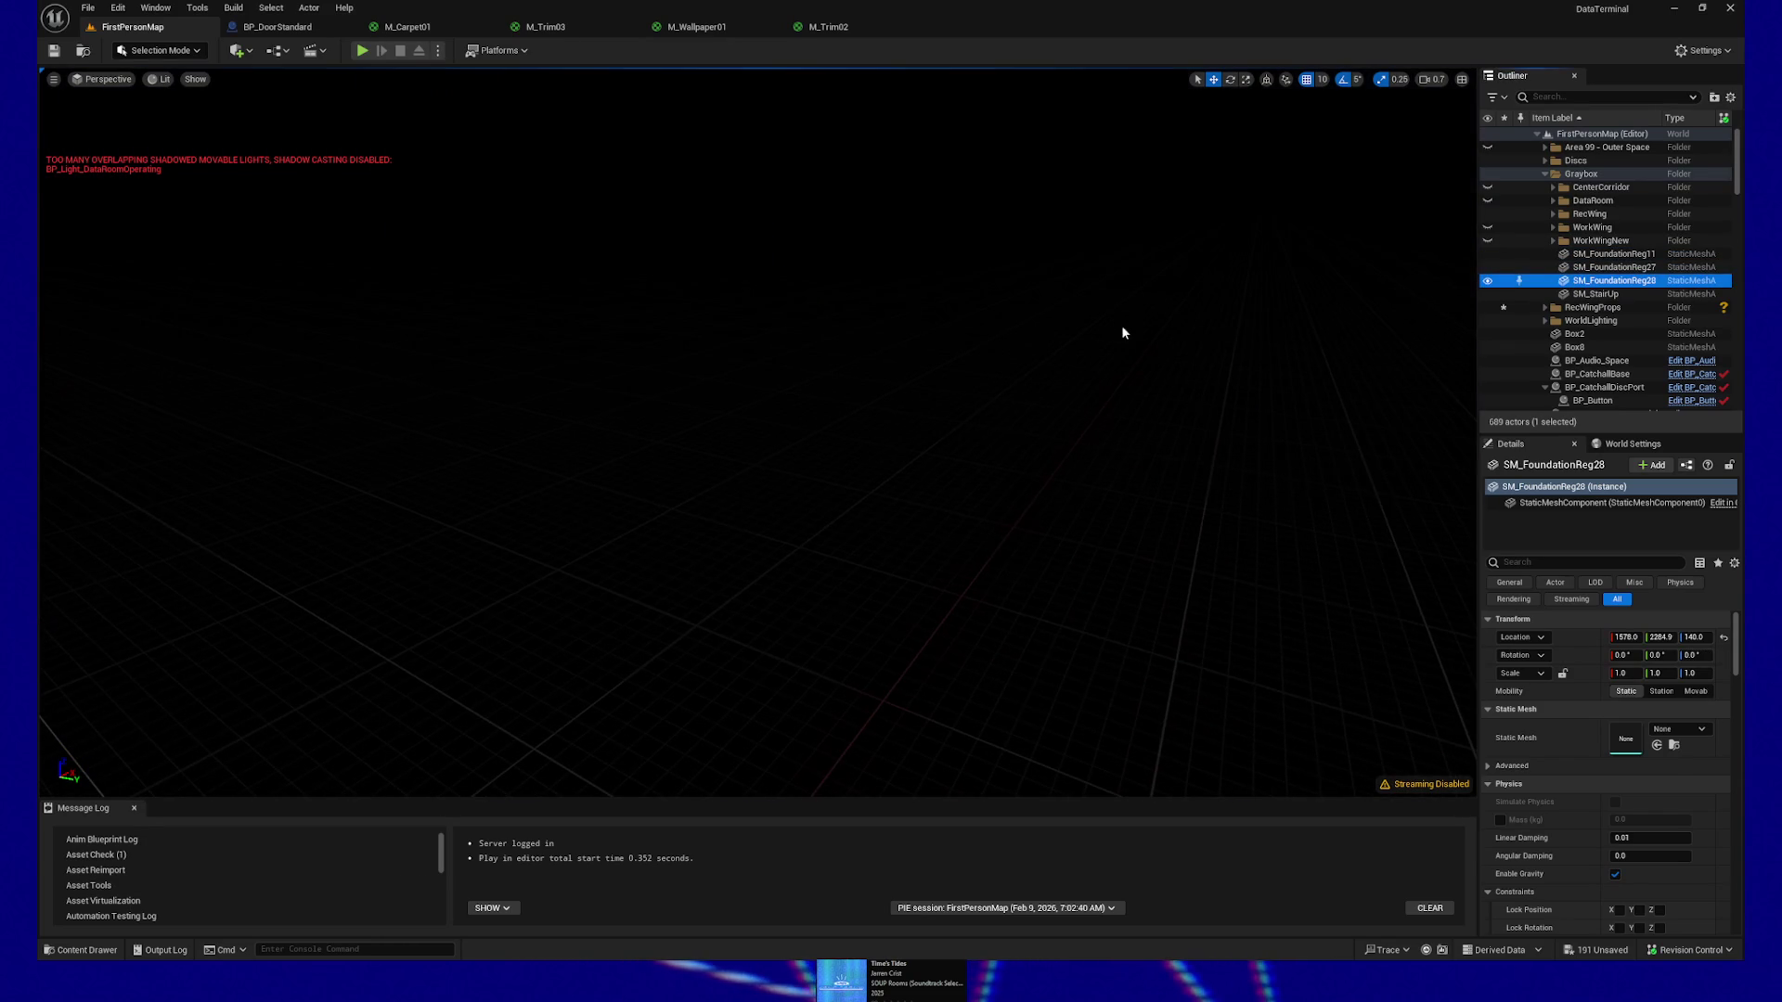
key(f)
mouse_move(1119, 328)
mouse_down()
mouse_move(1062, 362)
mouse_move(965, 379)
mouse_up()
key(s)
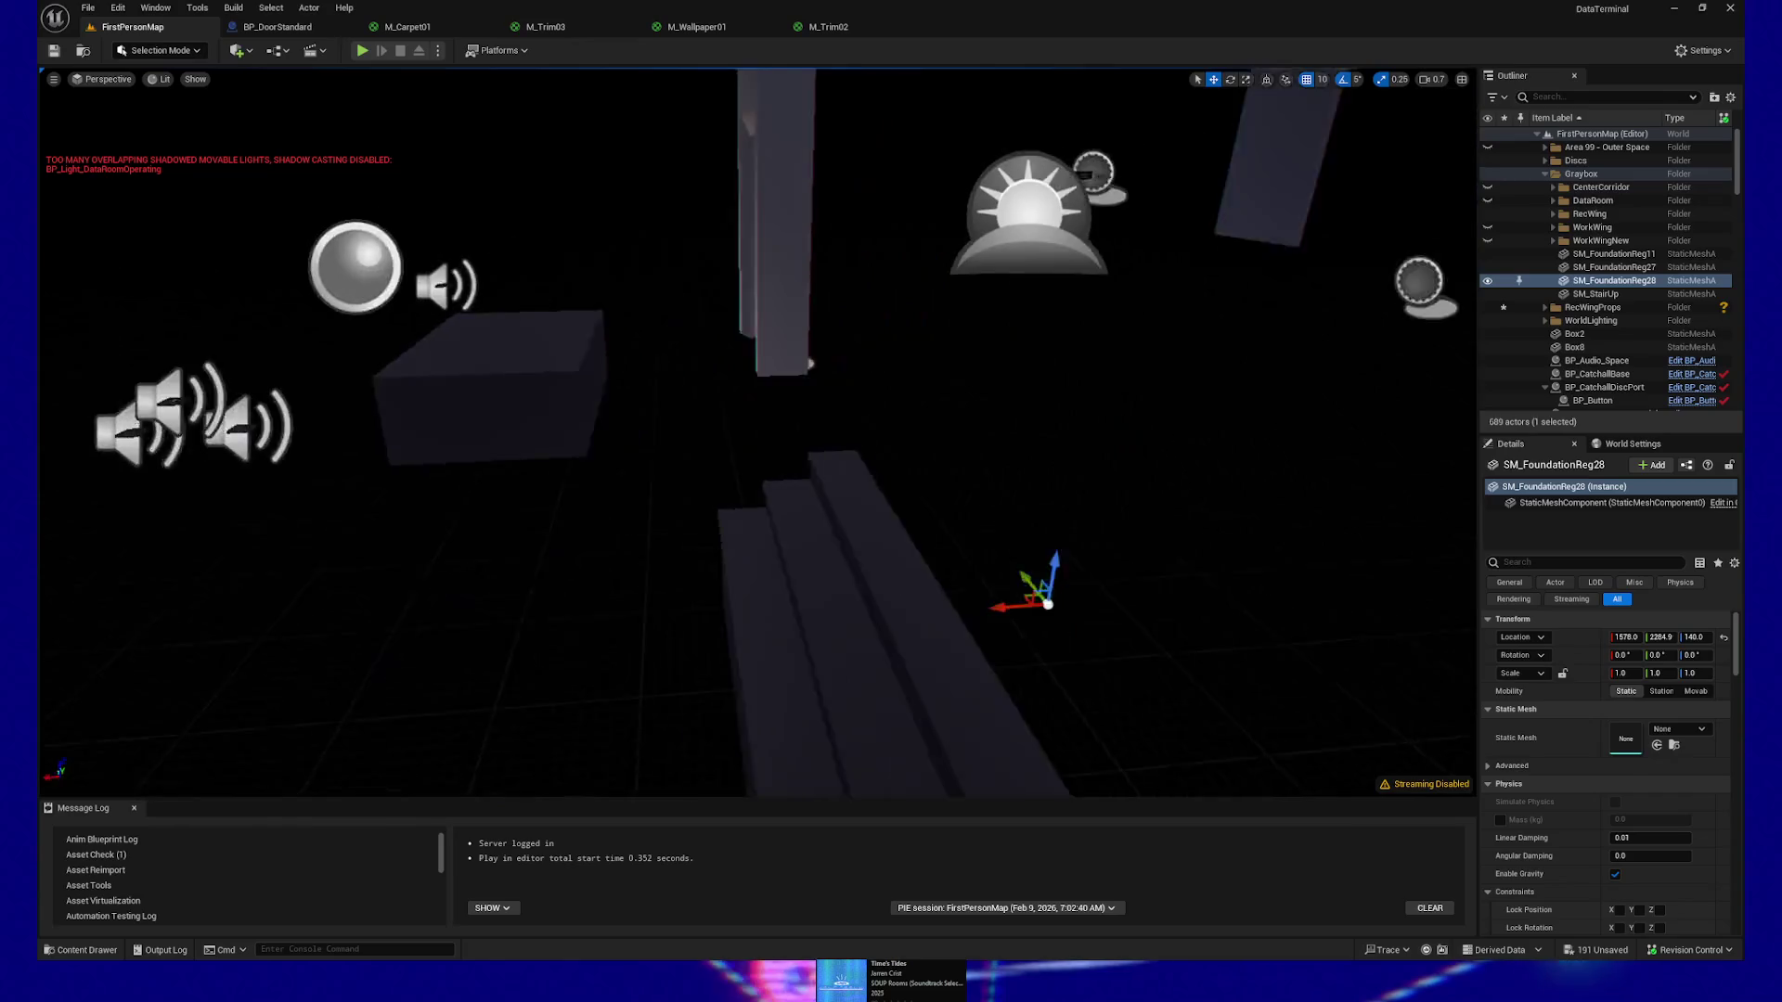
key(w)
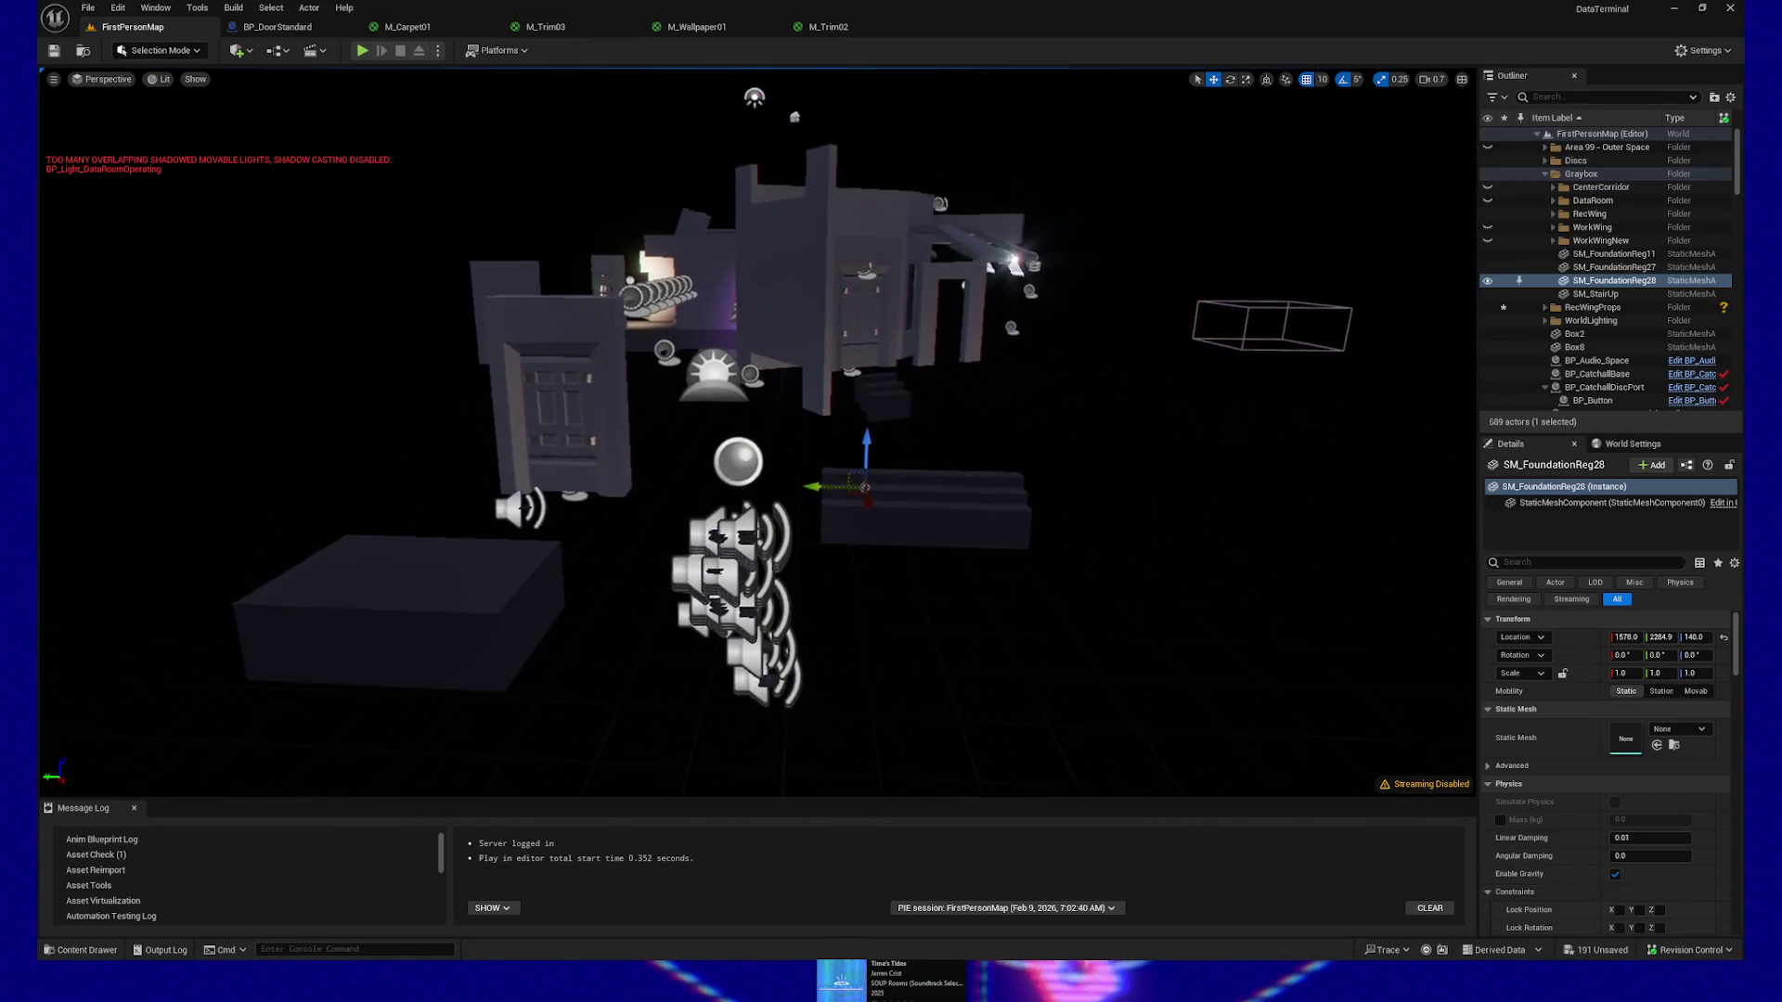
key(a)
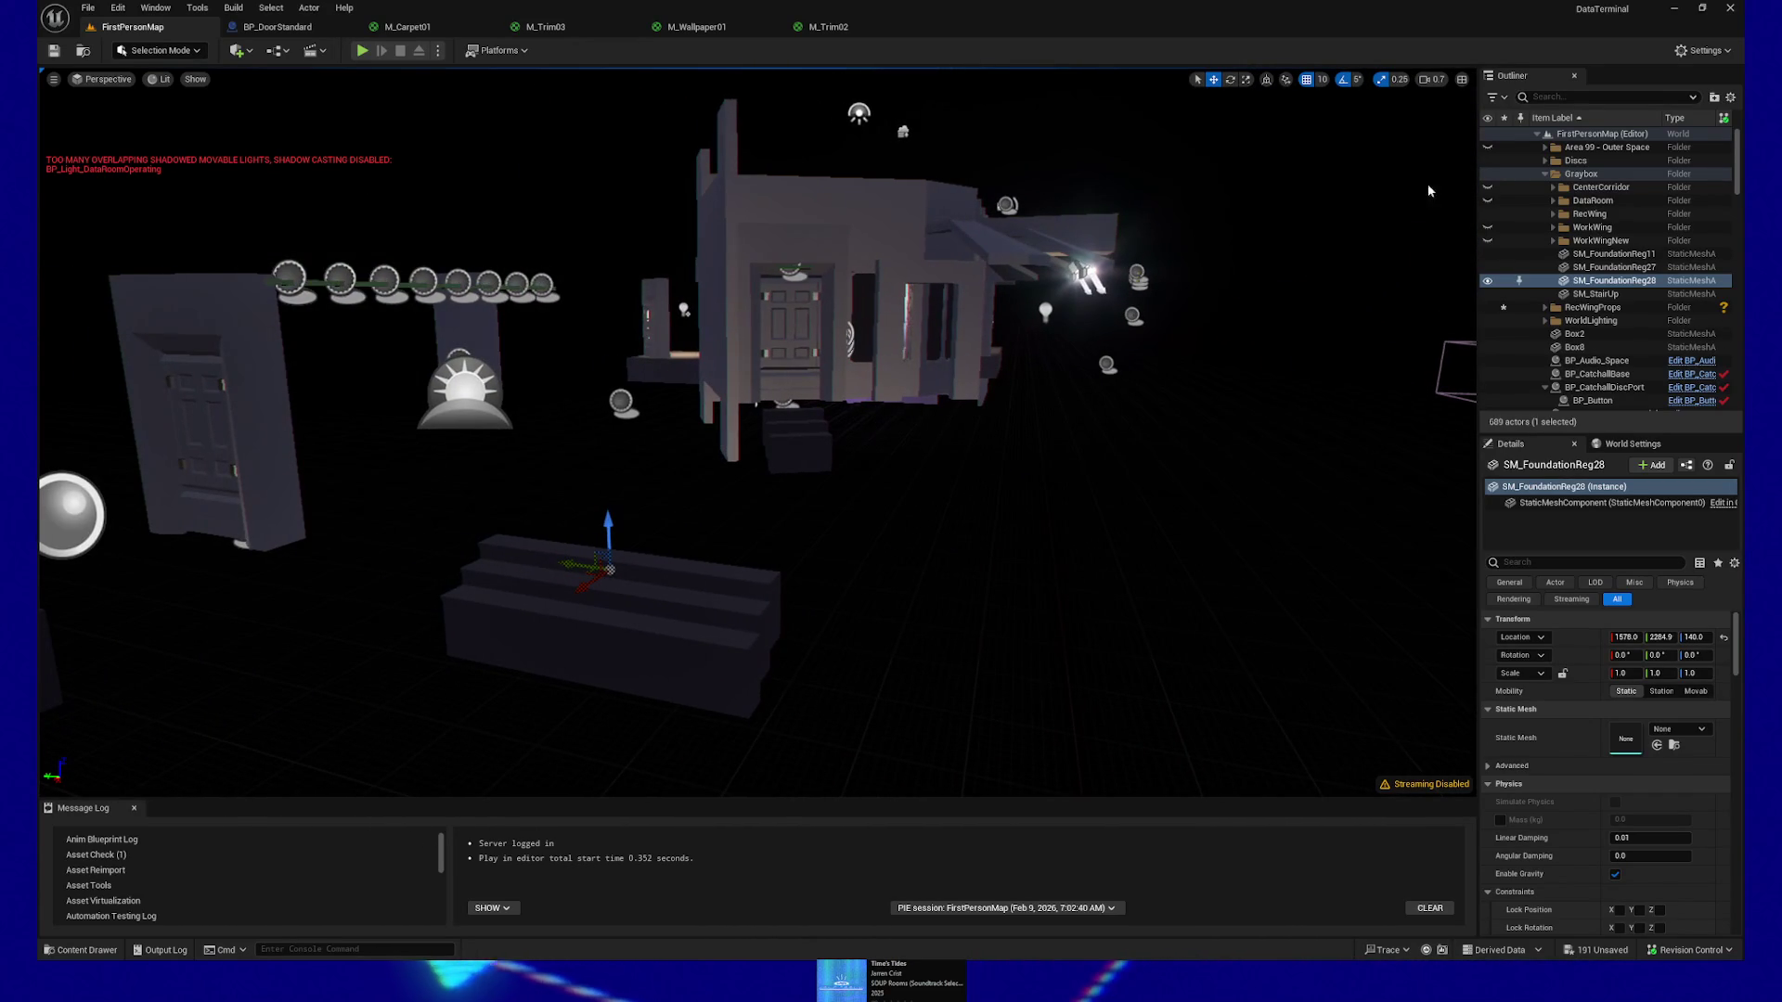
Unhide the CenterCorridor, DataRoom, WorkWing and WorkWingNew folders so the walls reappear
click(1488, 187)
click(1488, 201)
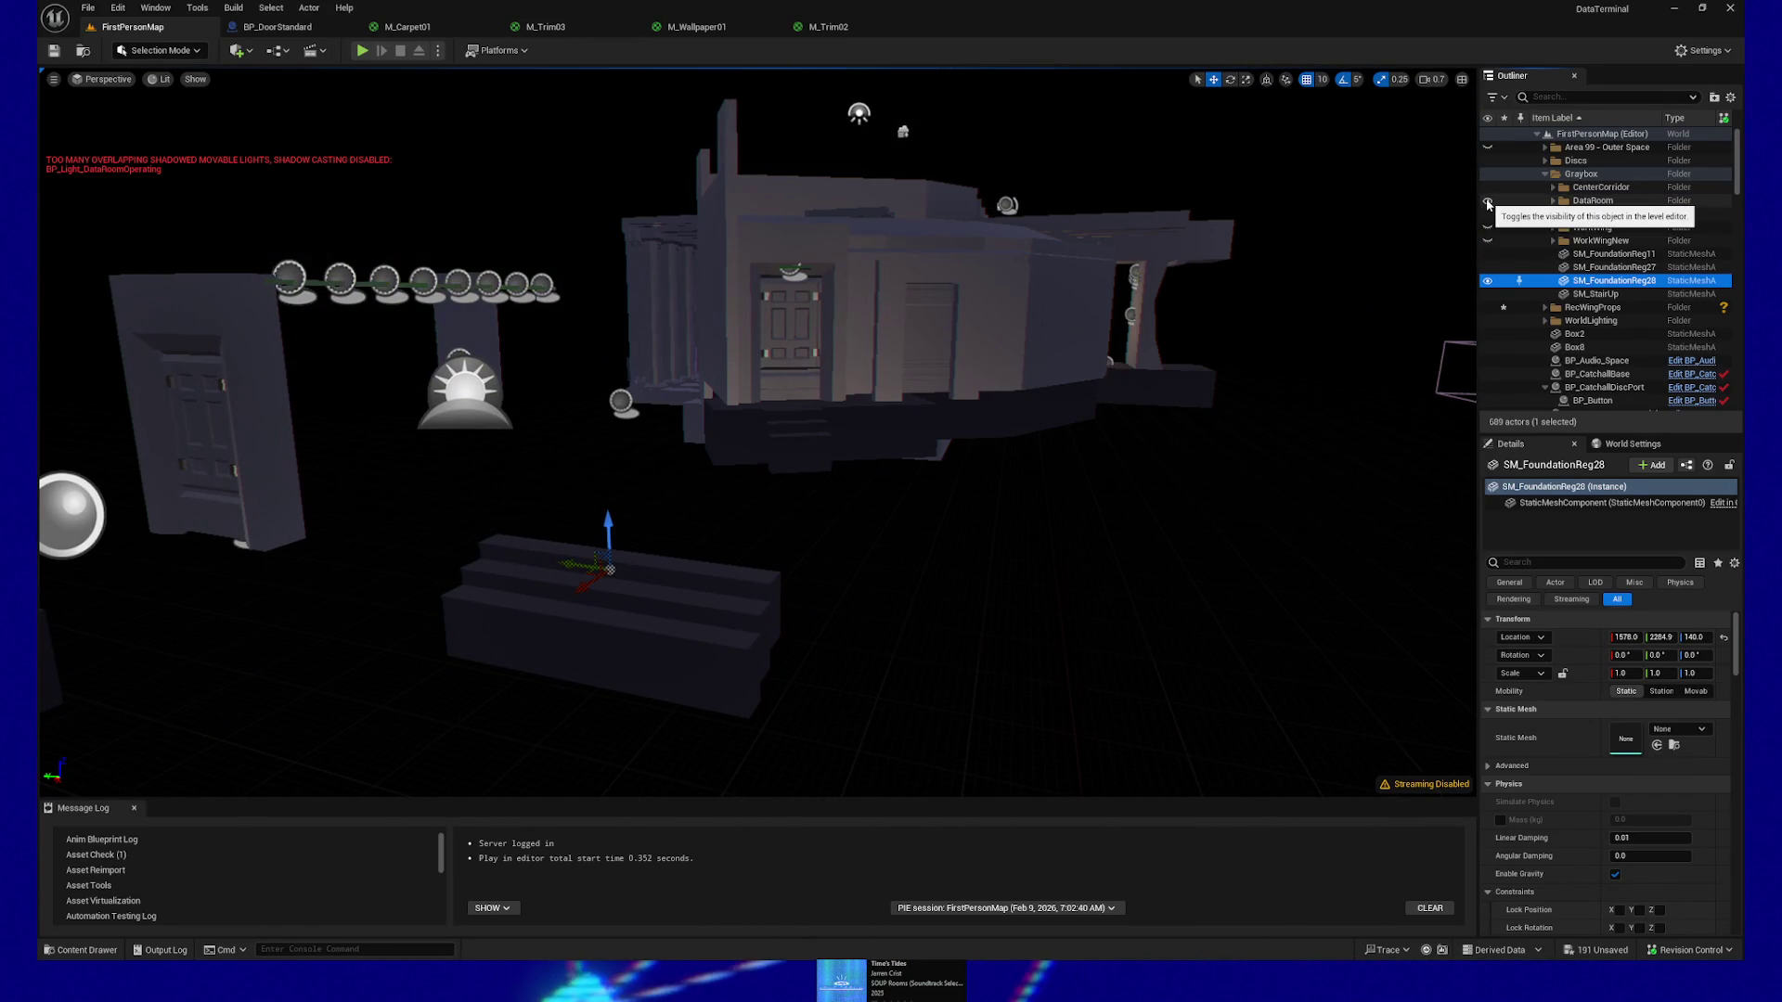
click(1488, 227)
click(1488, 241)
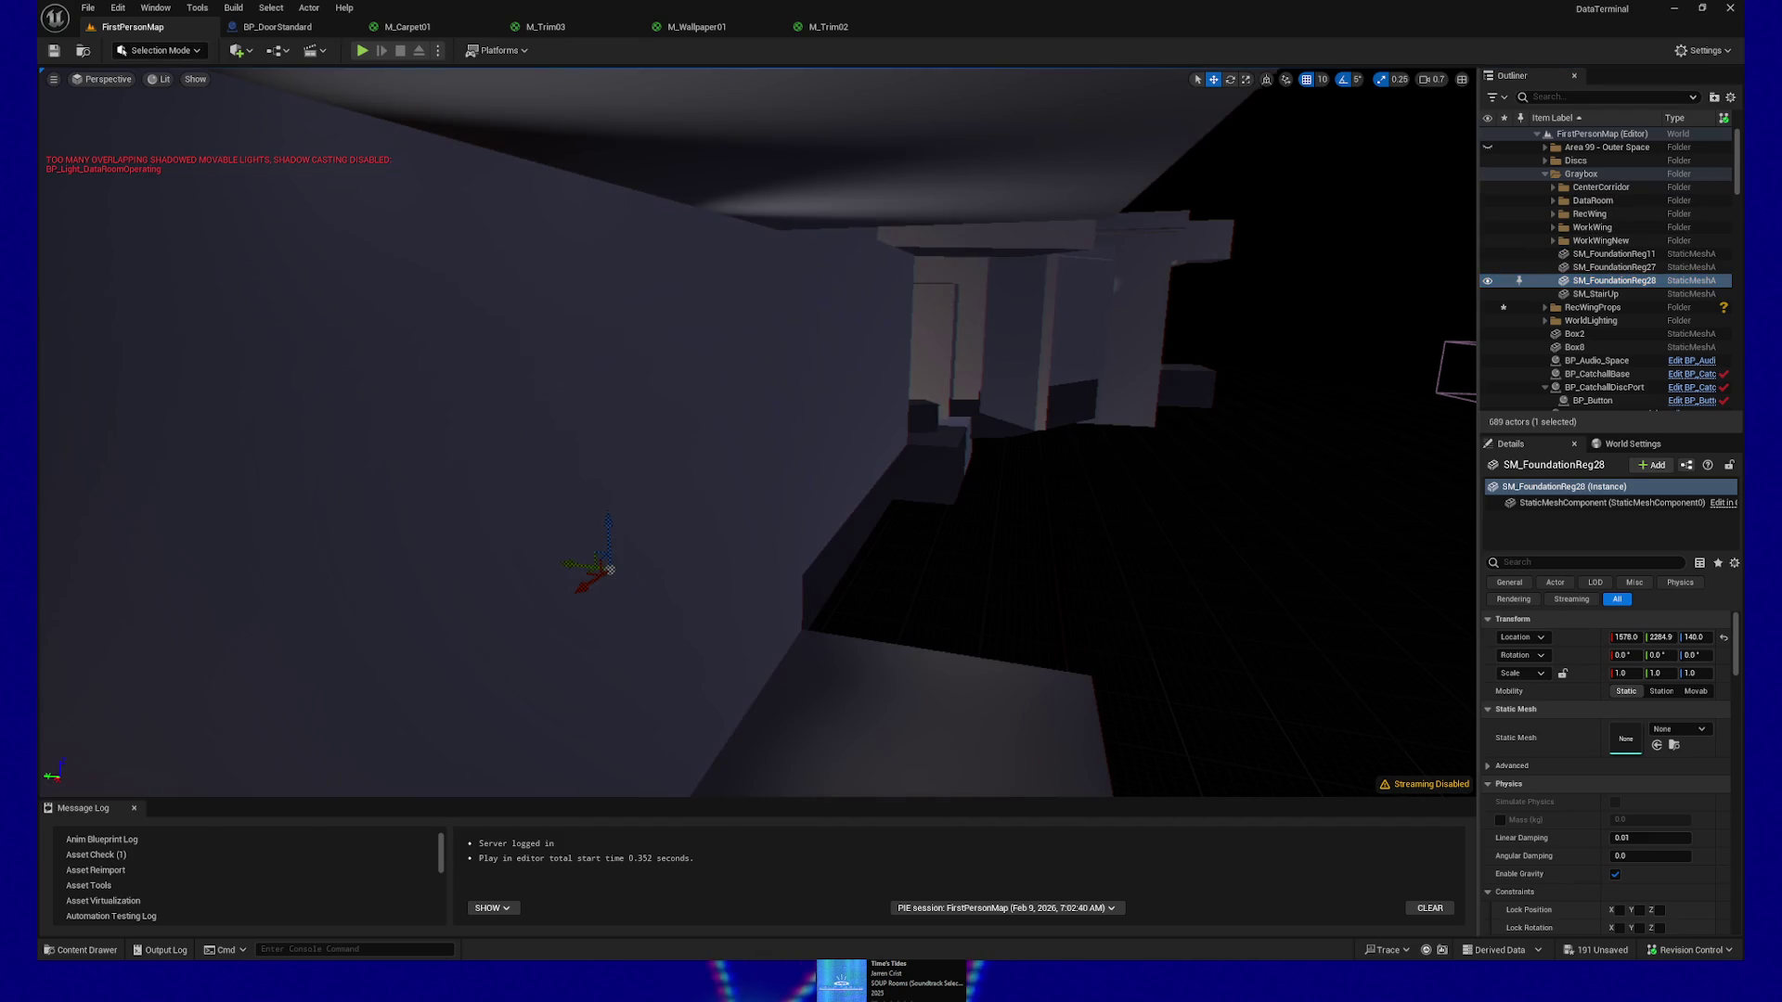
Fly into the corridor and select SM_StairUp and the stair steps at its foot
key(w)
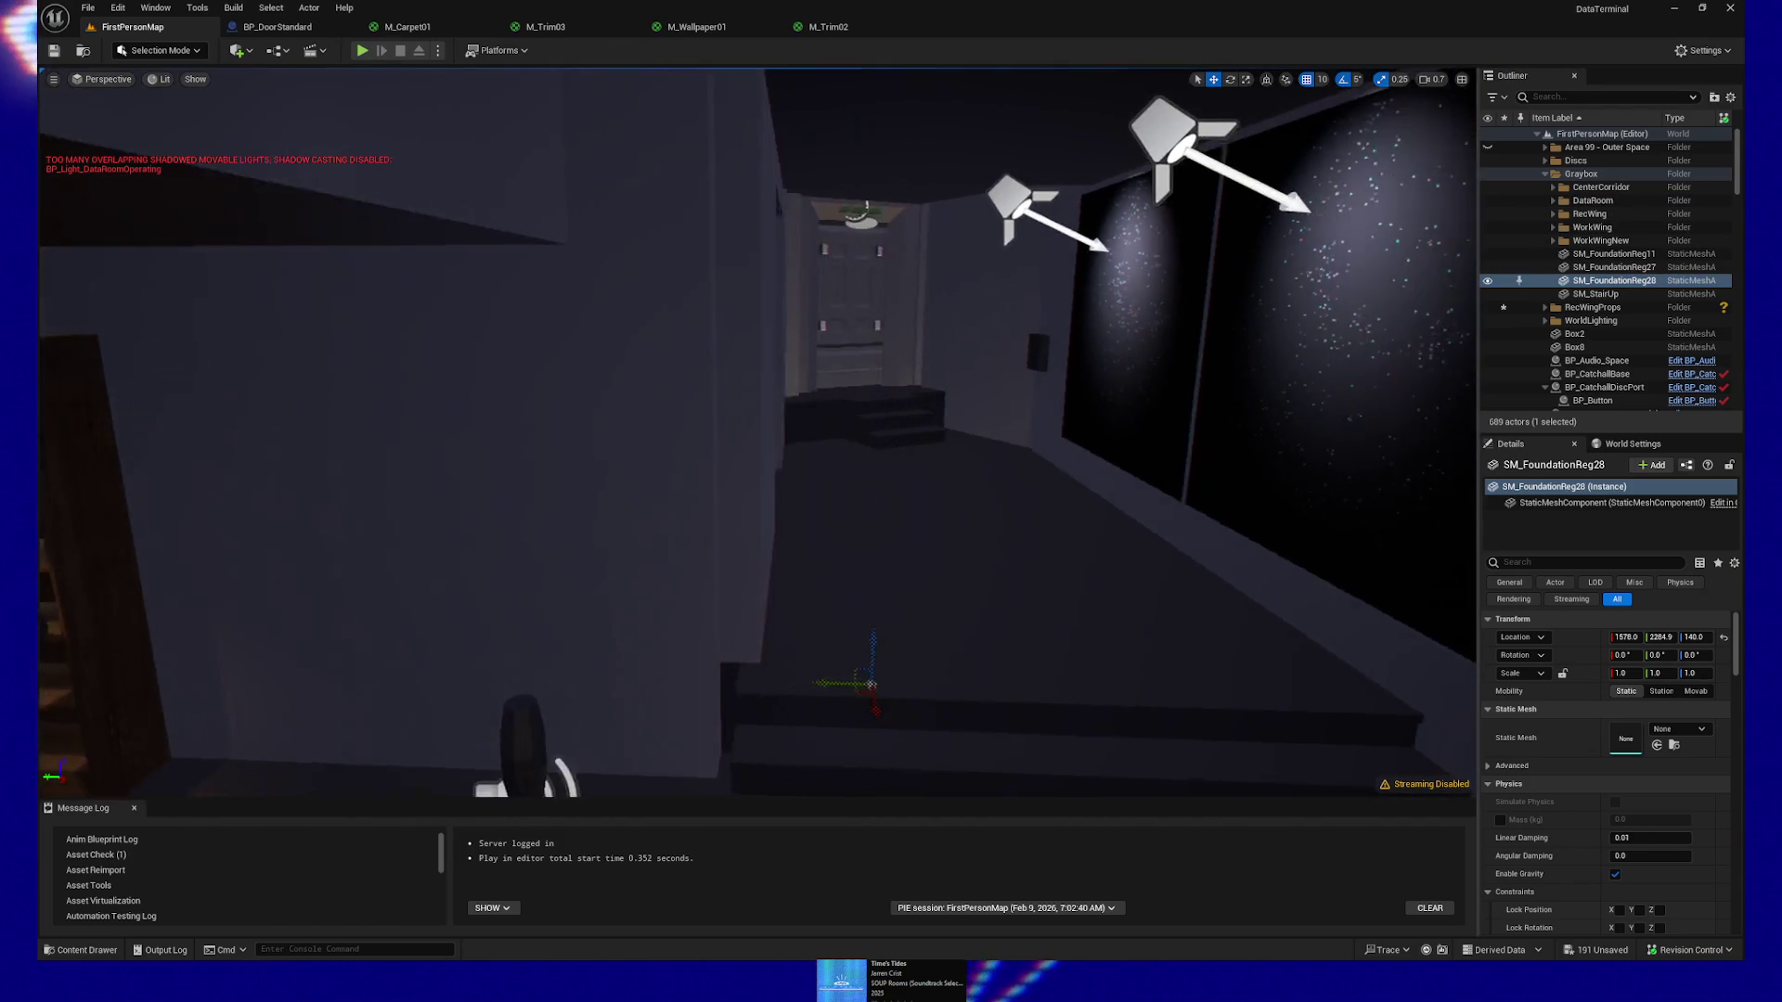
click(1601, 295)
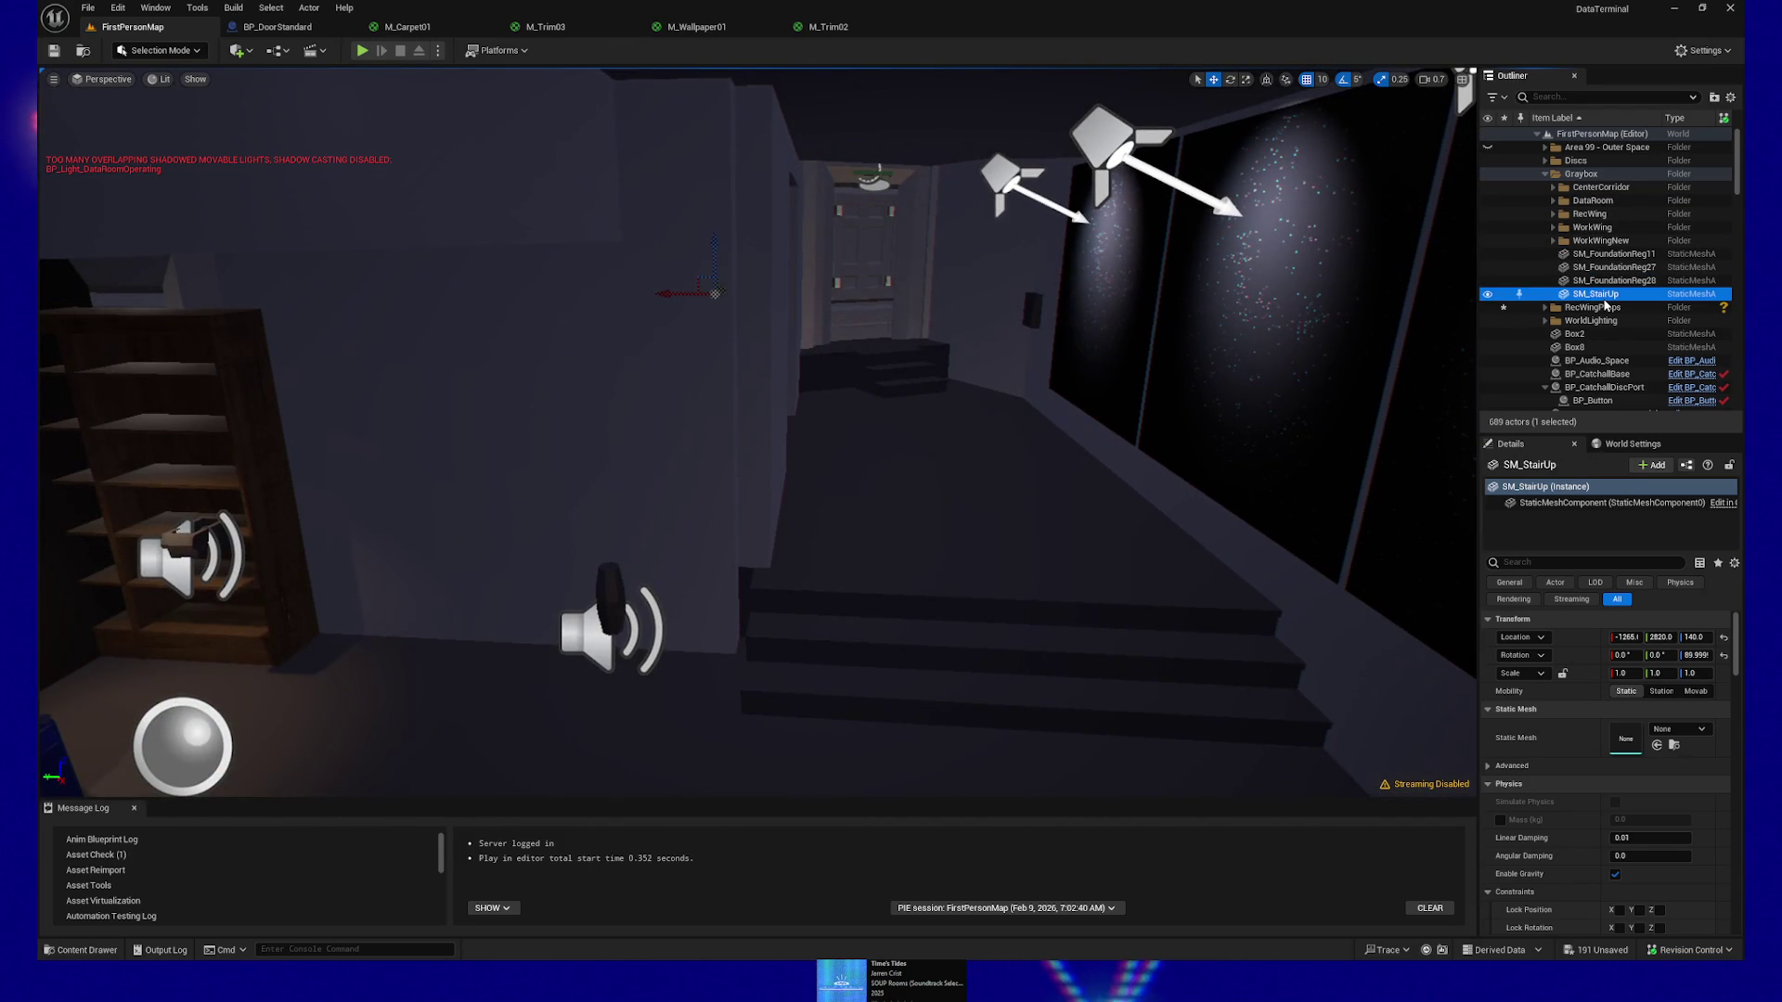
click(867, 623)
ctrl+click(1035, 641)
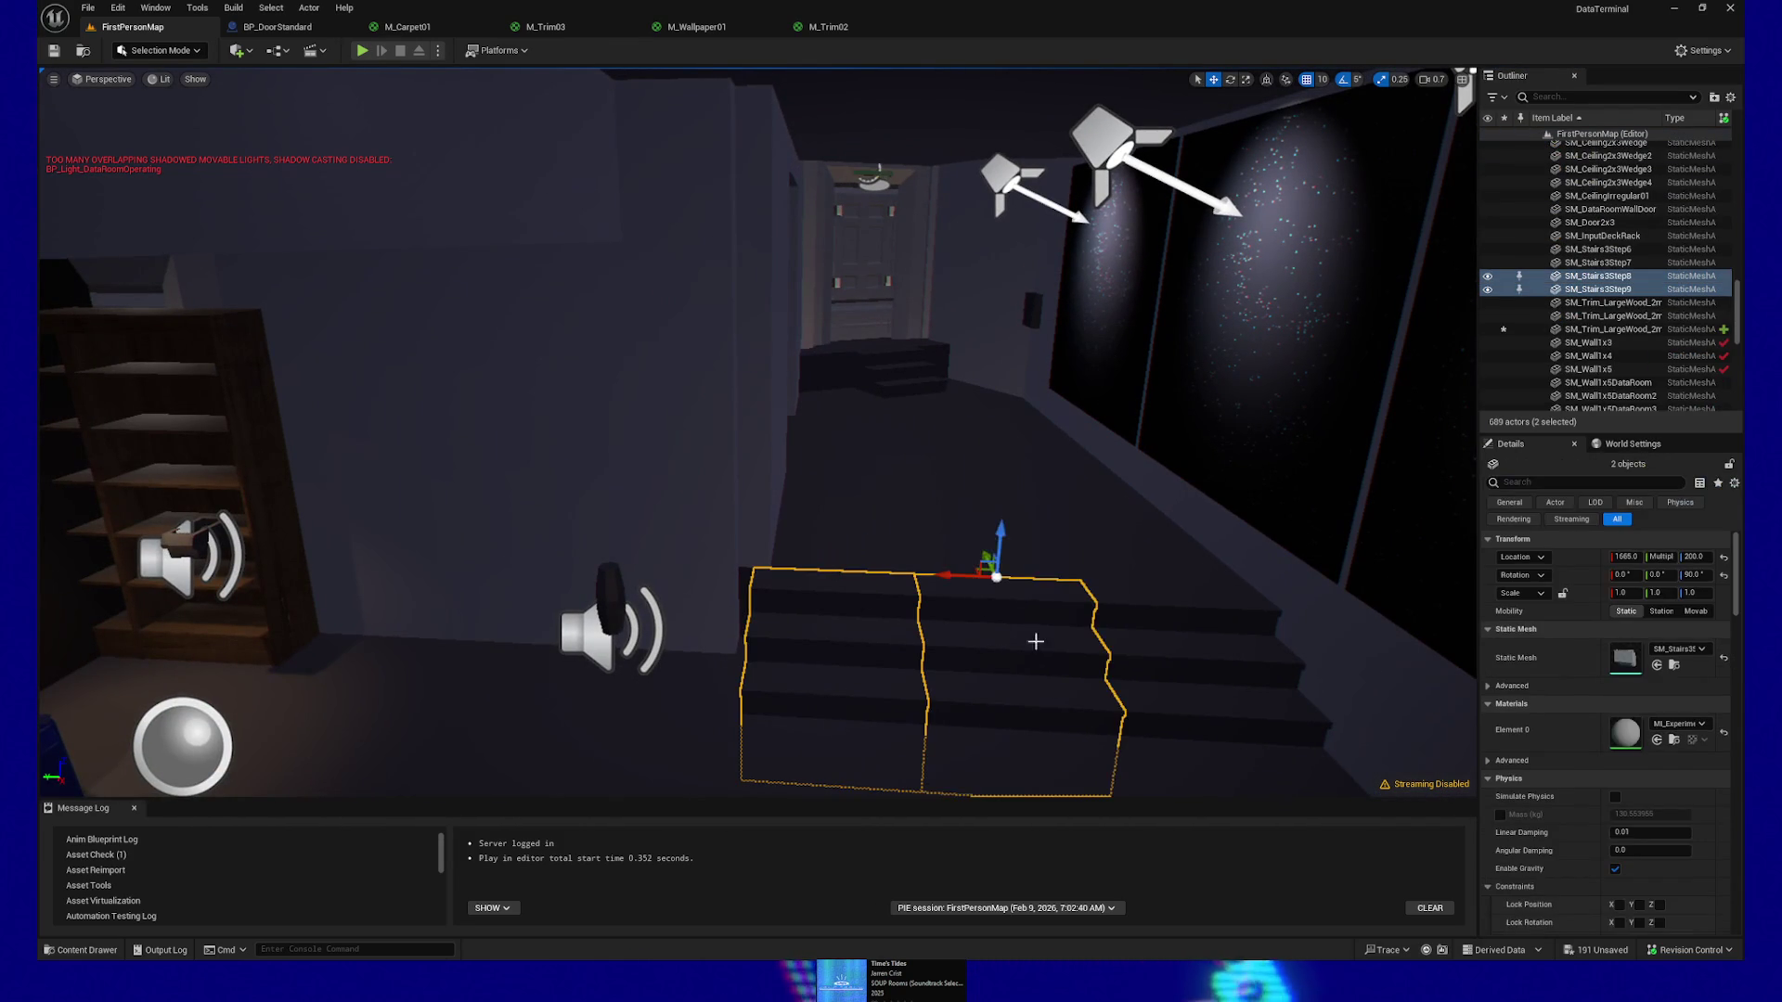
ctrl+click(1165, 641)
scroll(1578, 288, up, 15)
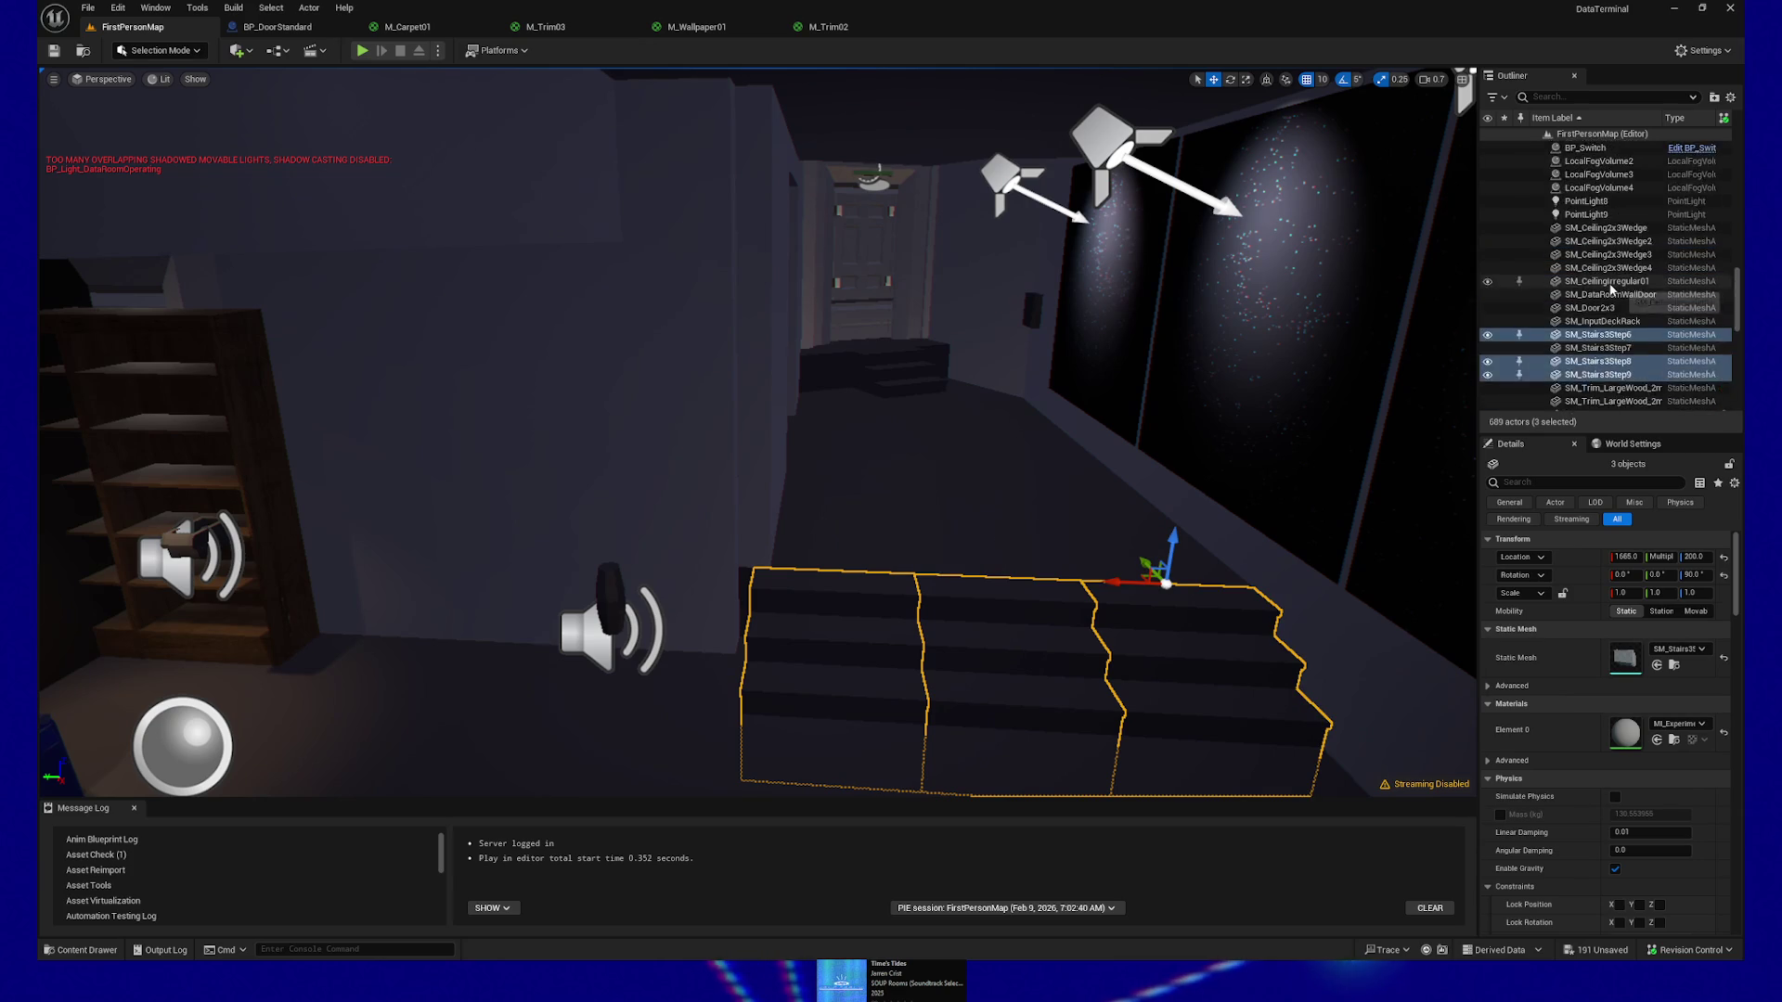
scroll(1607, 288, up, 5)
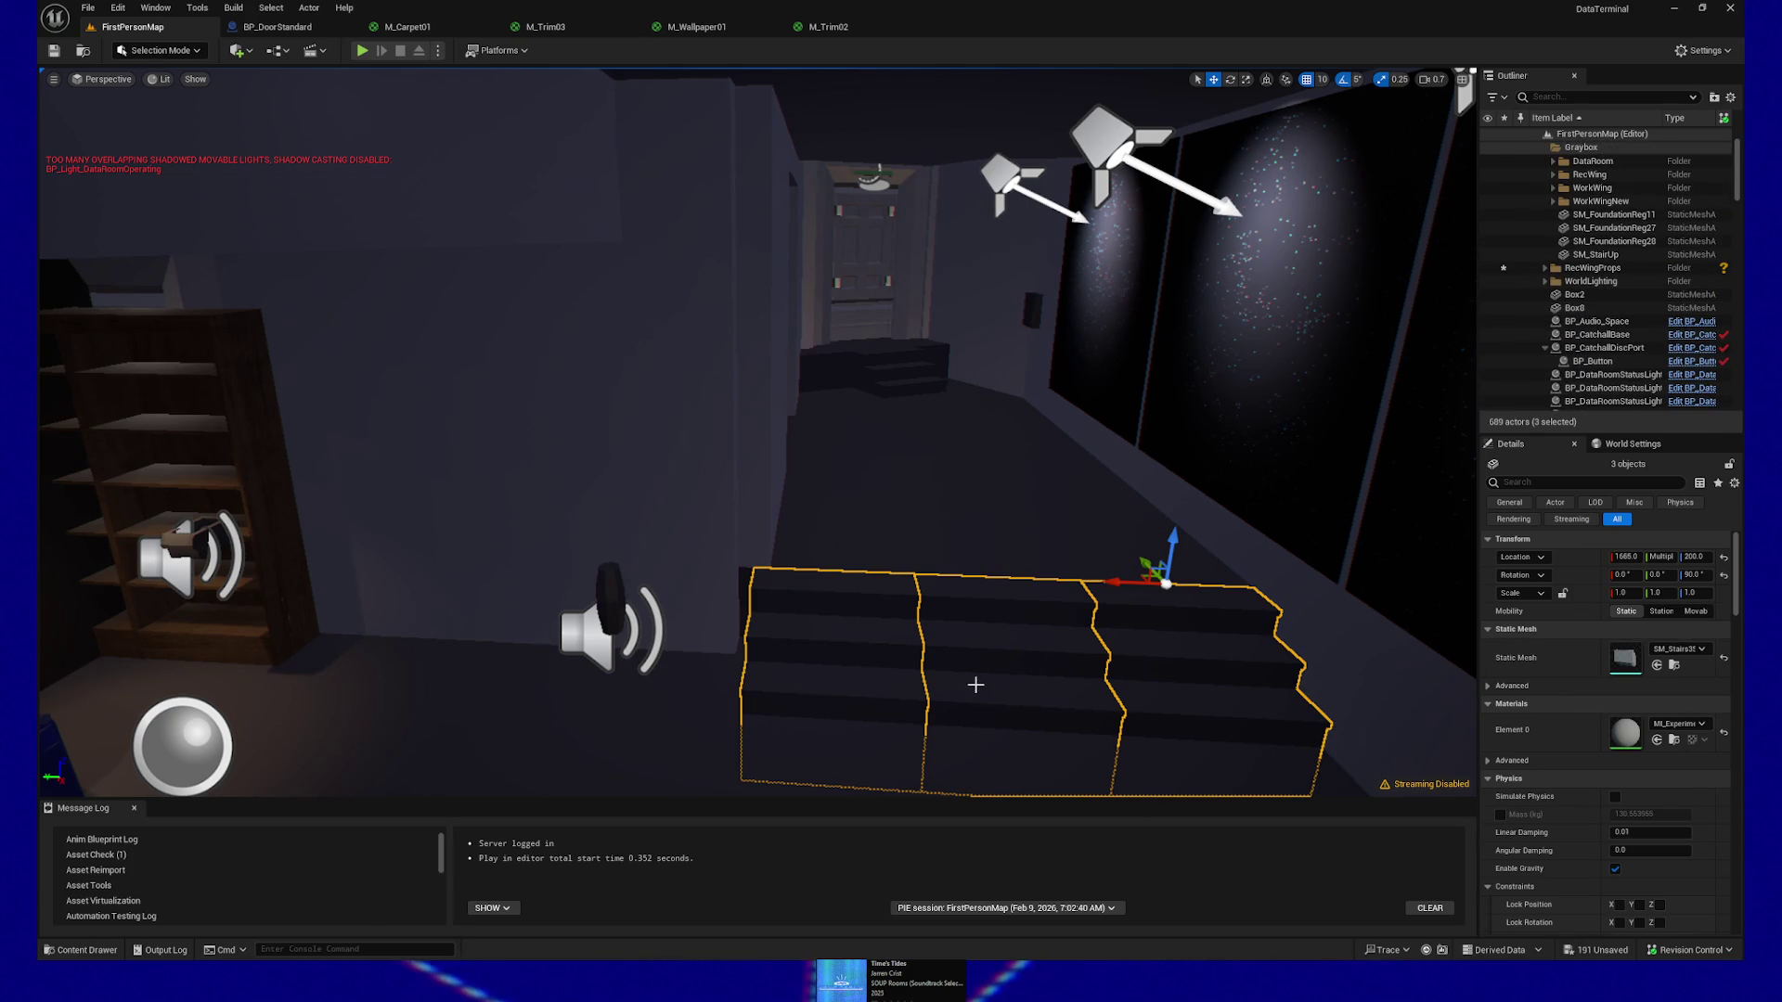
Multi-select all four SM_Stairs3Step pieces, including the back stair flight
right_click(976, 685)
click(1162, 764)
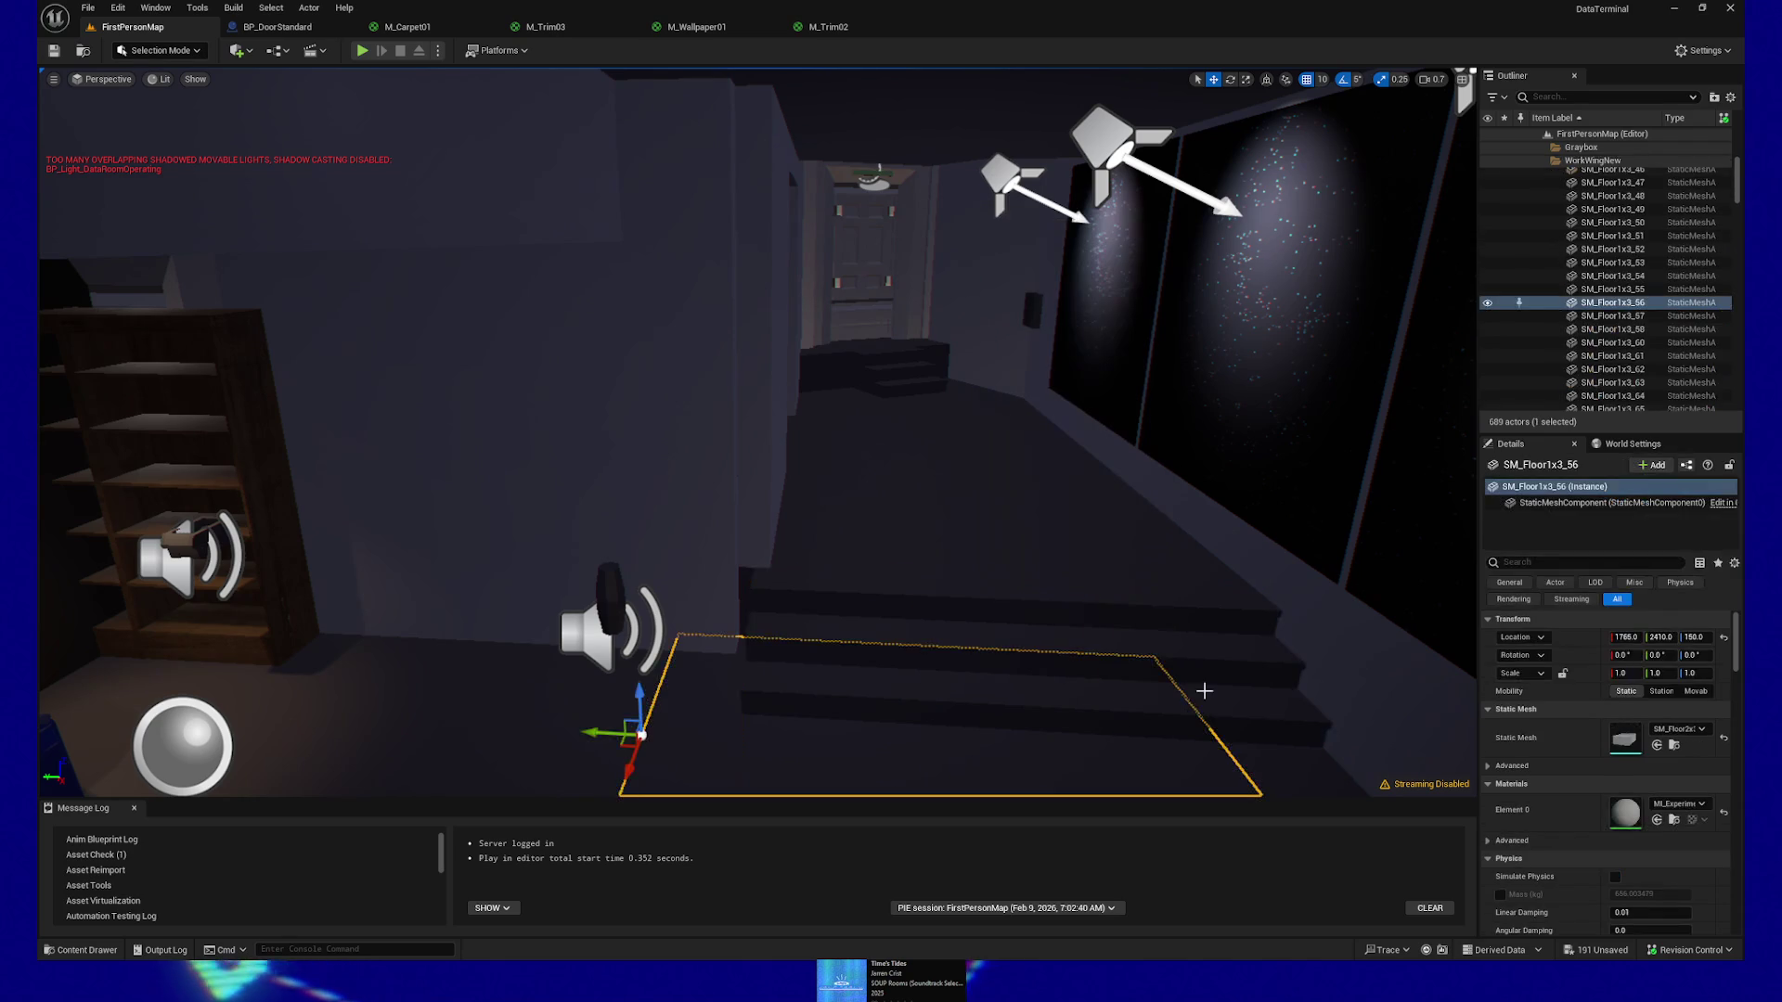
click(1156, 710)
ctrl+click(1043, 684)
ctrl+click(883, 637)
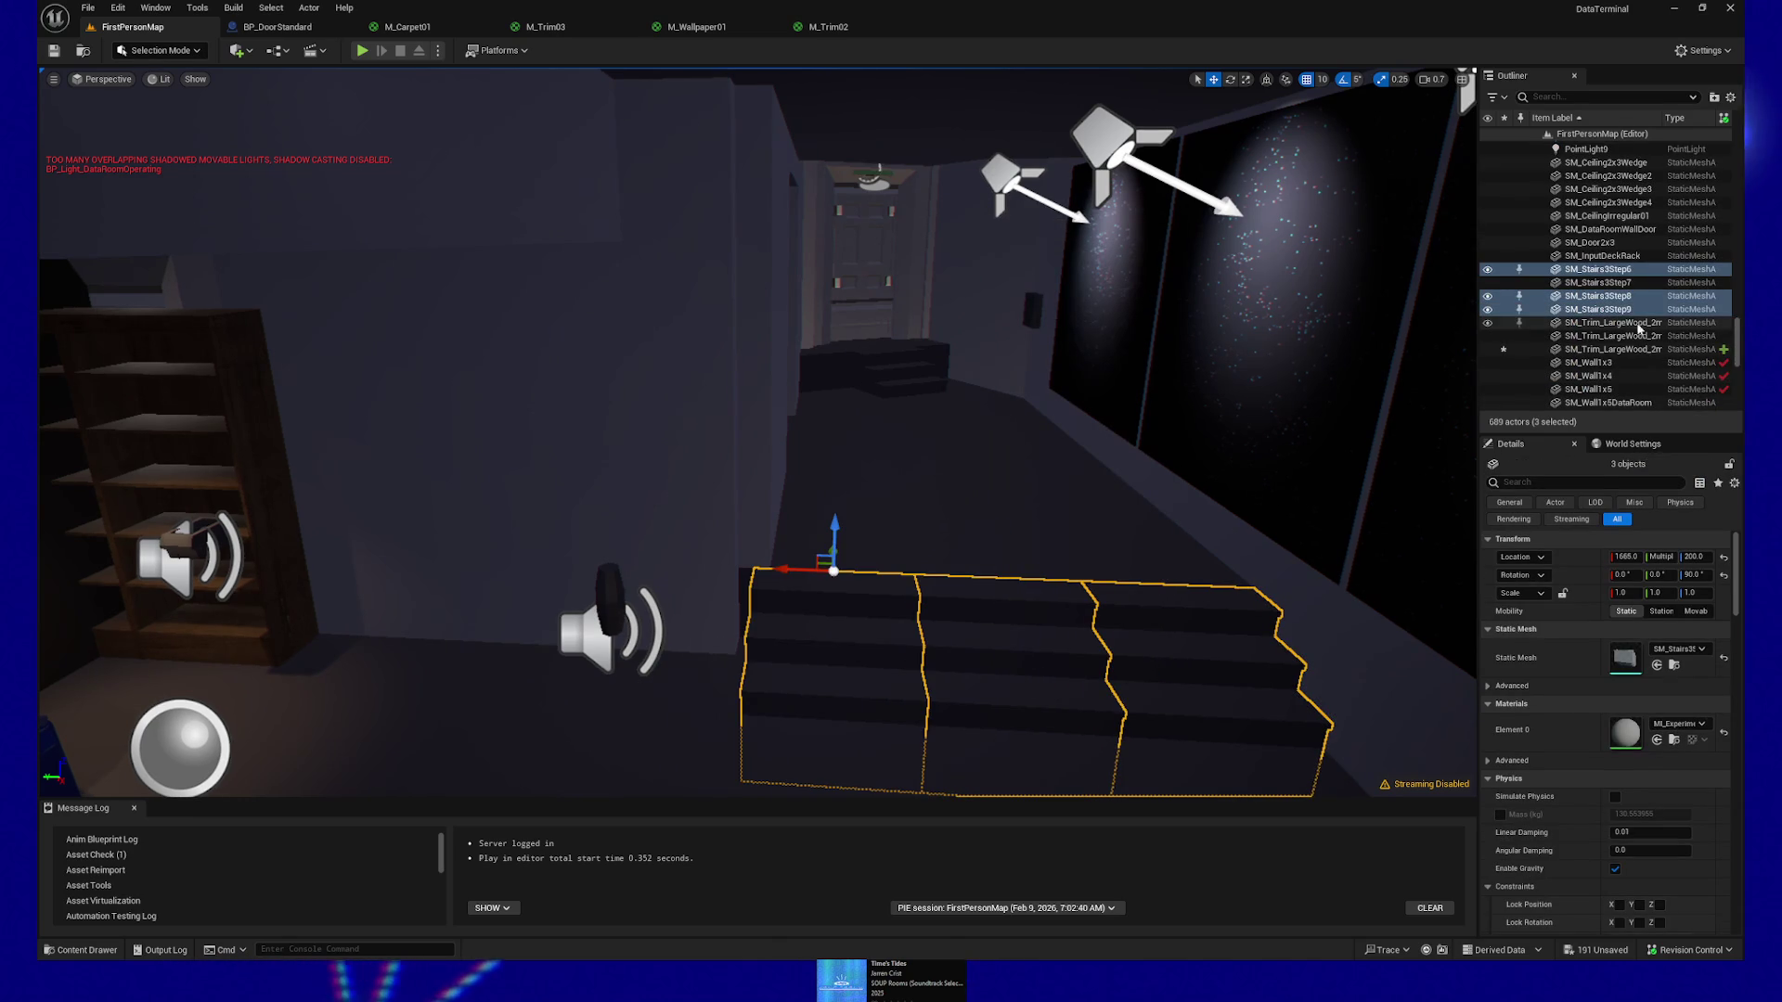
ctrl+click(907, 376)
right_click(1593, 290)
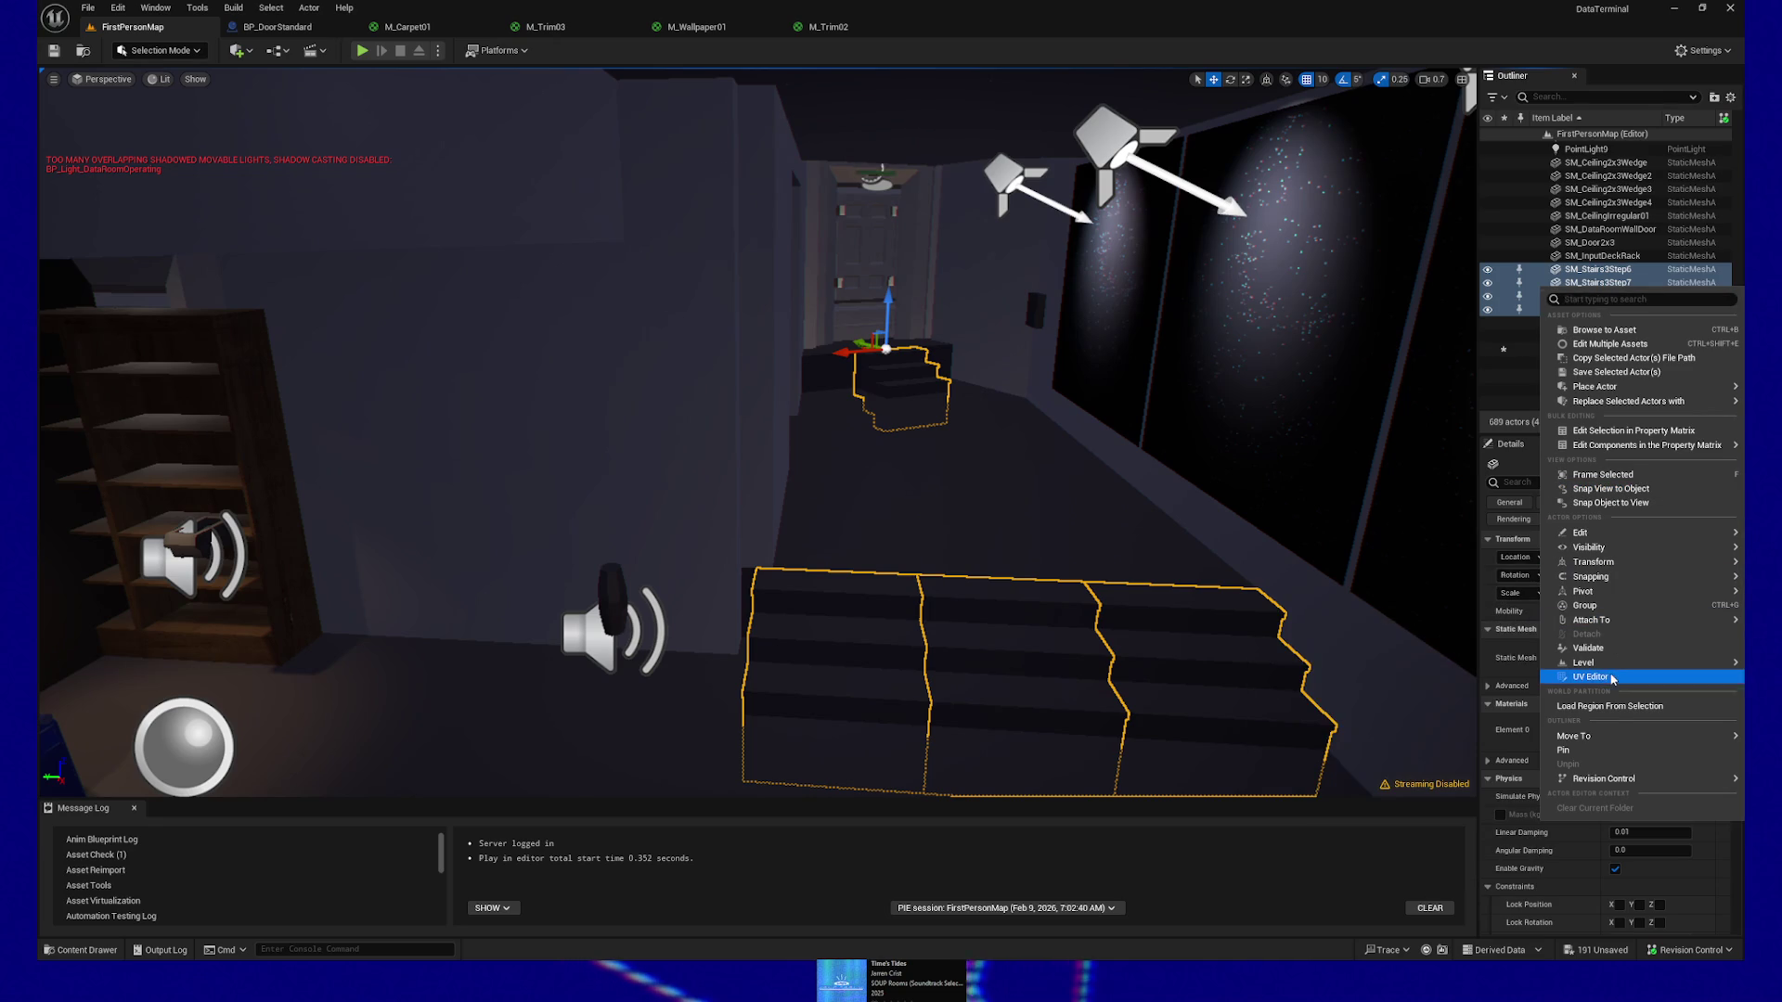
Move the four stair pieces into the WorkWing folder via a 'work' search
mouse_move(1604, 736)
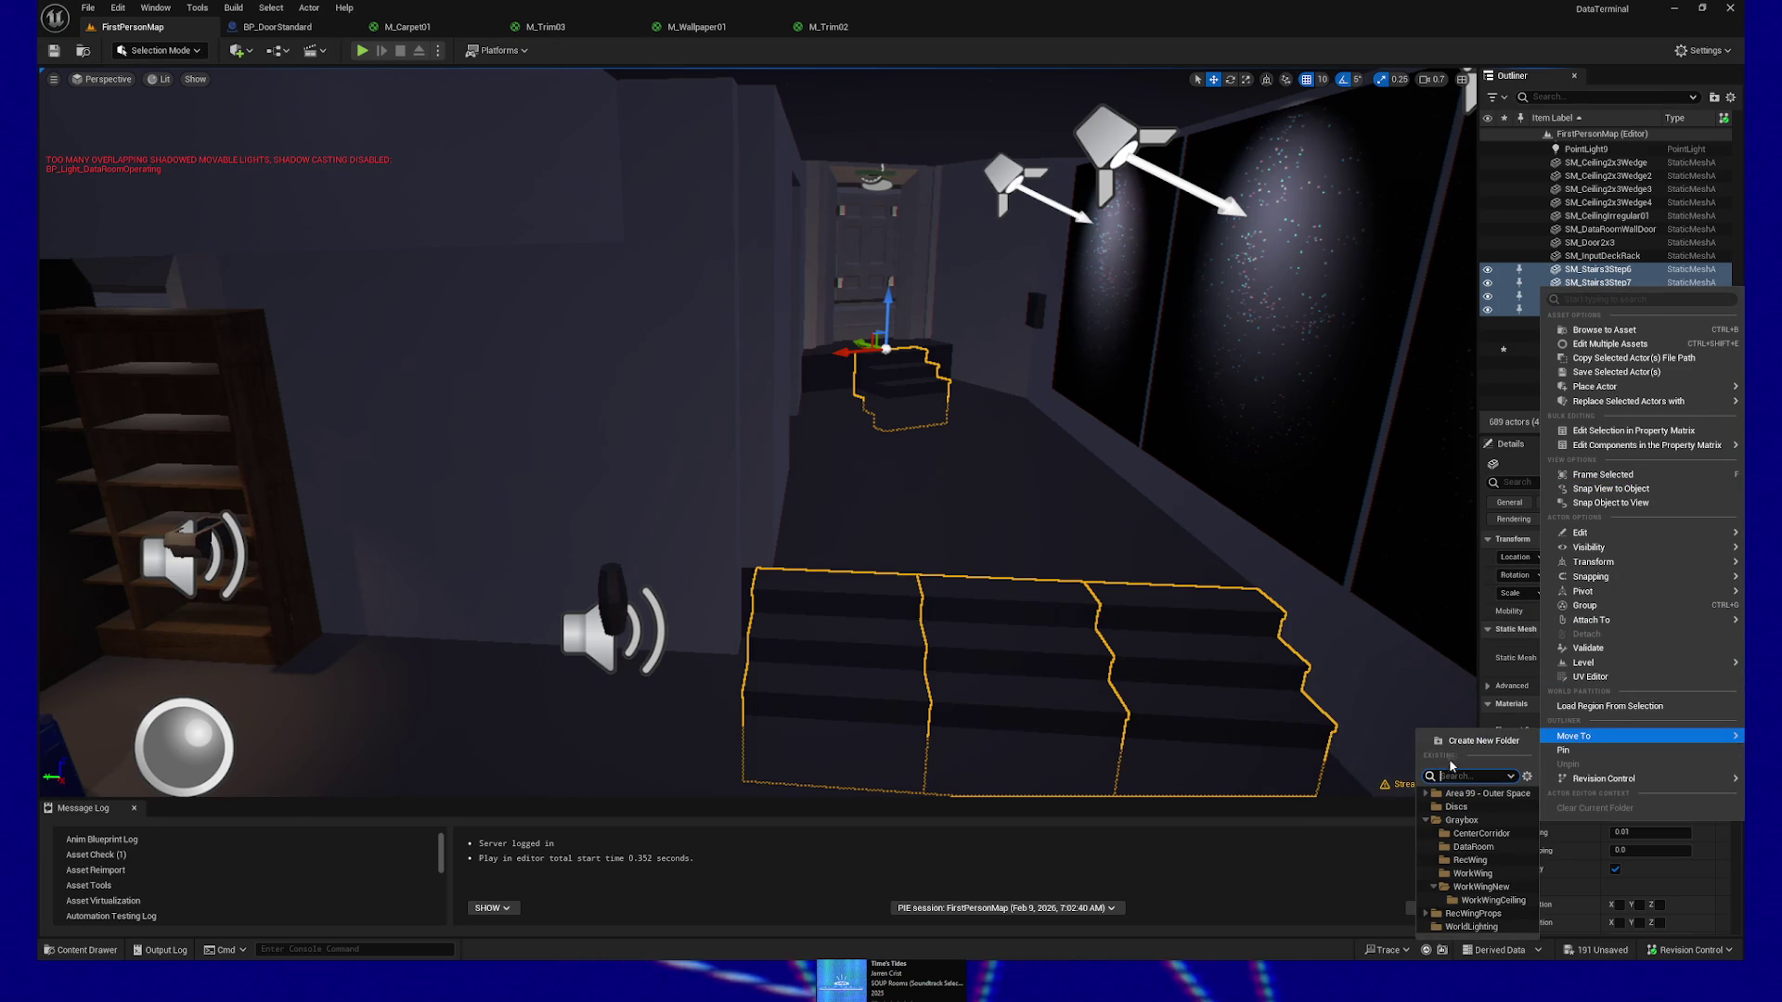
text(work)
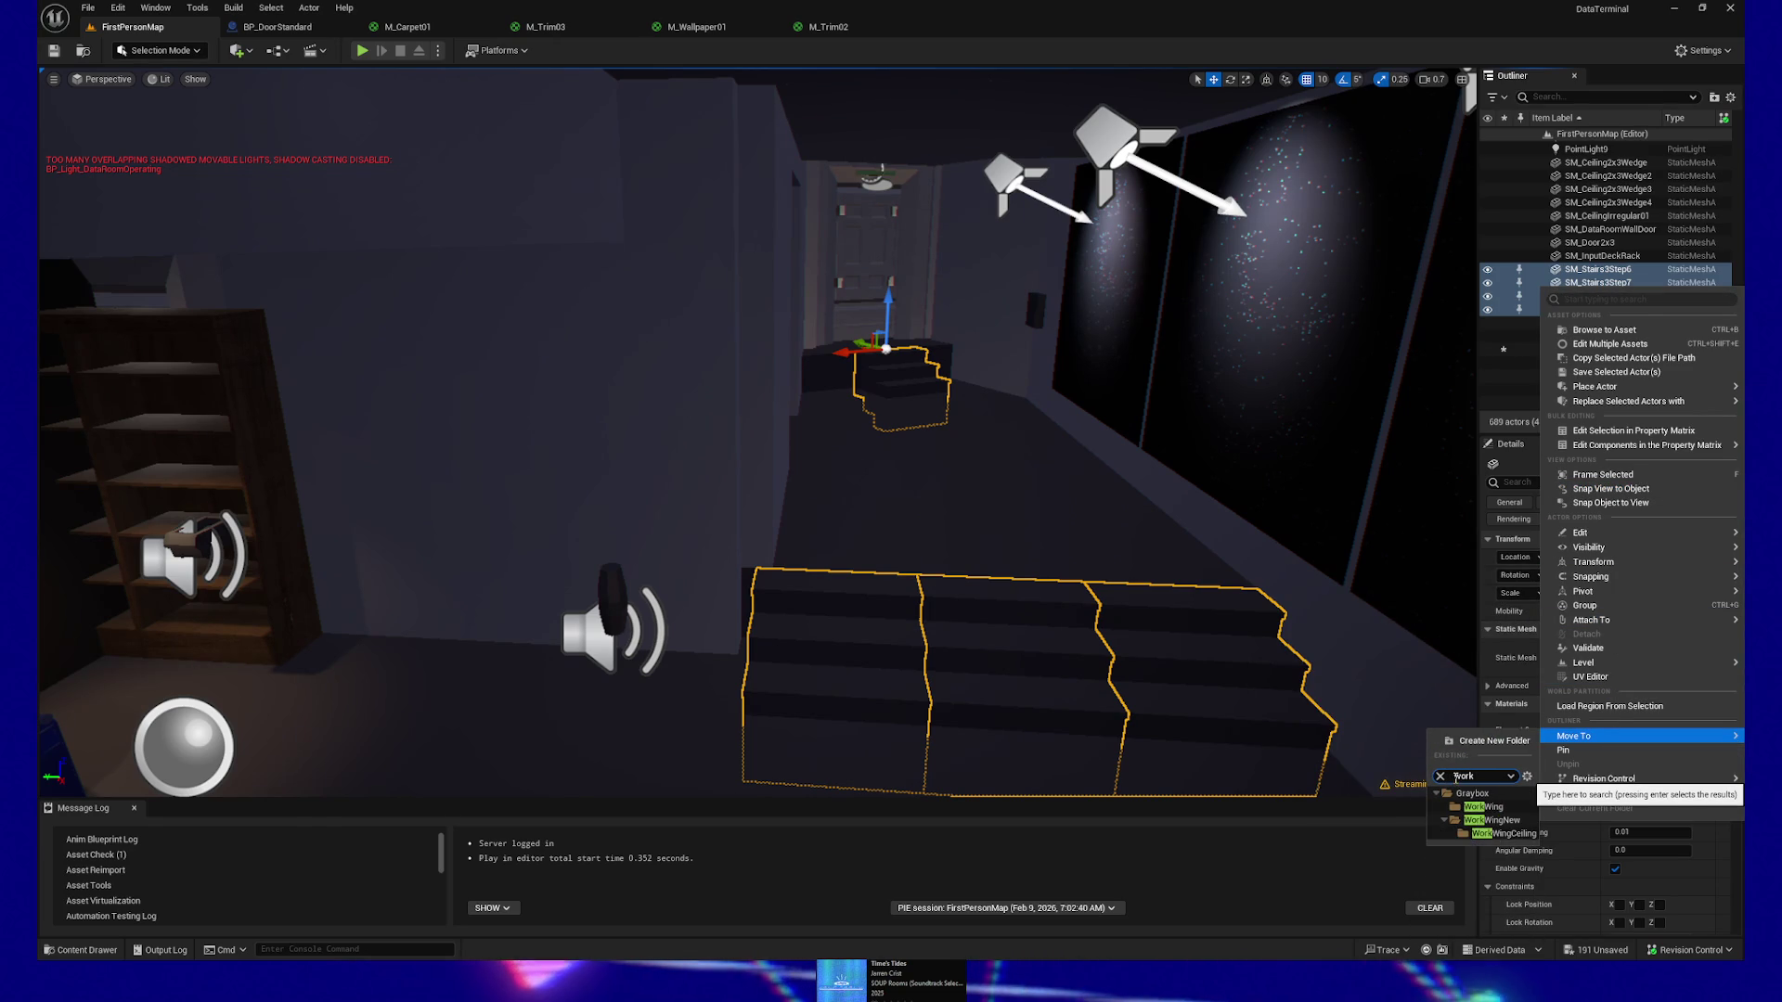
click(1499, 825)
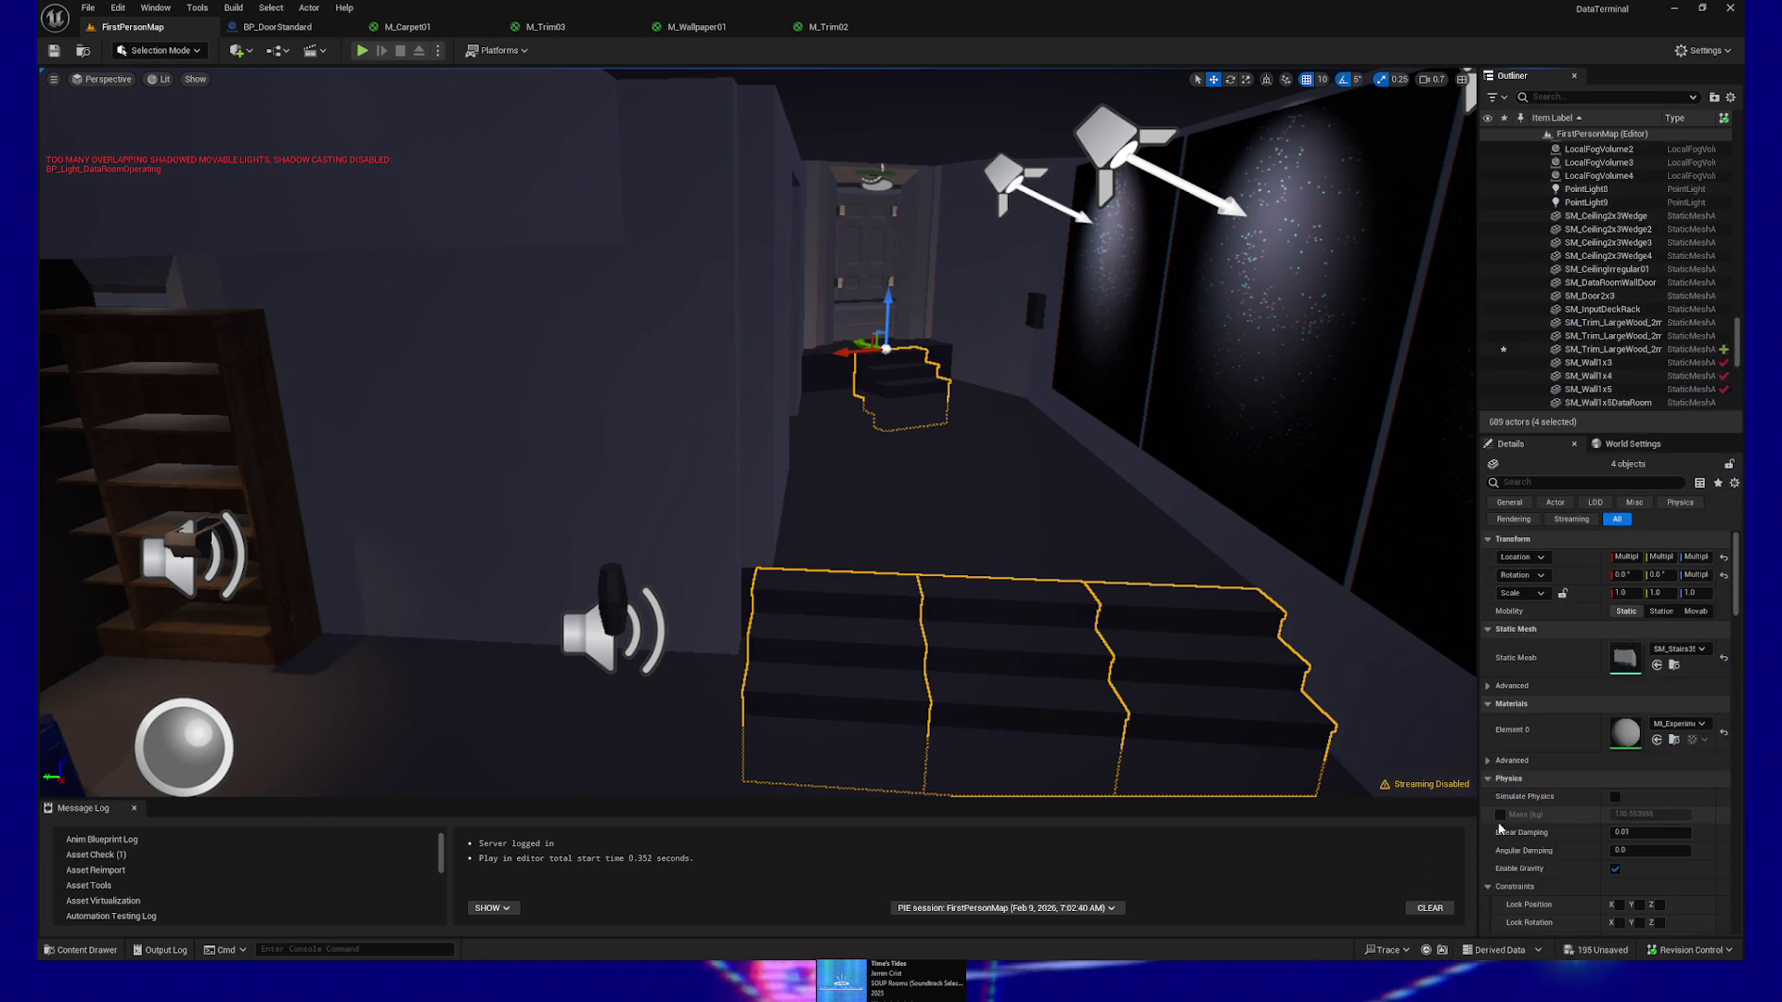
Toggle WorldLighting visibility off and on, collapse WorkWingCeiling, and make WorkWingNew visible
scroll(1616, 174, up, 10)
scroll(1602, 279, up, 10)
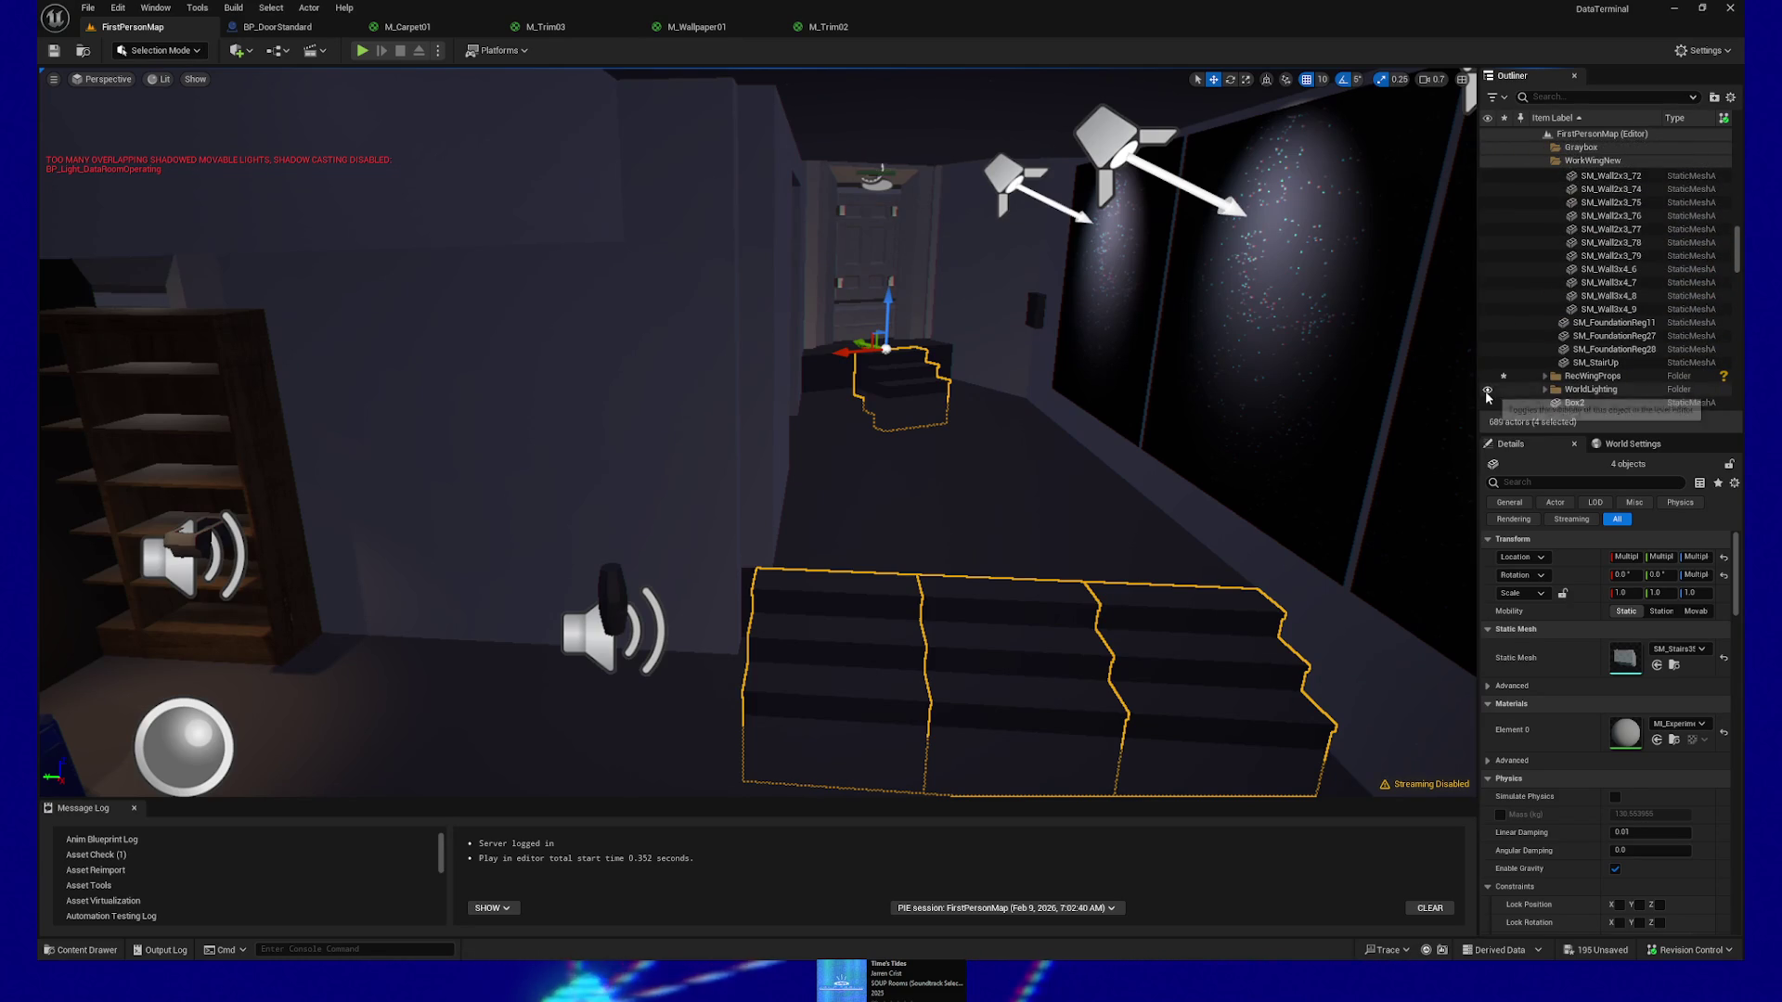
click(1488, 393)
click(1488, 391)
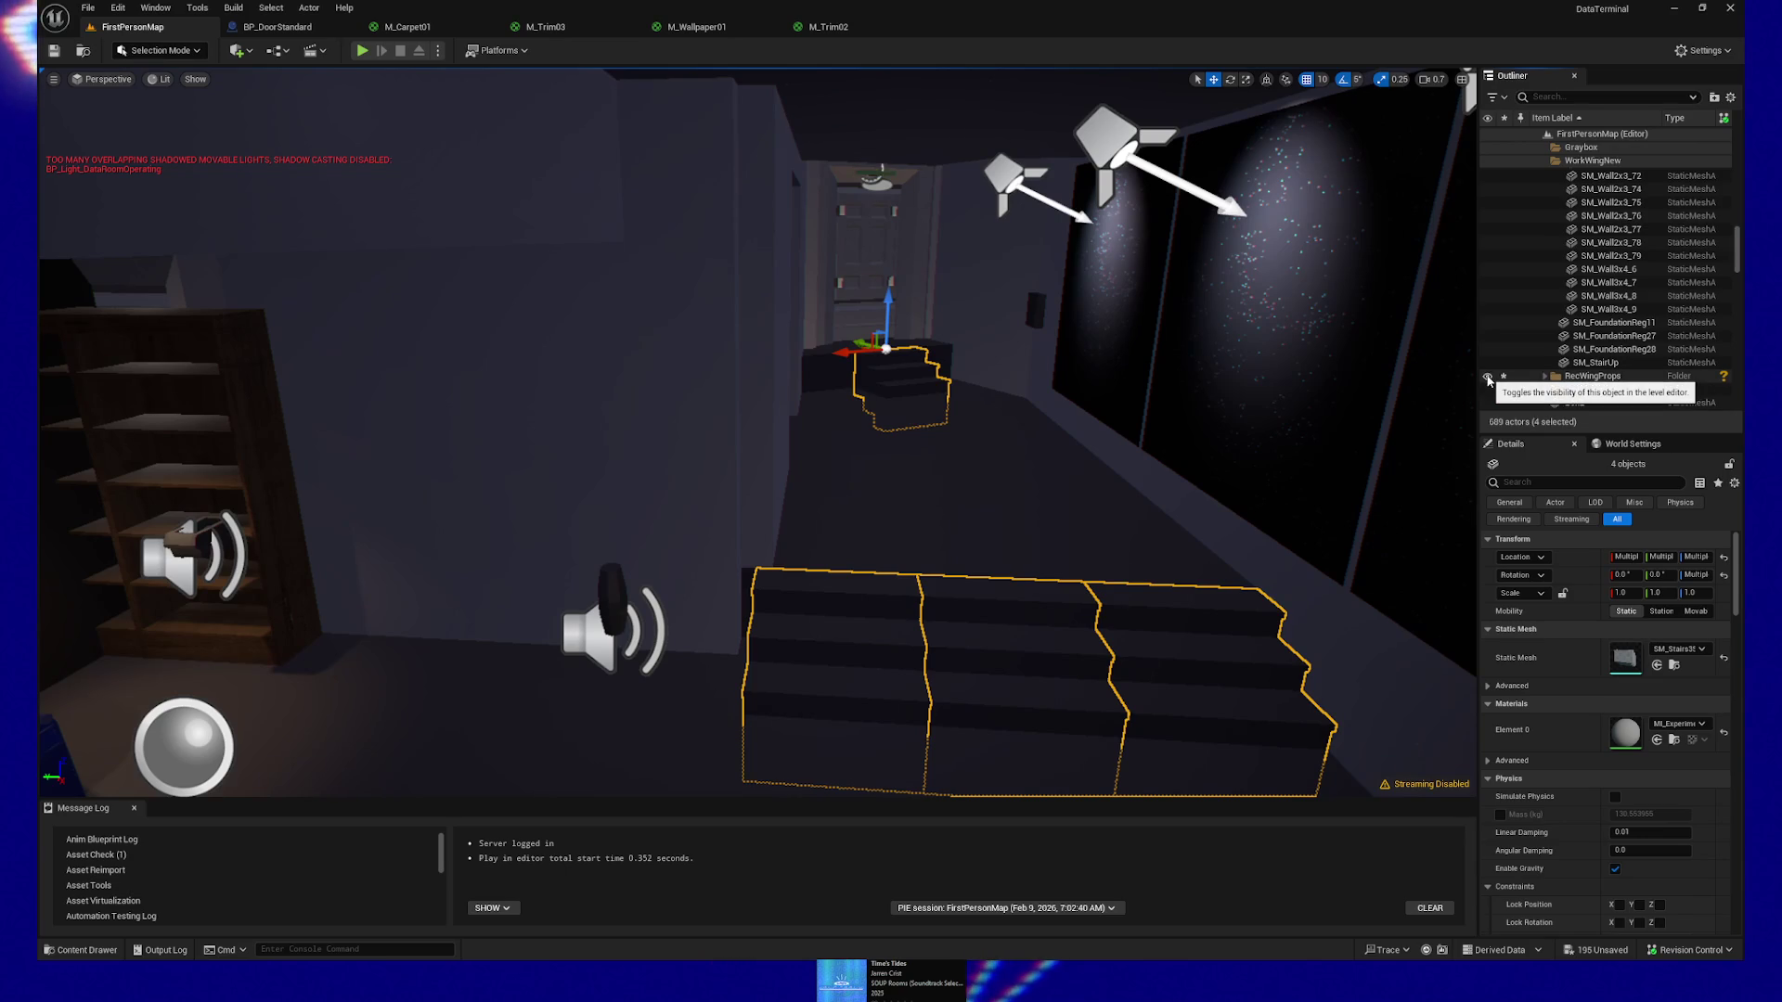
scroll(1582, 315, up, 10)
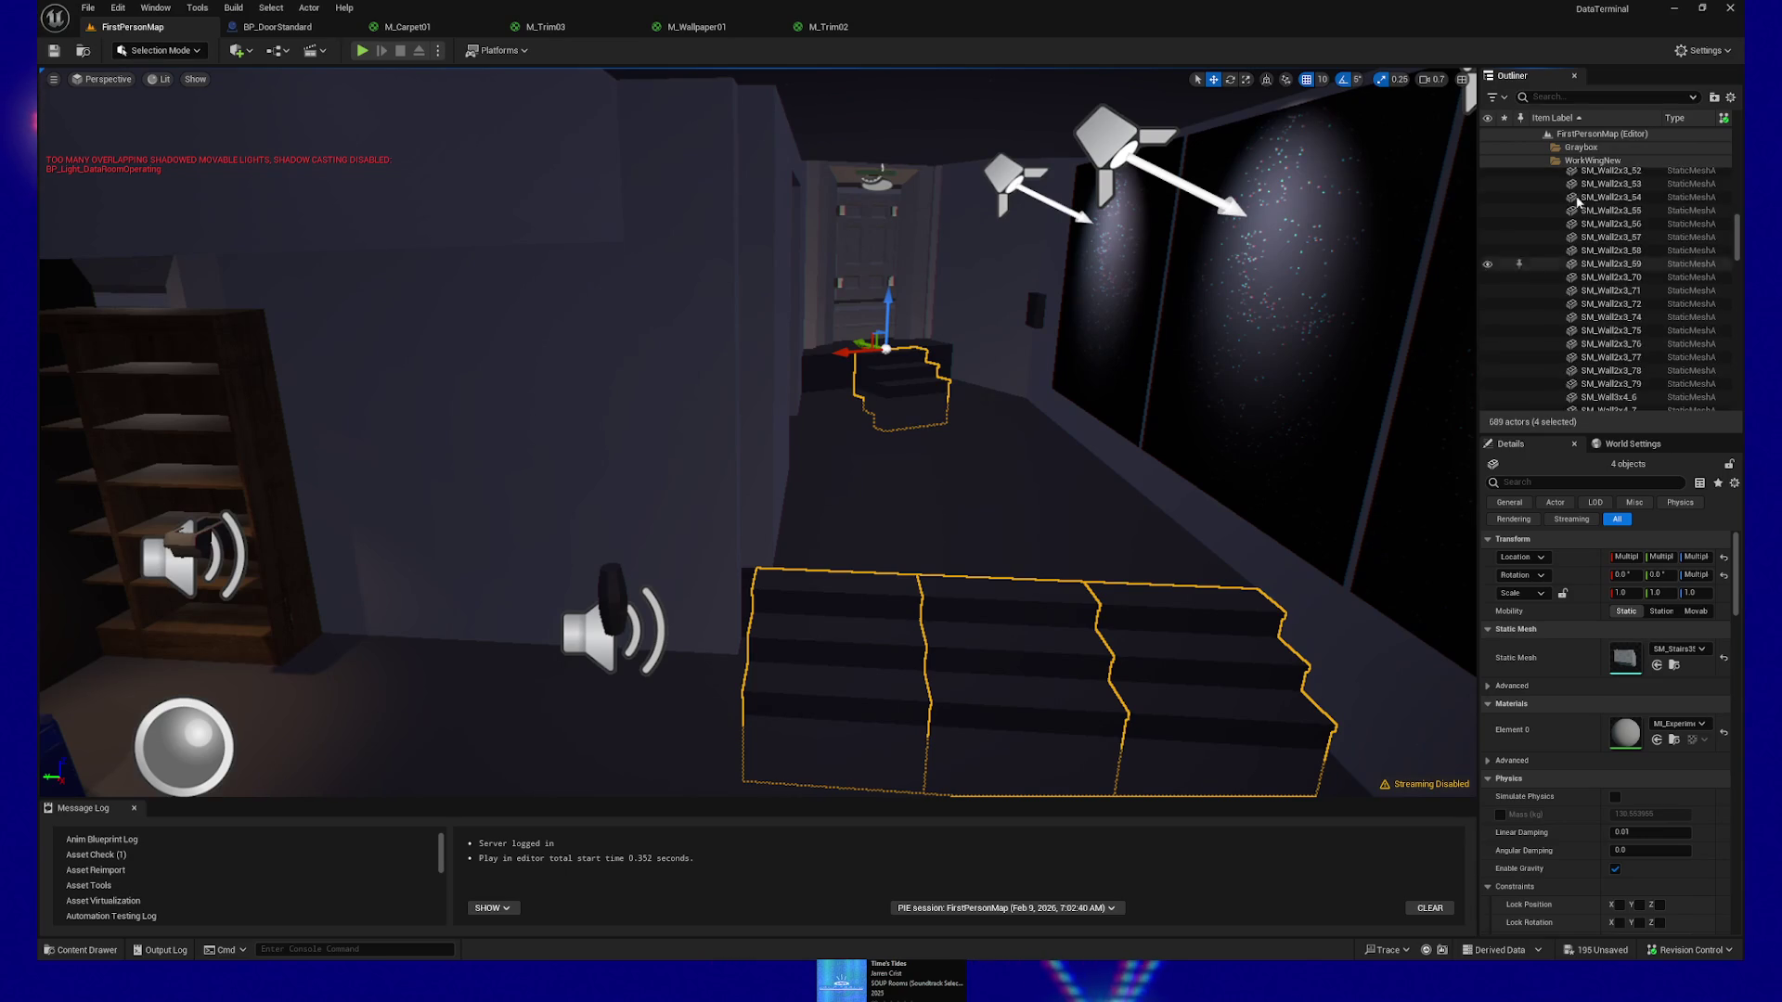
click(1560, 254)
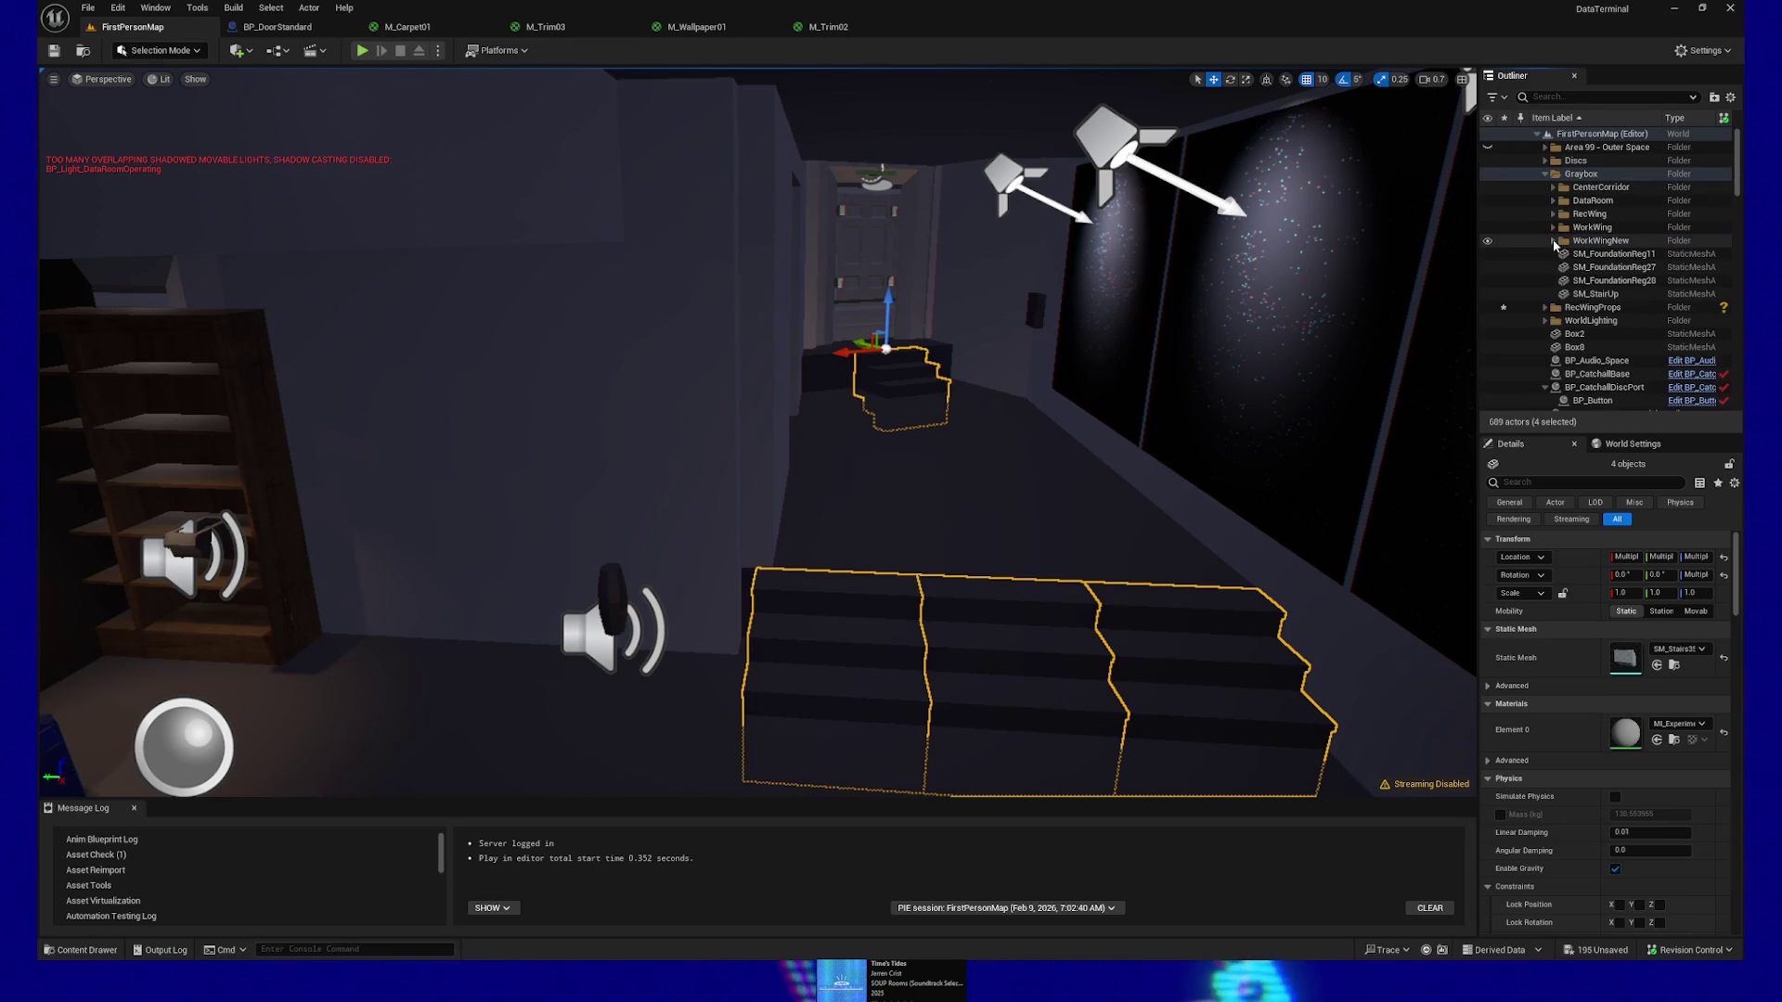
click(1489, 242)
Select four floor tiles of the desk room in the viewport
drag(816, 438, 816, 437)
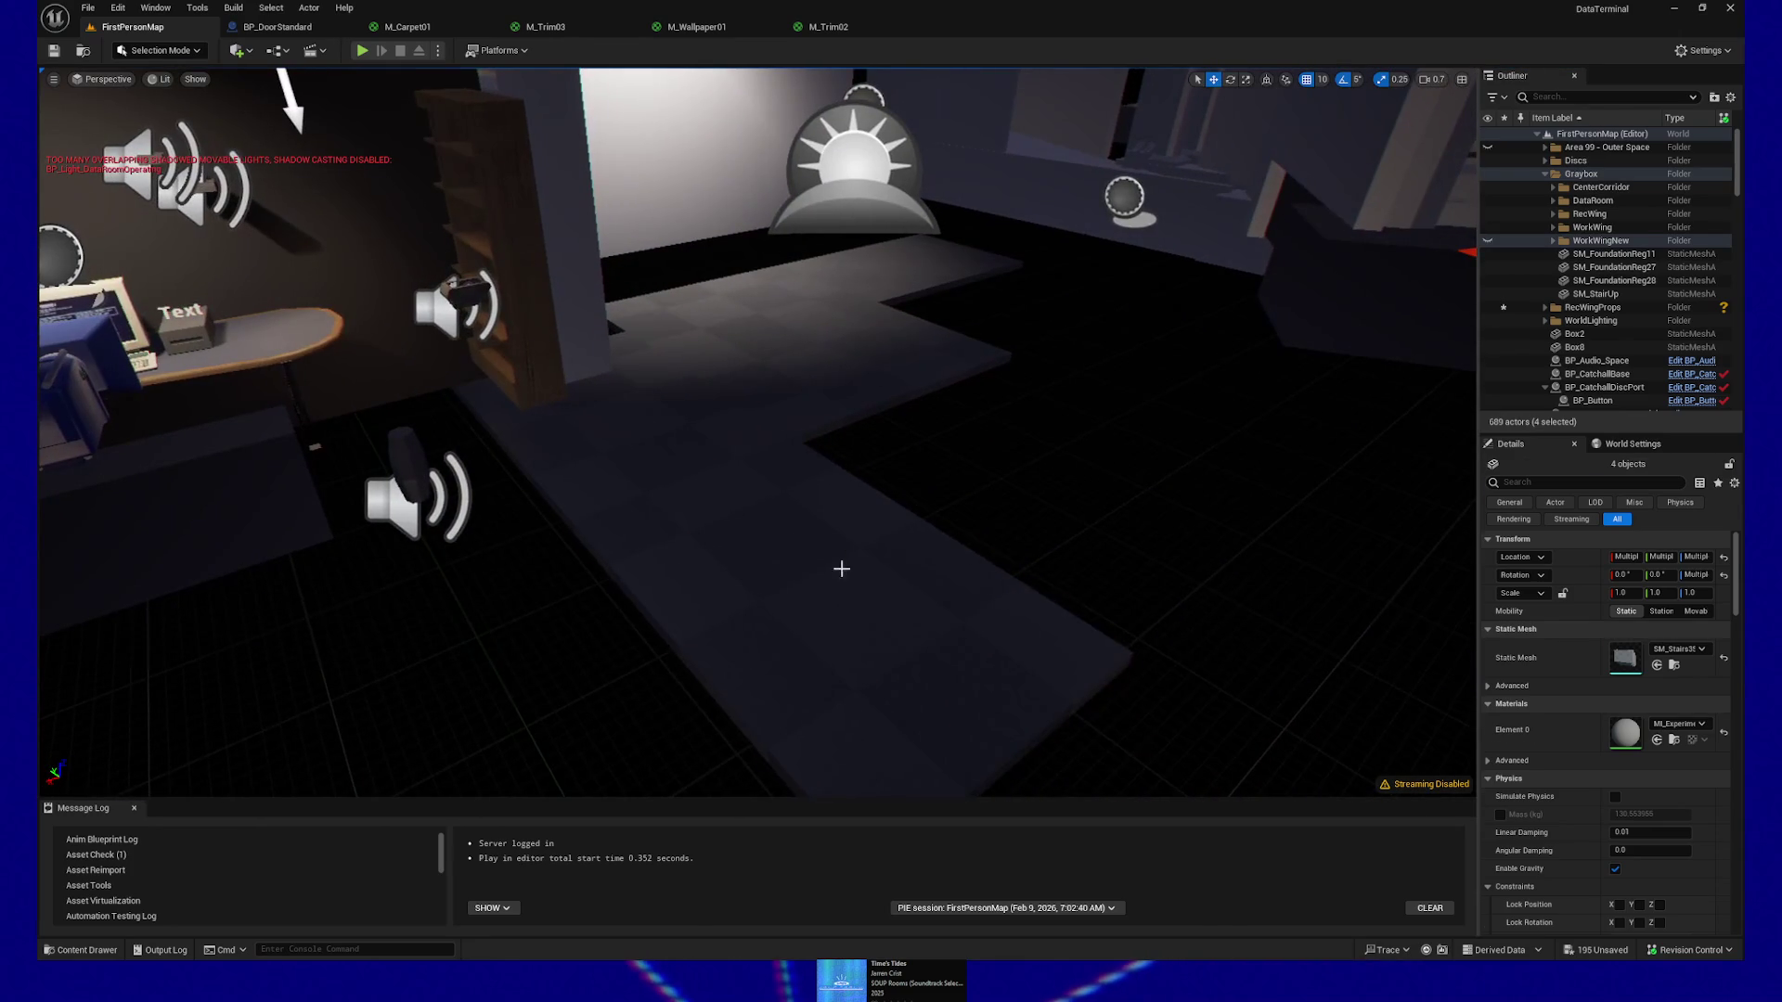
click(841, 568)
ctrl+click(681, 437)
ctrl+click(823, 366)
ctrl+click(789, 292)
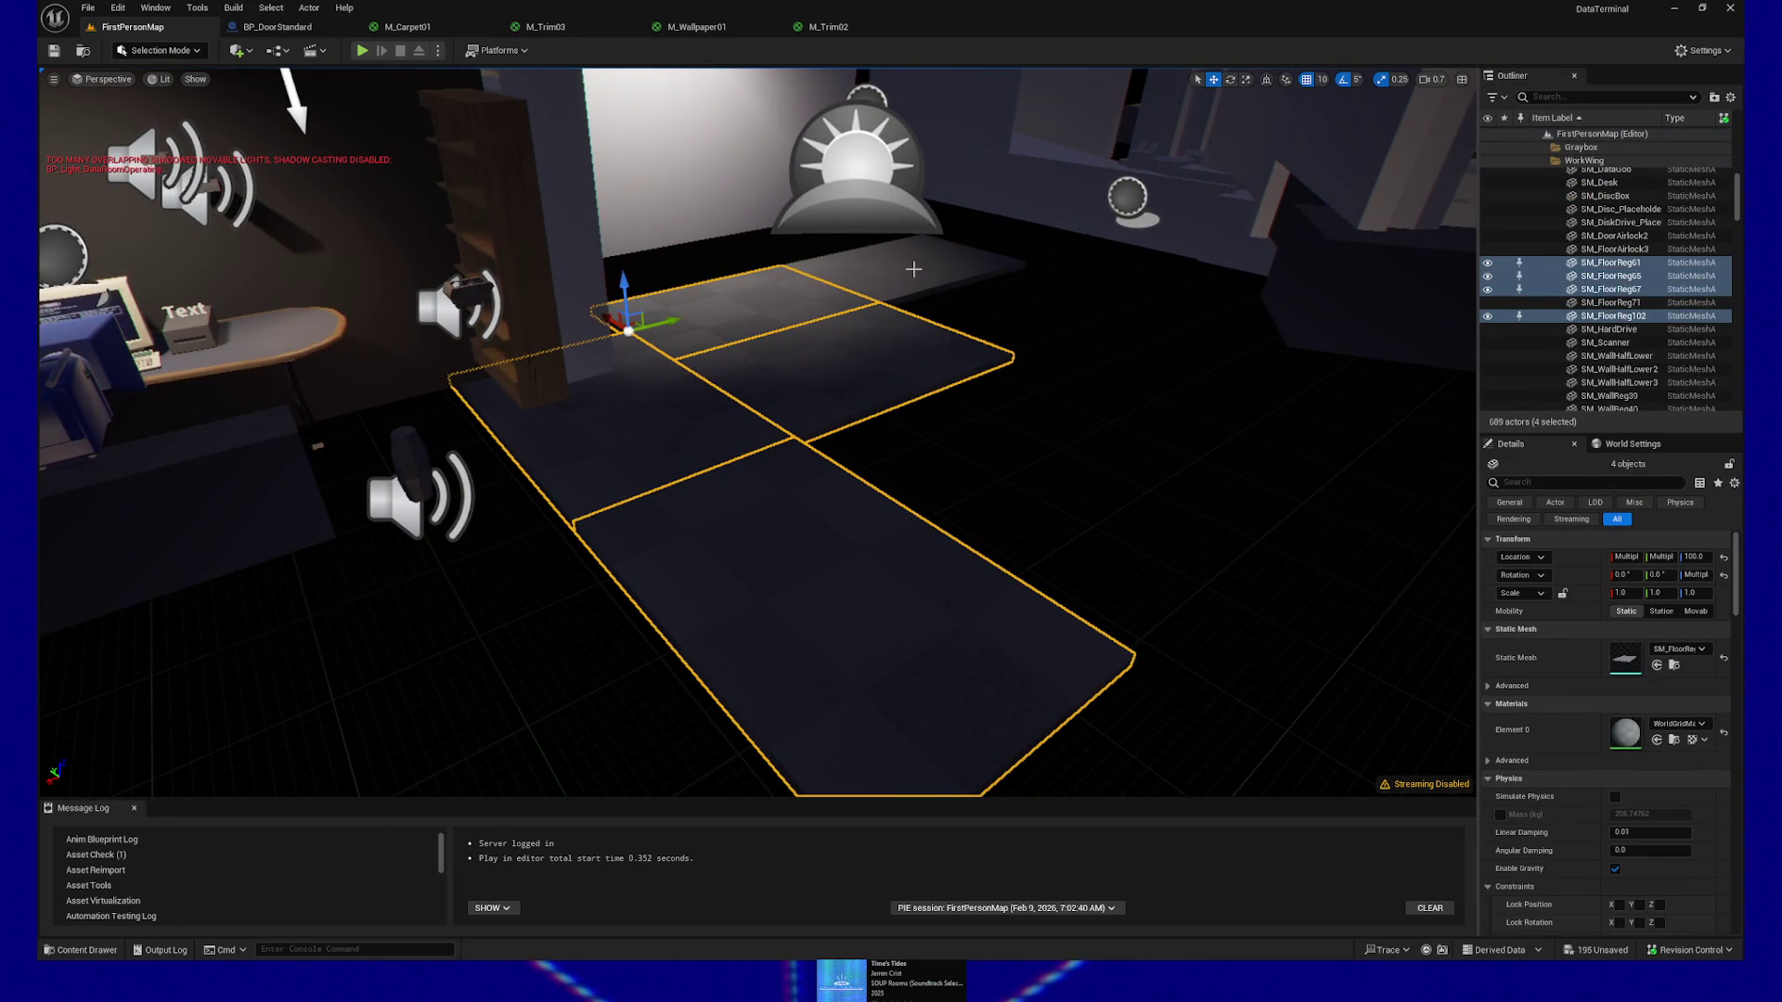
Add the back floor tile, check the WorkWing folder's contents, then select the RecWing folder
ctrl+click(913, 270)
drag(784, 373, 783, 373)
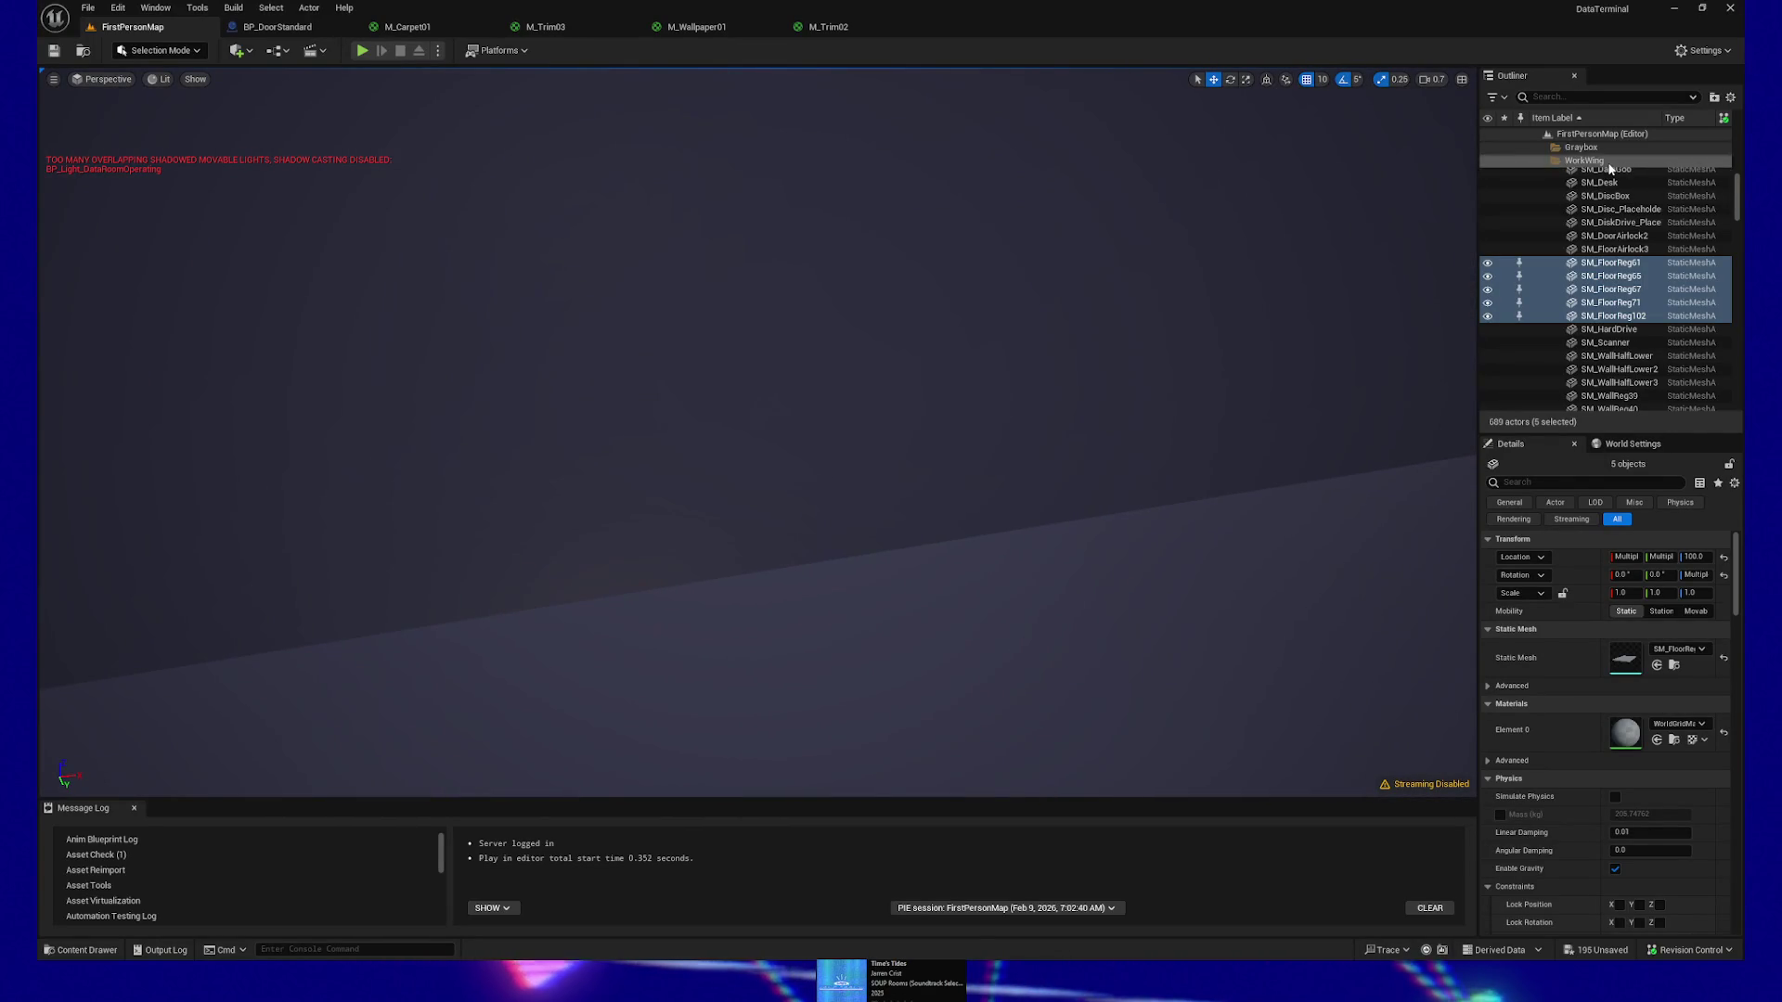
click(1553, 160)
click(1554, 228)
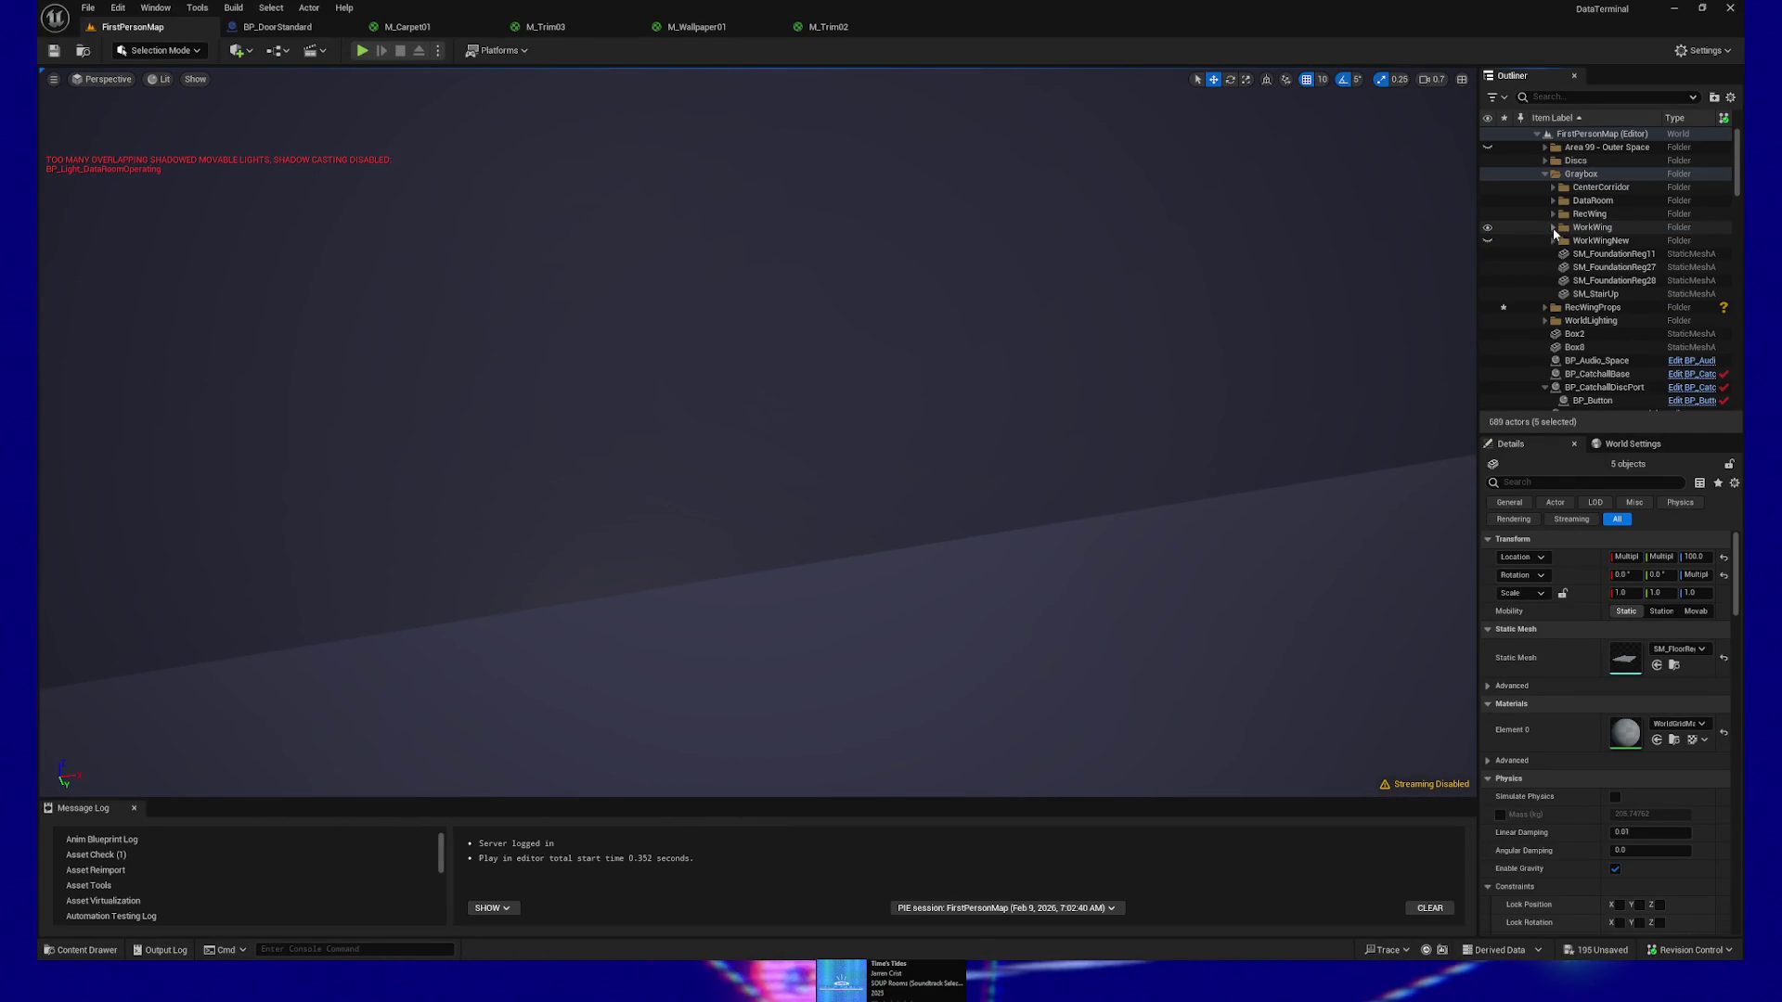
click(1552, 228)
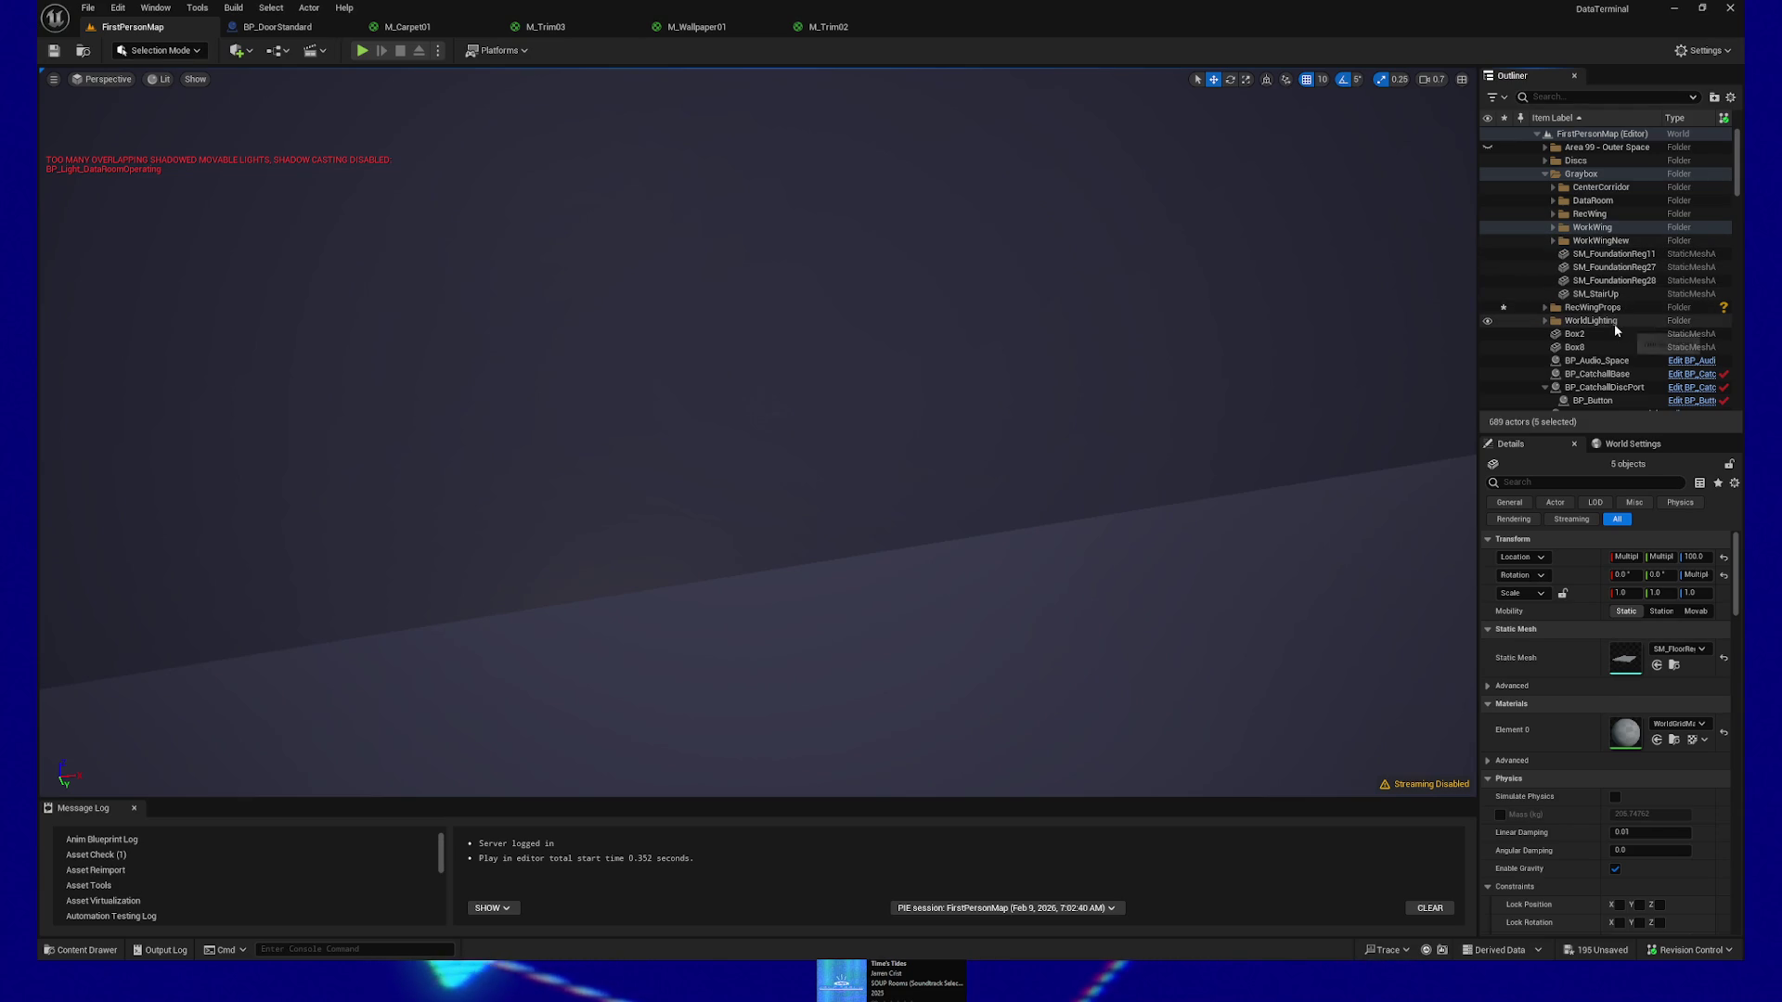
click(1623, 211)
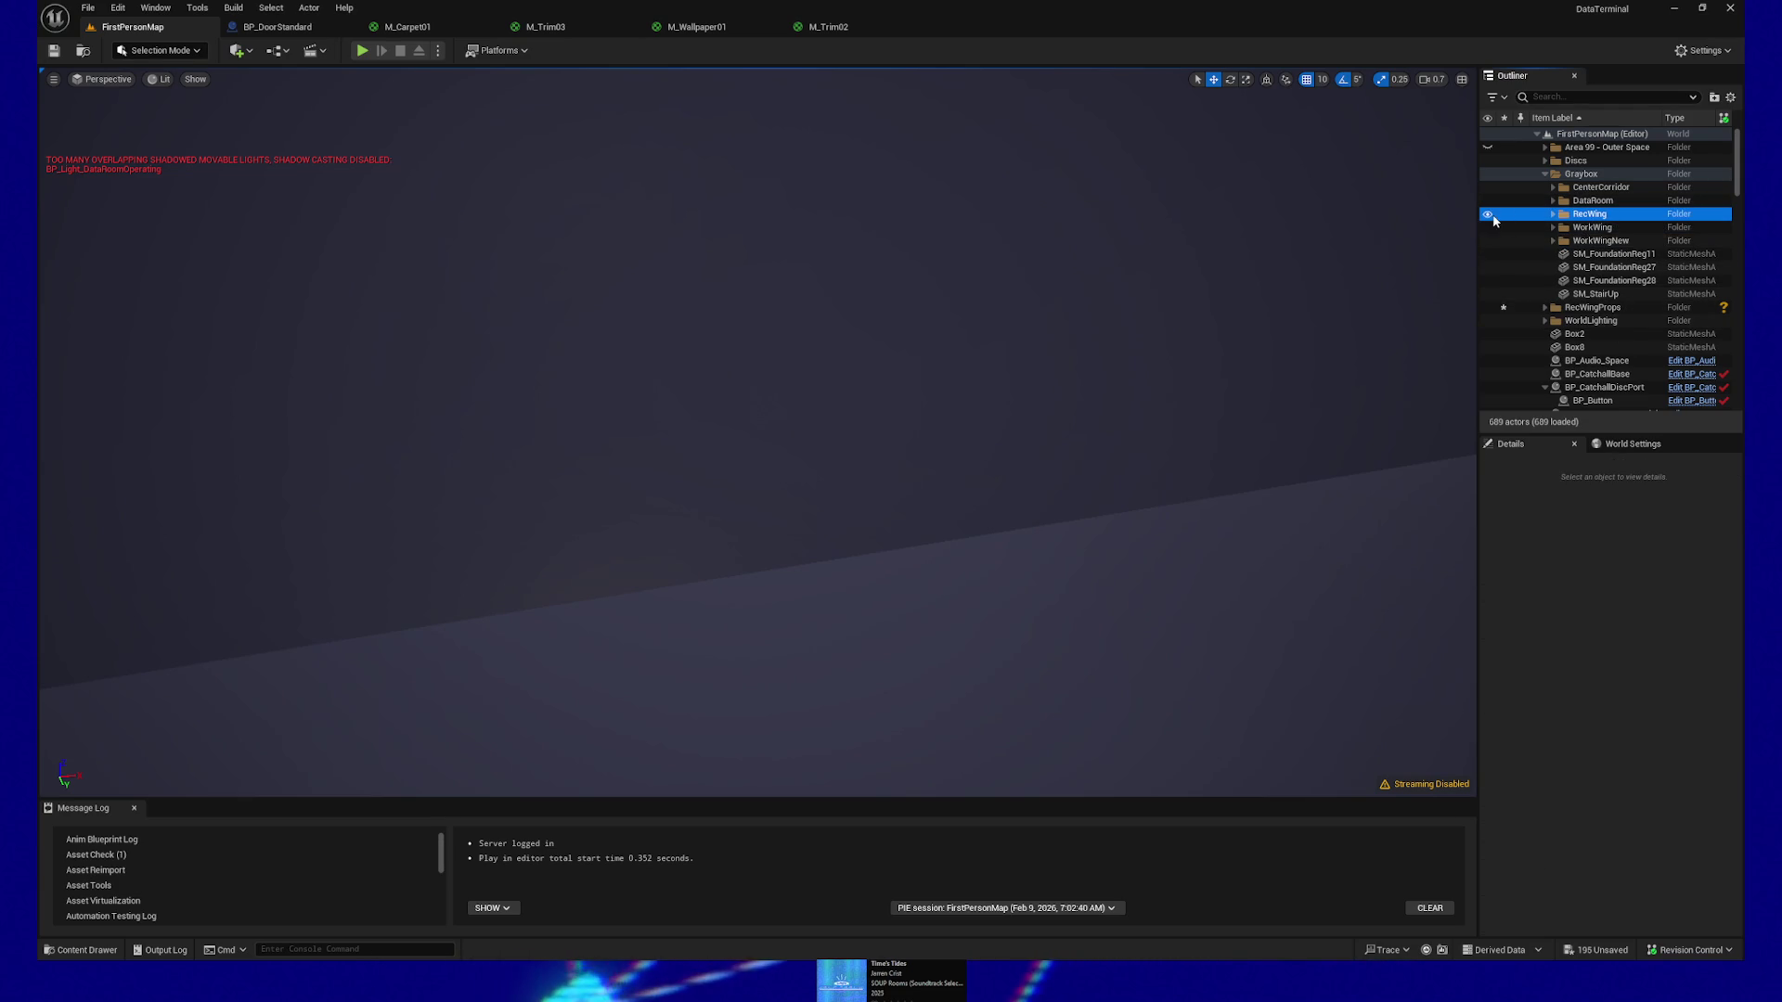
Hide the RecWing folder with its Outliner eye toggle, then select the SM_FloorReg113 floor slab
scroll(999, 333, down, 3)
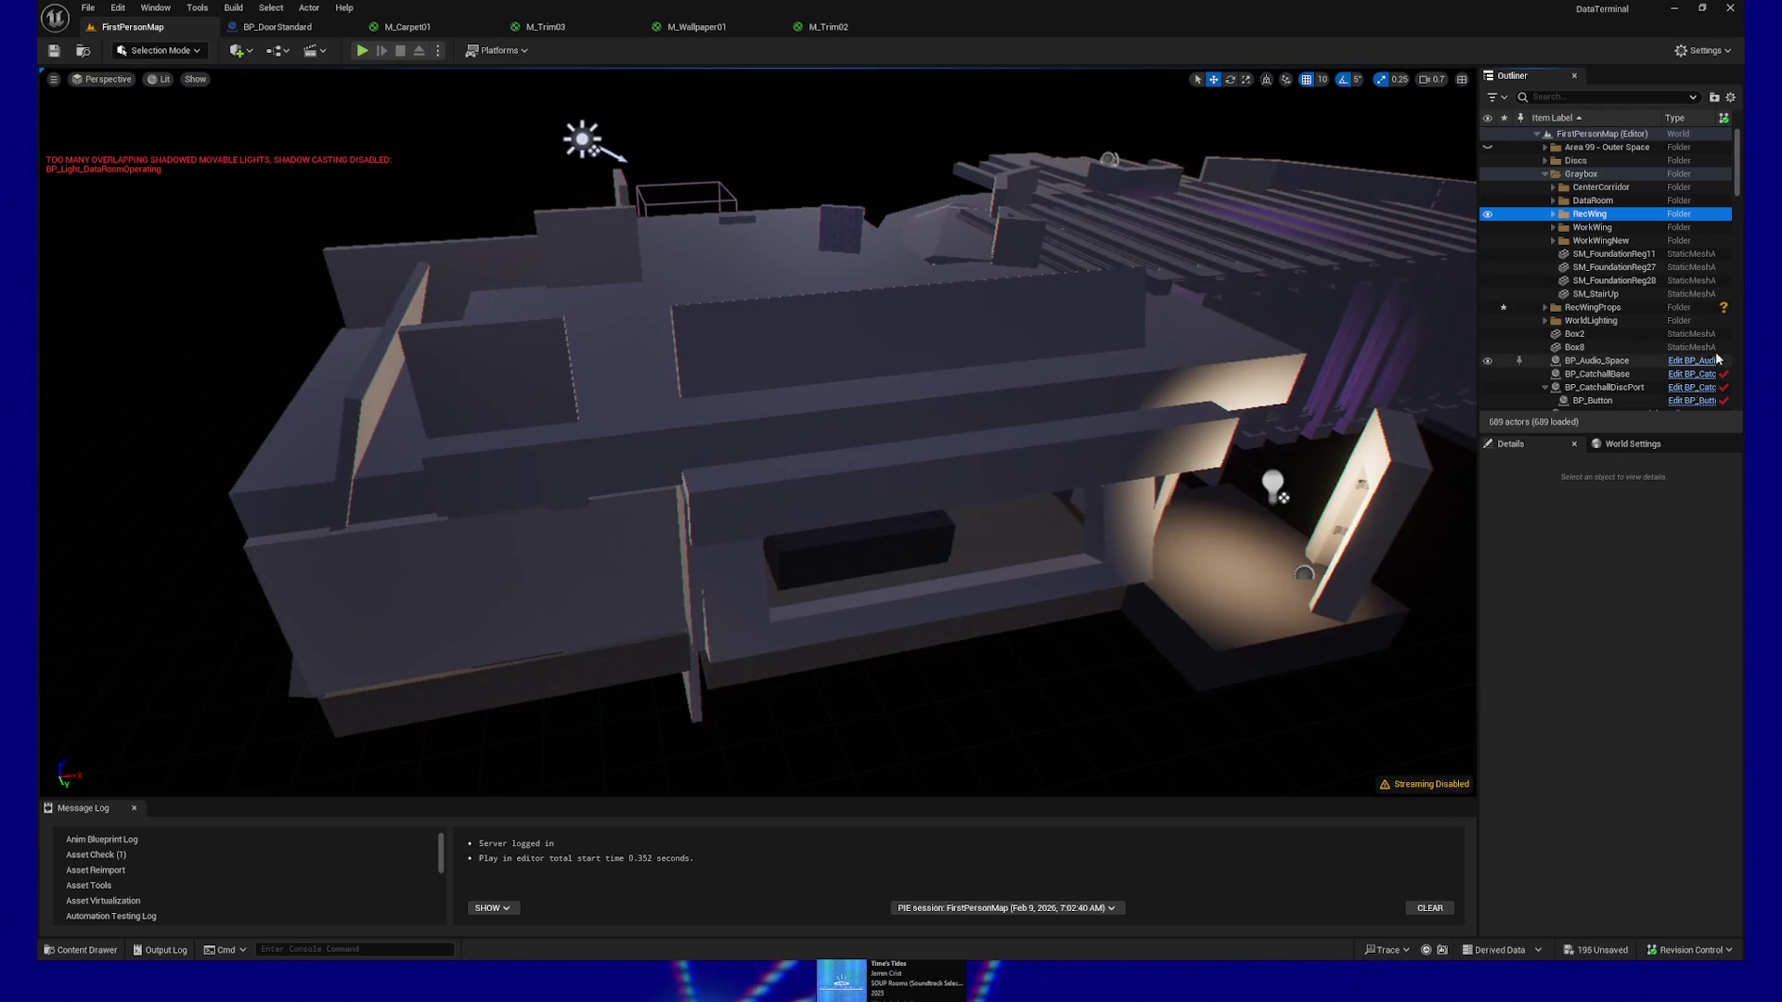
click(1488, 216)
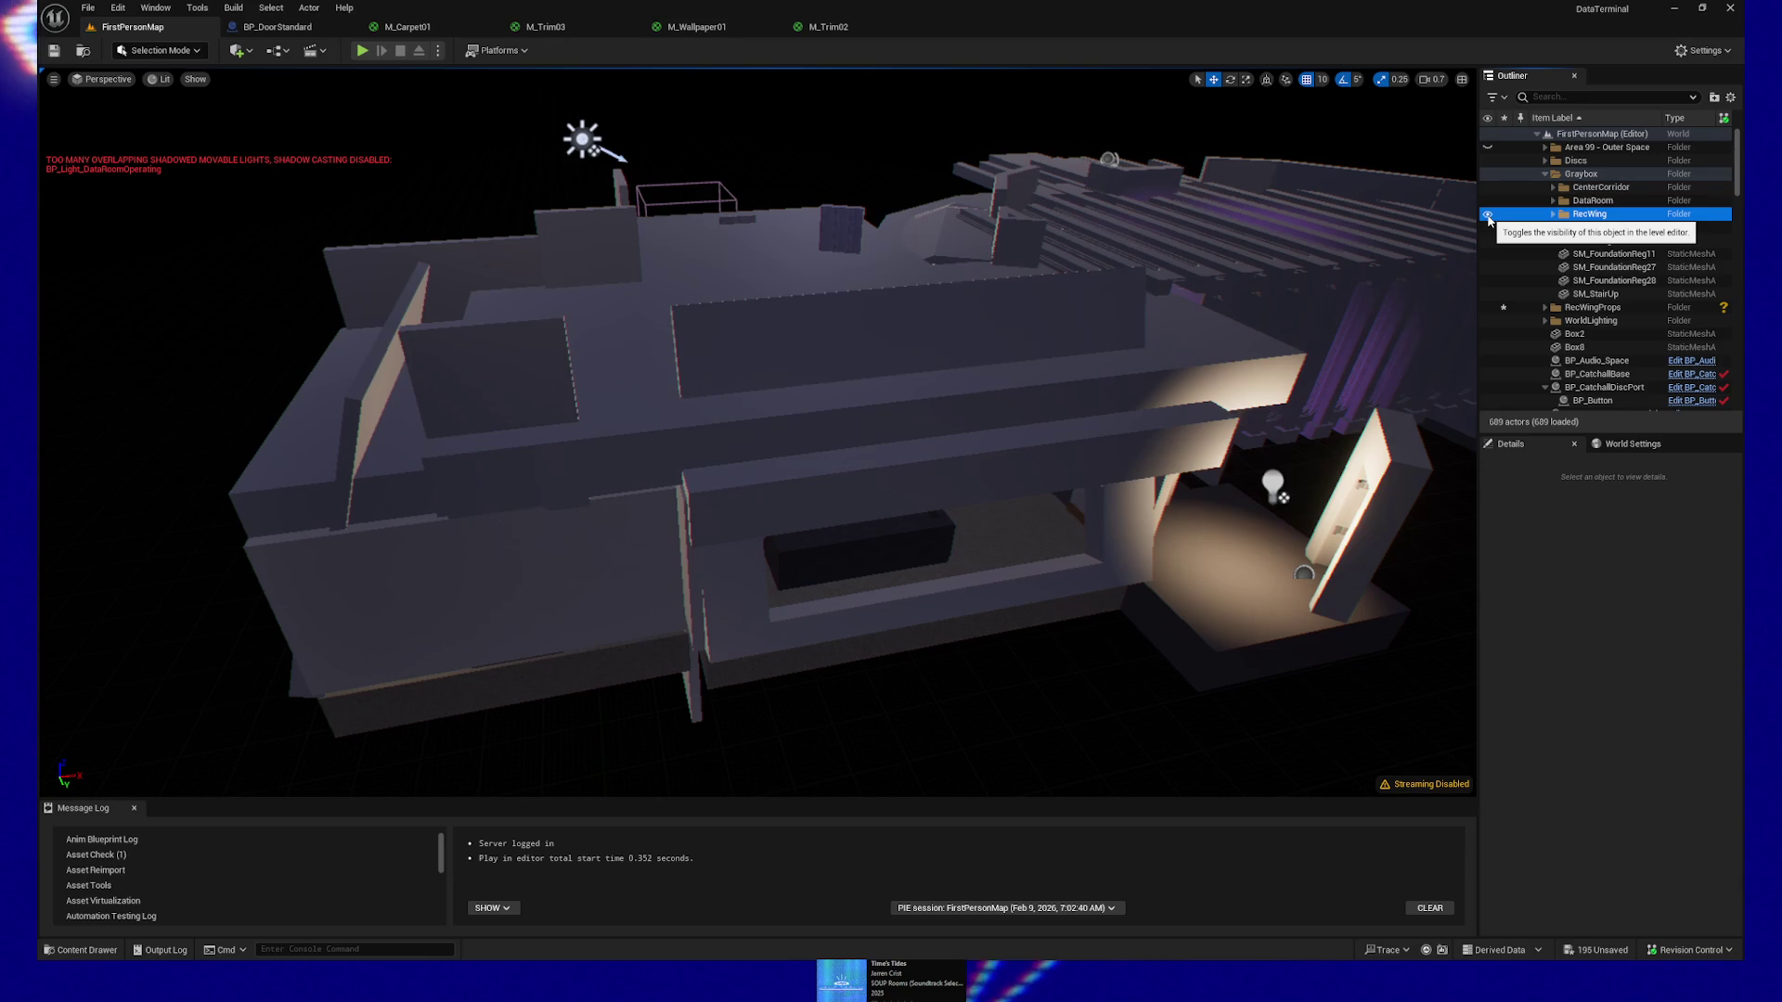
scroll(758, 431, up, 3)
scroll(974, 284, up, 3)
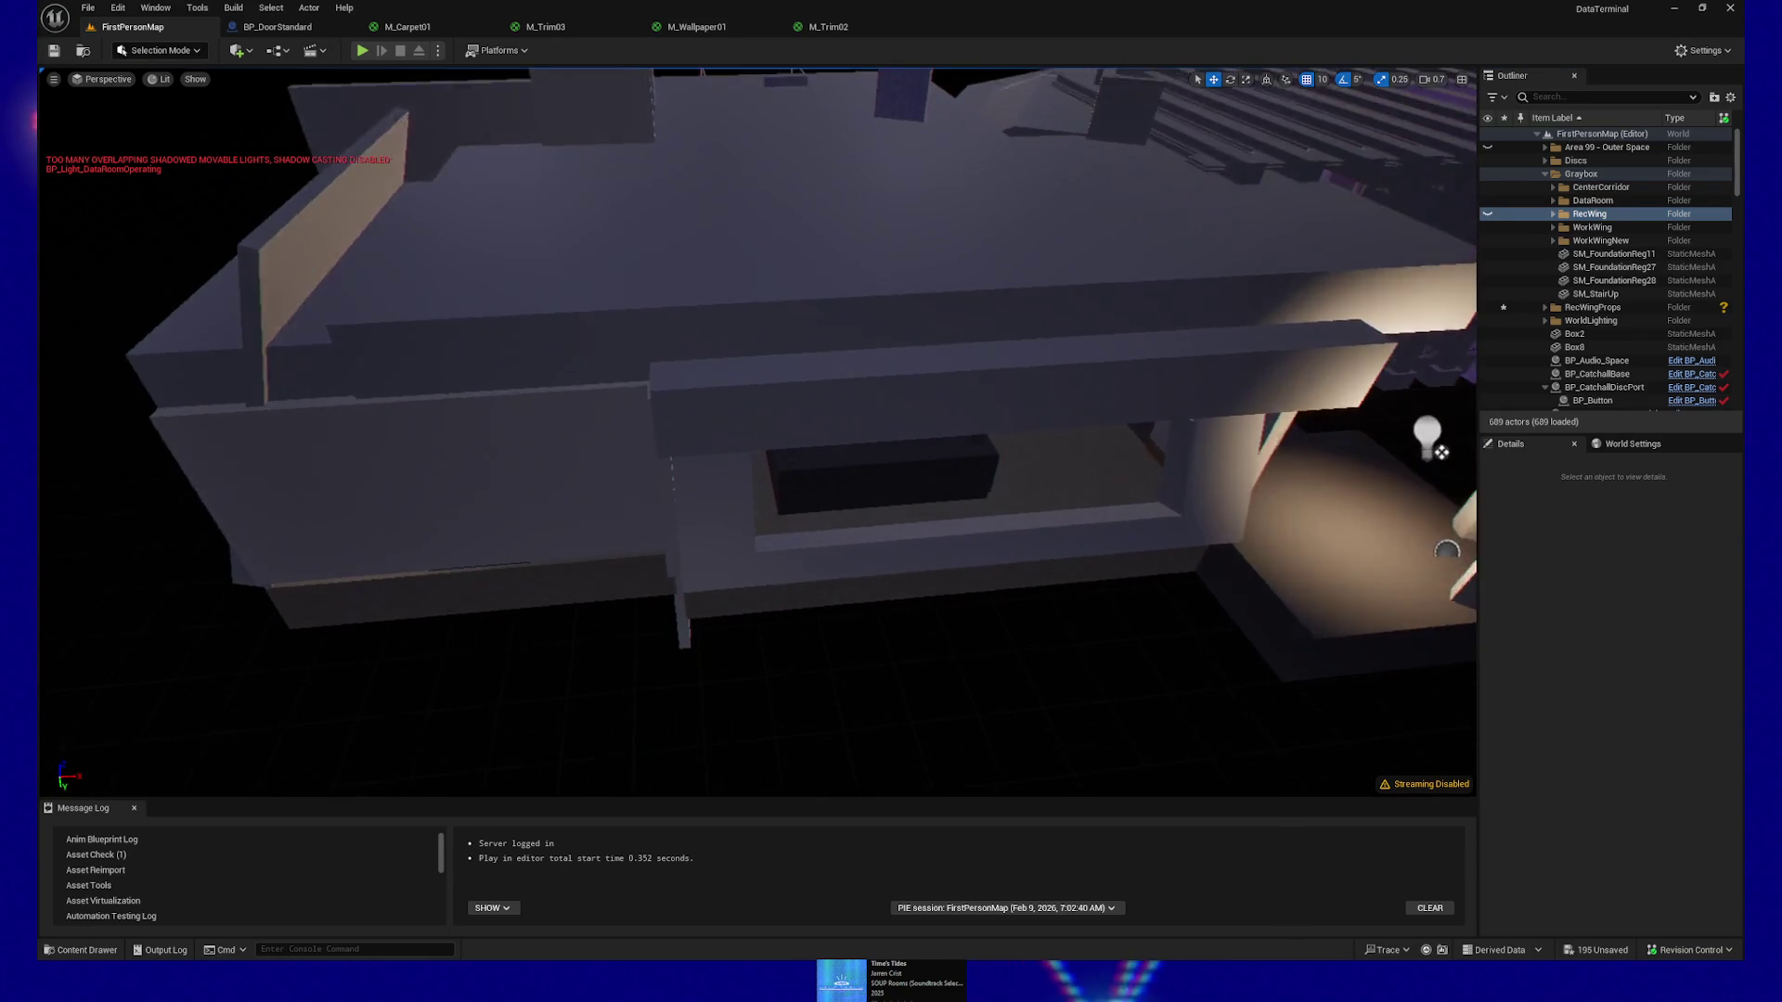
click(974, 283)
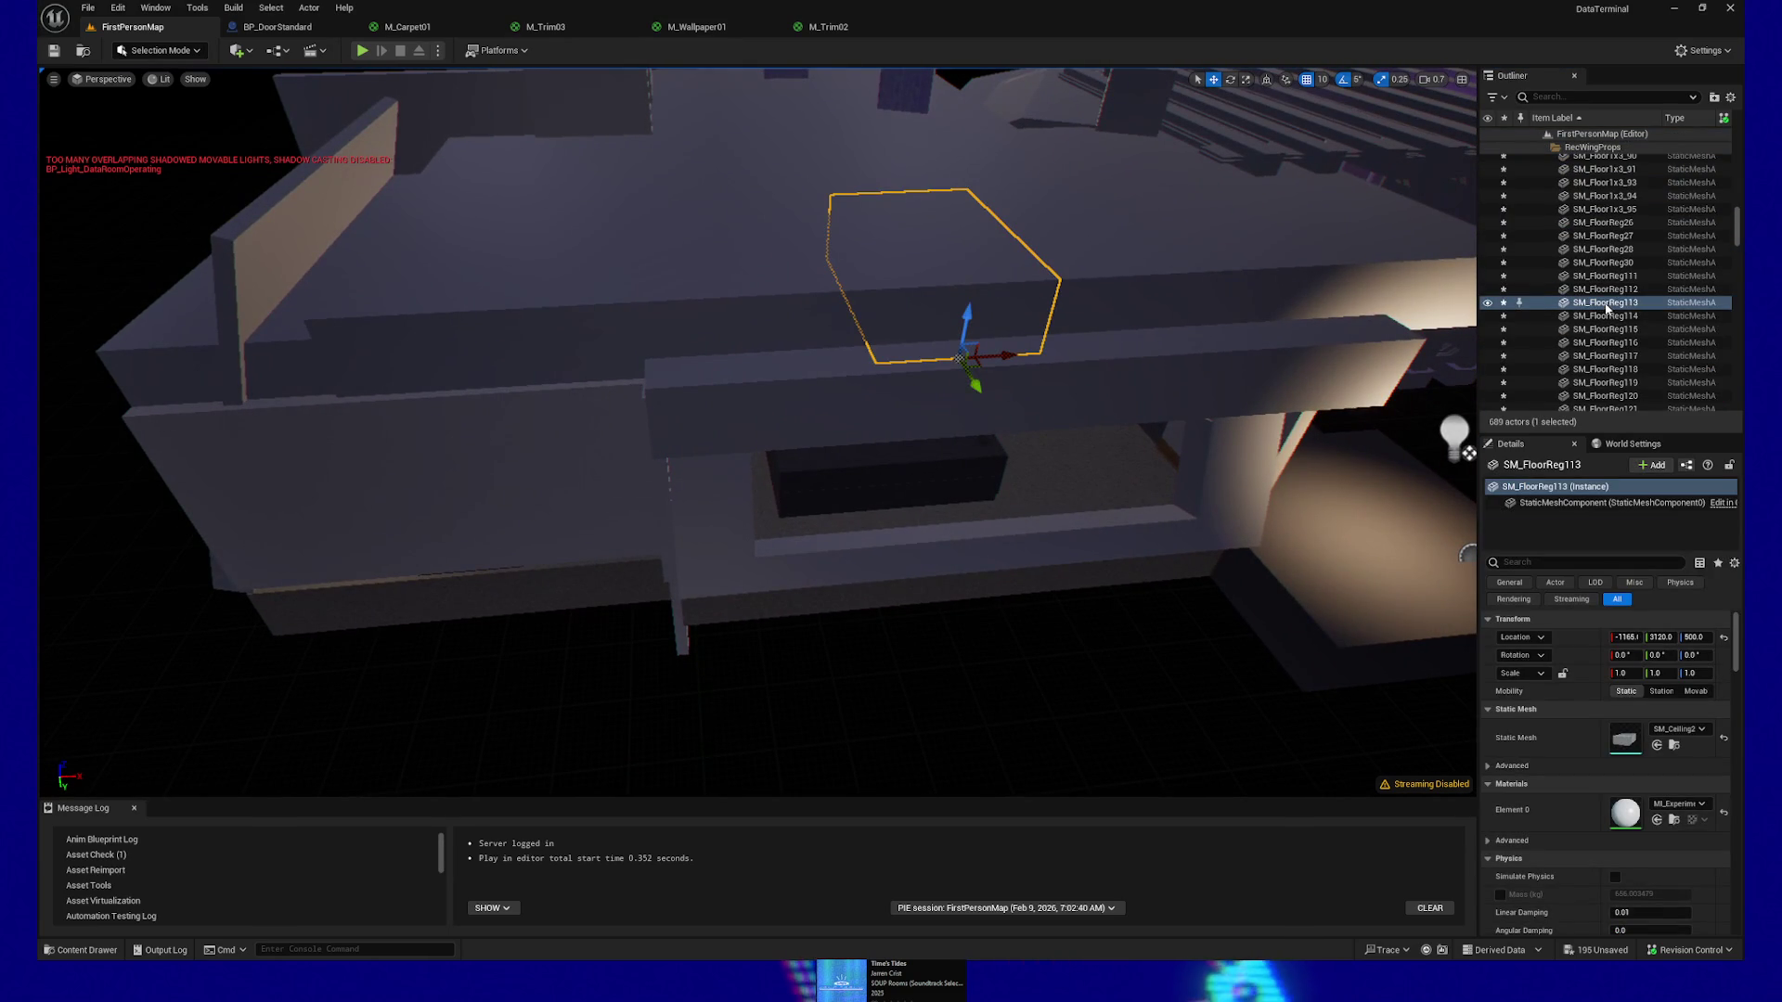
Select the RecWingProps folder in the Outliner and move the view closer to the room props
scroll(1602, 302, up, 10)
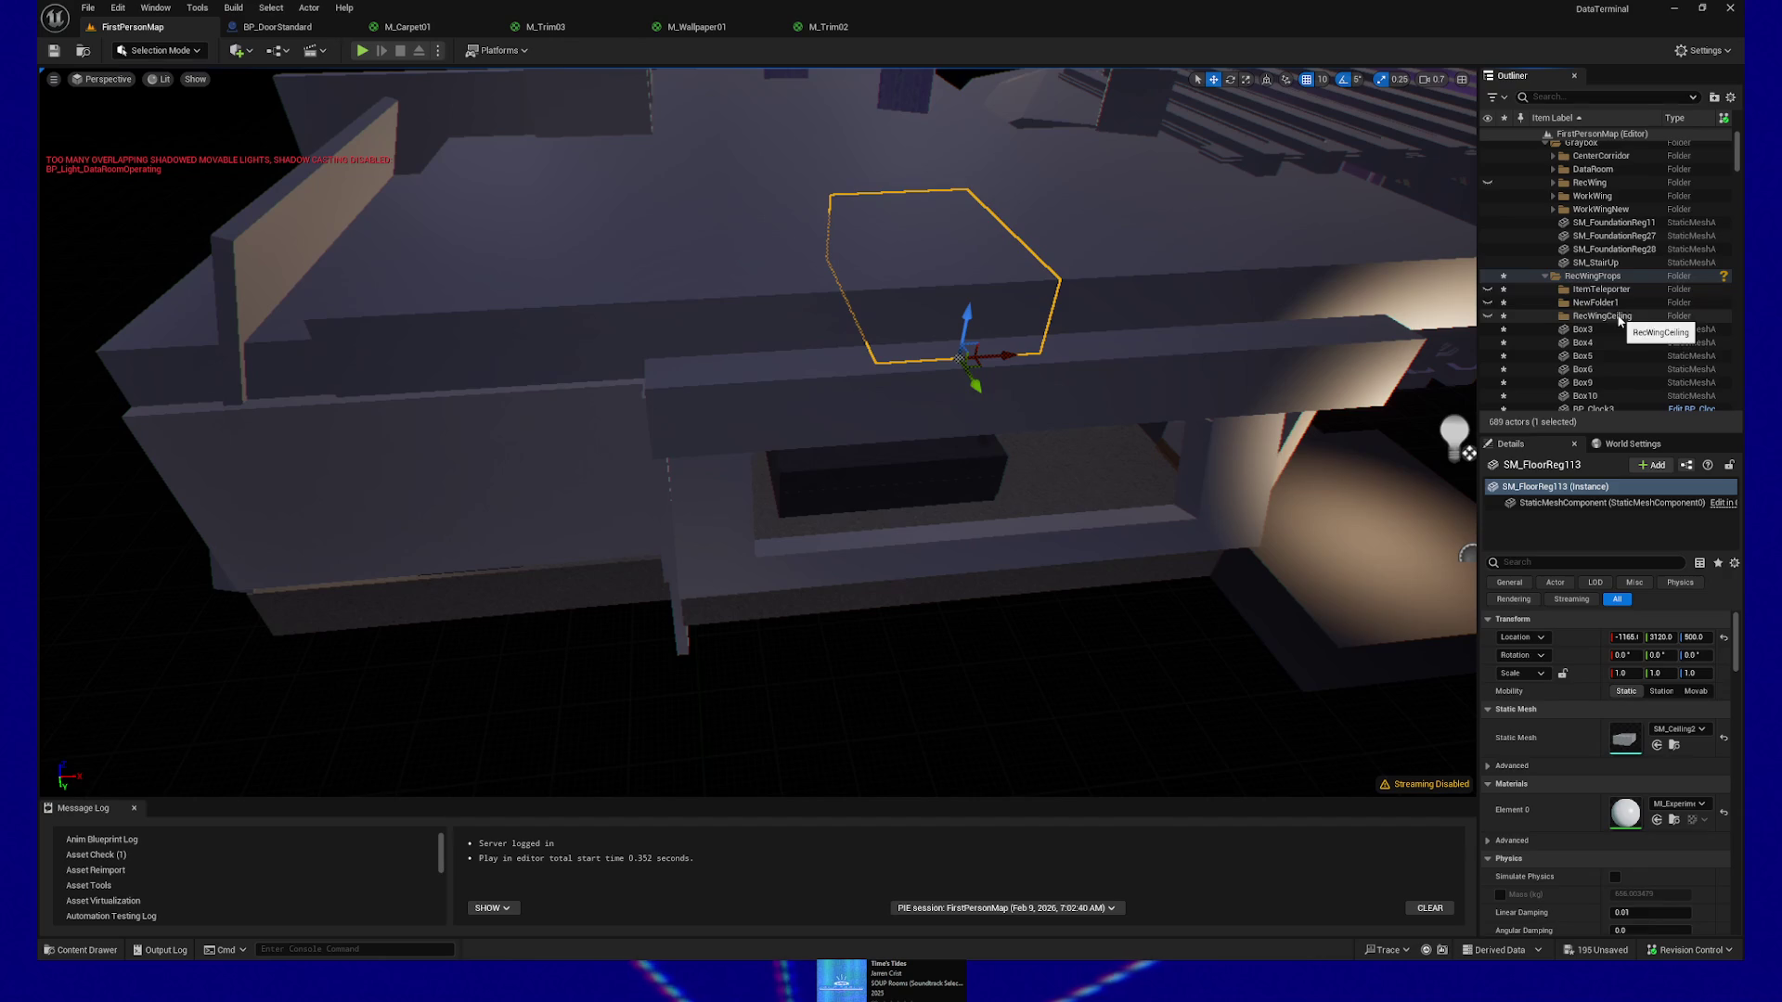
click(1596, 276)
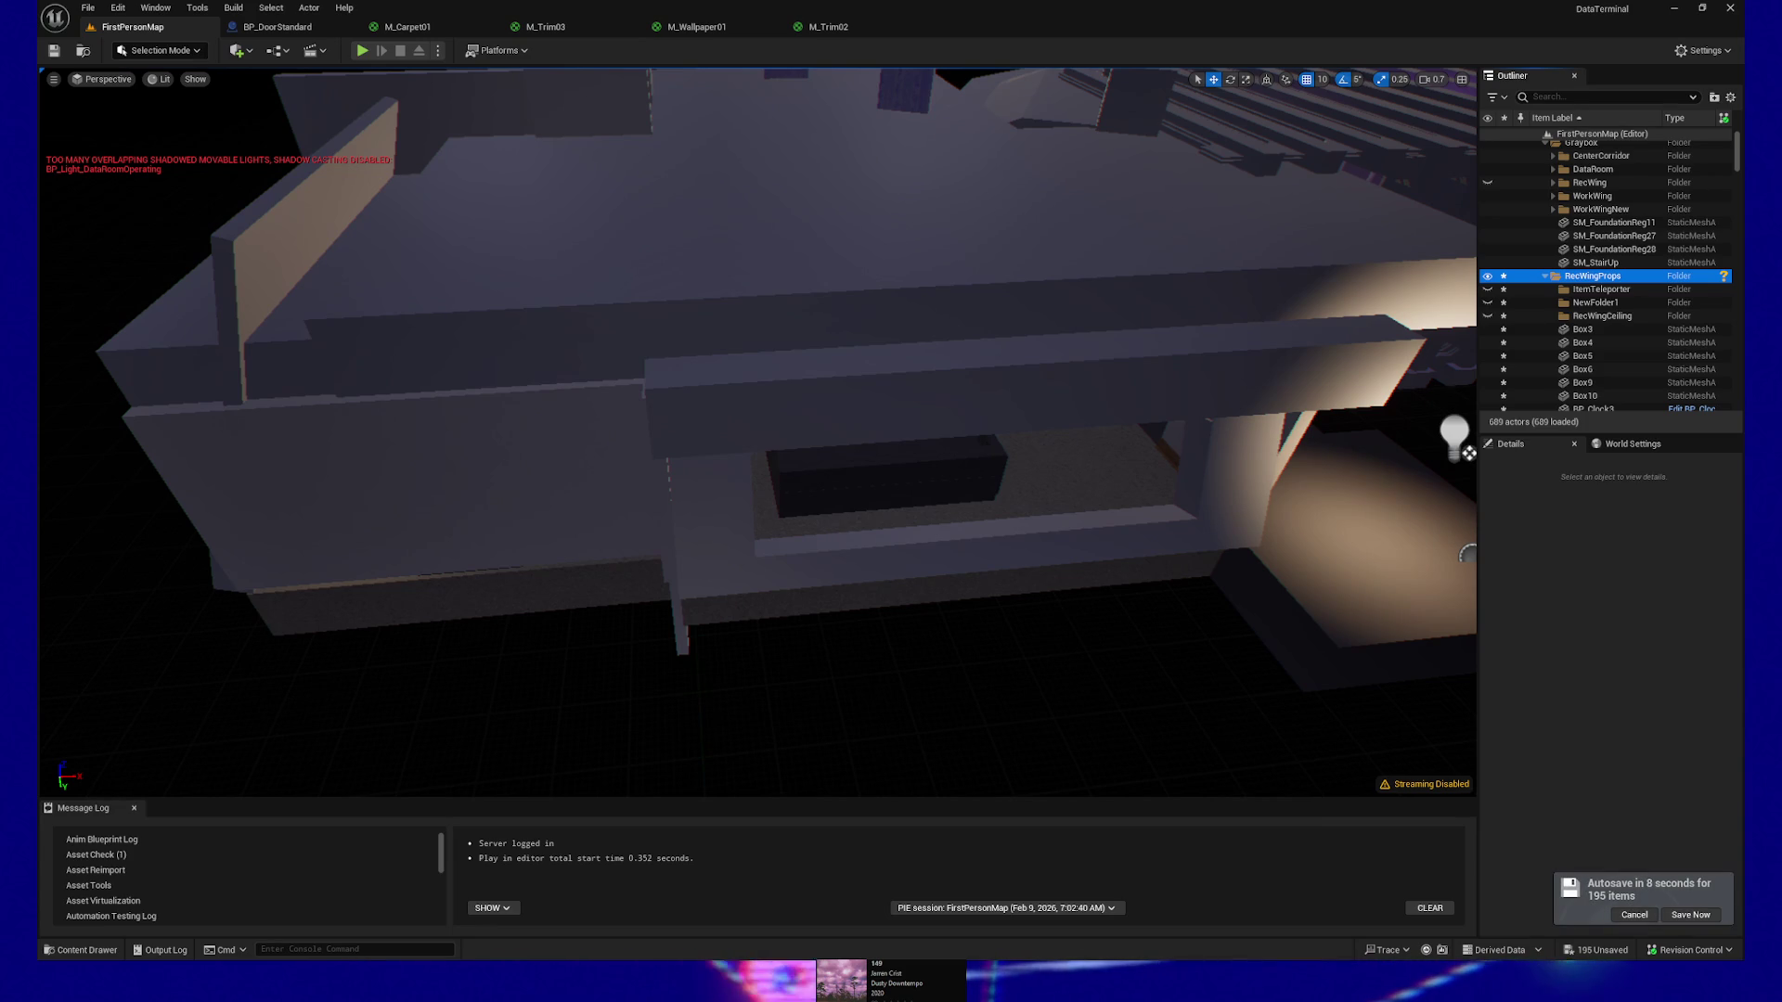
mouse_move(529, 485)
mouse_down()
mouse_move(529, 343)
mouse_move(529, 427)
mouse_move(524, 376)
mouse_up()
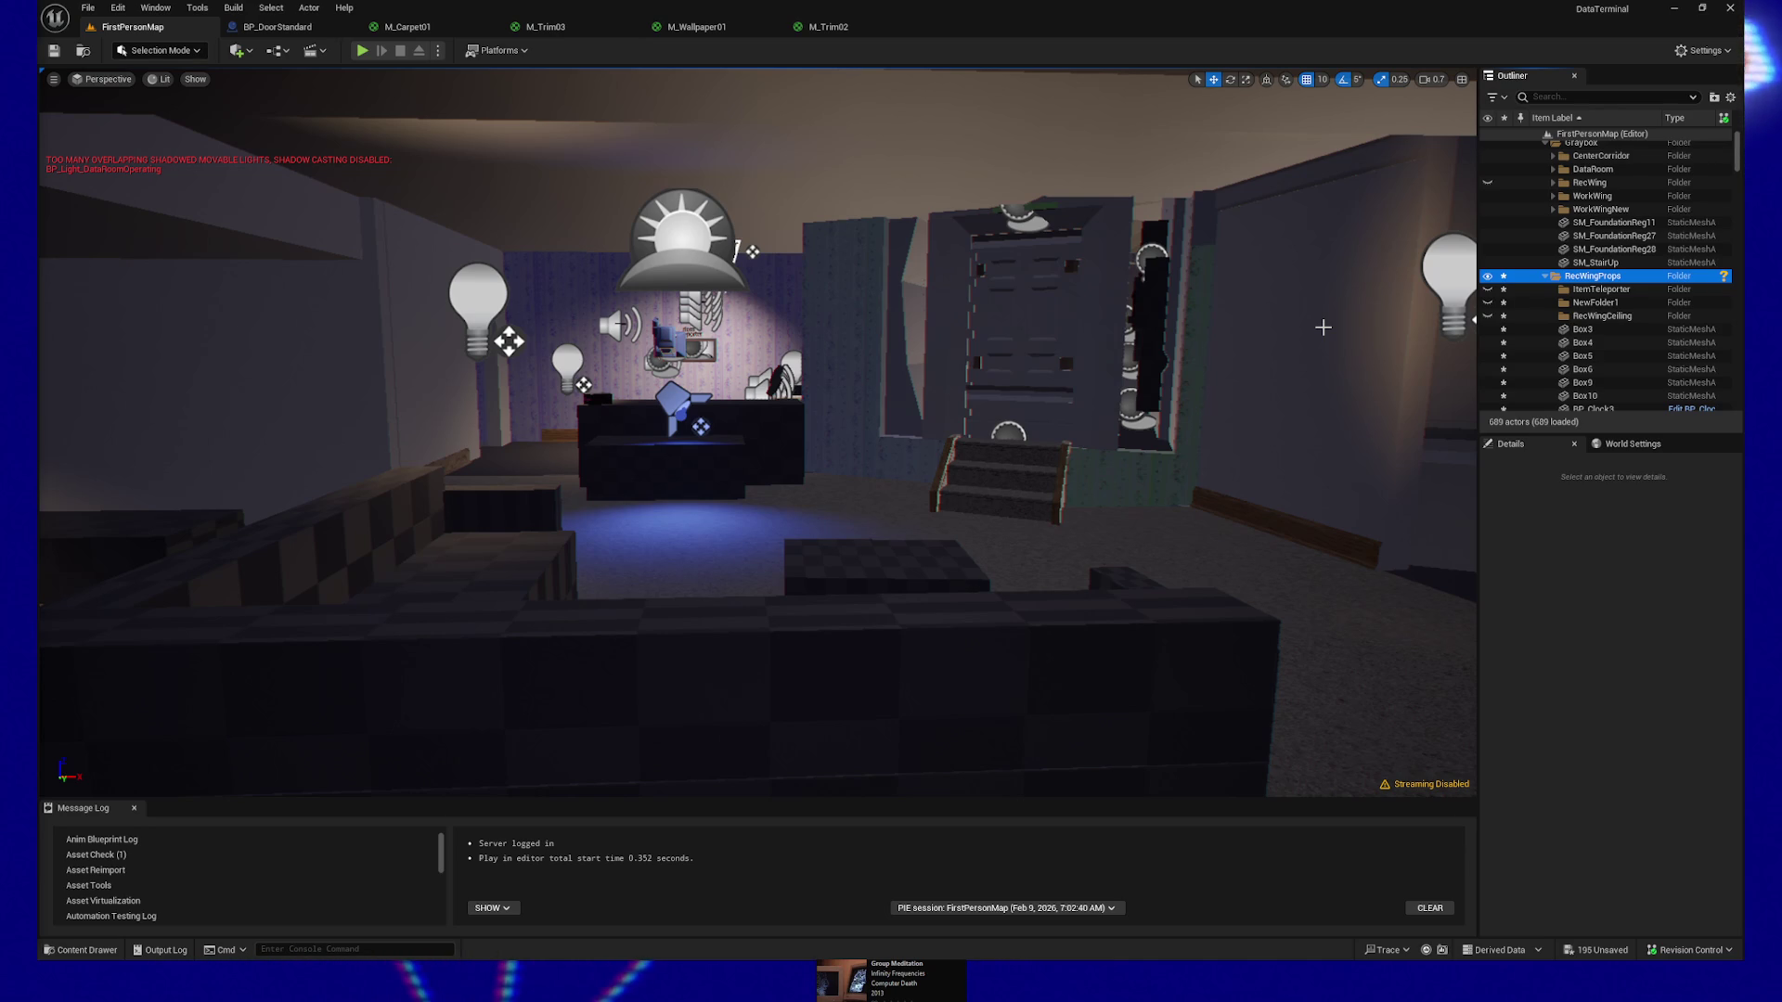
Move the view left and back across the furnished FirstPersonMap room
key(a)
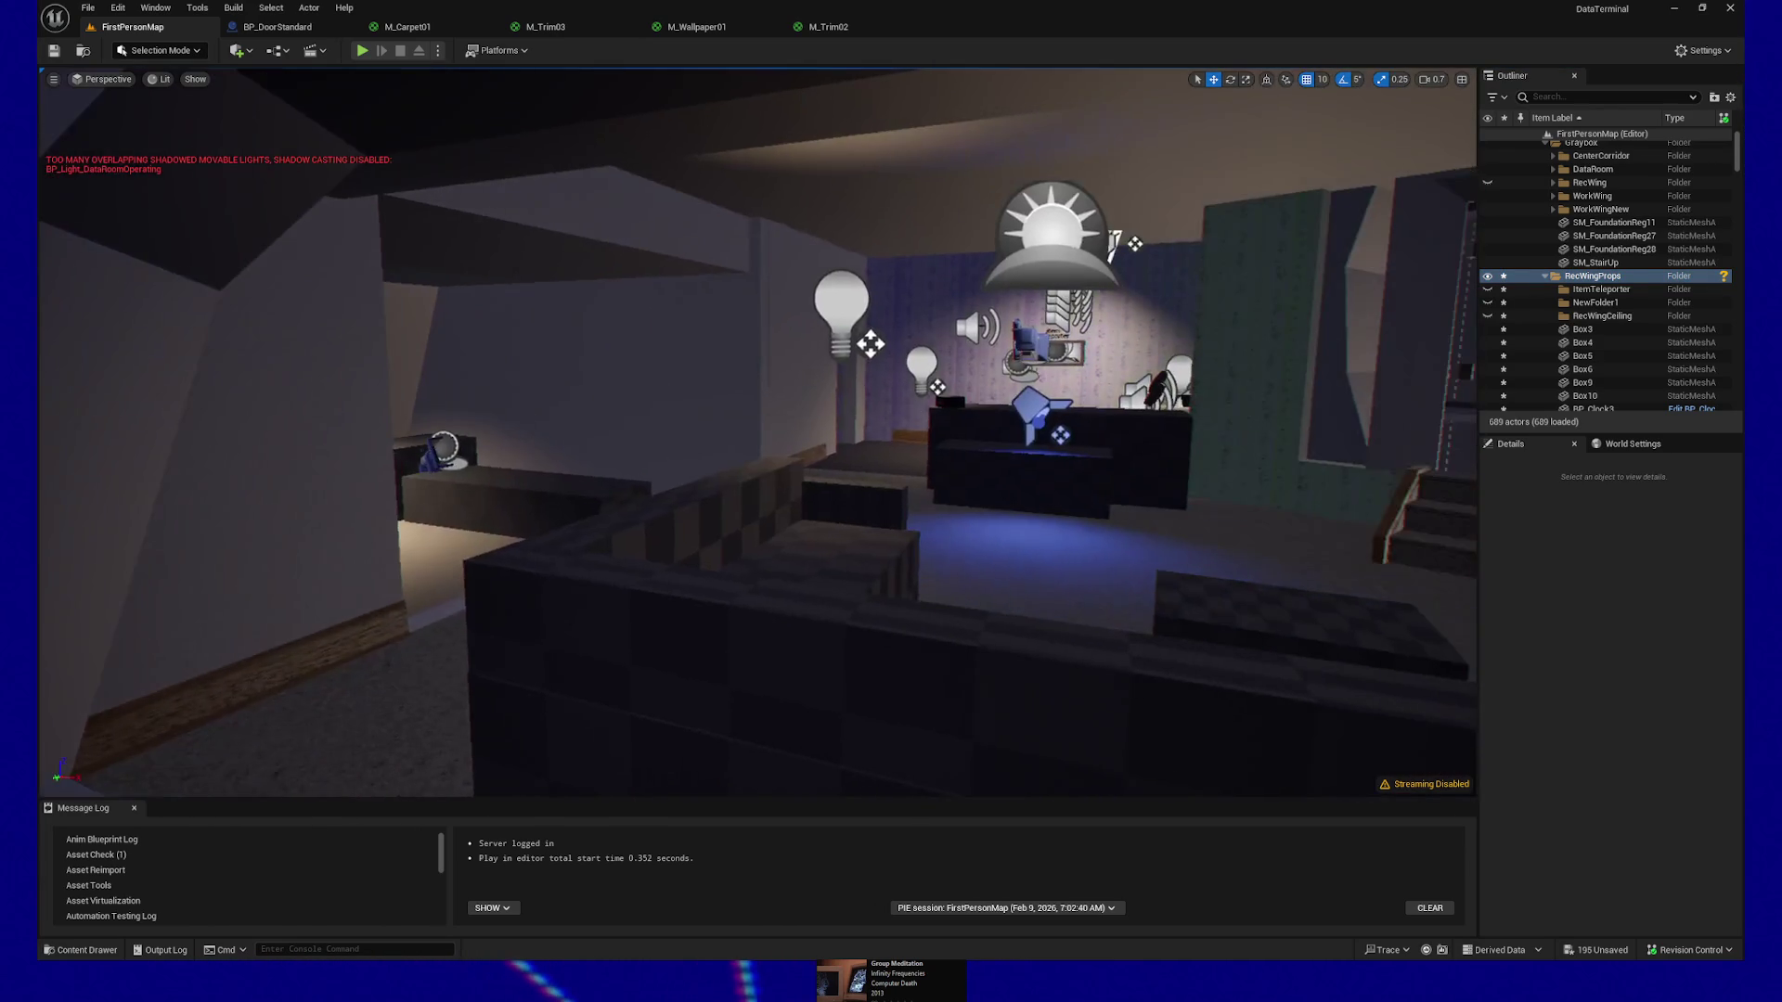
drag(757, 431, 1098, 431)
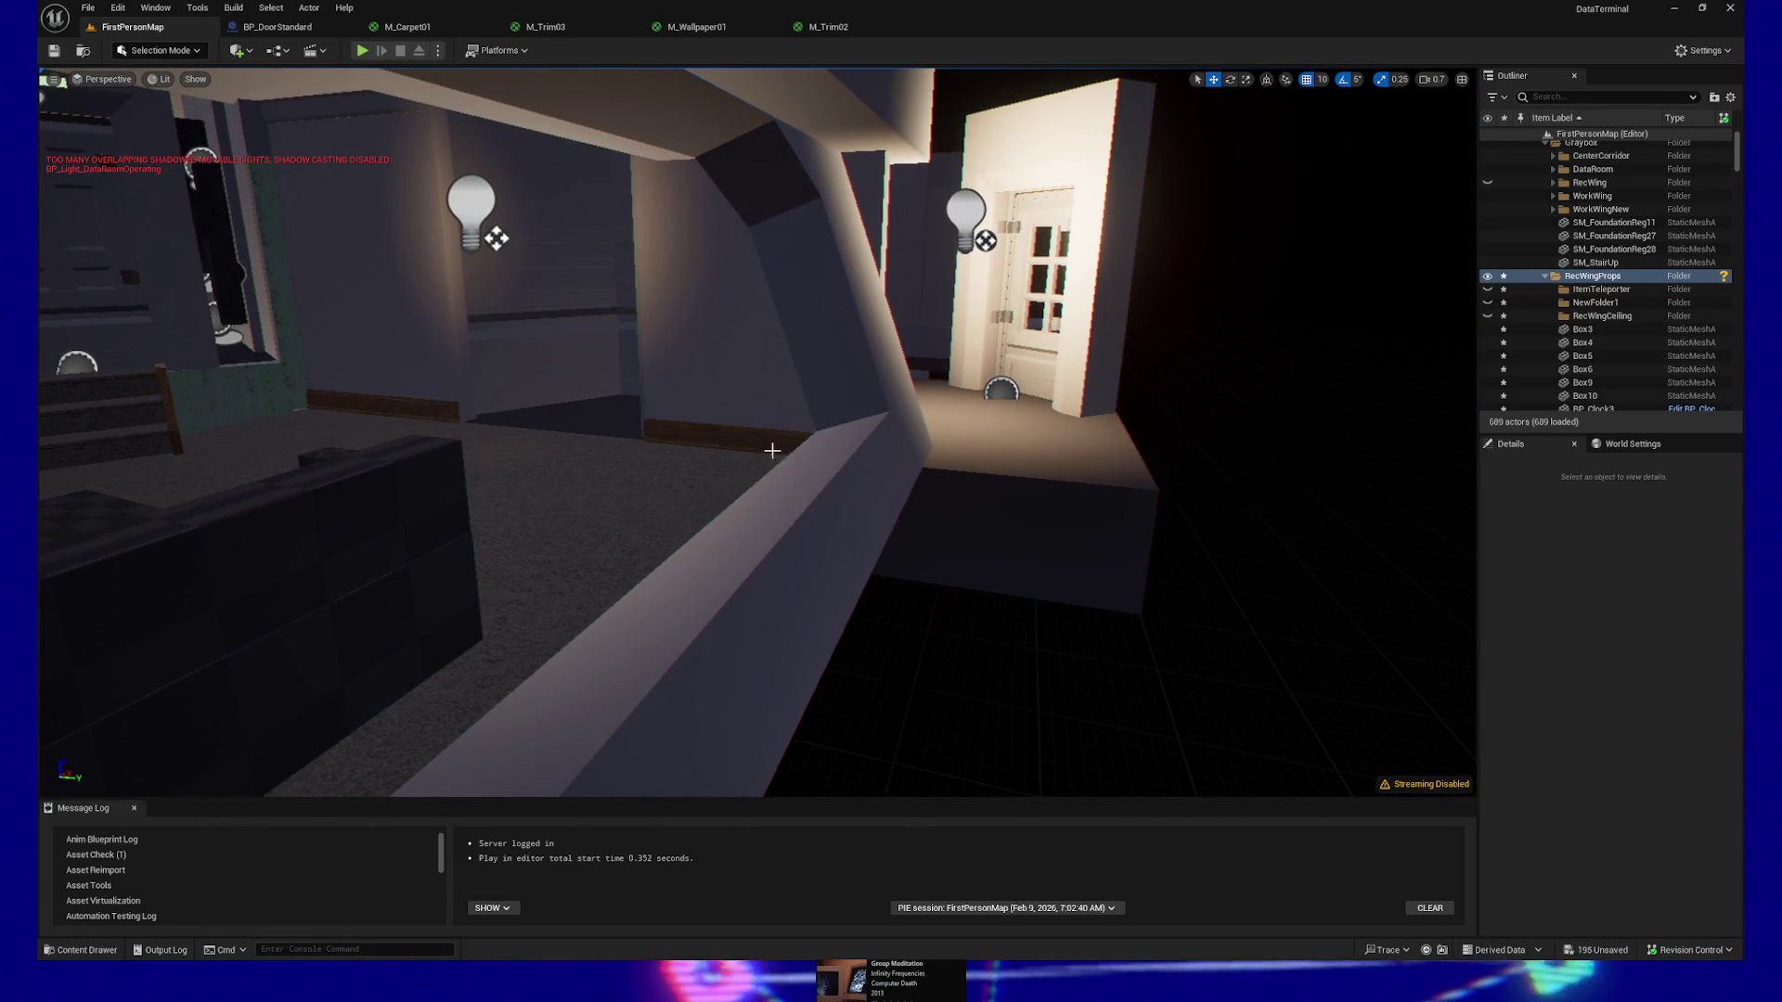
drag(772, 451, 790, 469)
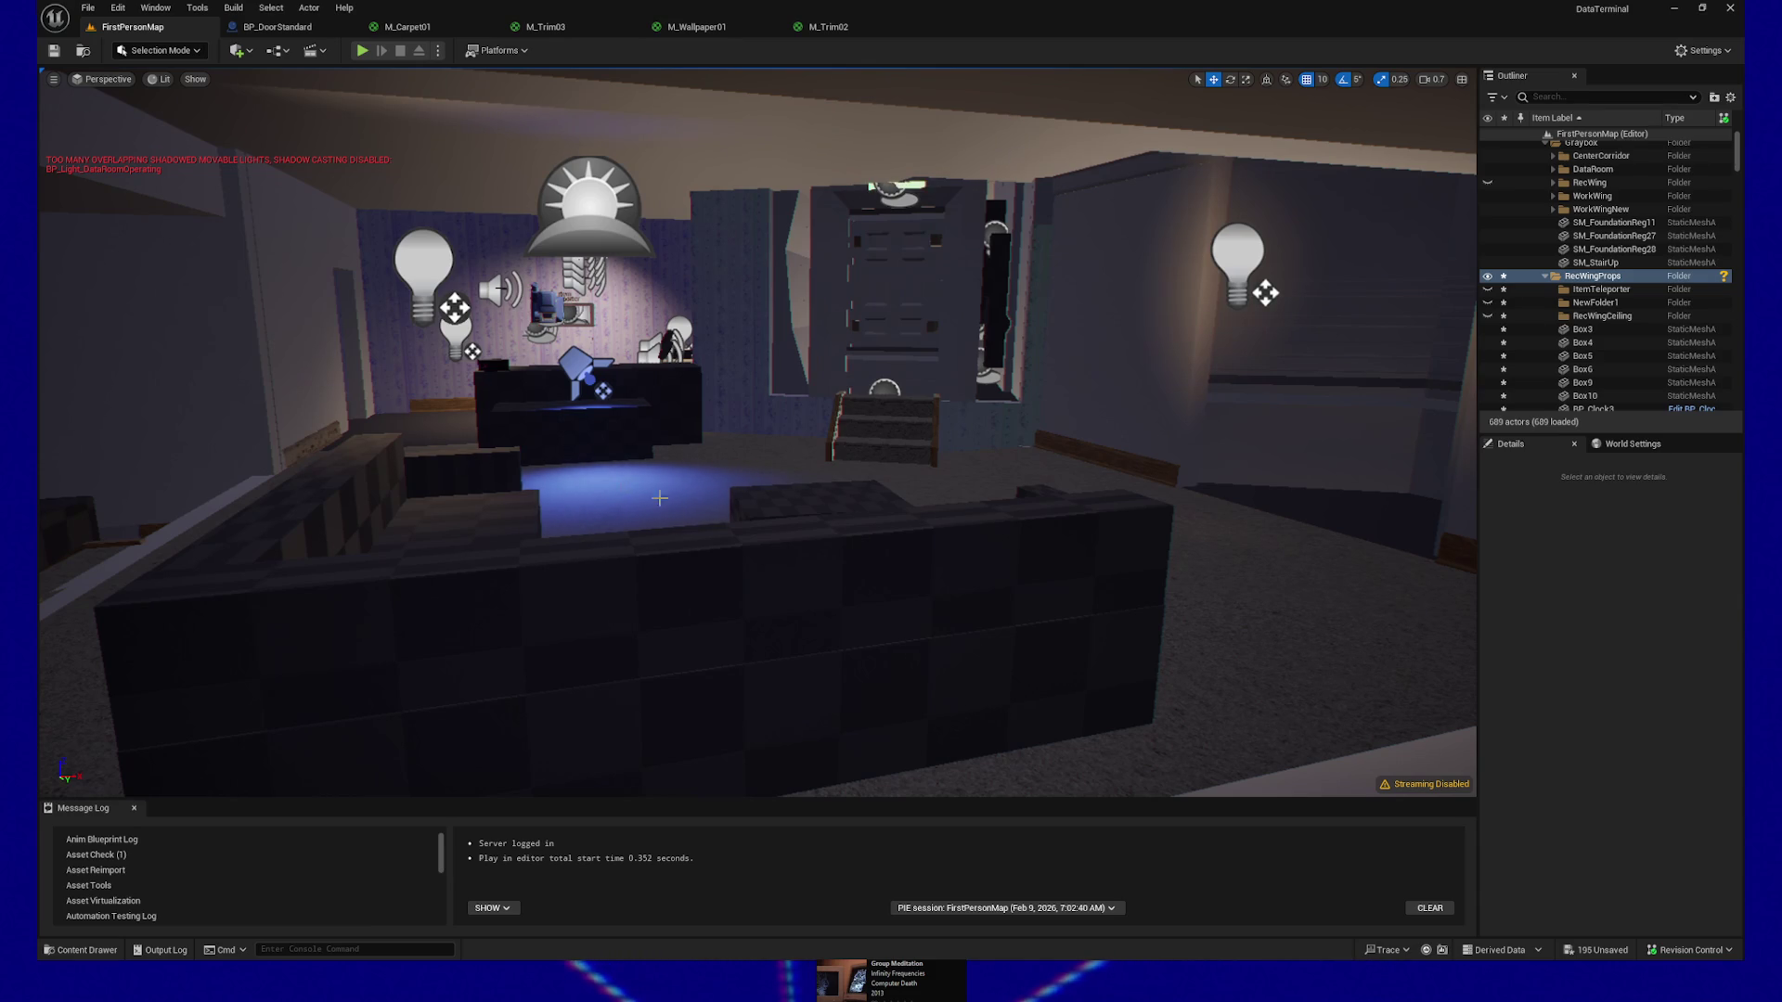
drag(659, 498, 750, 522)
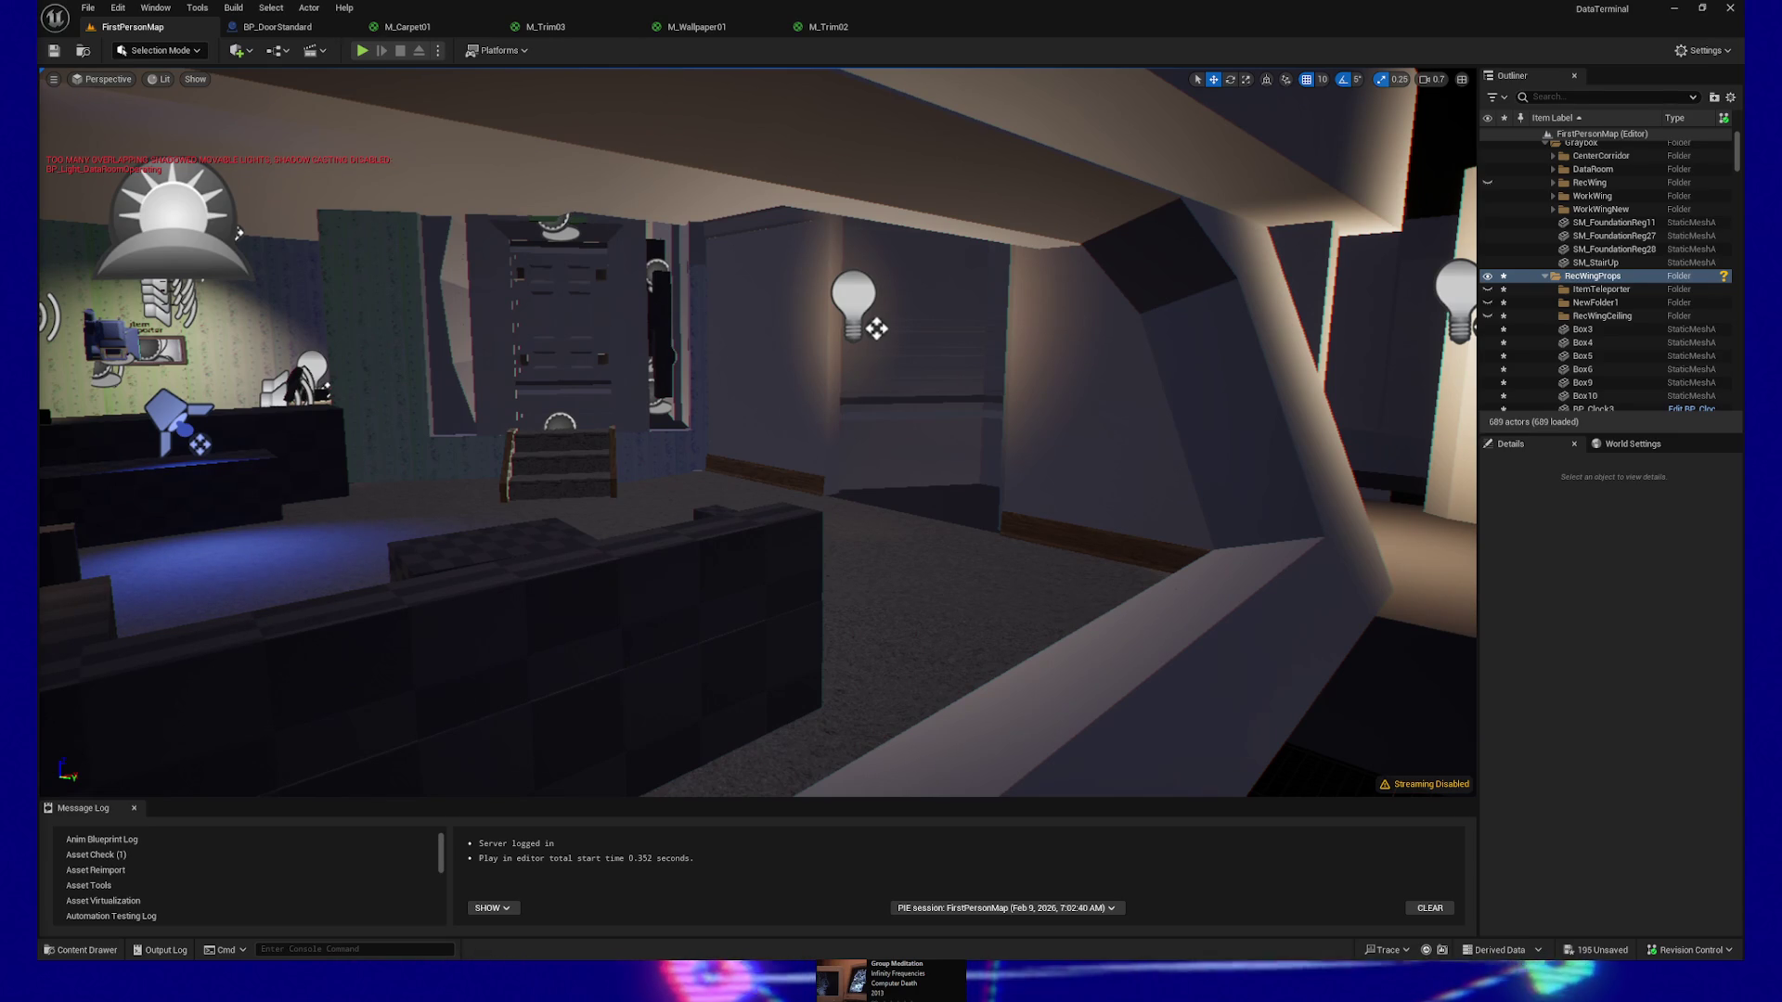
mouse_move(936, 524)
mouse_down()
mouse_move(724, 506)
mouse_move(910, 506)
mouse_move(947, 483)
mouse_move(816, 492)
mouse_move(761, 473)
mouse_up()
click(1488, 276)
Toggle RecWingProps visibility, expand RecWing and make its geometry visible again, then select Box7
click(1488, 276)
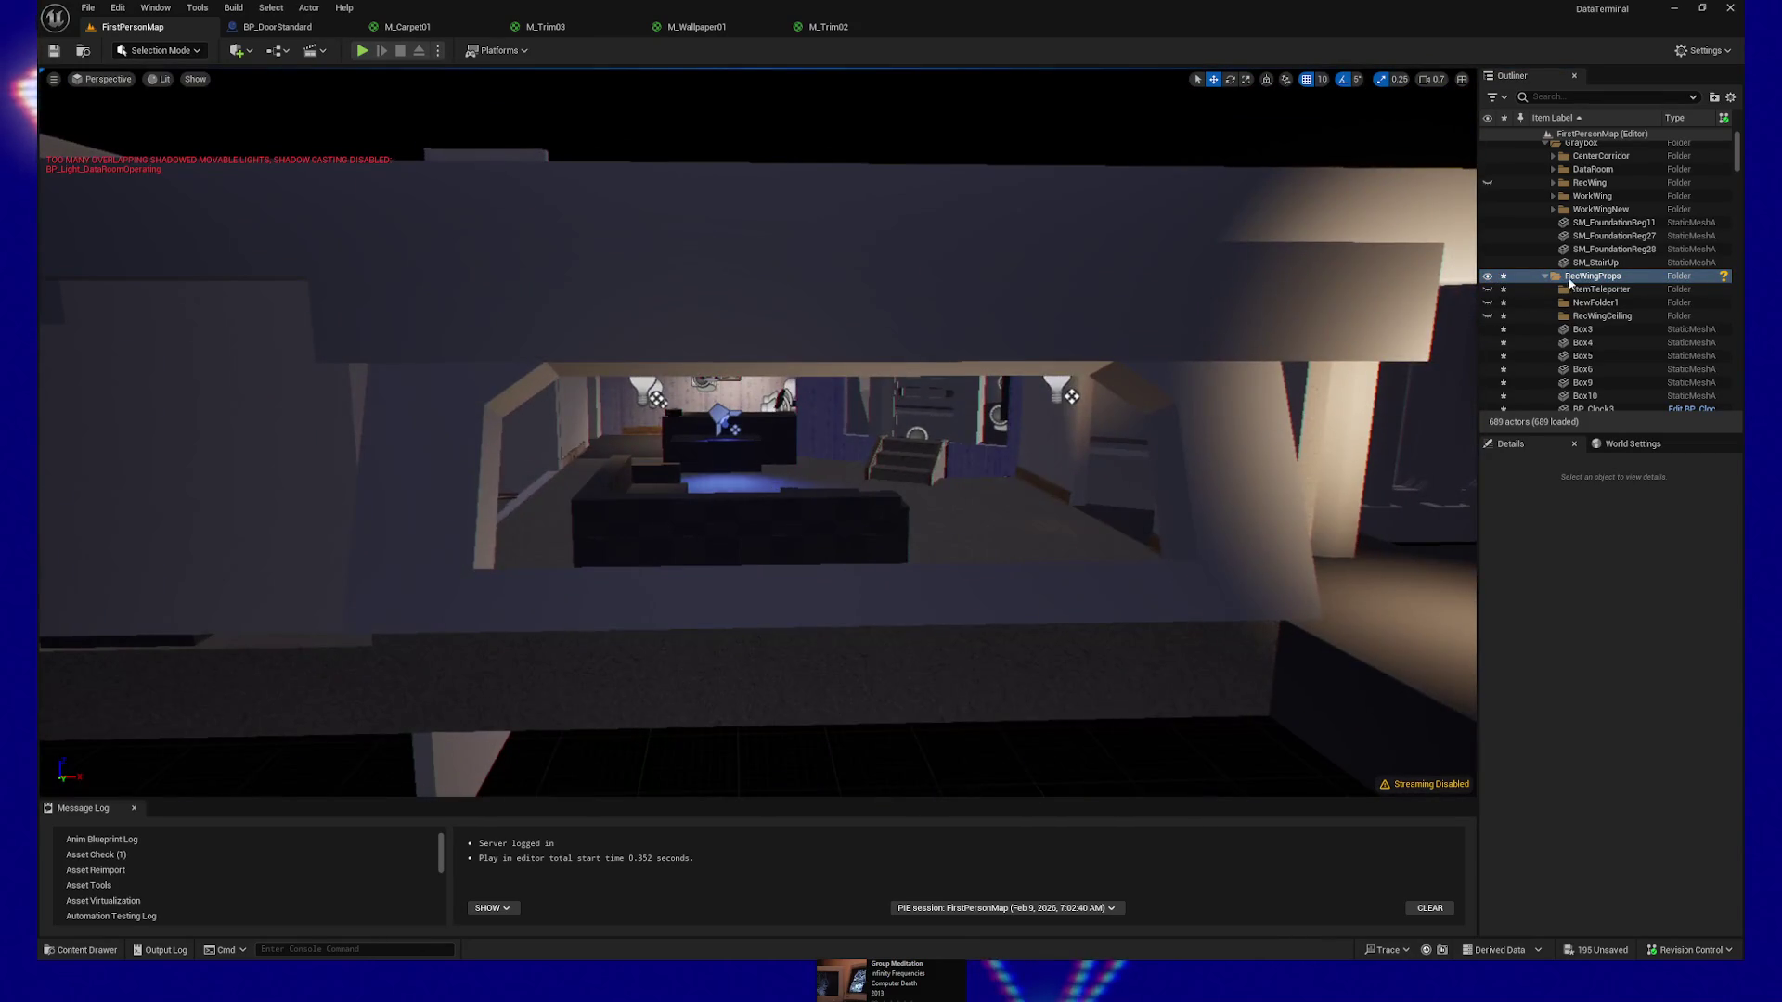
click(1489, 277)
click(1489, 276)
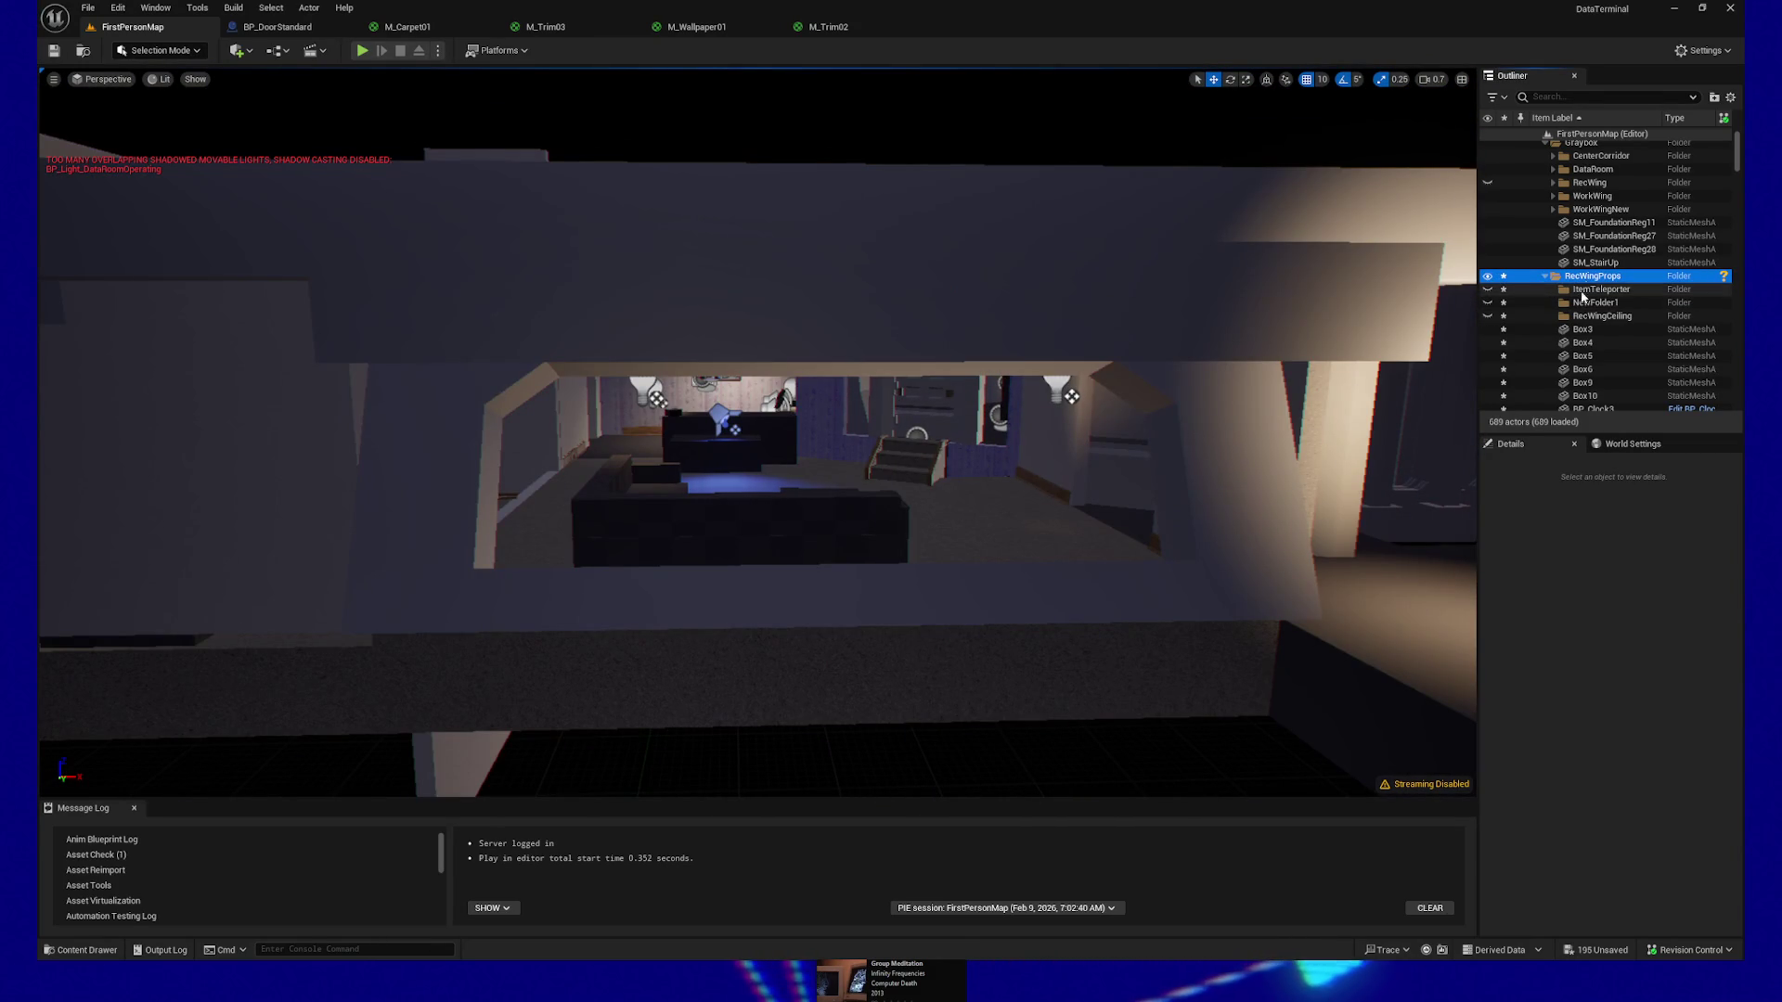
click(1552, 183)
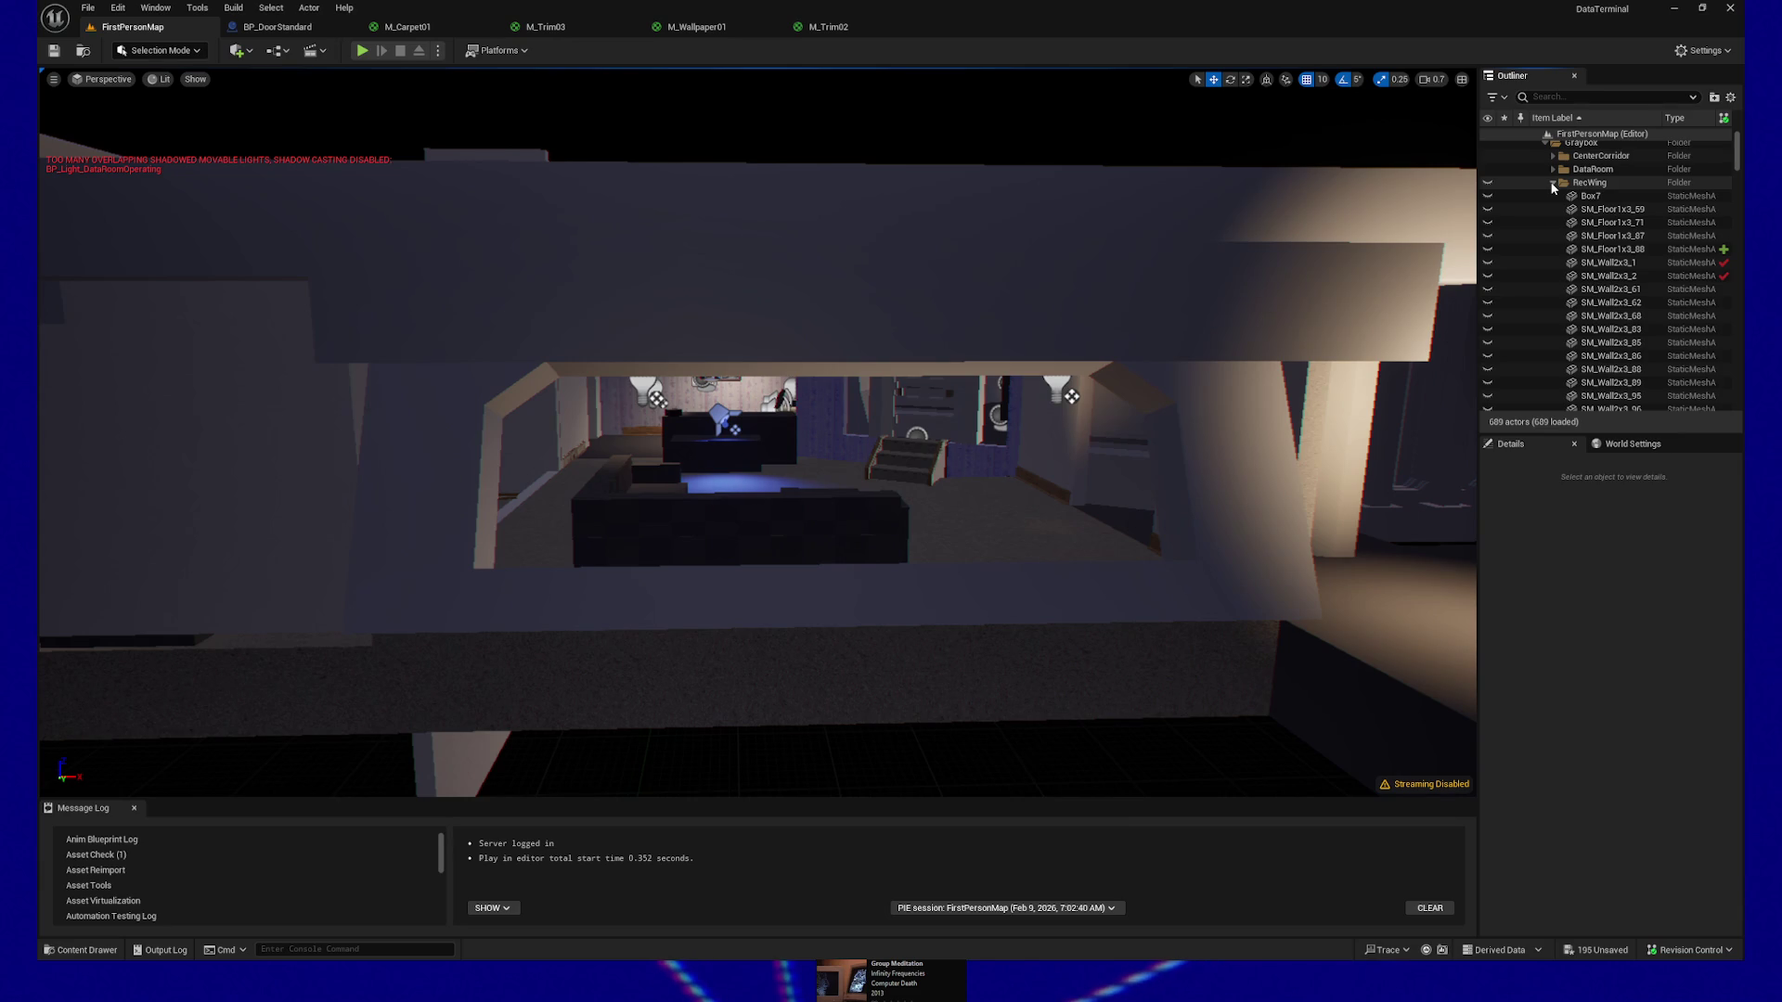
click(1489, 183)
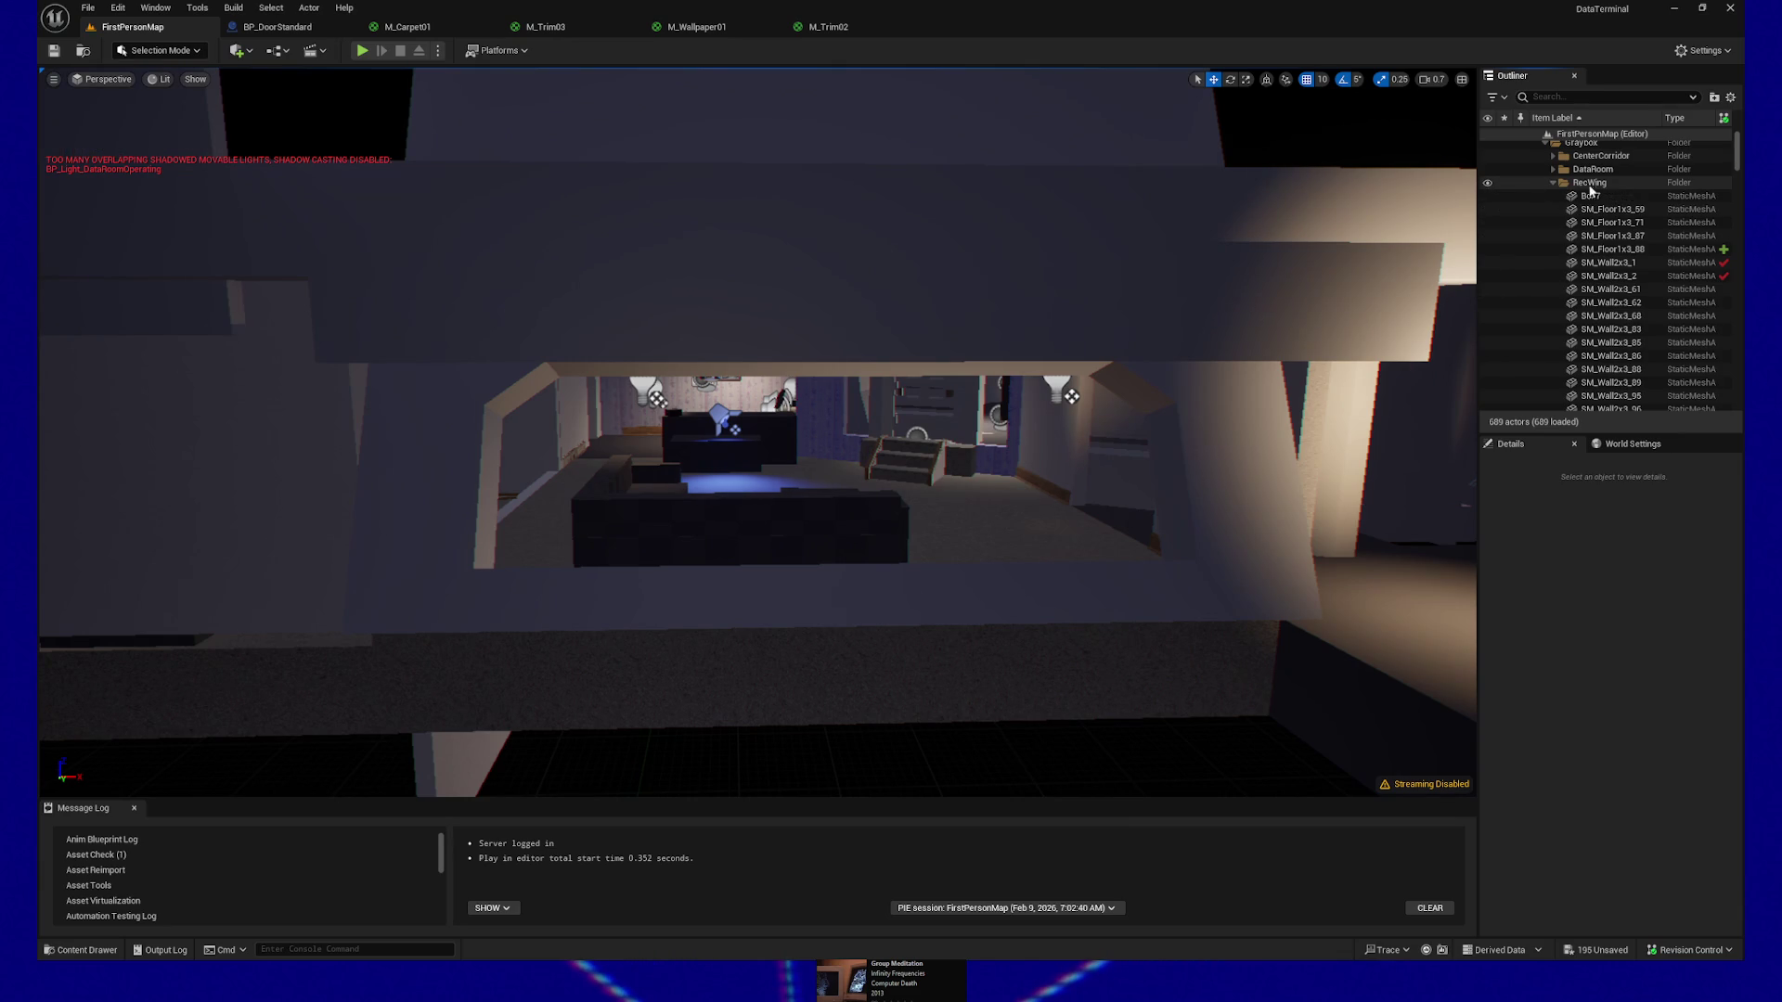
scroll(1603, 190, up, 2)
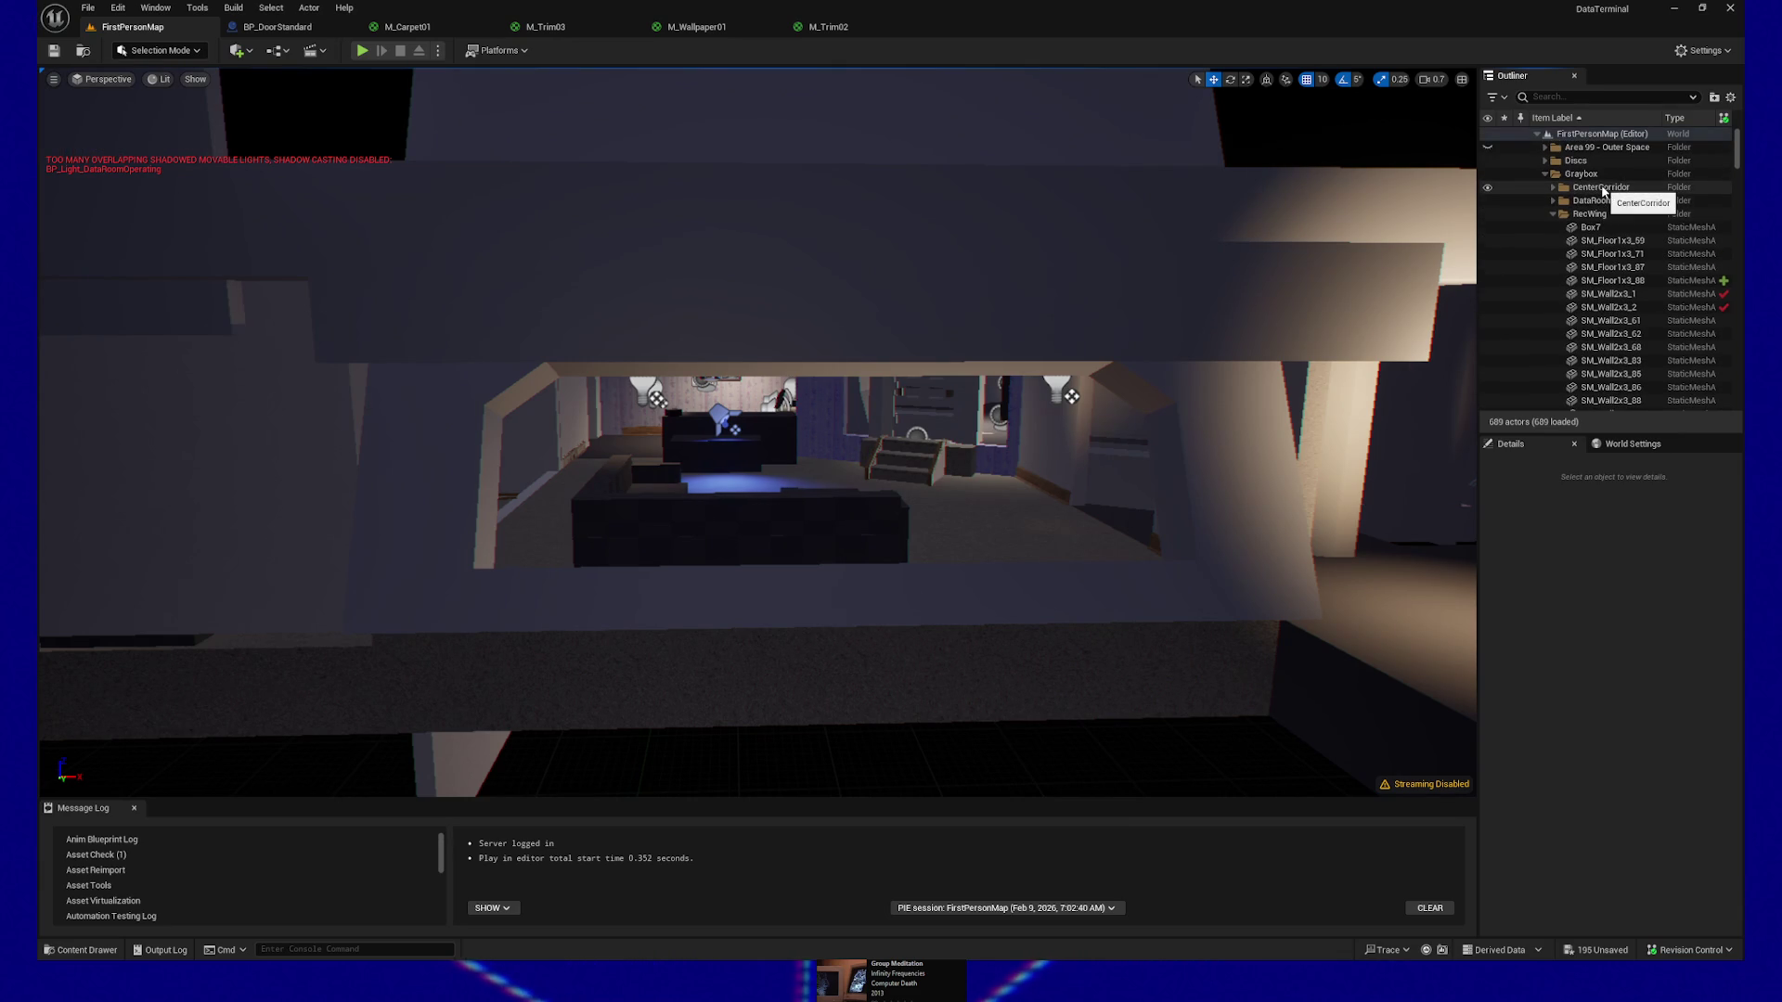
click(1591, 227)
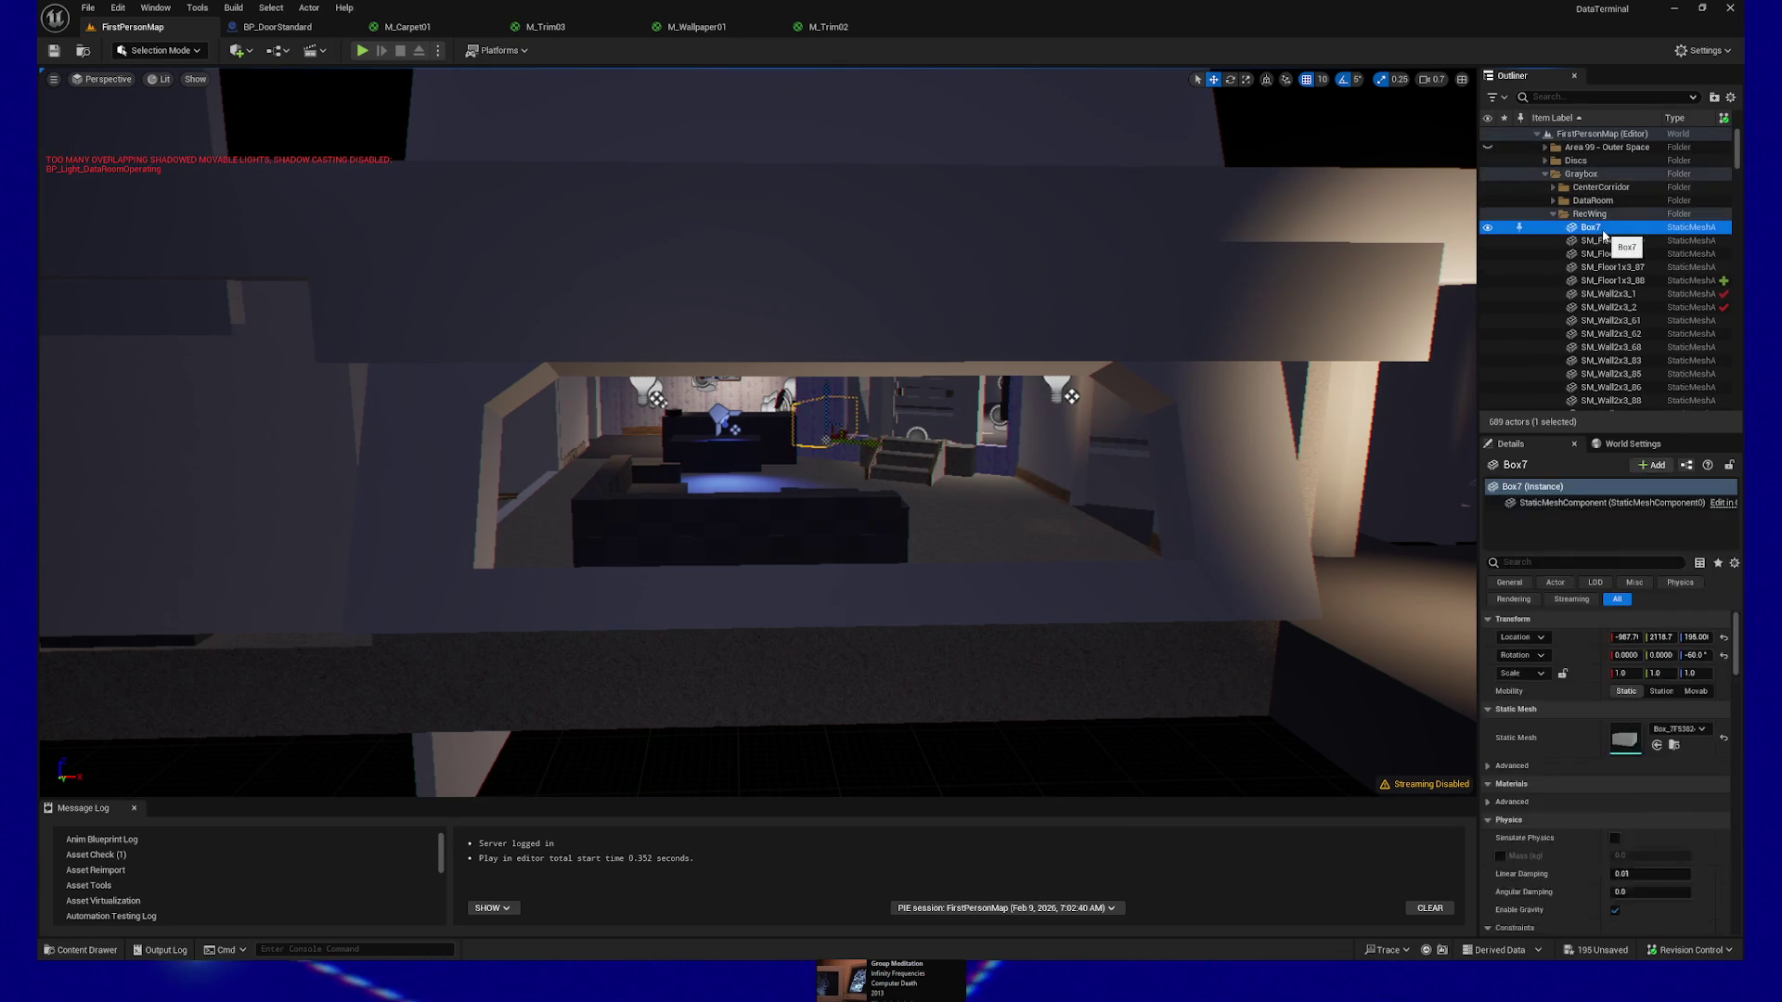
mouse_move(1182, 376)
mouse_down()
mouse_move(1142, 344)
mouse_move(1201, 385)
mouse_up()
Frame SM_Floor1x3_59 and use Move To to put it into the WorkWingNew folder
click(1612, 241)
key(f)
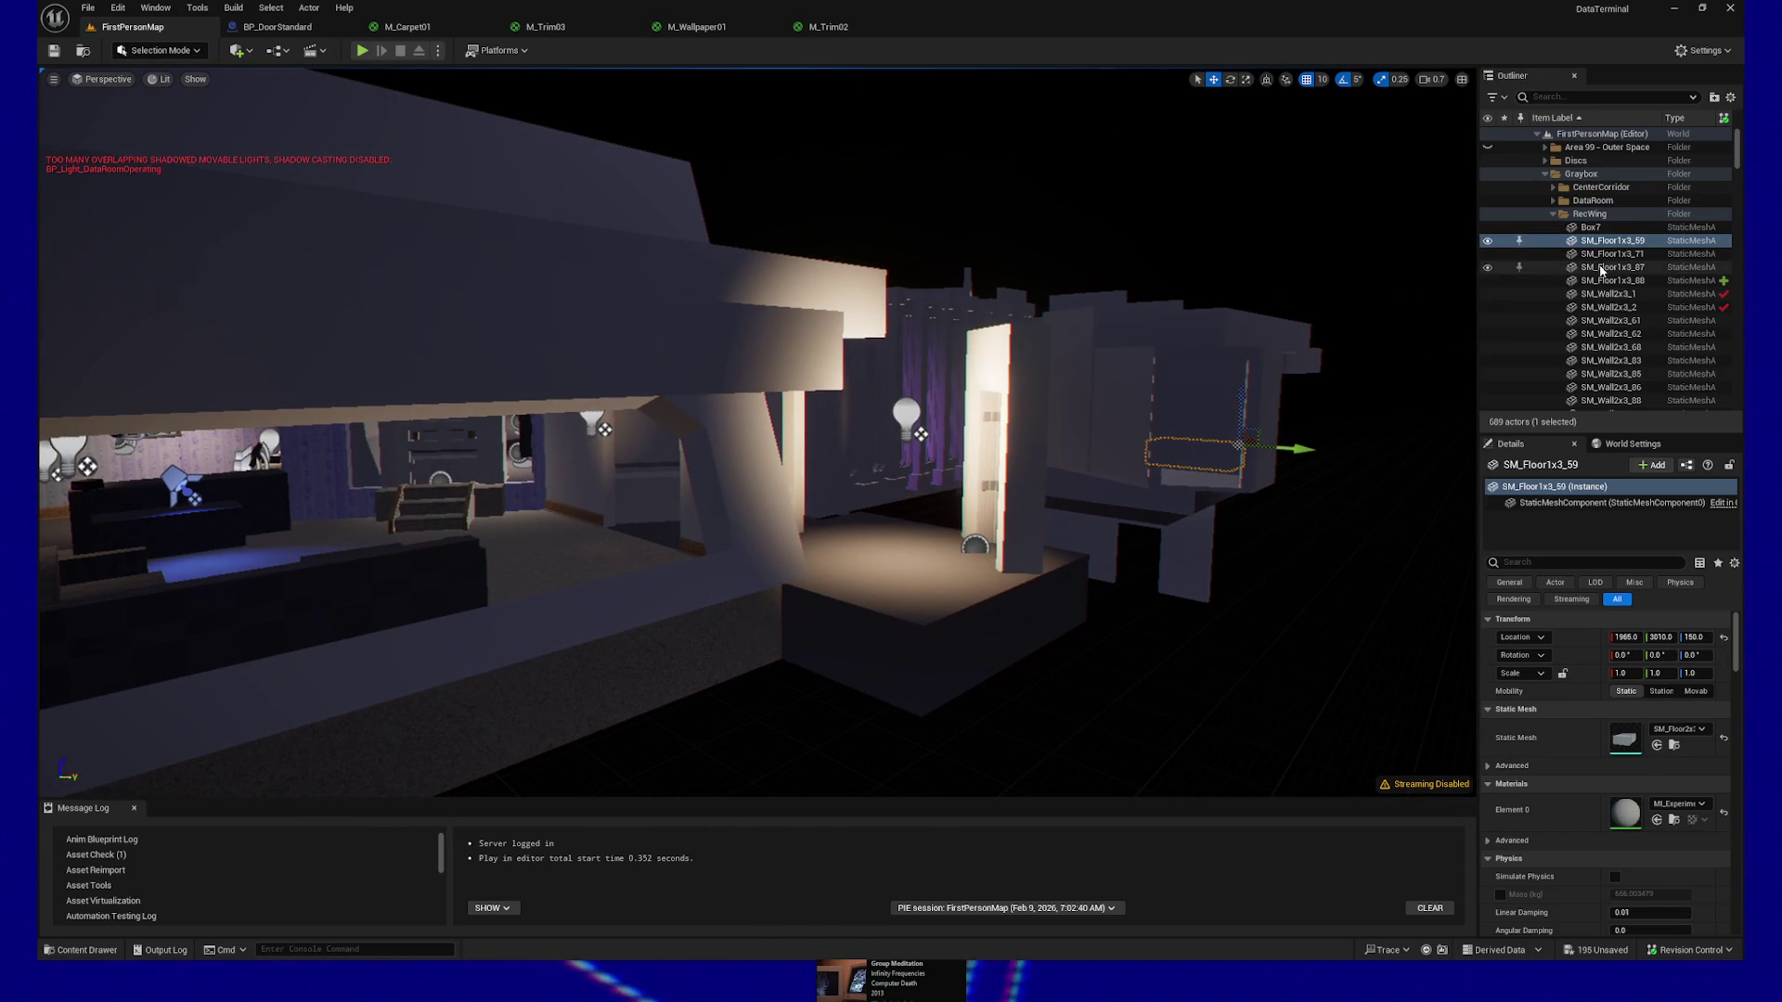
right_click(1606, 241)
mouse_move(1603, 518)
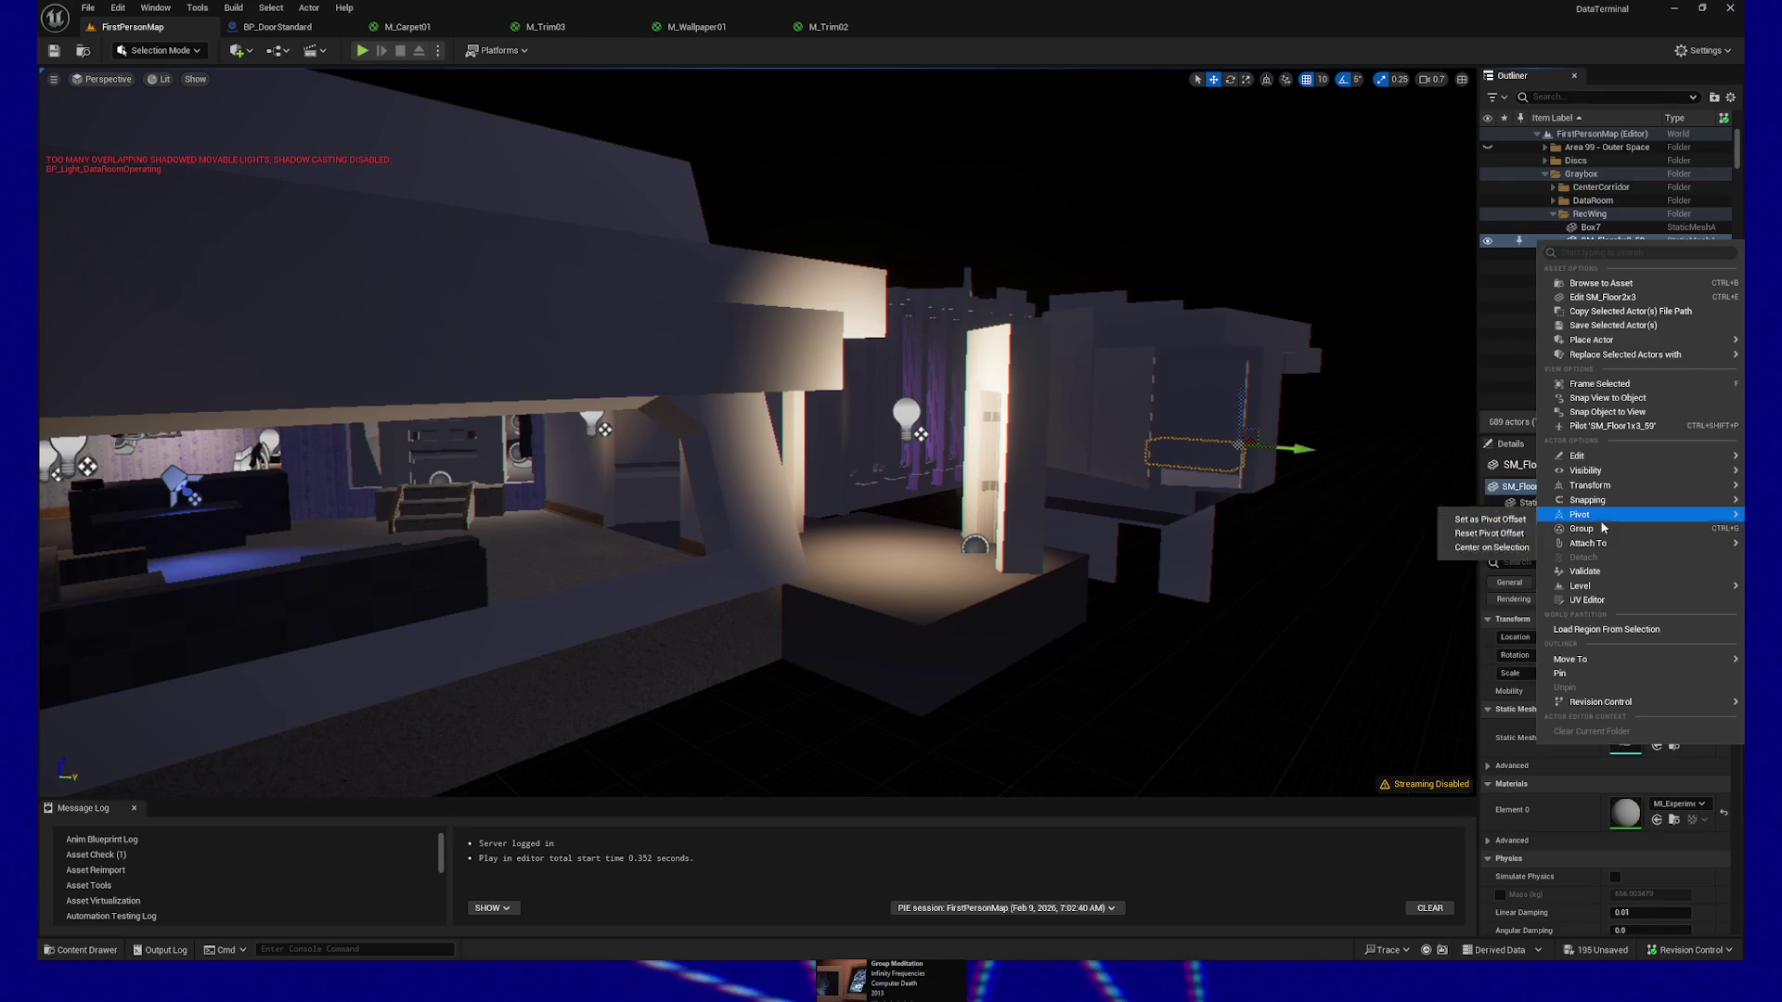
mouse_move(1597, 659)
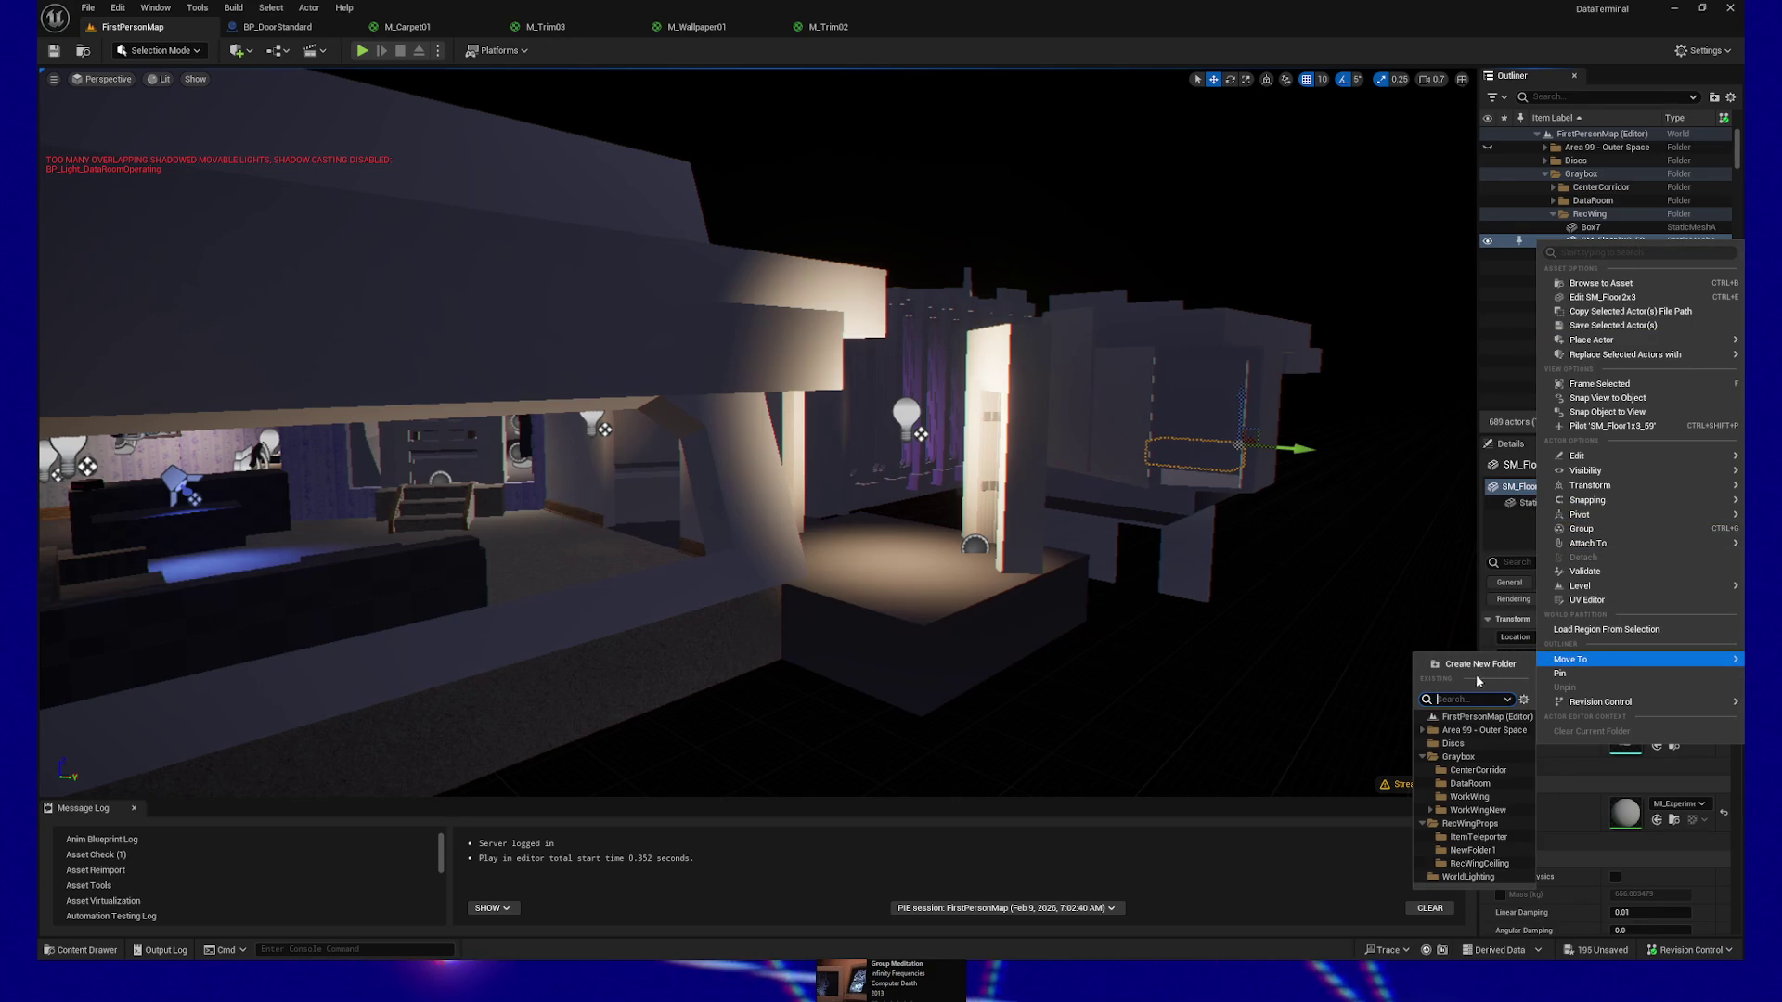
text(work)
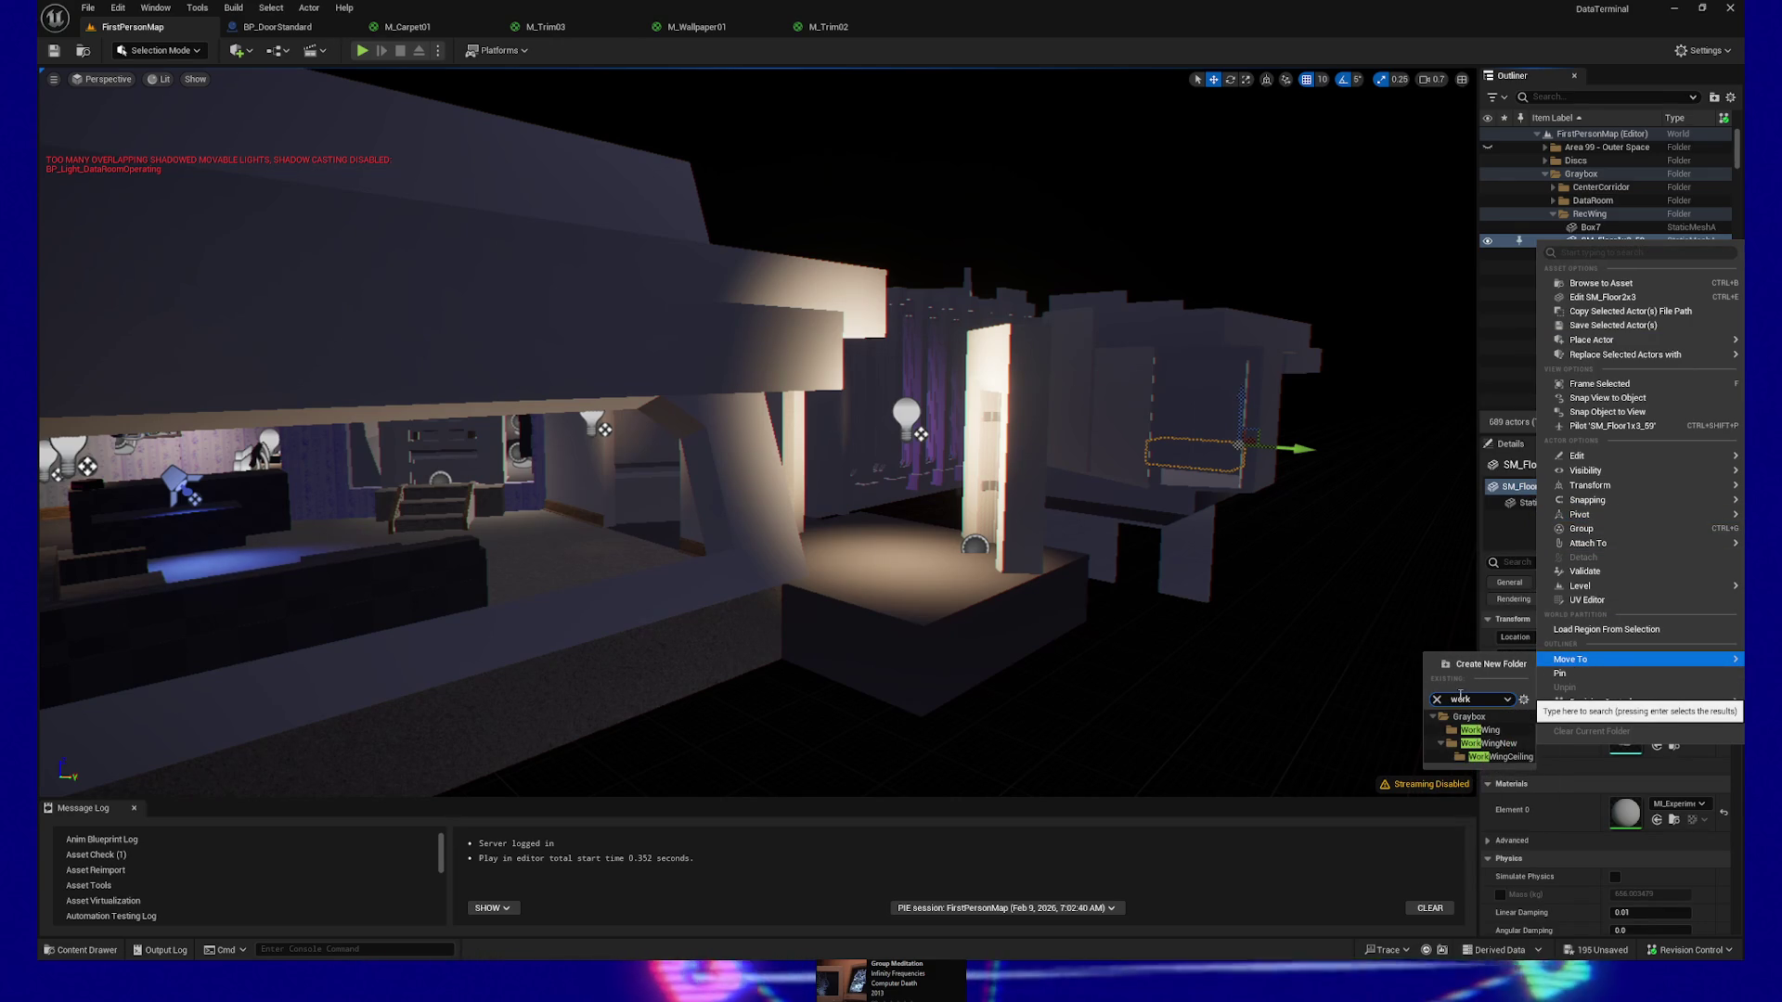
click(1469, 748)
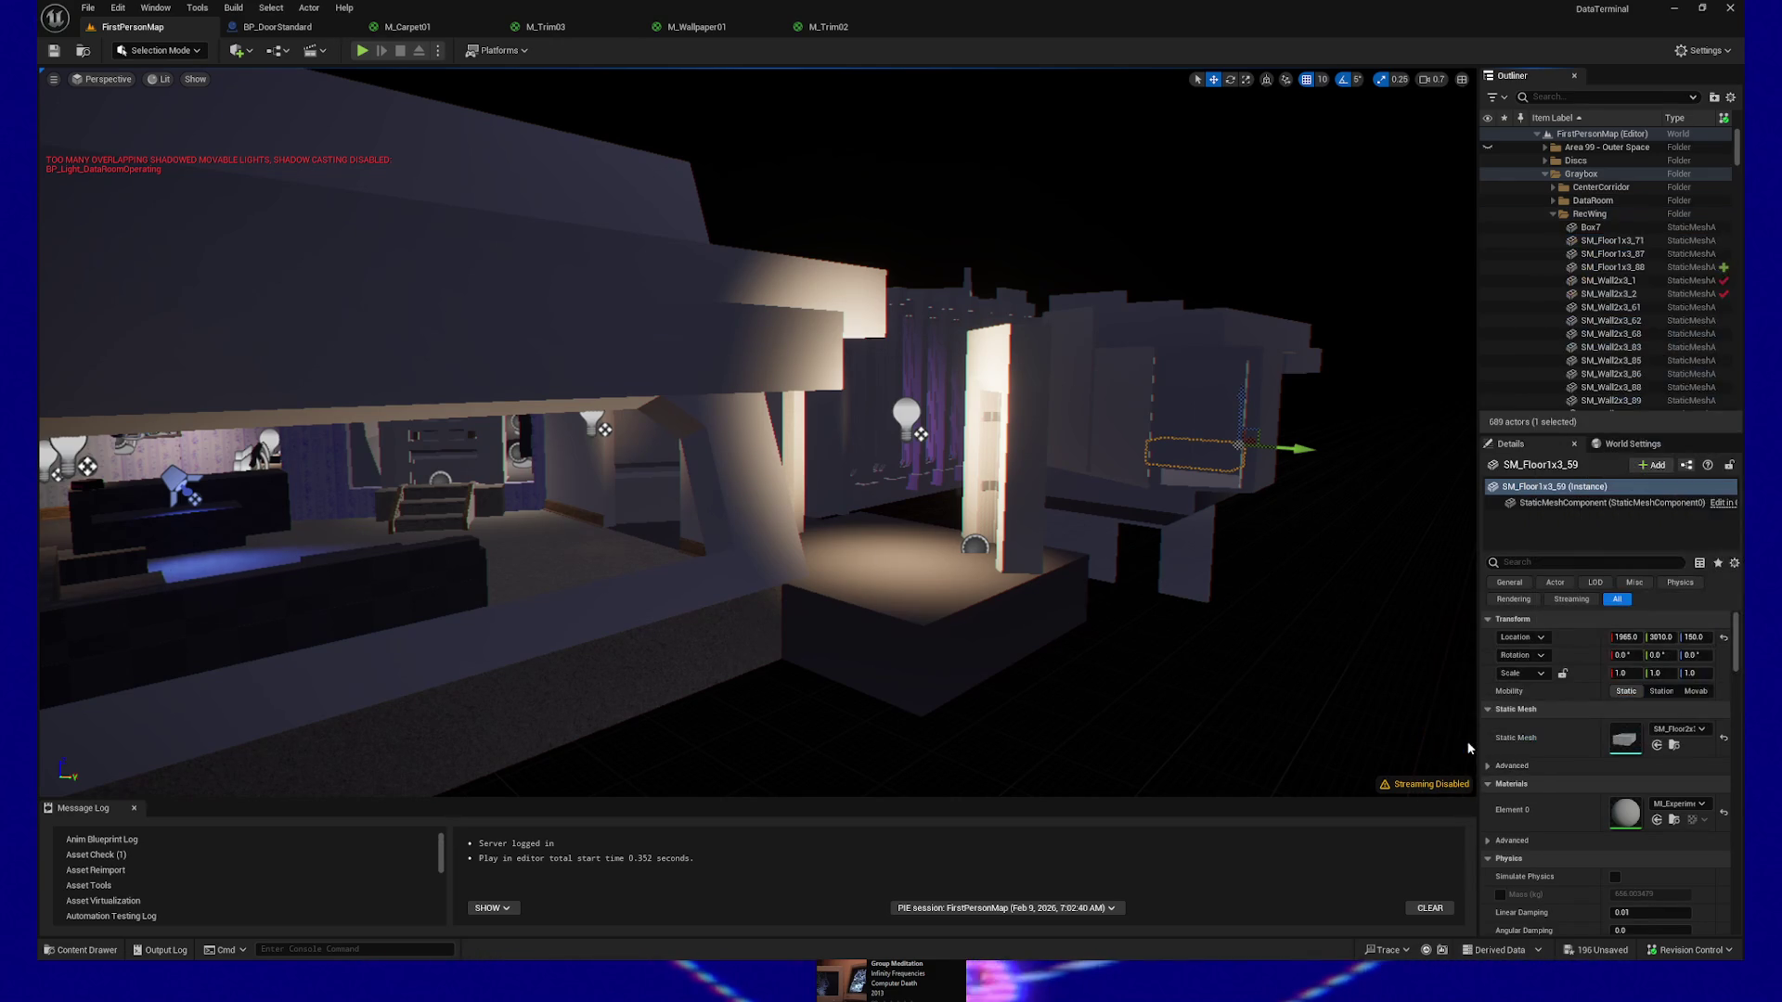
click(1615, 254)
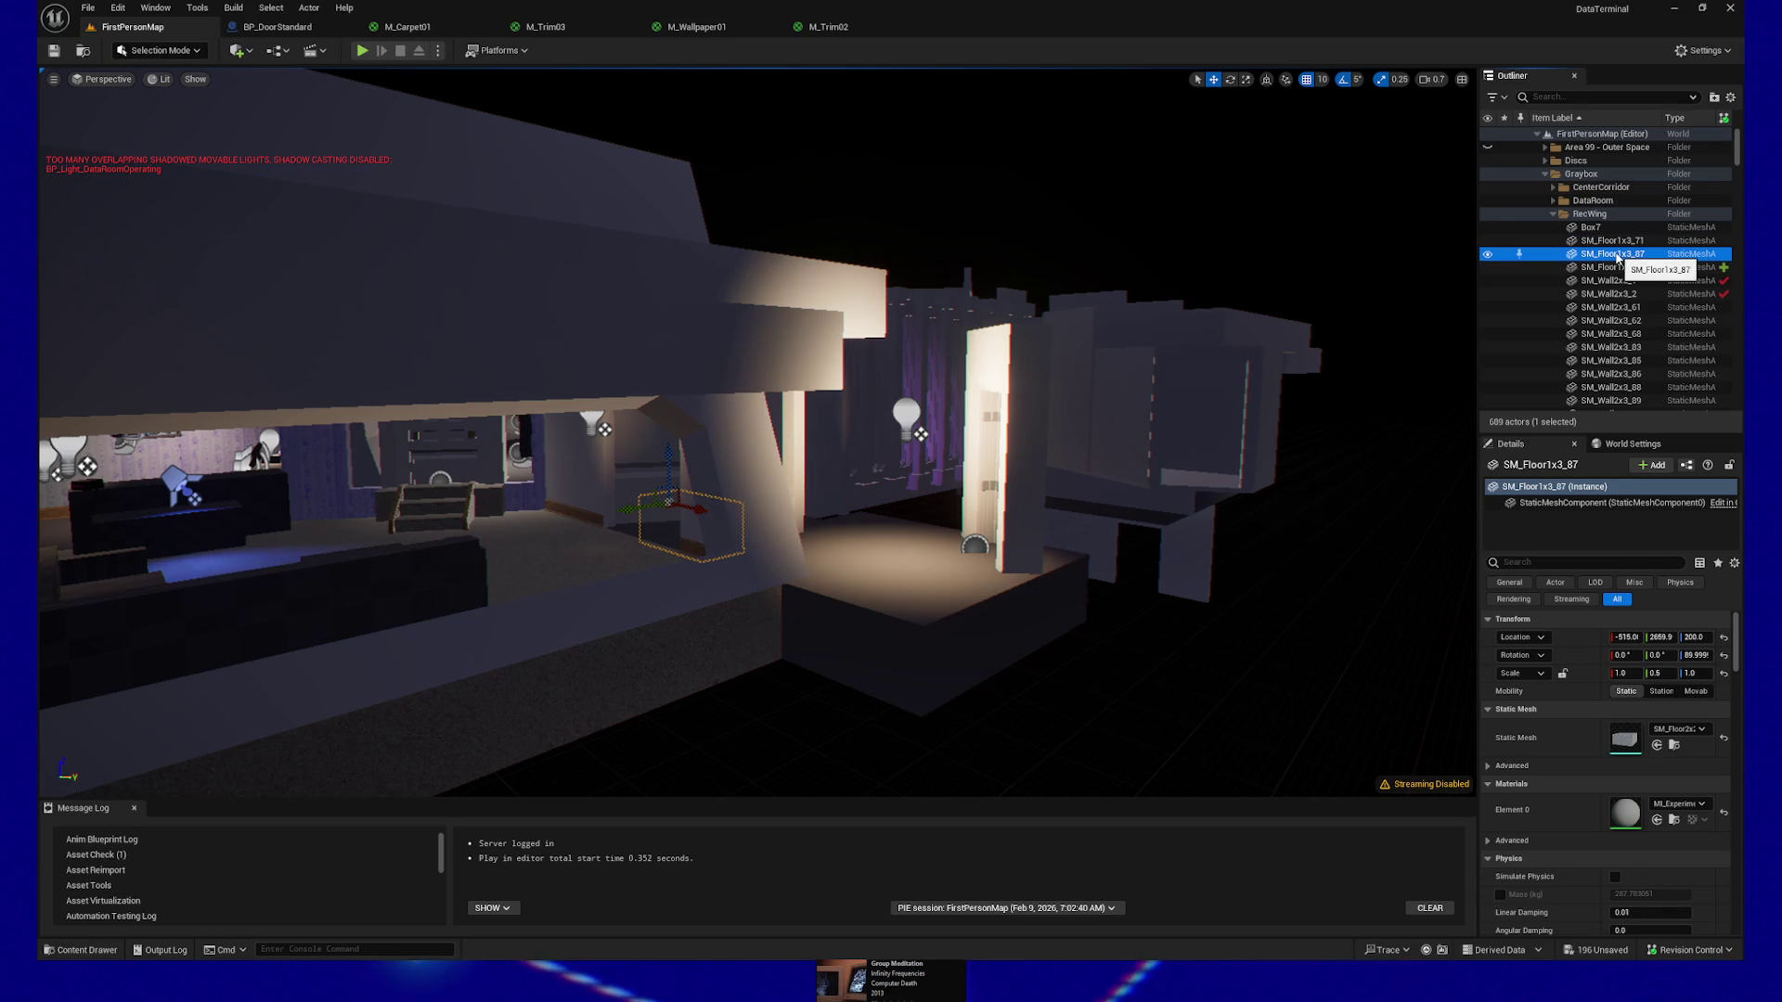
click(1615, 268)
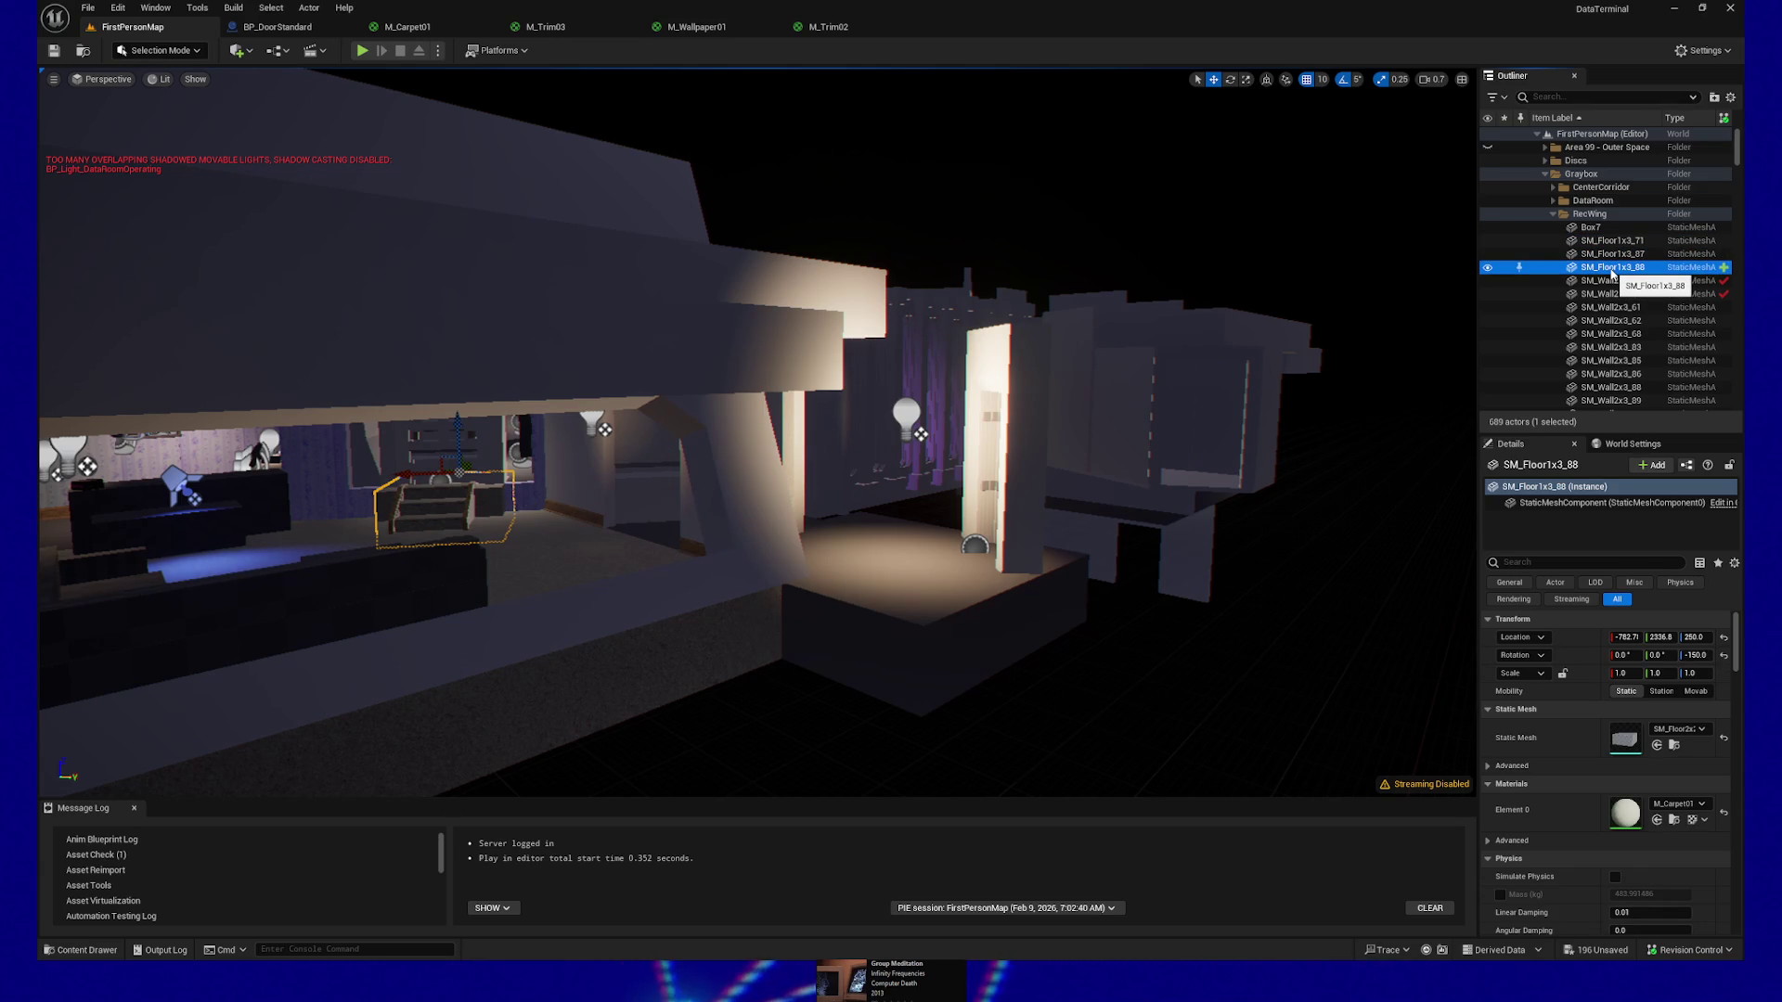
click(1615, 280)
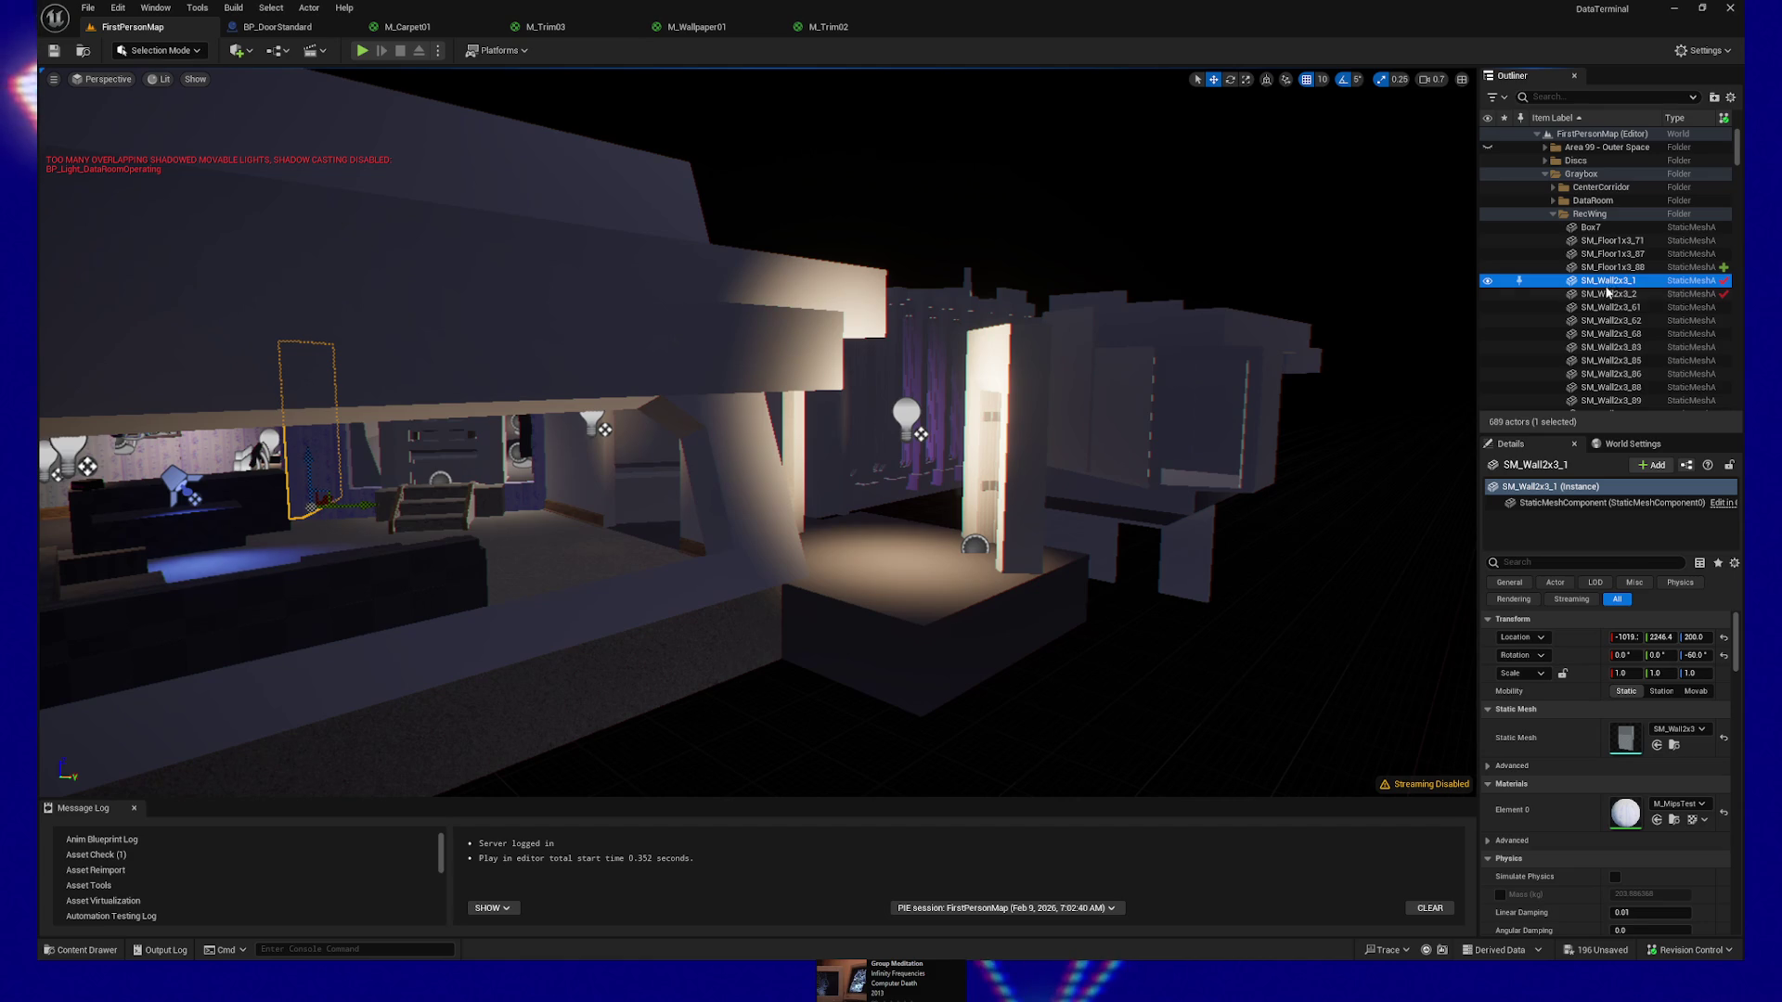
click(1612, 294)
key(f)
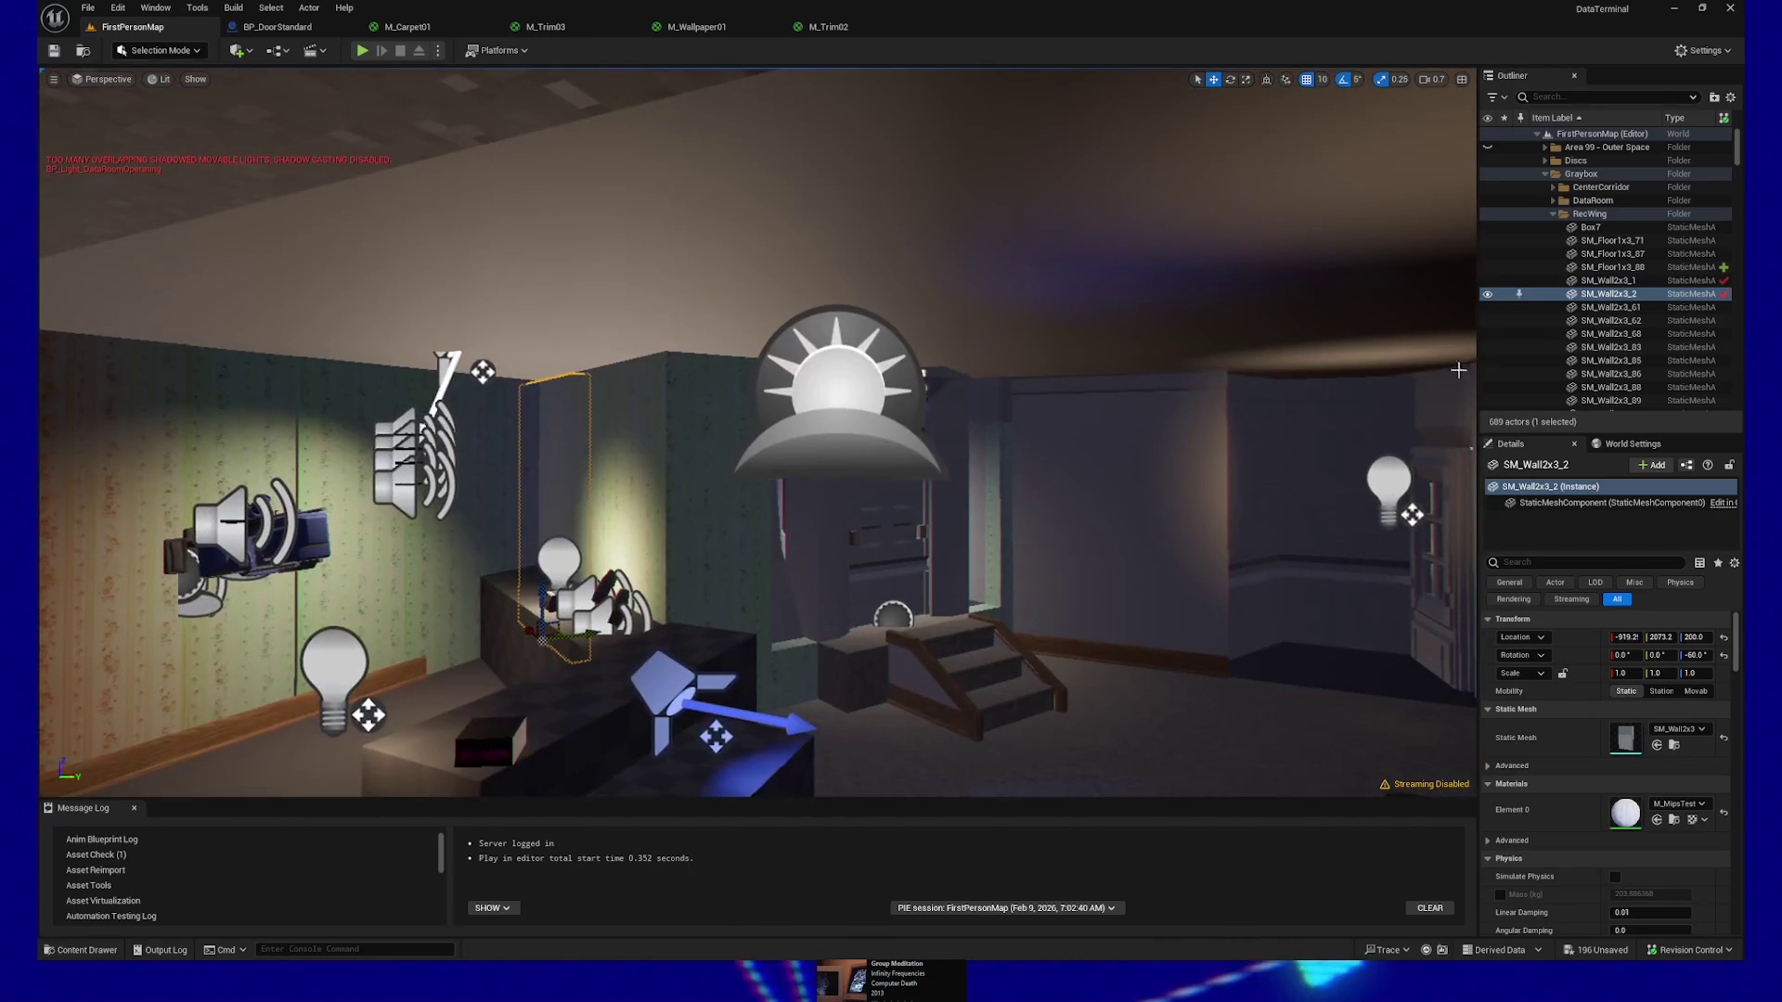
click(1624, 309)
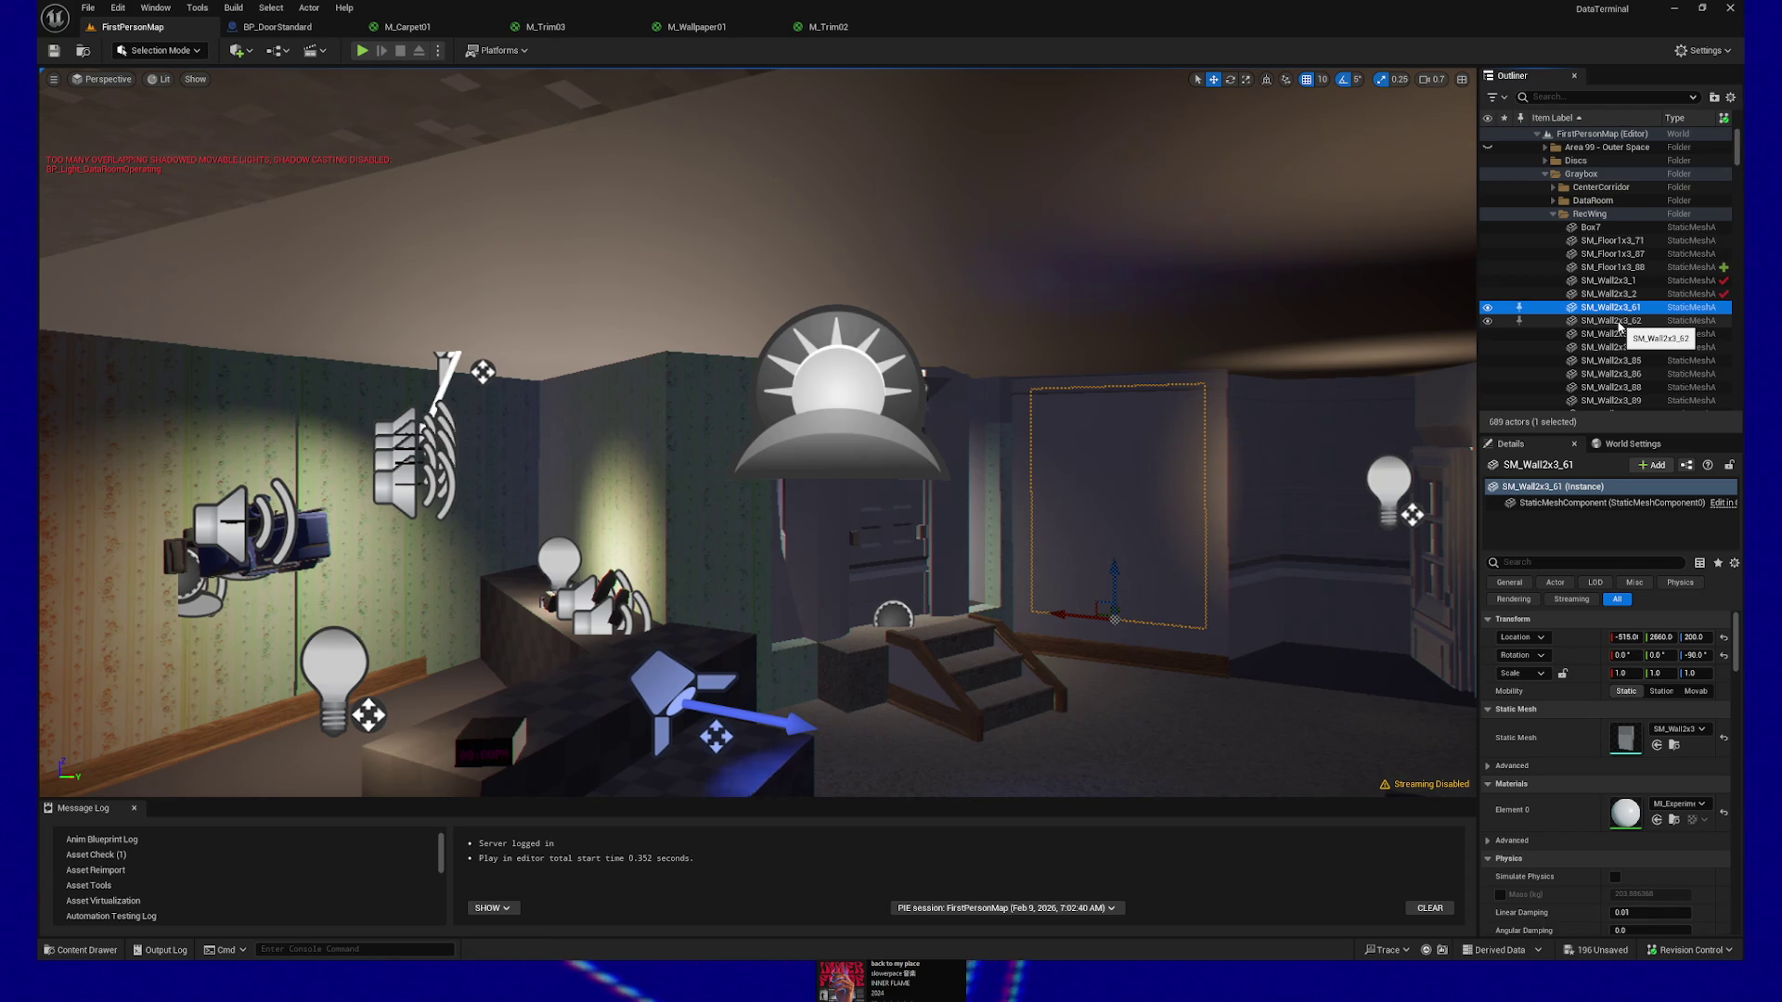
click(1617, 321)
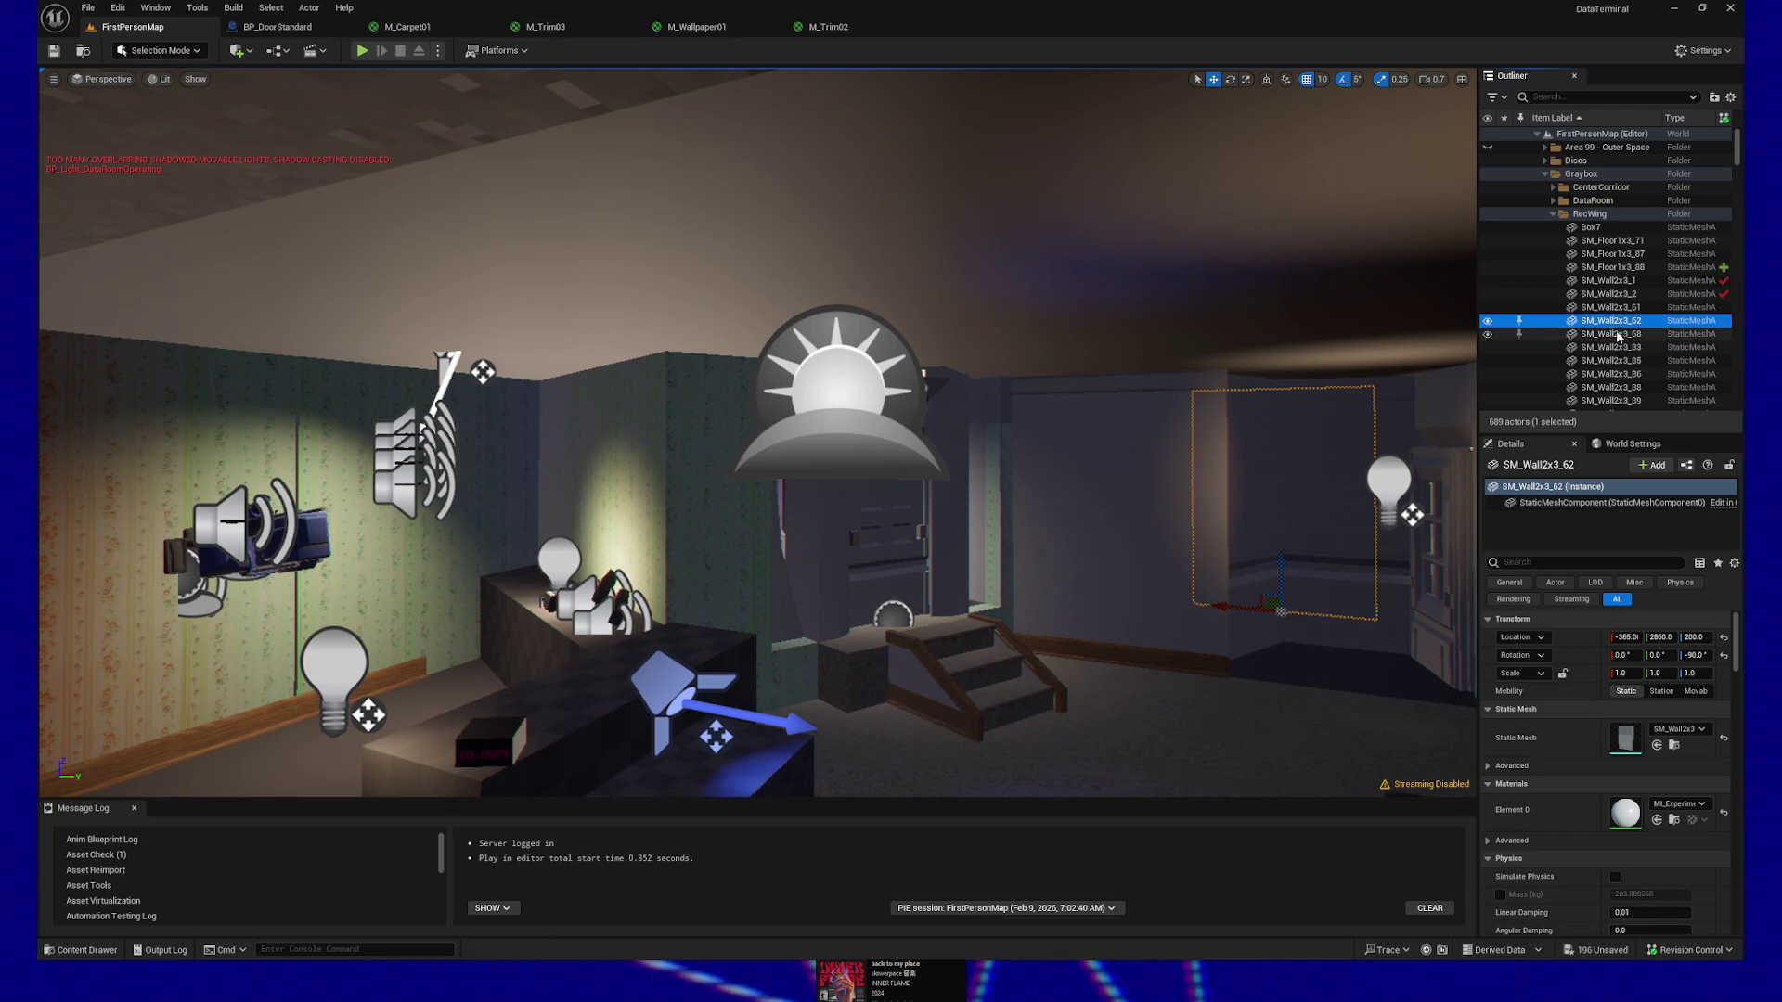
click(1618, 334)
drag(1356, 433, 1178, 548)
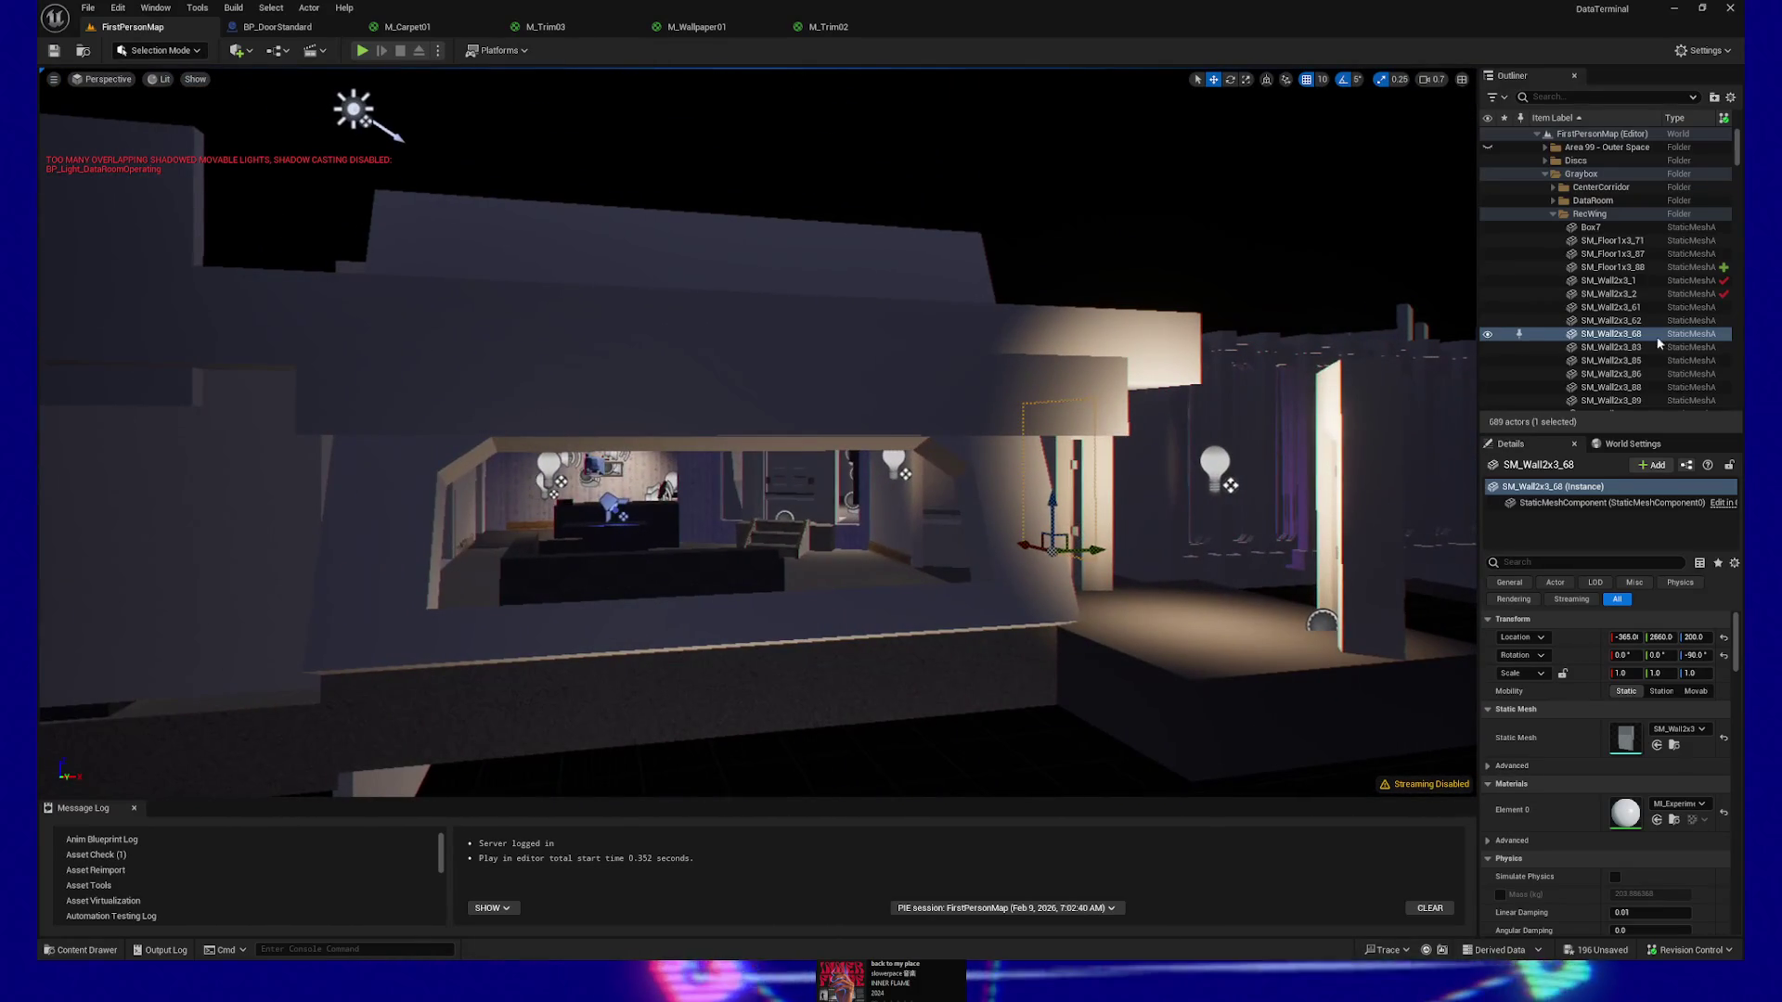
click(1623, 347)
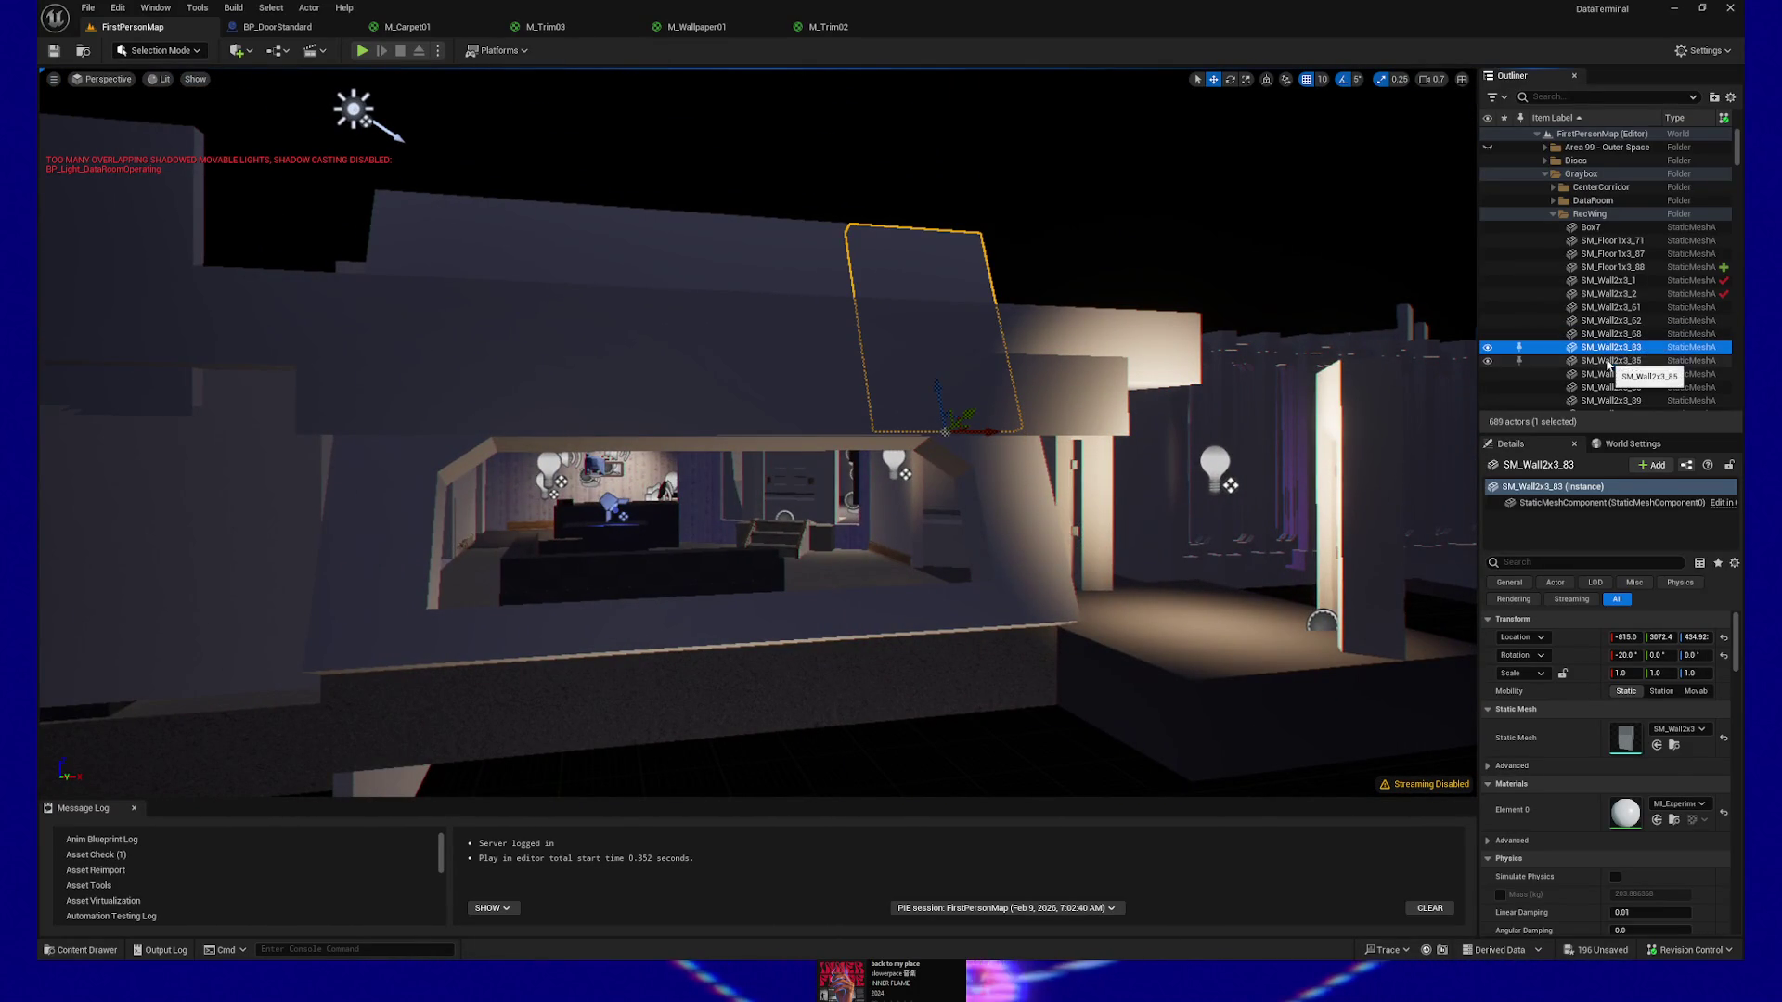
click(1612, 361)
click(1604, 374)
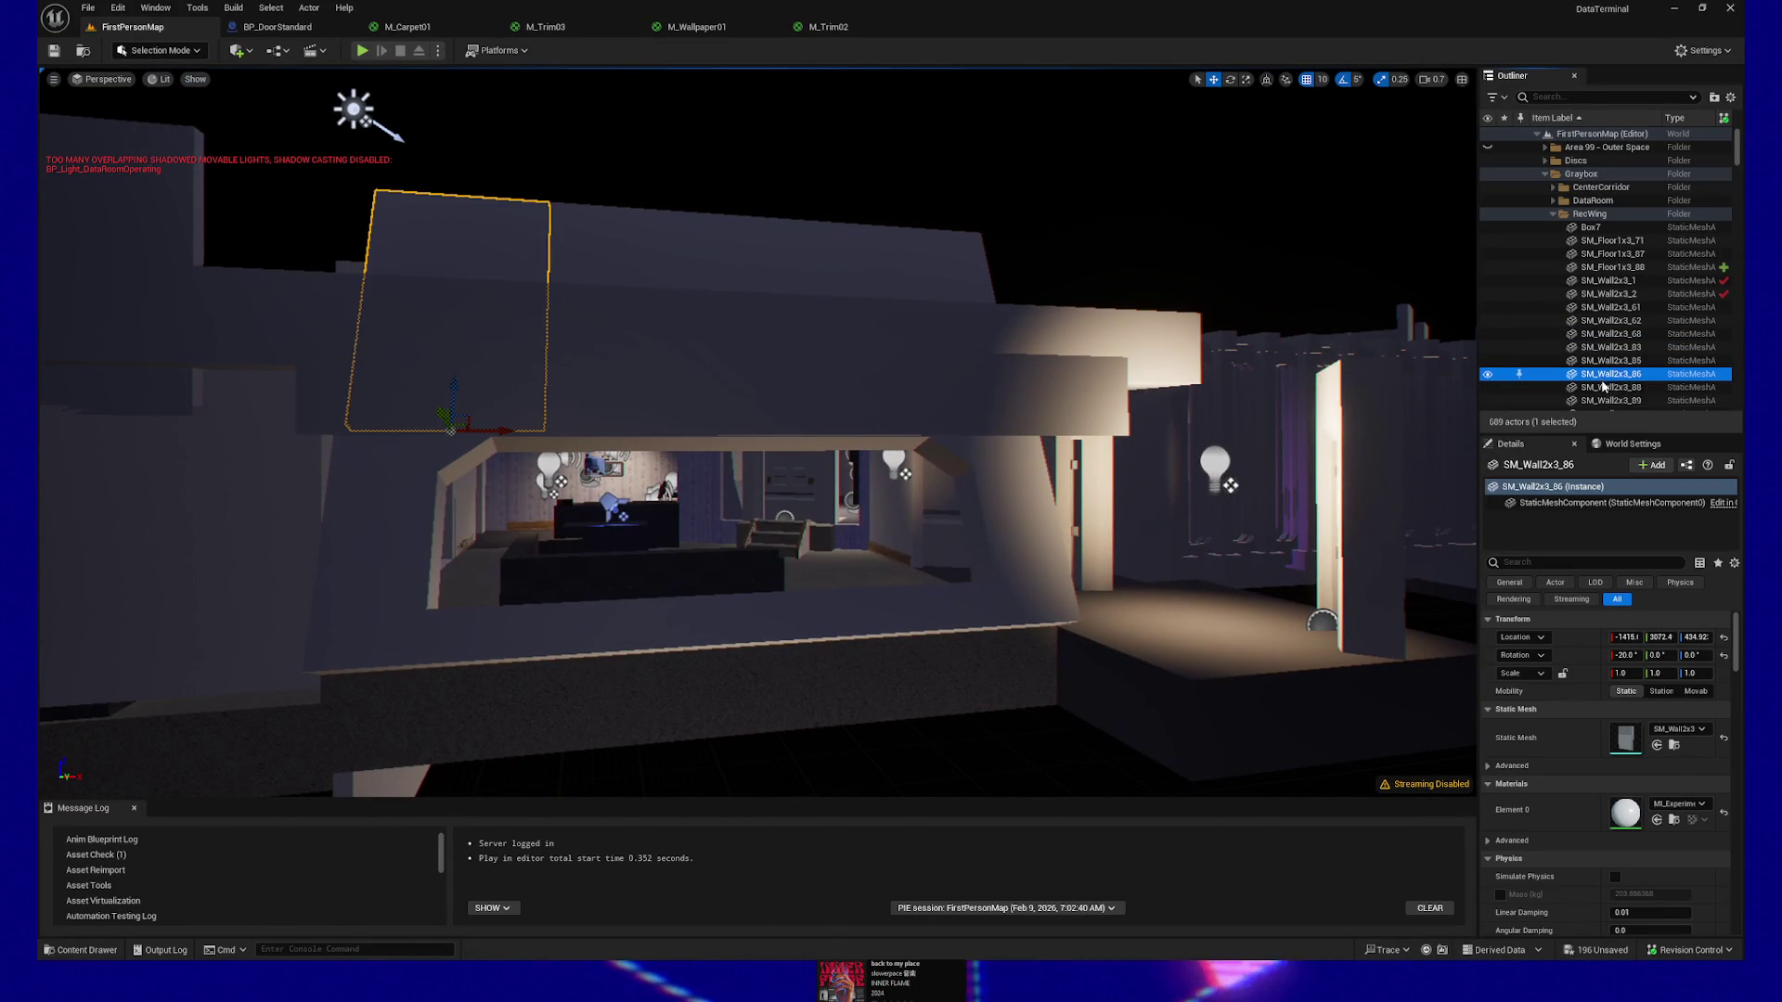
click(1603, 385)
scroll(1601, 379, down, 1)
click(1601, 374)
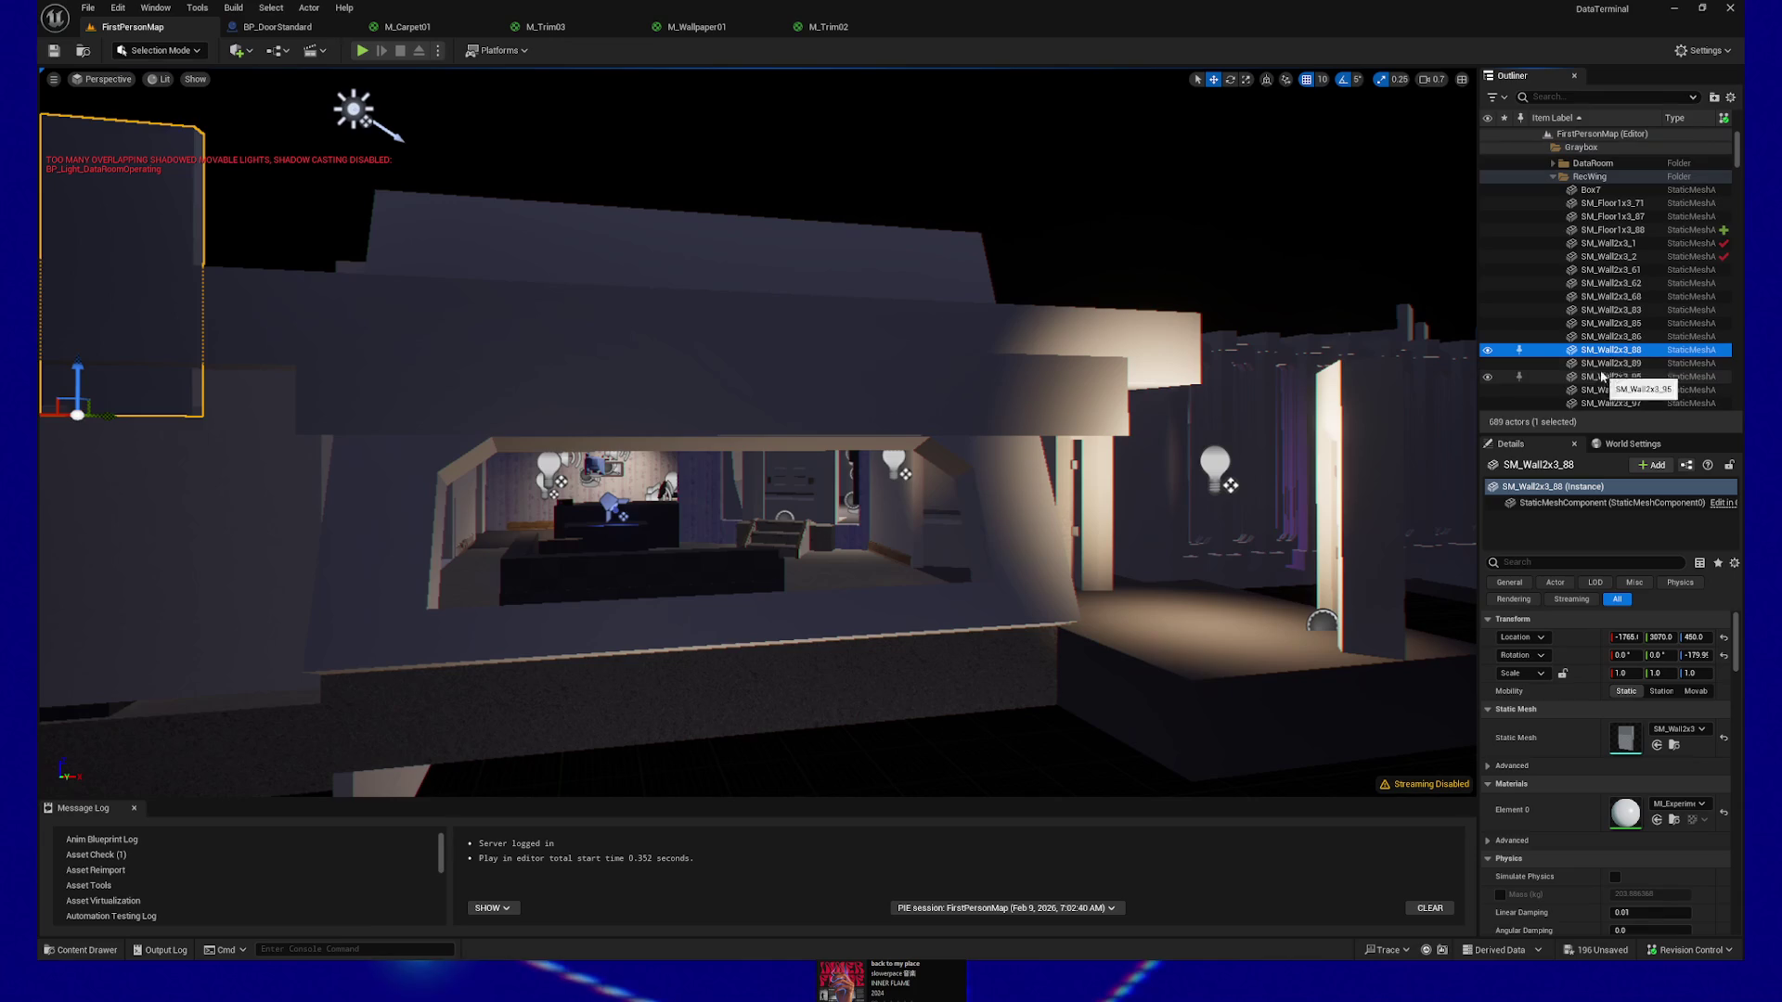
key(f)
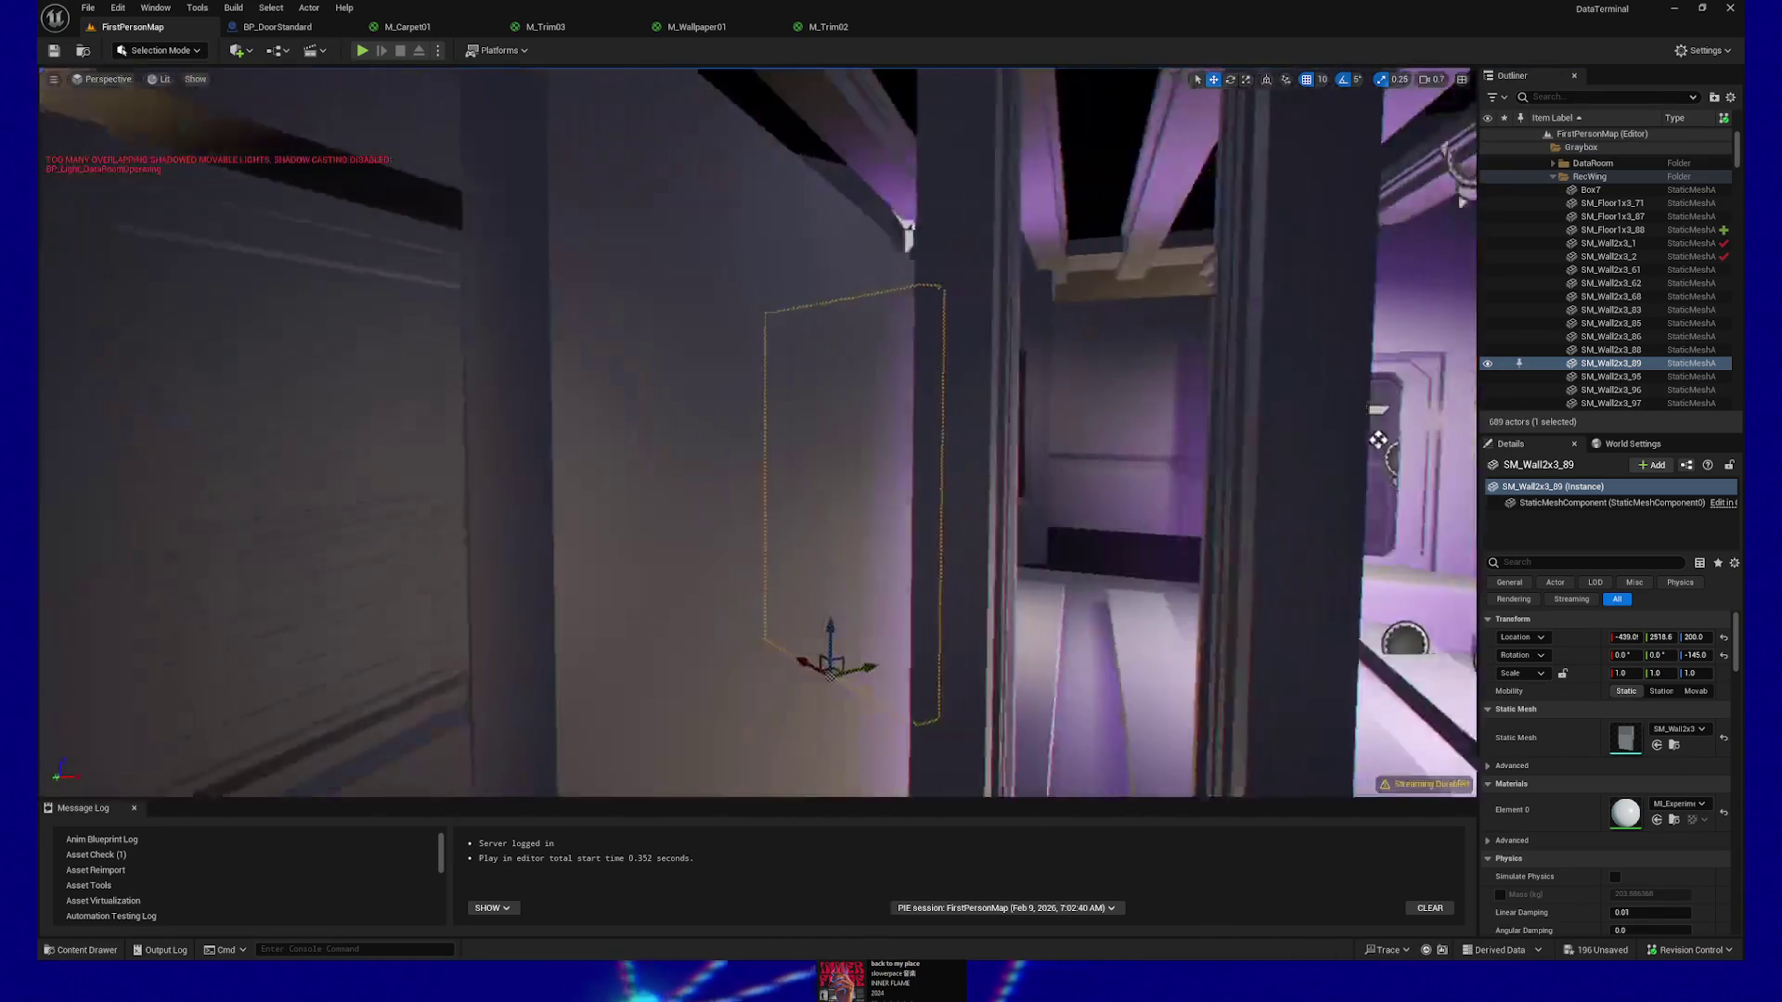
drag(1378, 440, 1161, 434)
Delete the stray wall panels SM_Wall2x3_89, SM_Wall2x3_96, SM_Wall2x3_97 and one more
key(Delete)
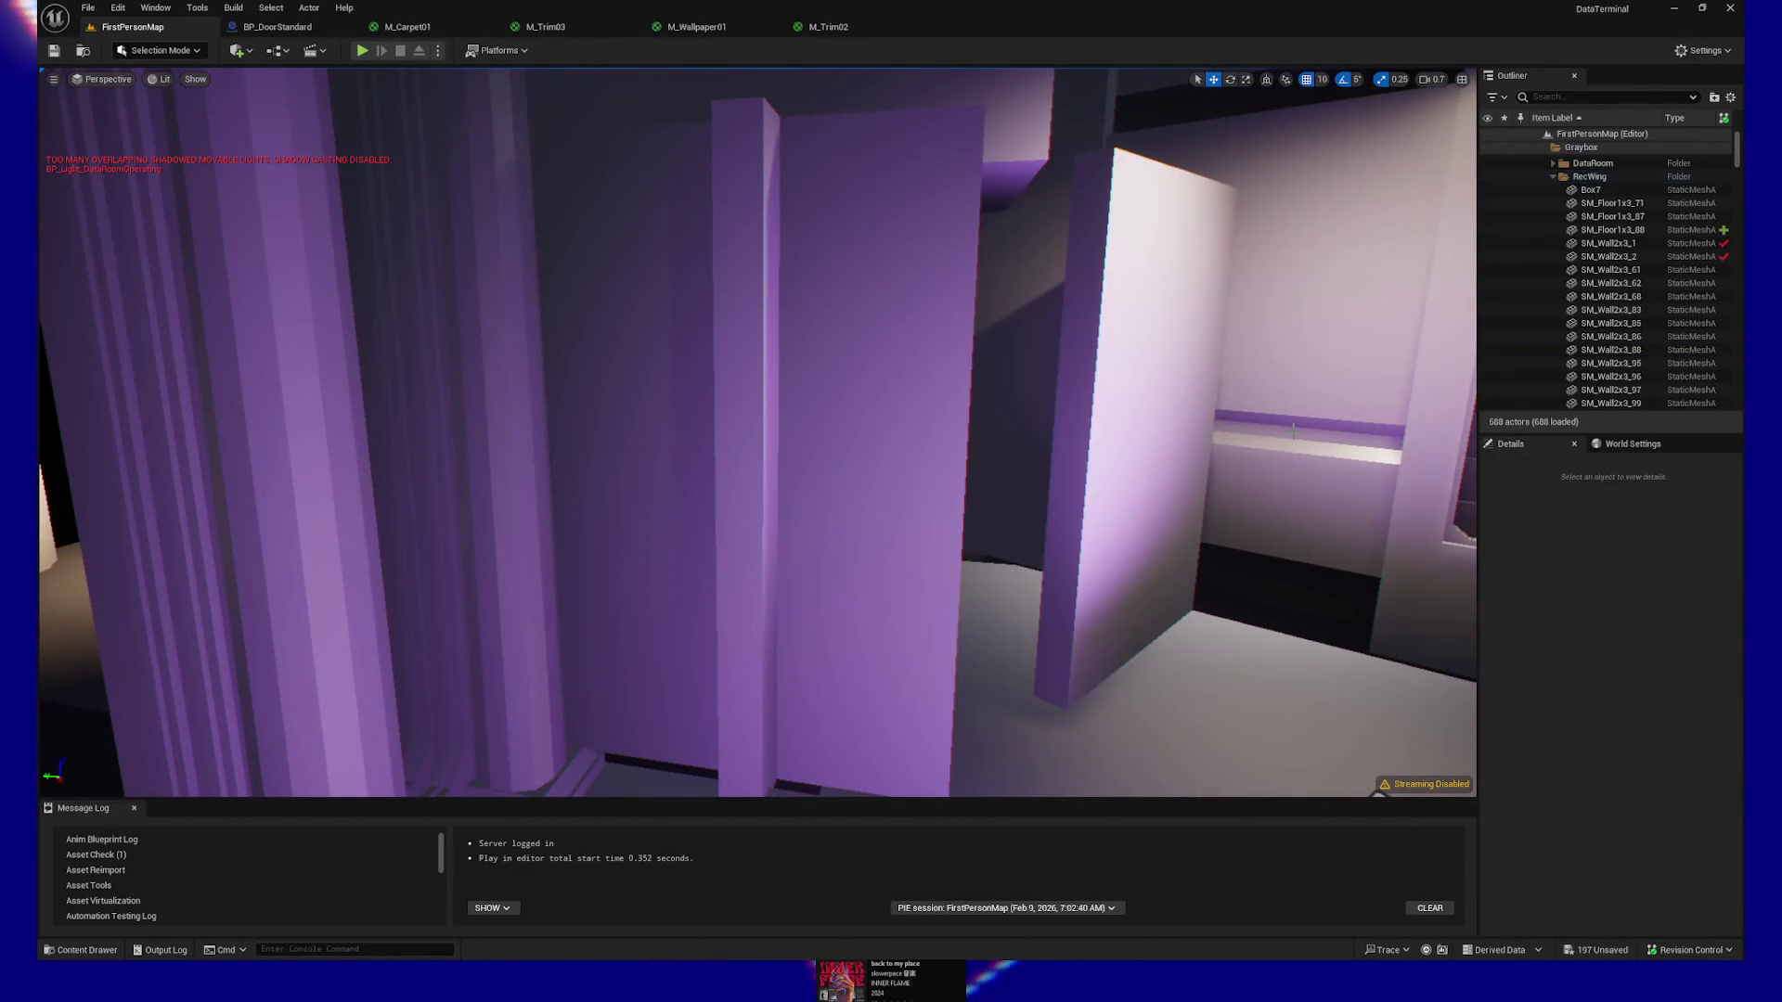
click(1112, 441)
key(Delete)
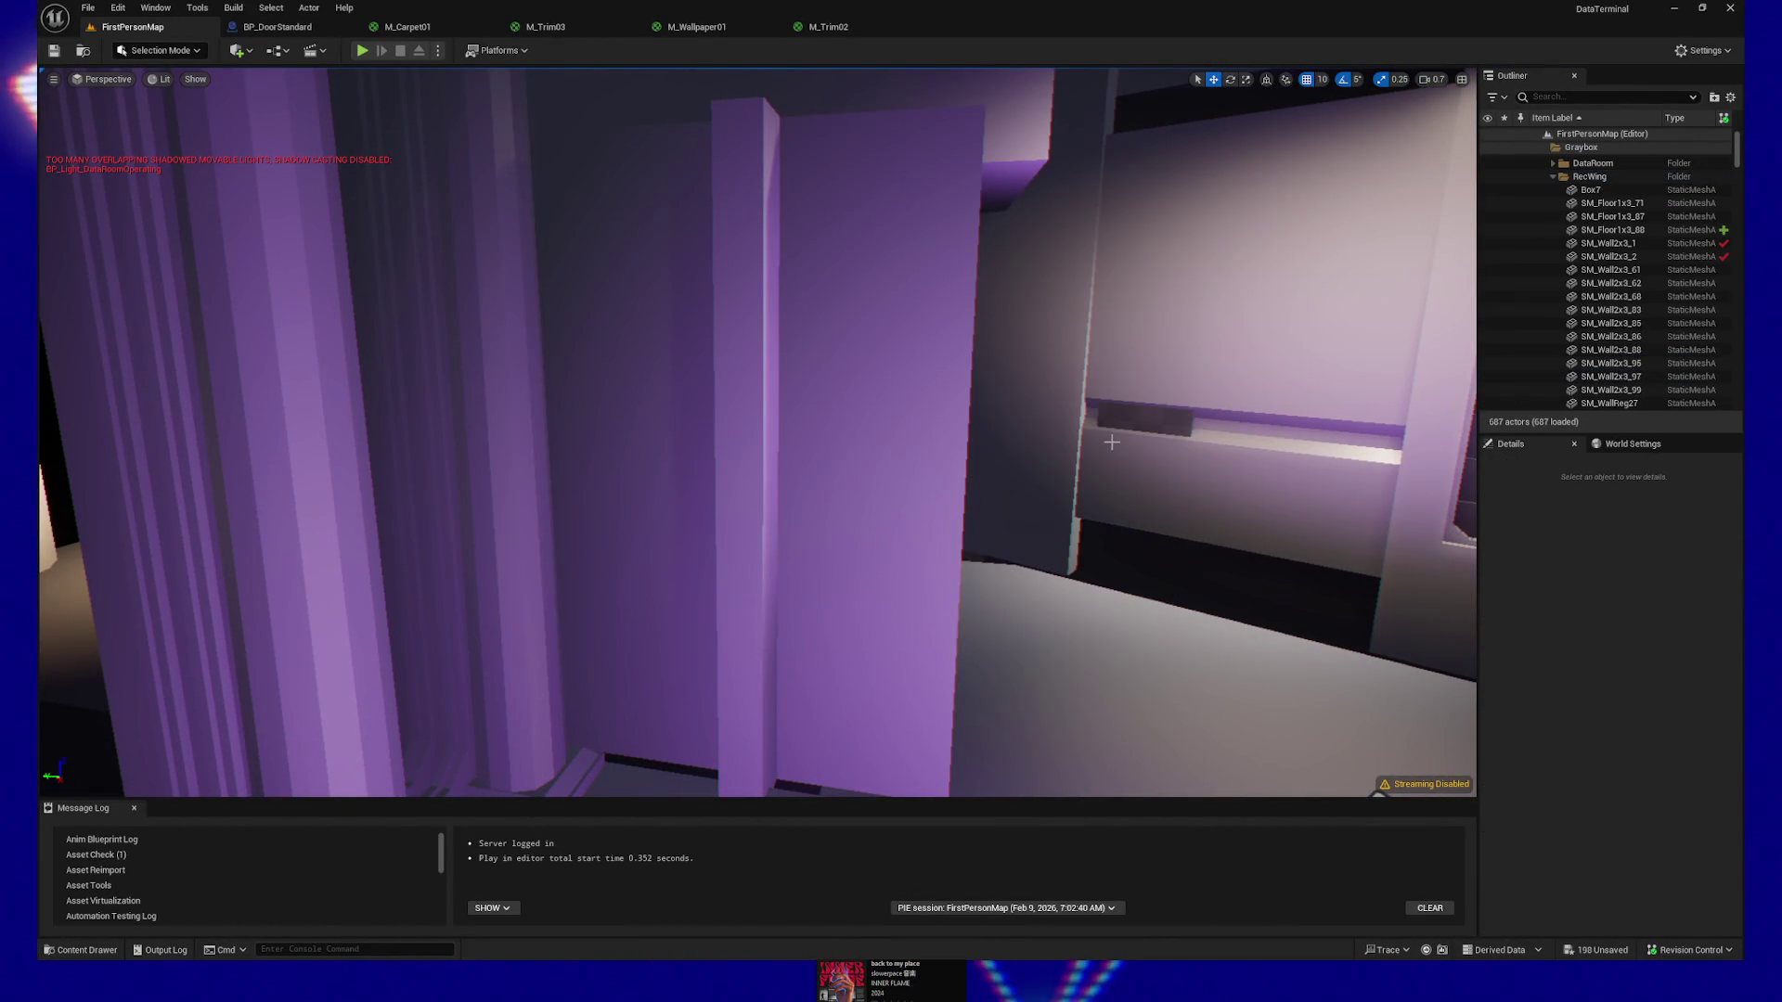
click(910, 447)
key(Delete)
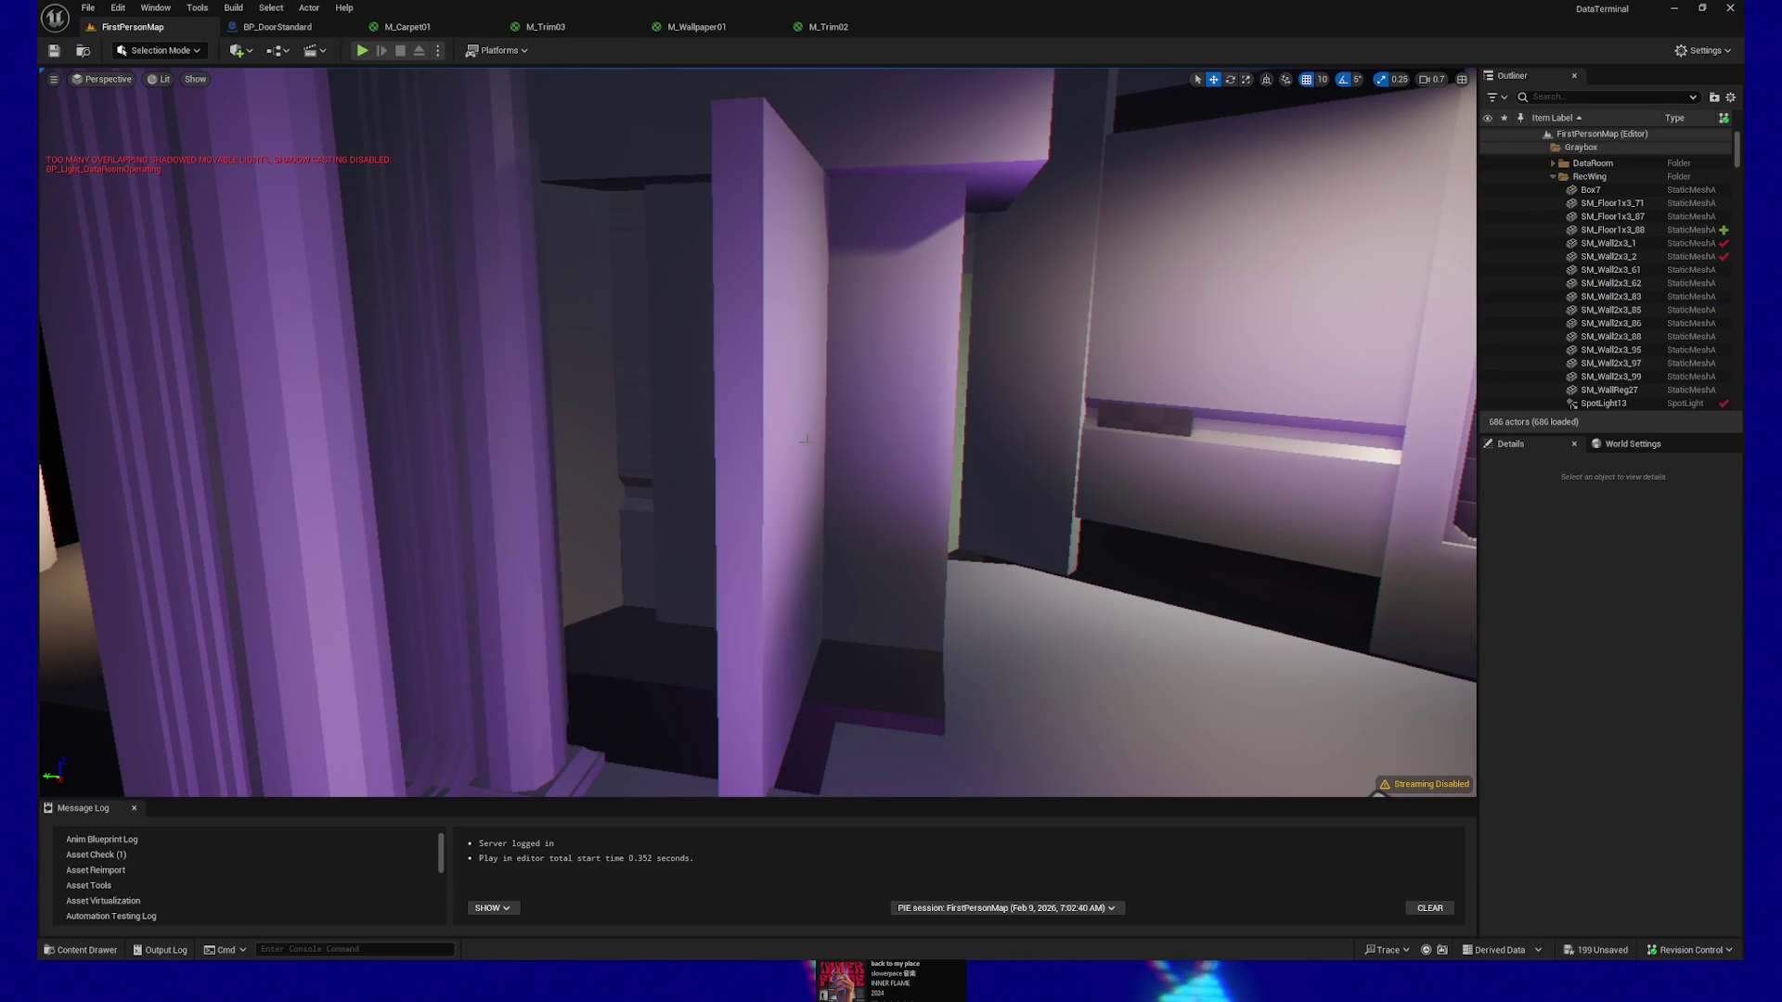
click(805, 440)
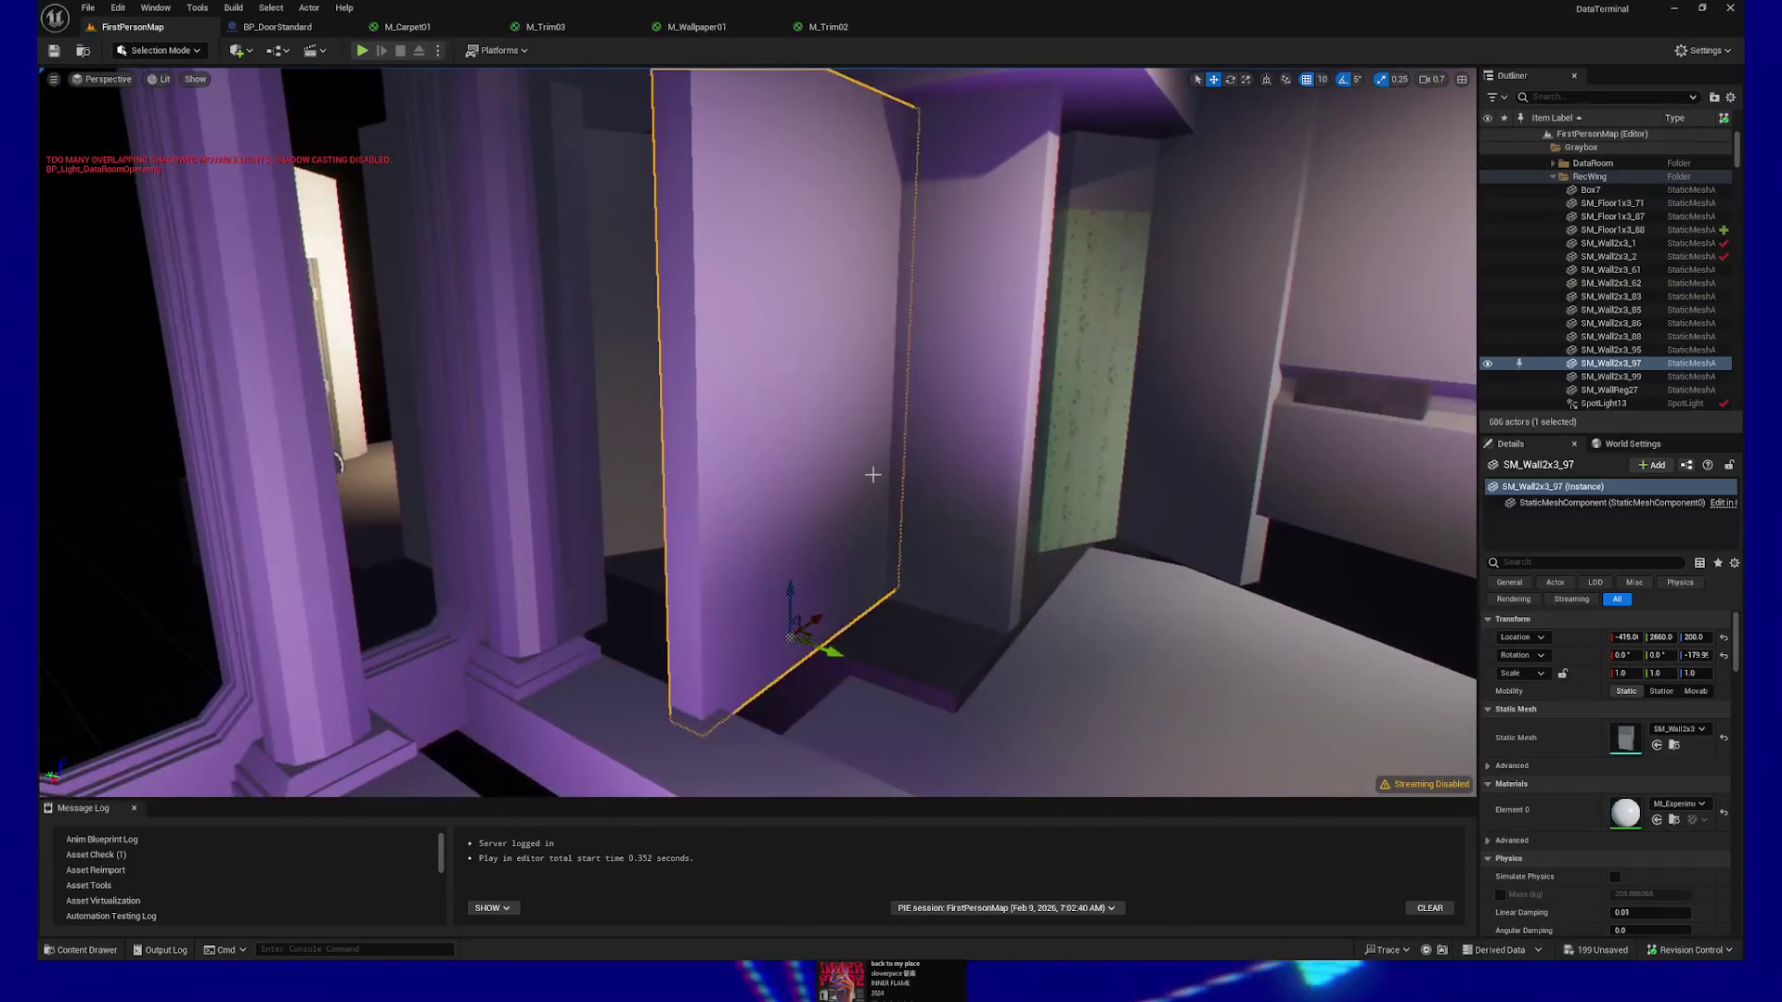
key(Delete)
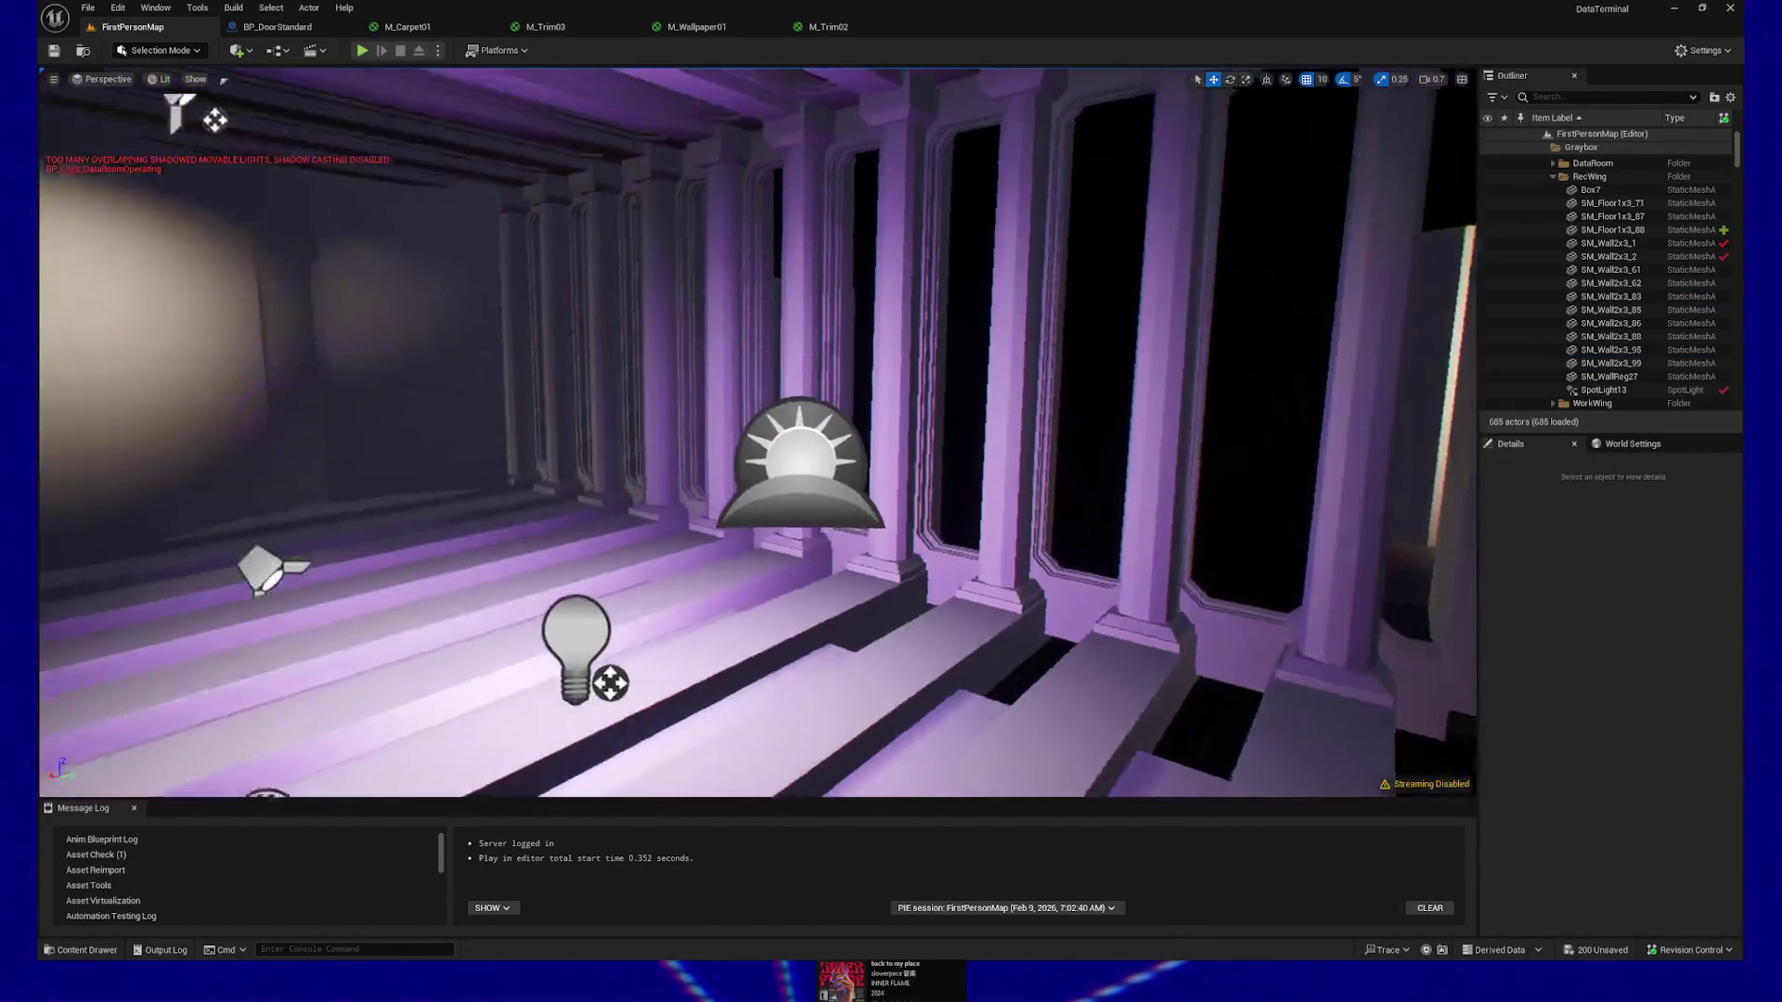
Undo the accidental delete, then remove SM_Wall2x3_68, SM_Wall2x3_61 and another doorway panel
key(ctrl+z)
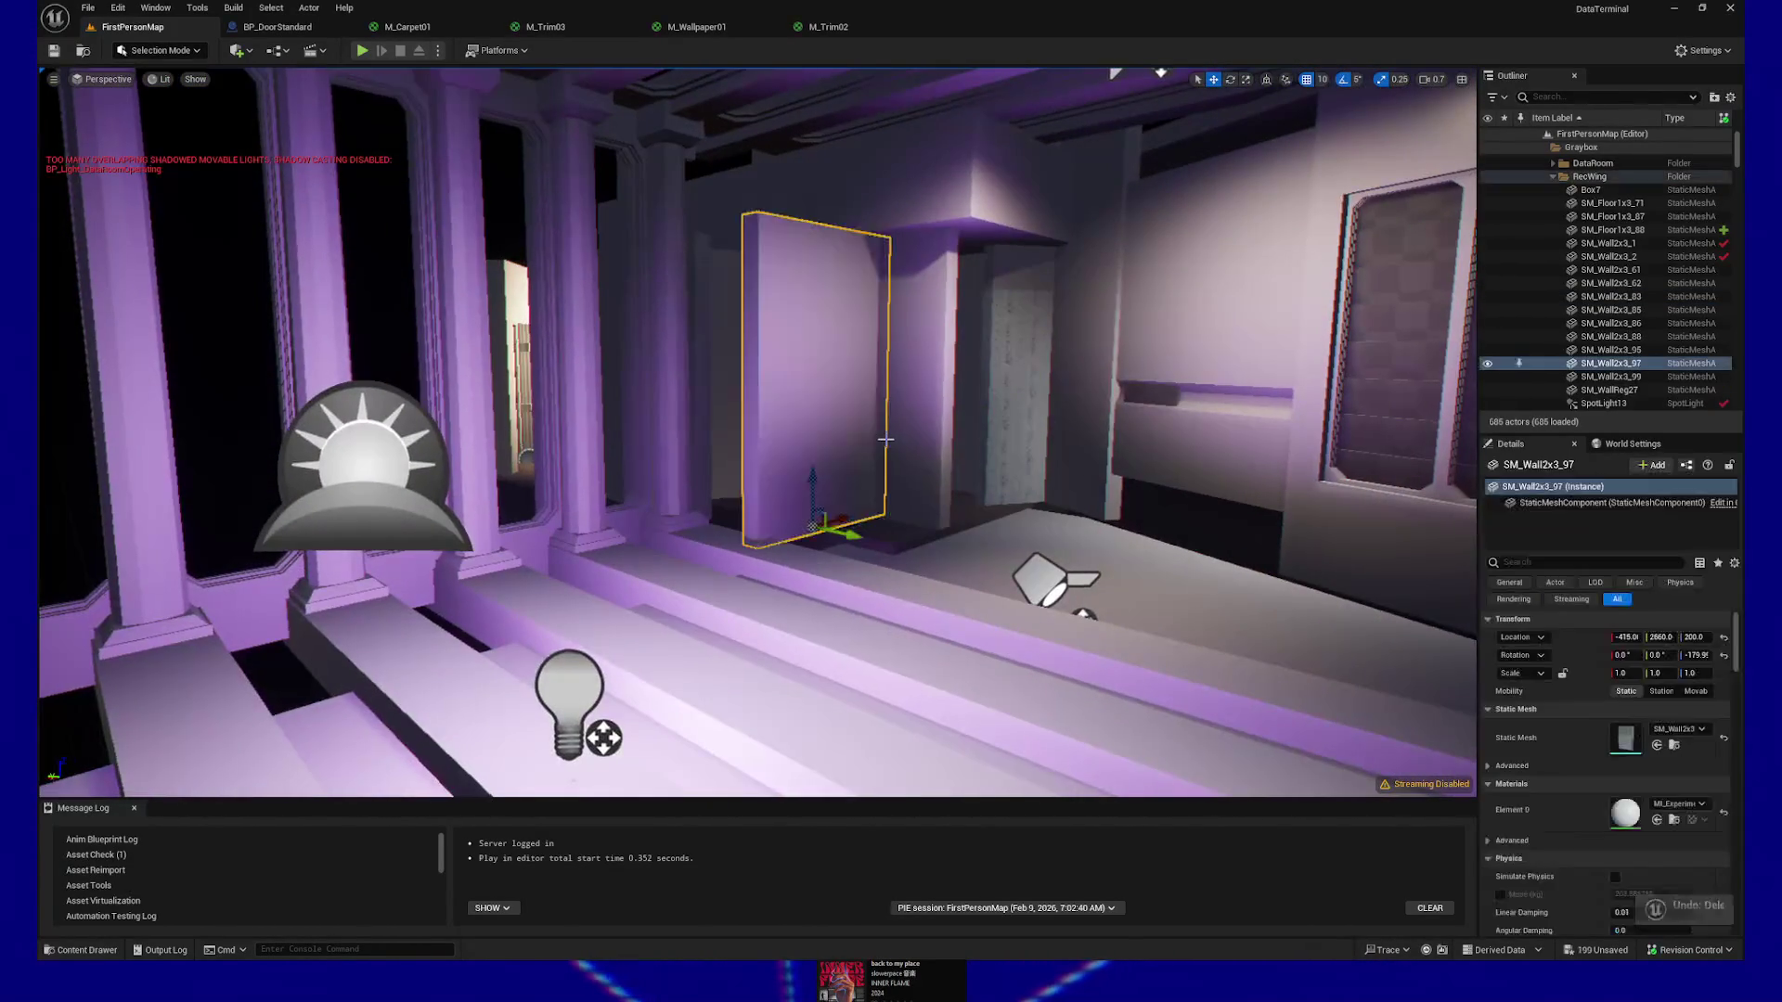
key(ctrl+z)
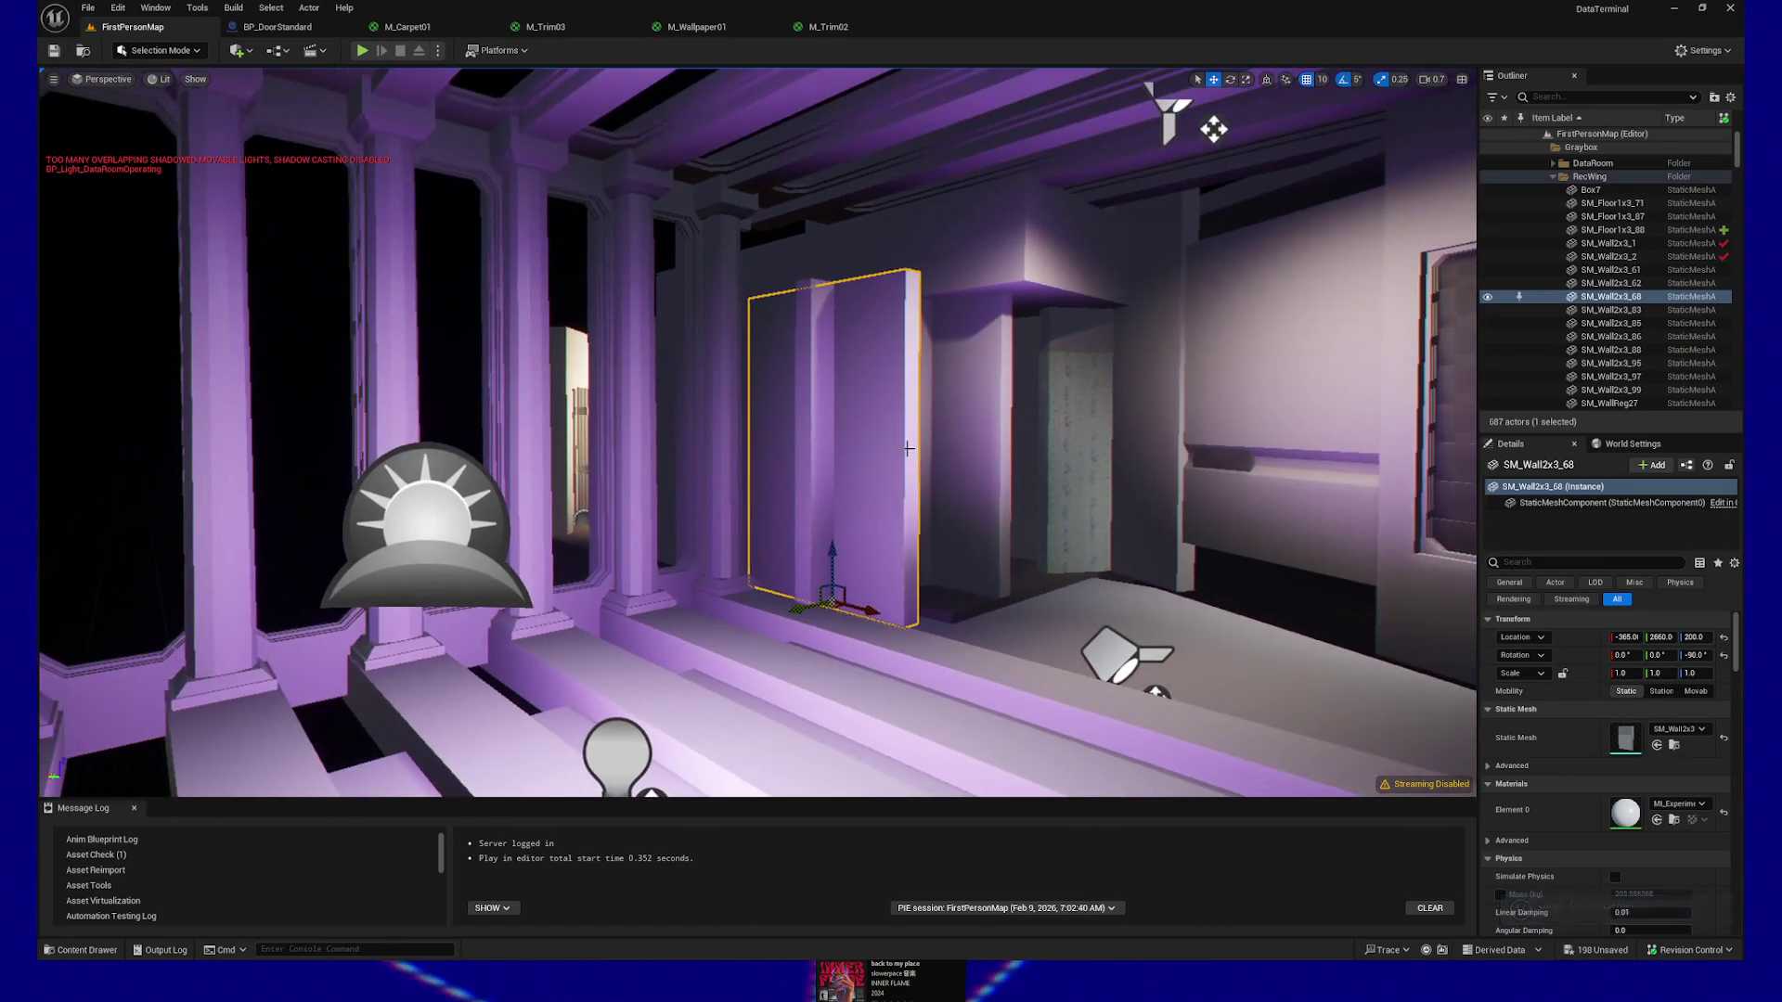
key(Delete)
click(863, 418)
key(Delete)
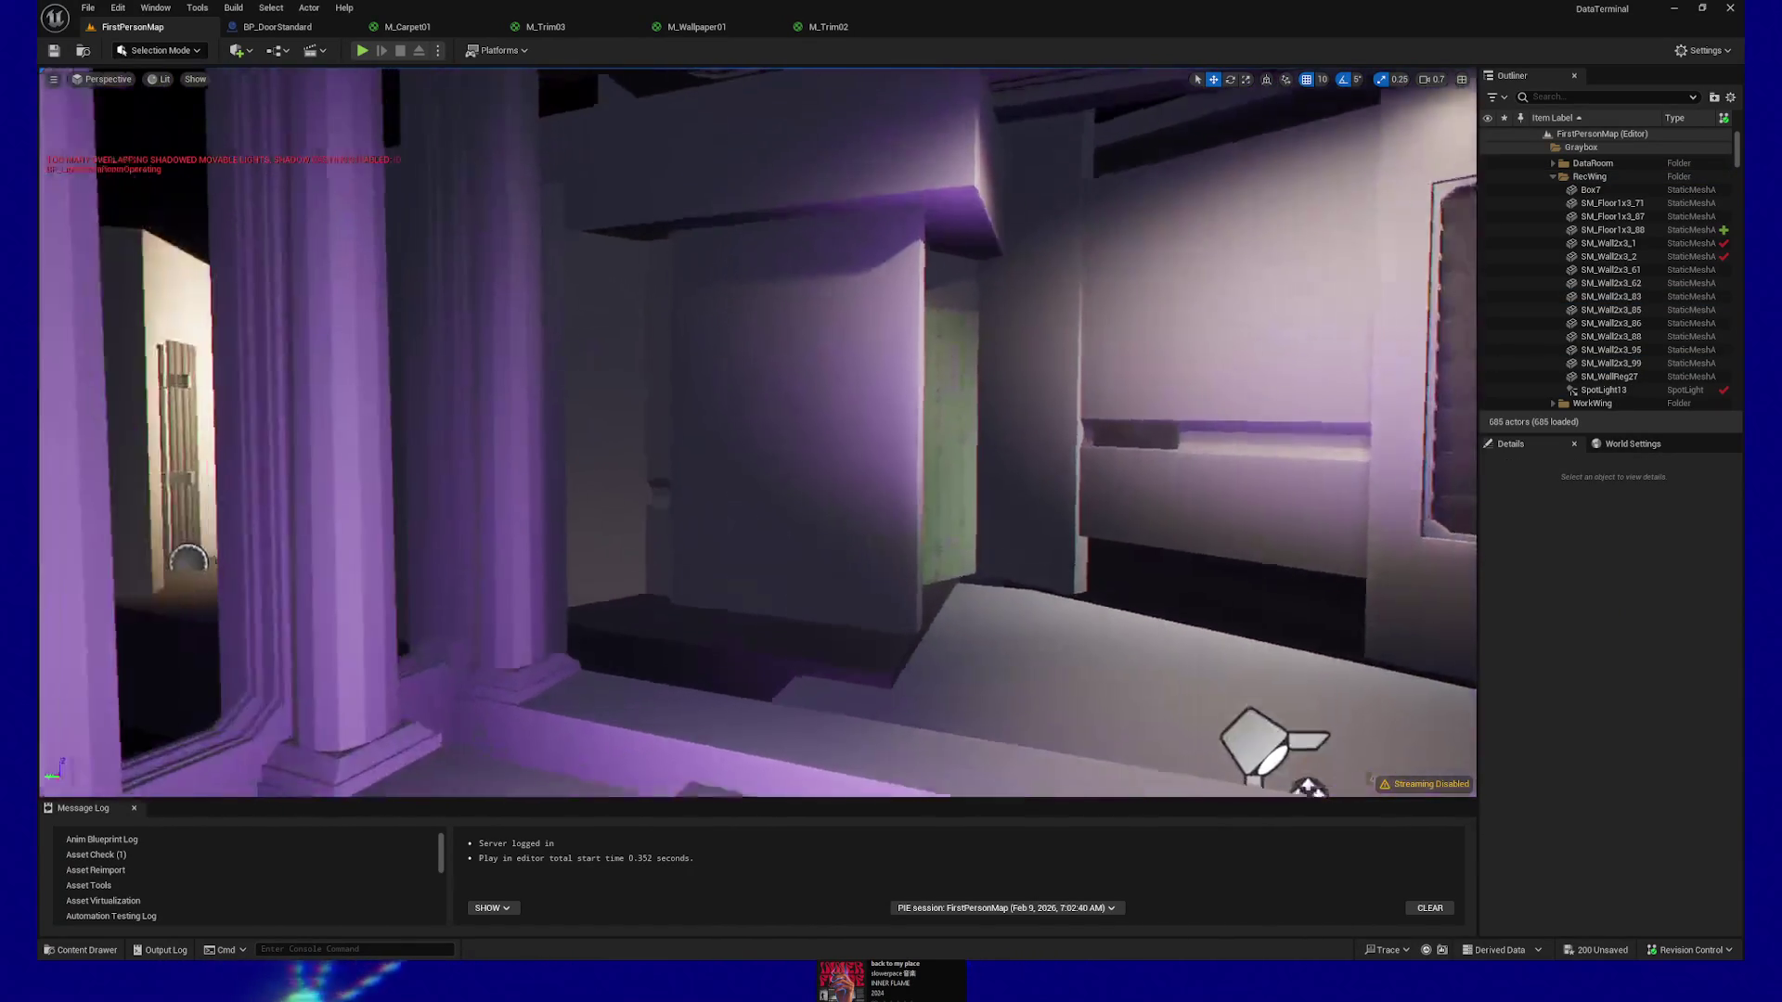
click(910, 376)
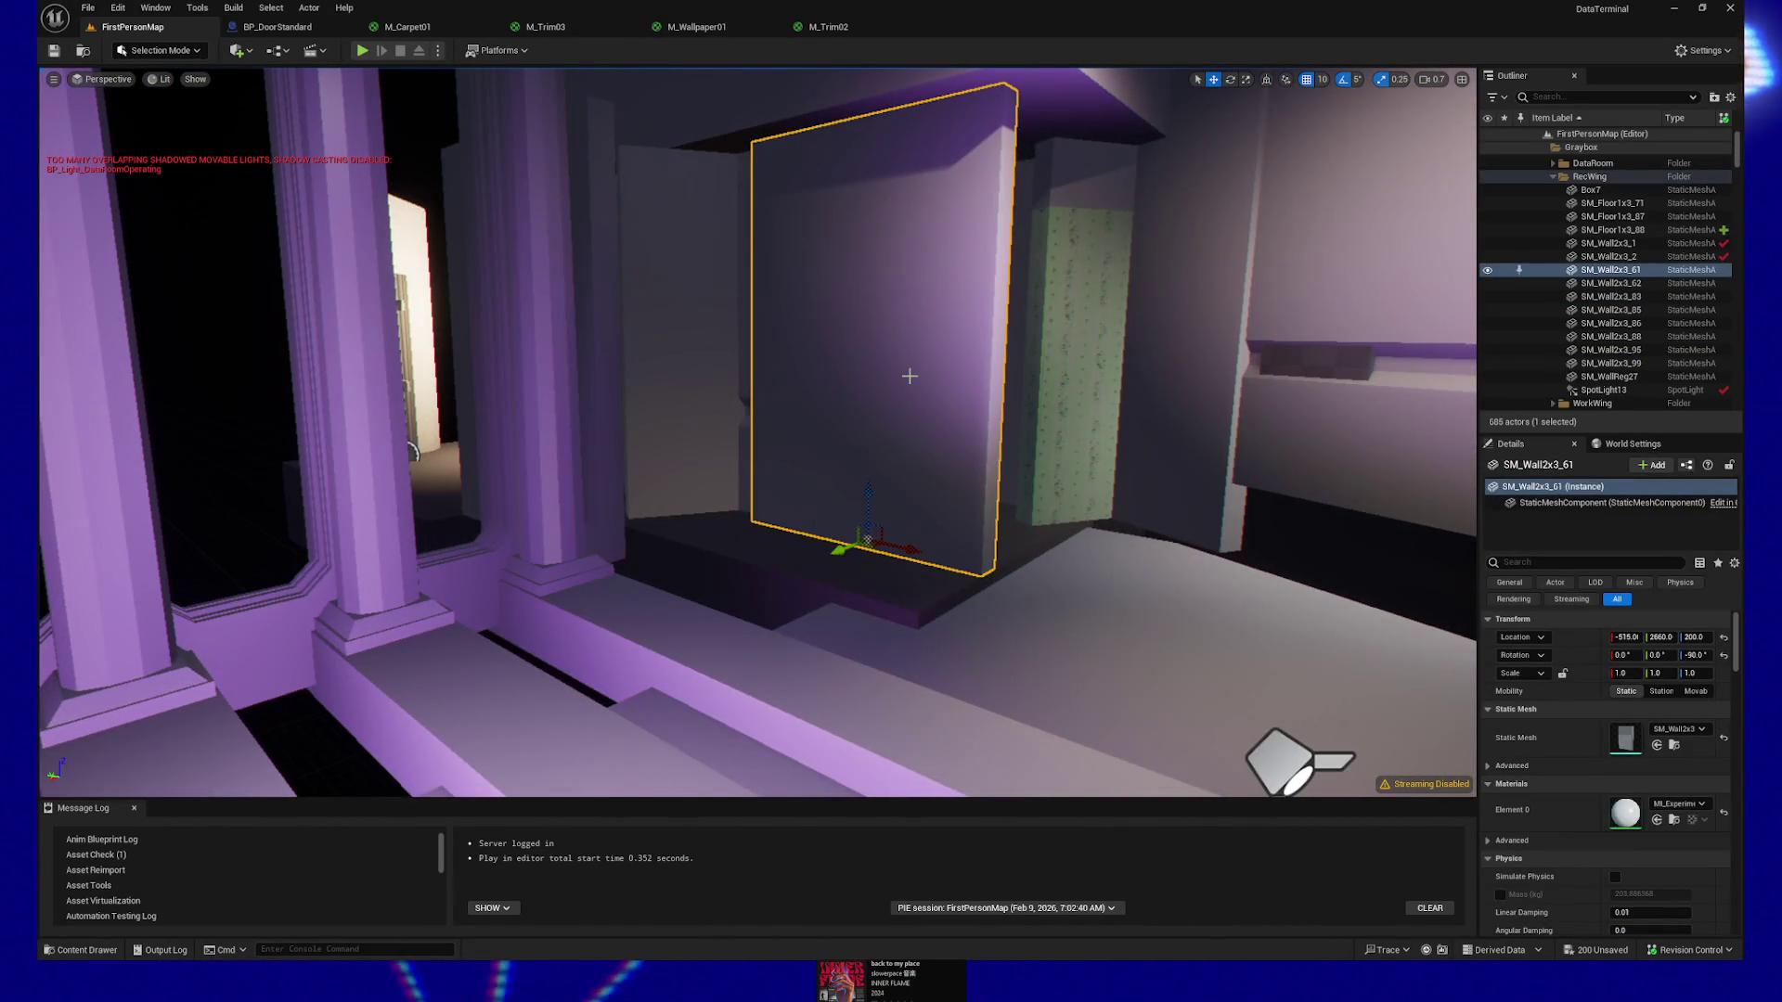
key(Delete)
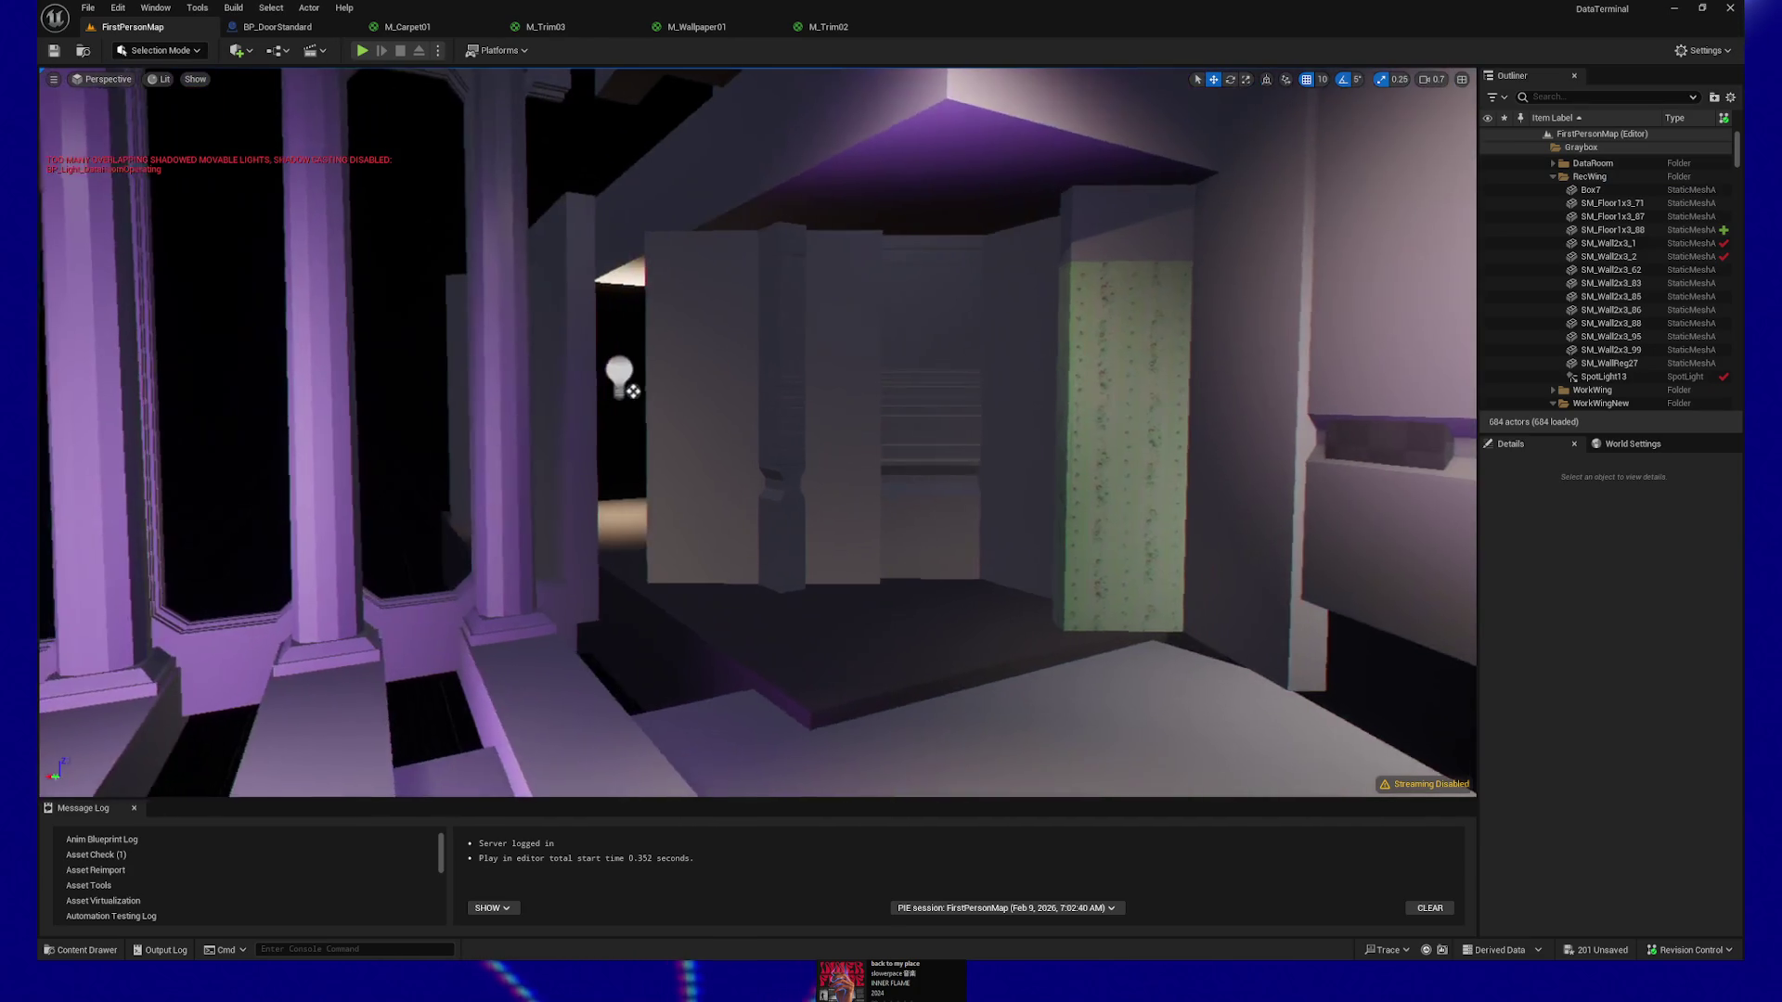
Select a DataRoom pillar together with its neighbouring window piece
click(836, 641)
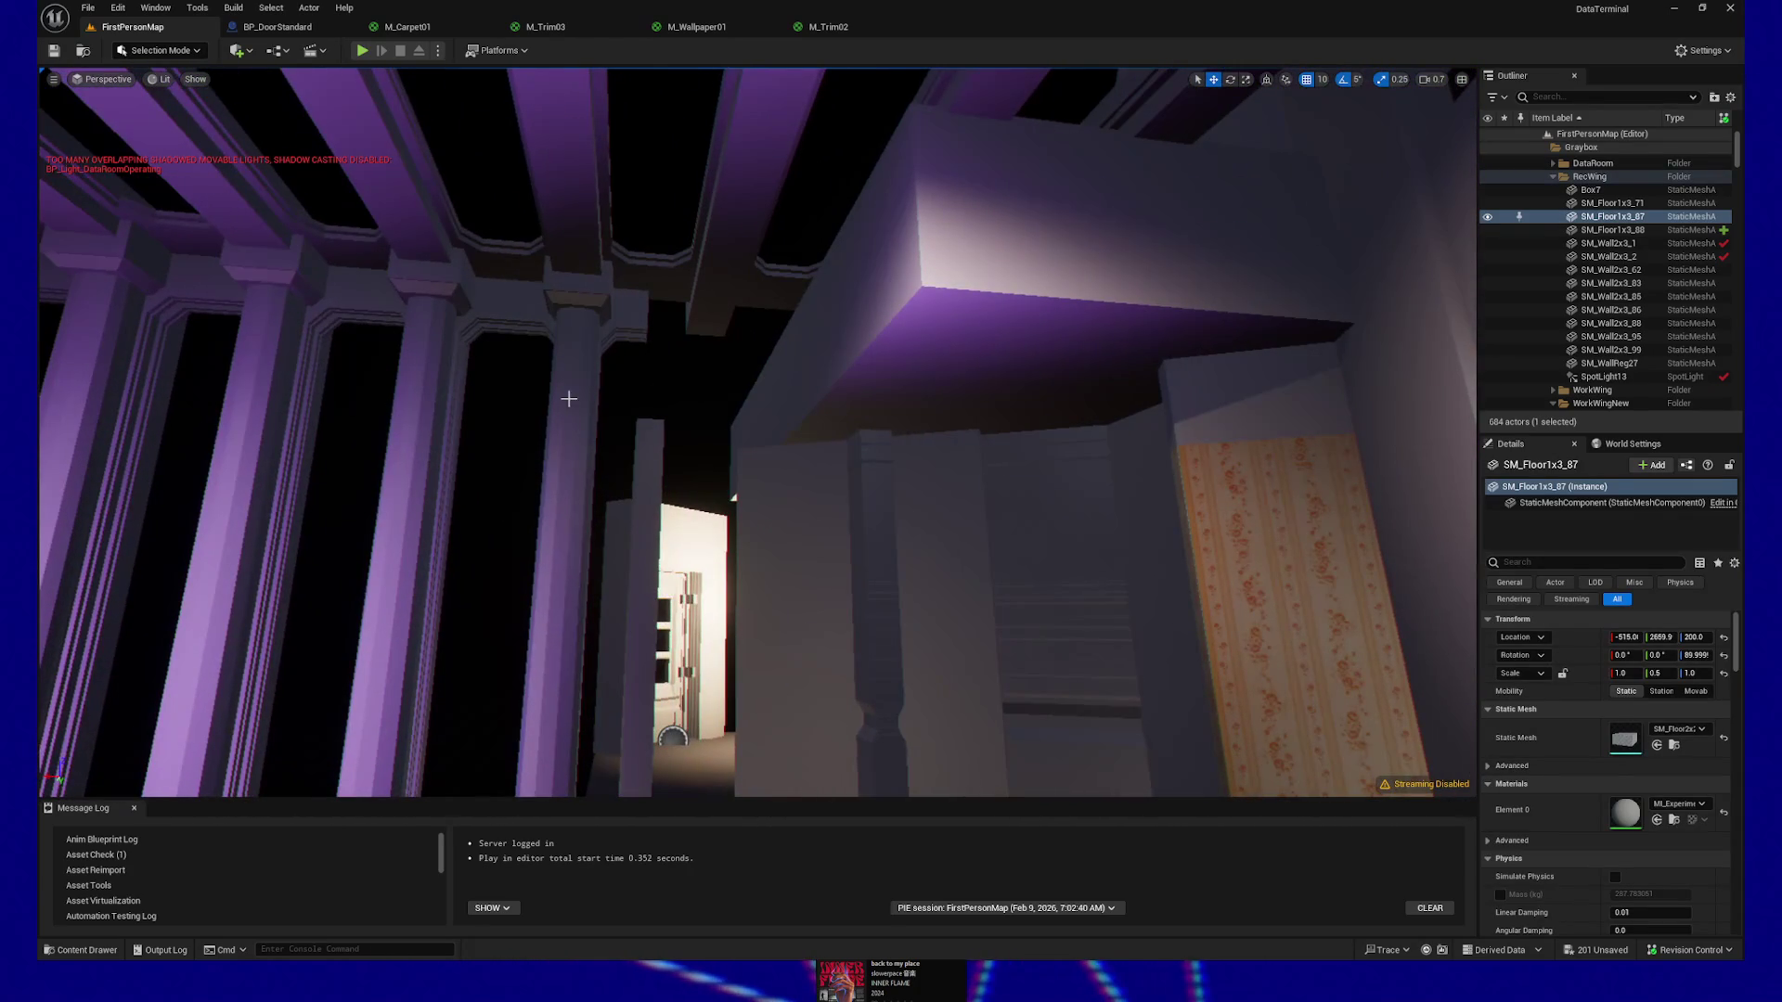
click(595, 341)
ctrl+click(630, 319)
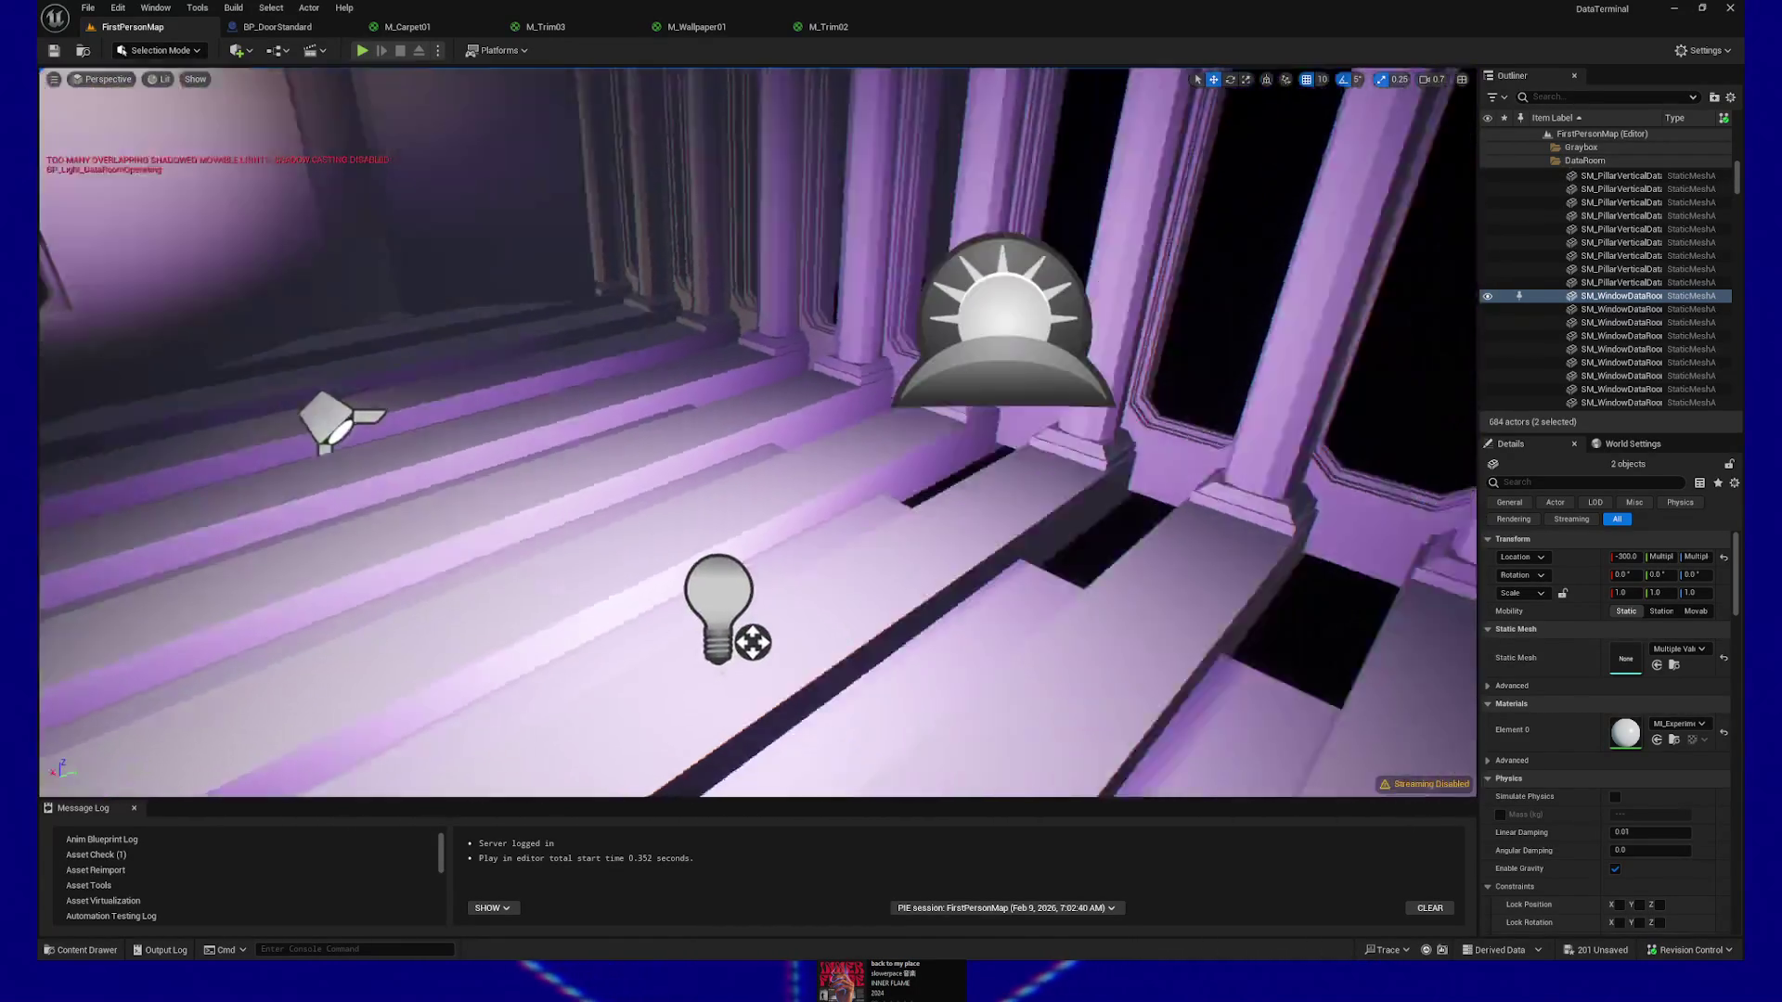
Select the pillar with its base and duplicate them with Ctrl+D
ctrl+click(859, 139)
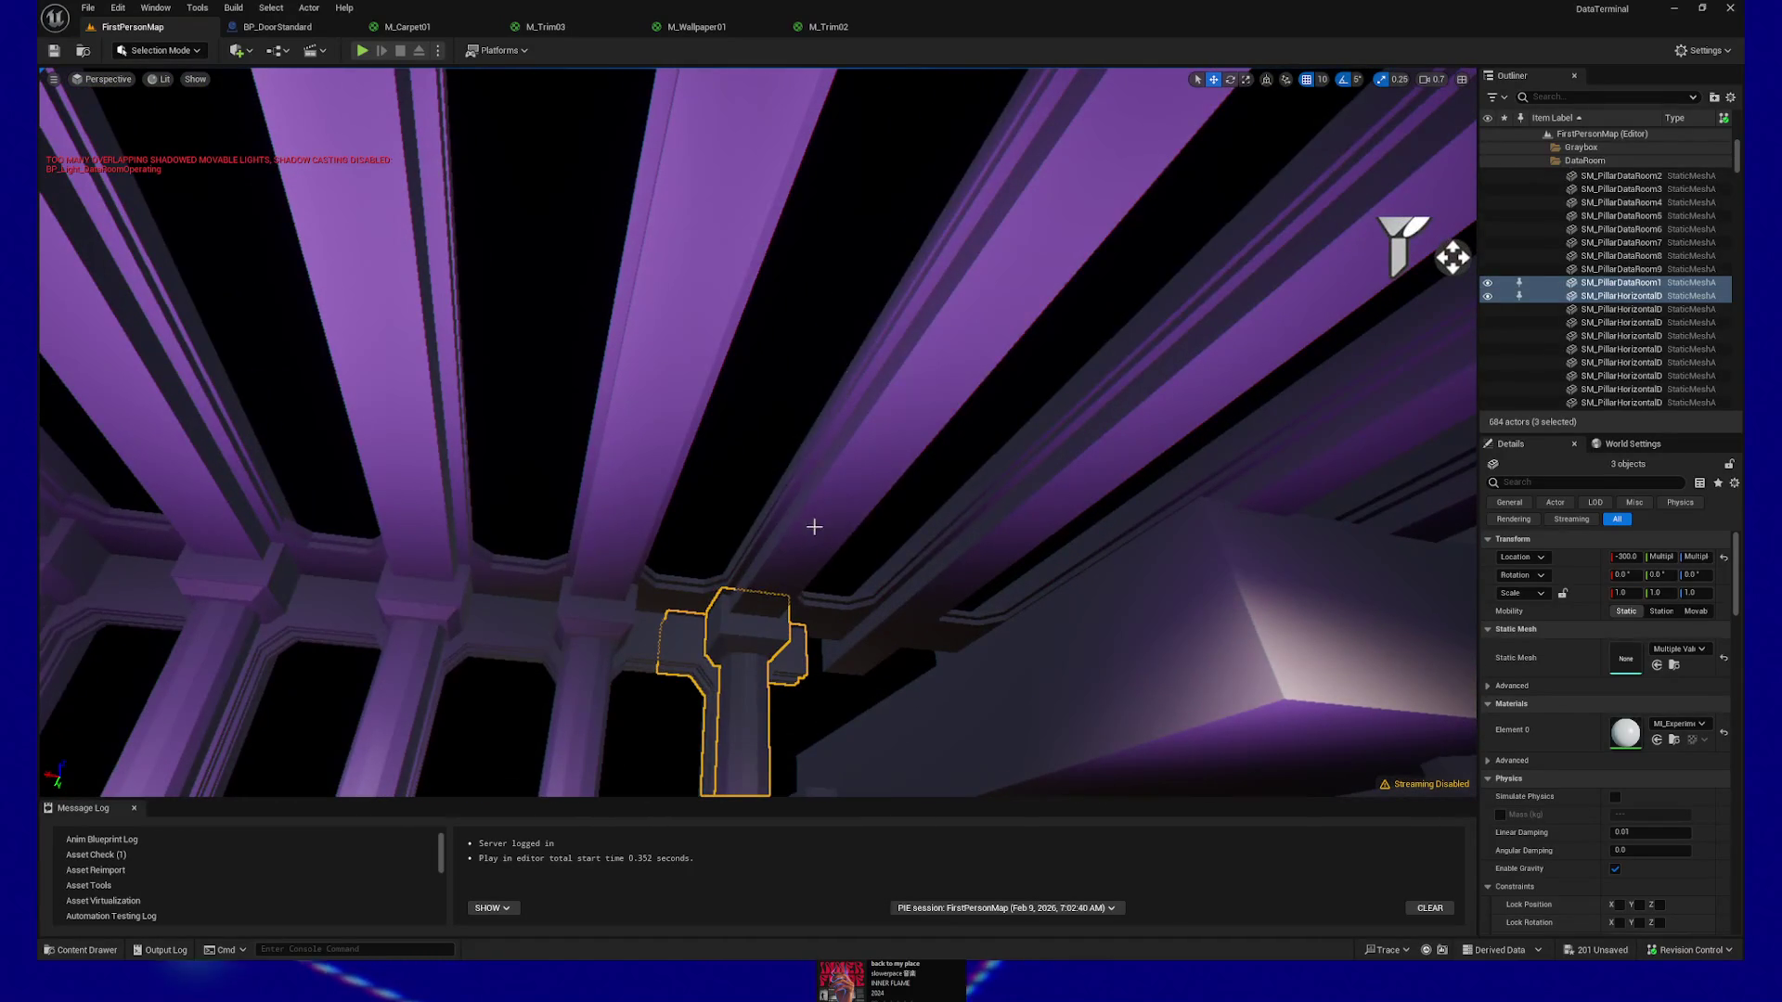
ctrl+click(754, 546)
key(ctrl+z)
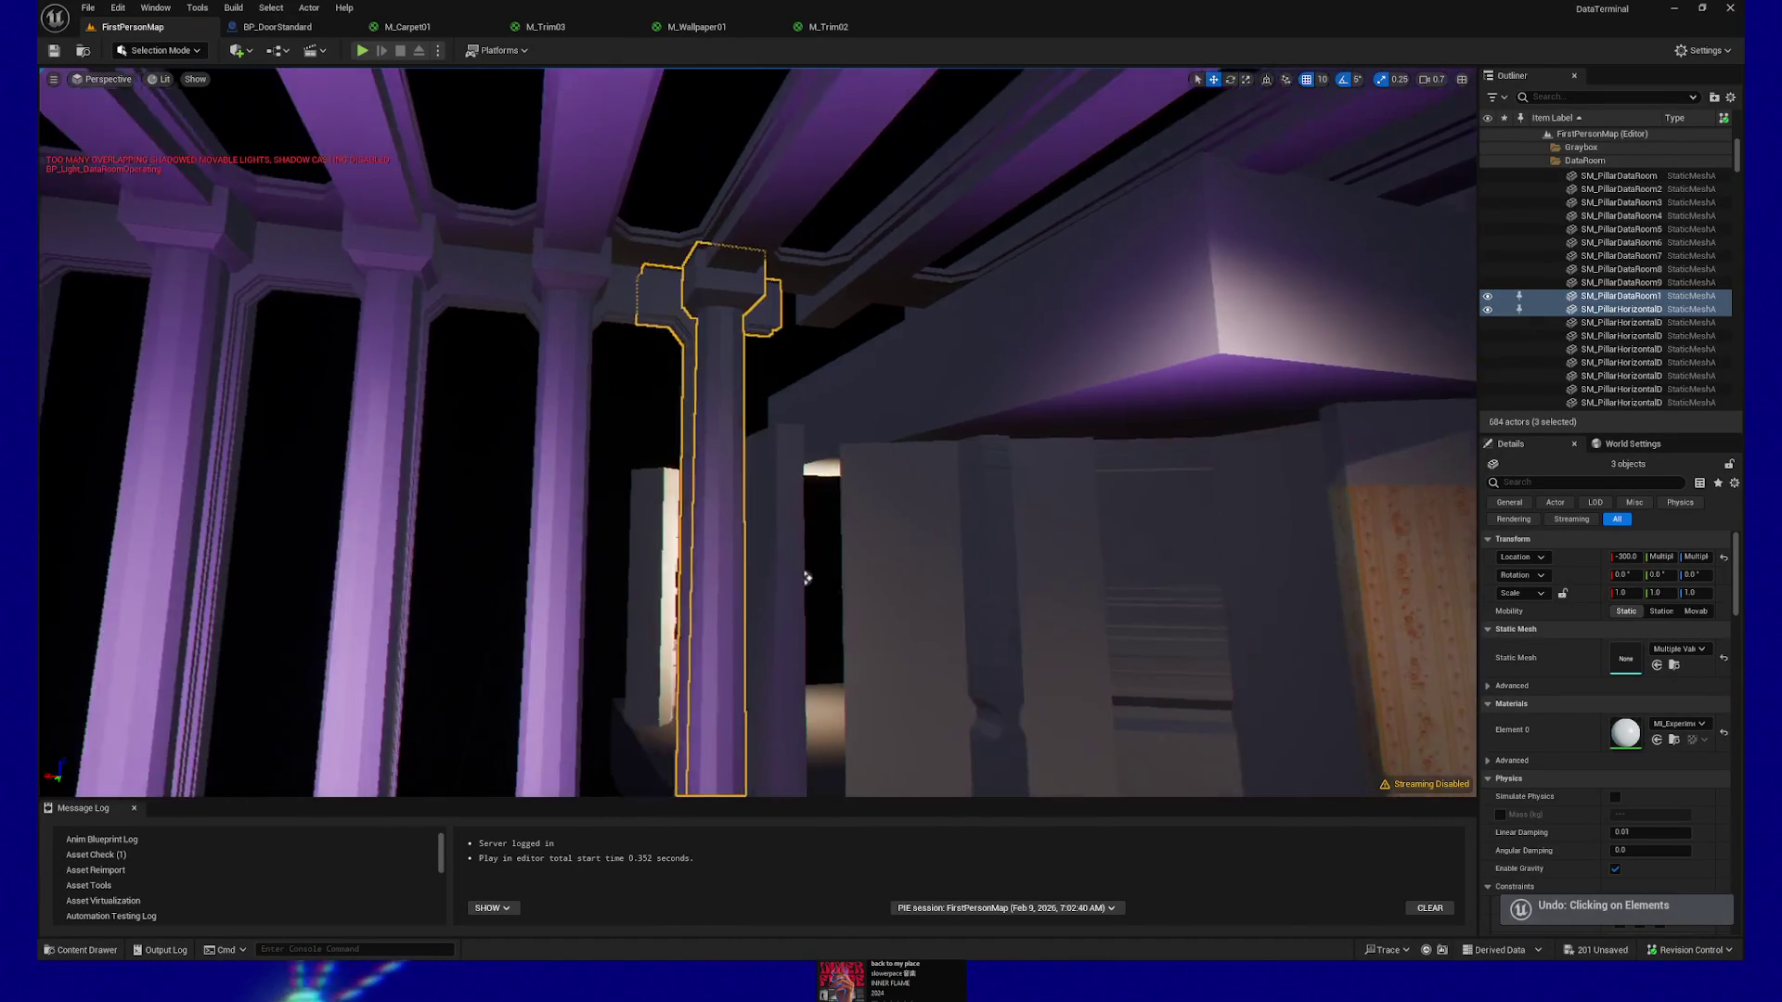
key(ctrl+d)
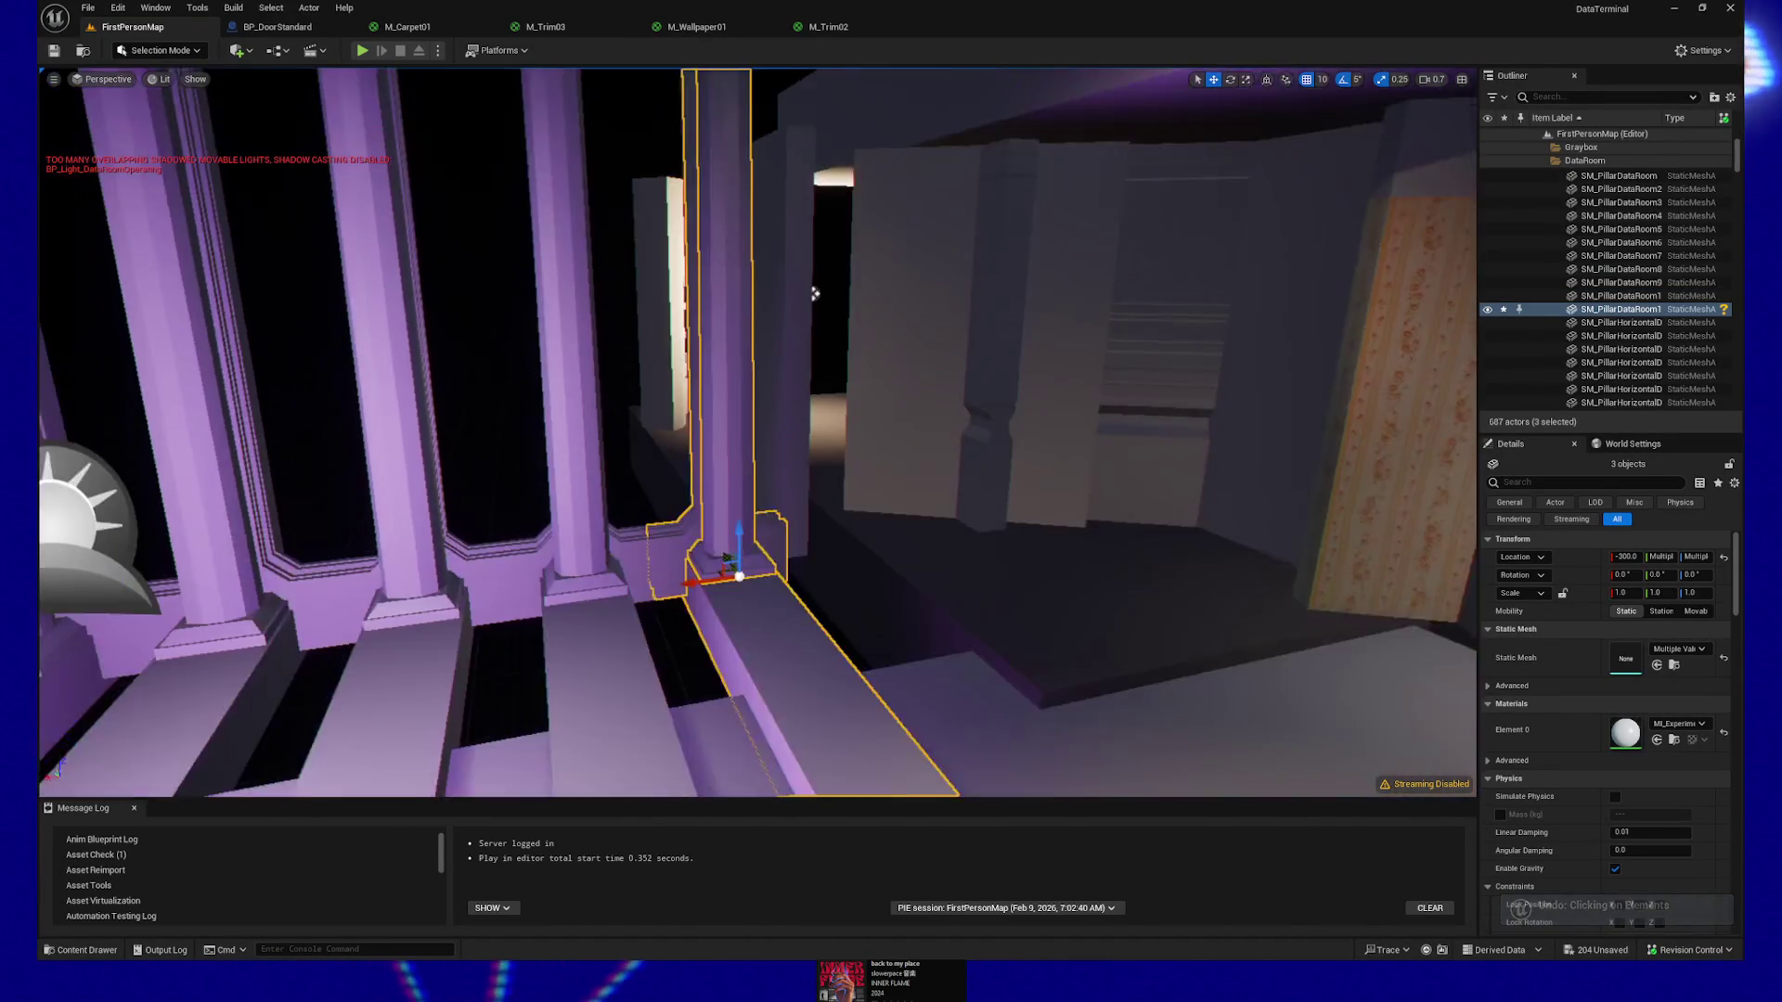
drag(710, 665, 836, 639)
key(ctrl+z)
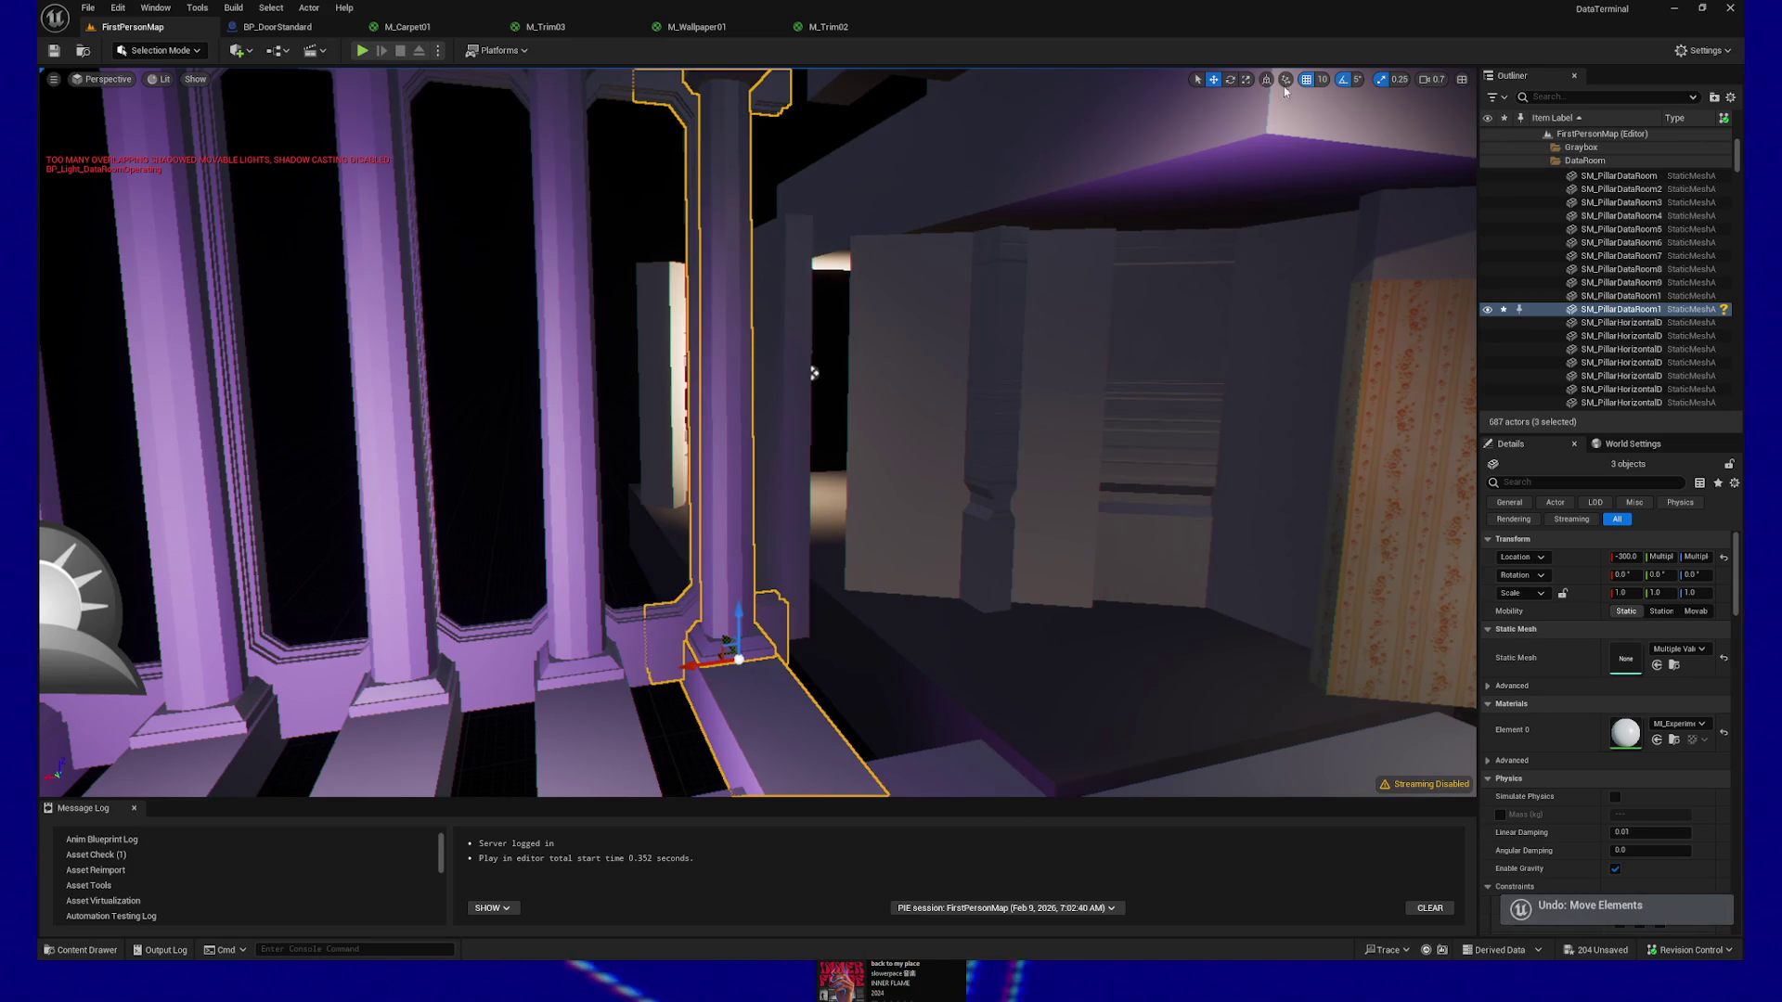
Set grid snap to 50, then 100, and step the pillar copies along X
click(1325, 80)
click(1343, 156)
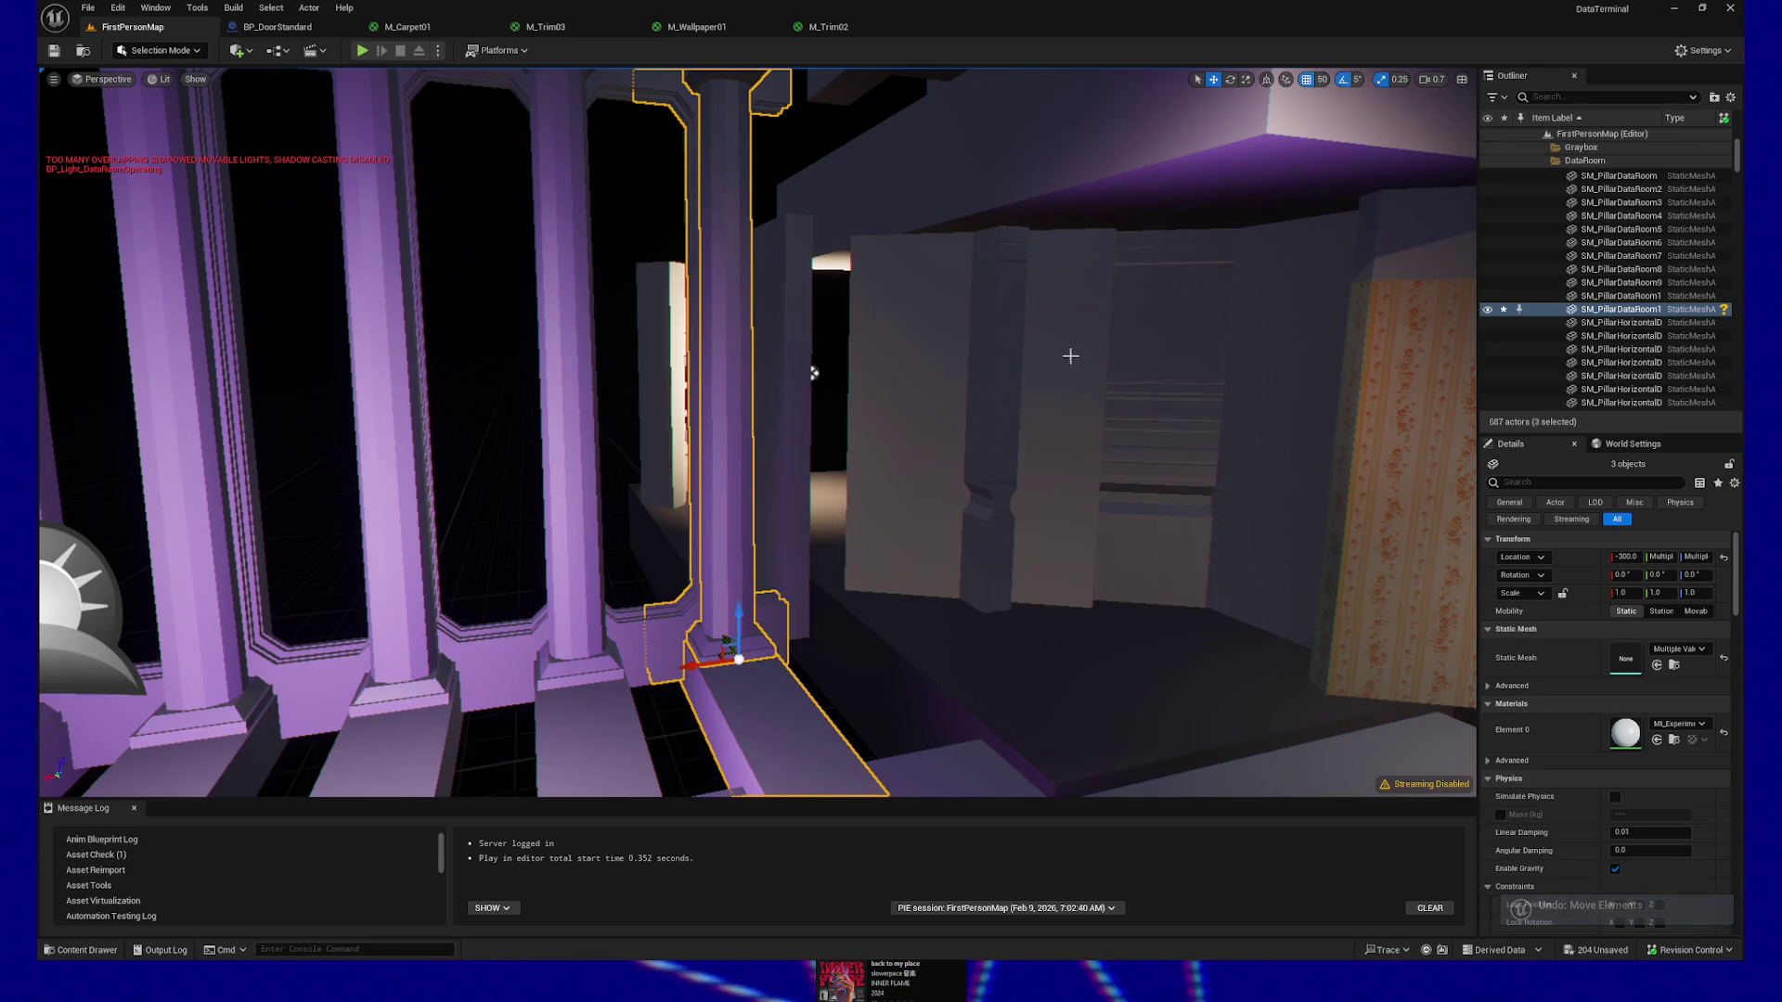
drag(686, 670, 826, 661)
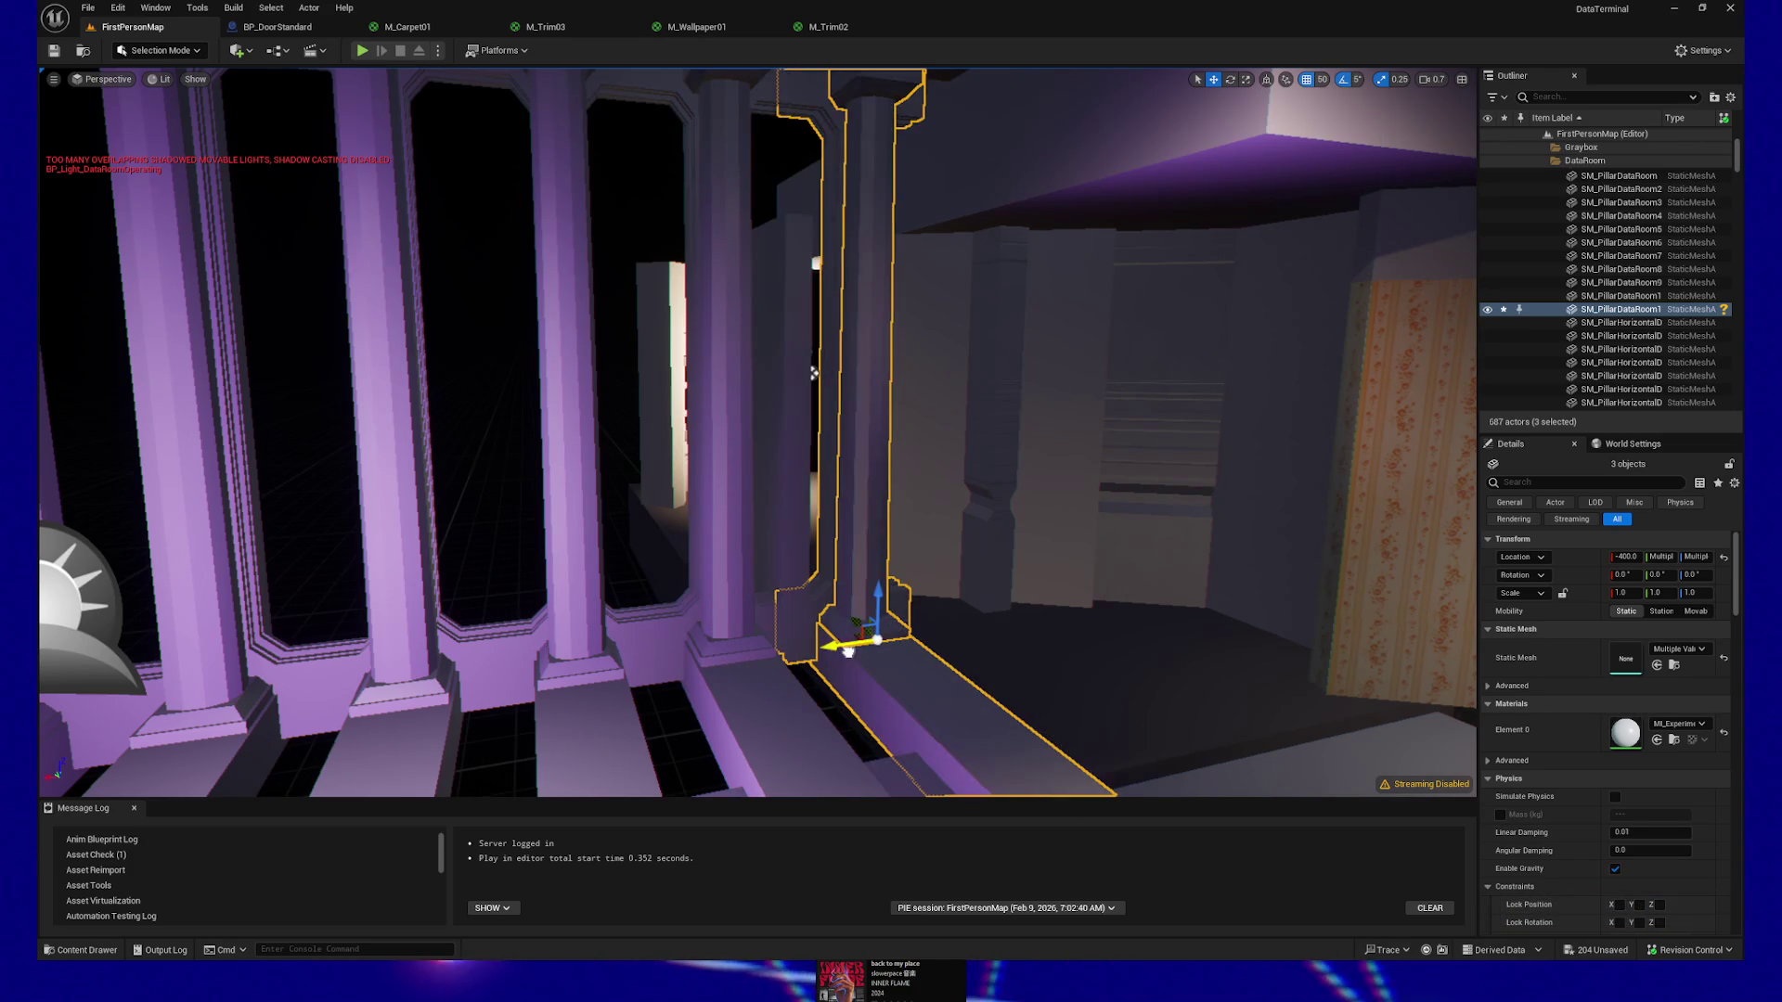
scroll(773, 504, down, 3)
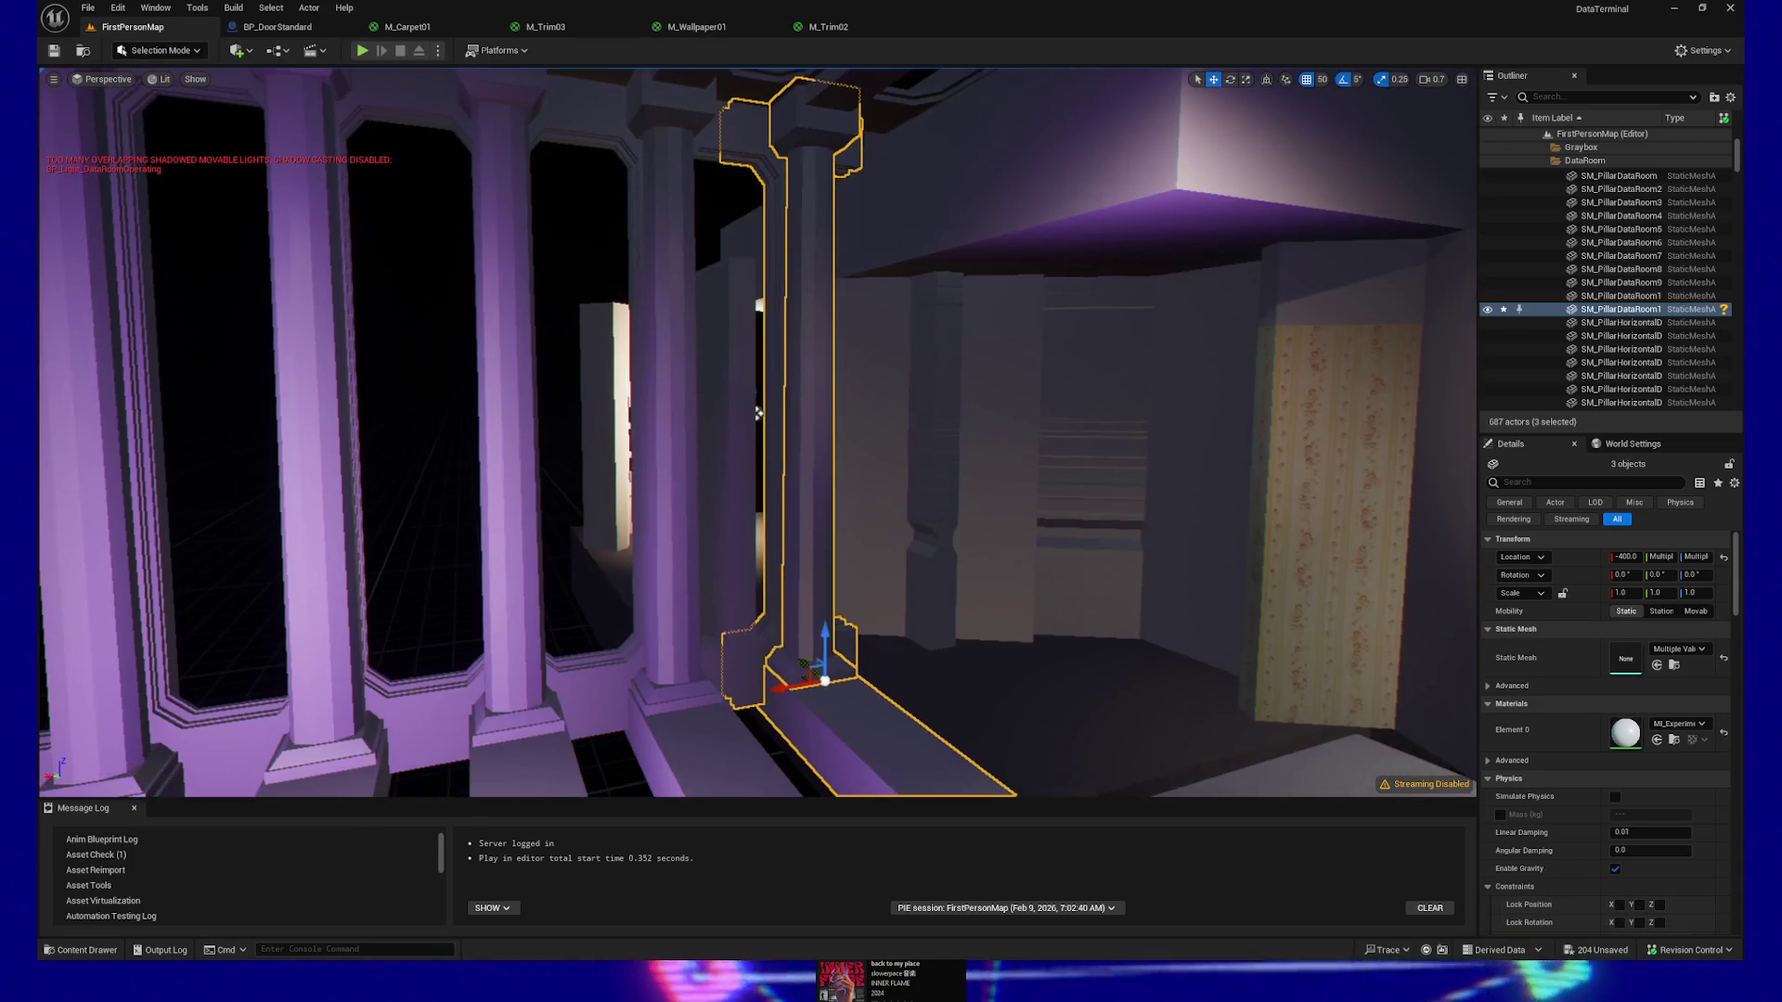
click(1325, 80)
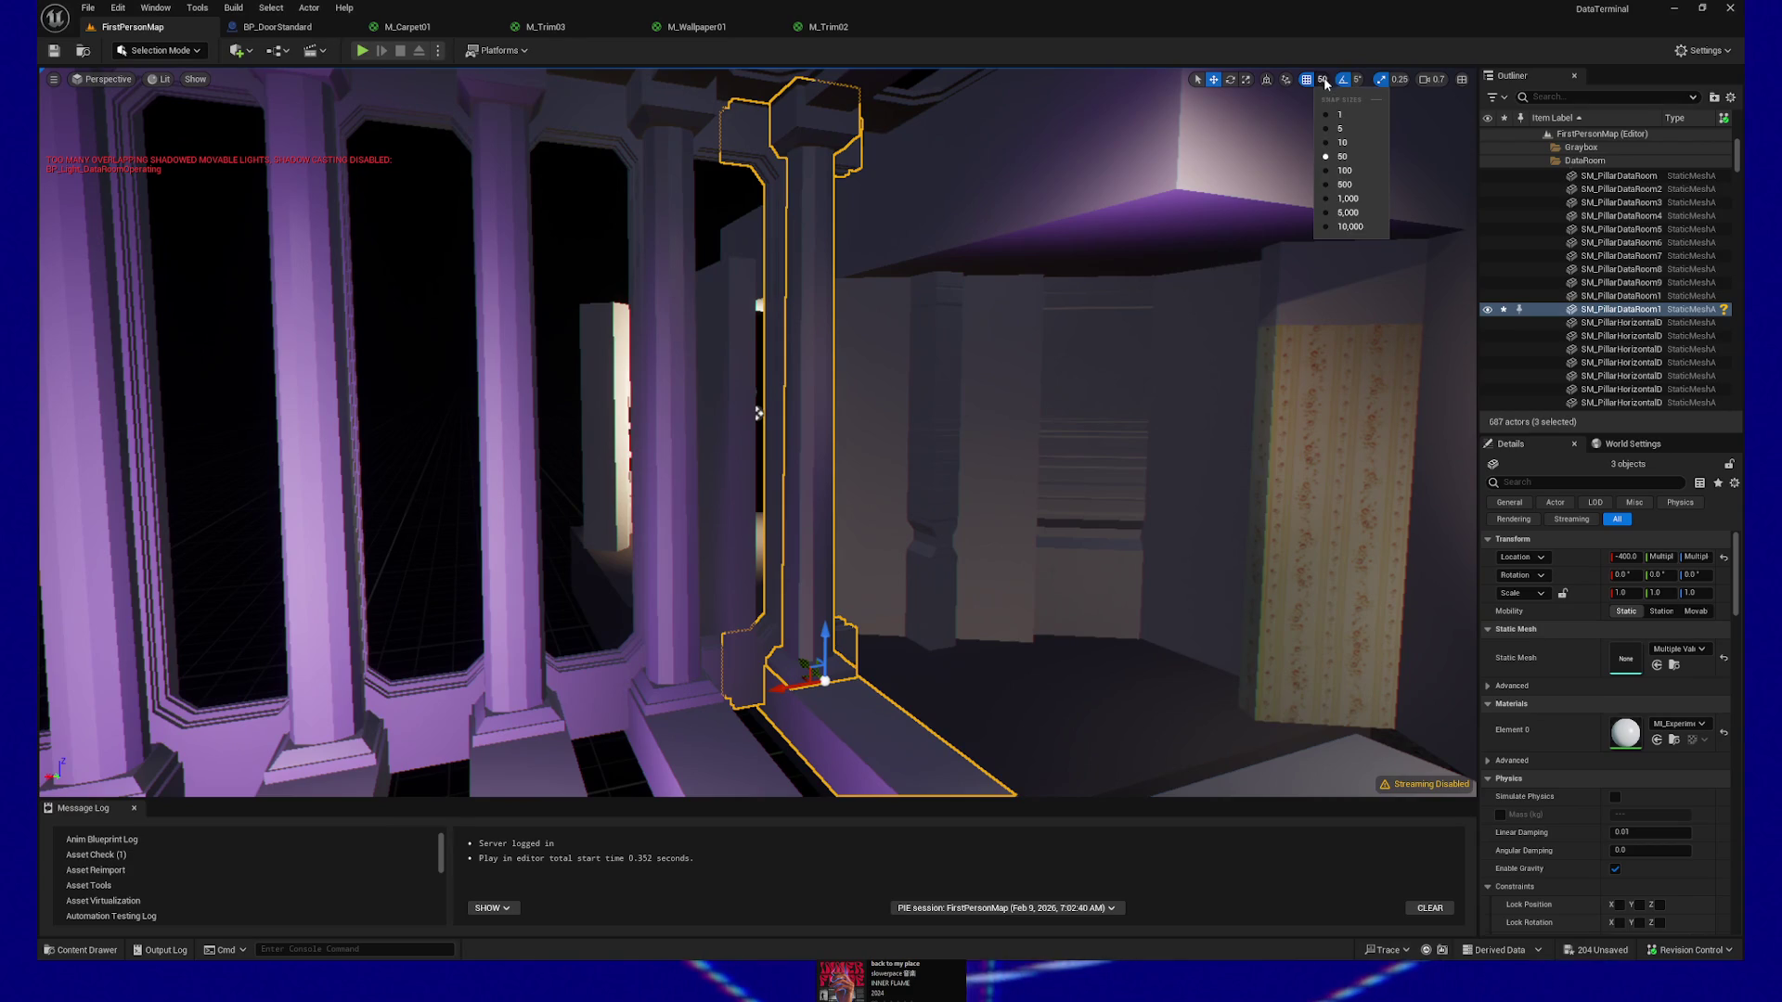
click(1345, 172)
alt+drag(766, 705, 706, 698)
key(ctrl+space)
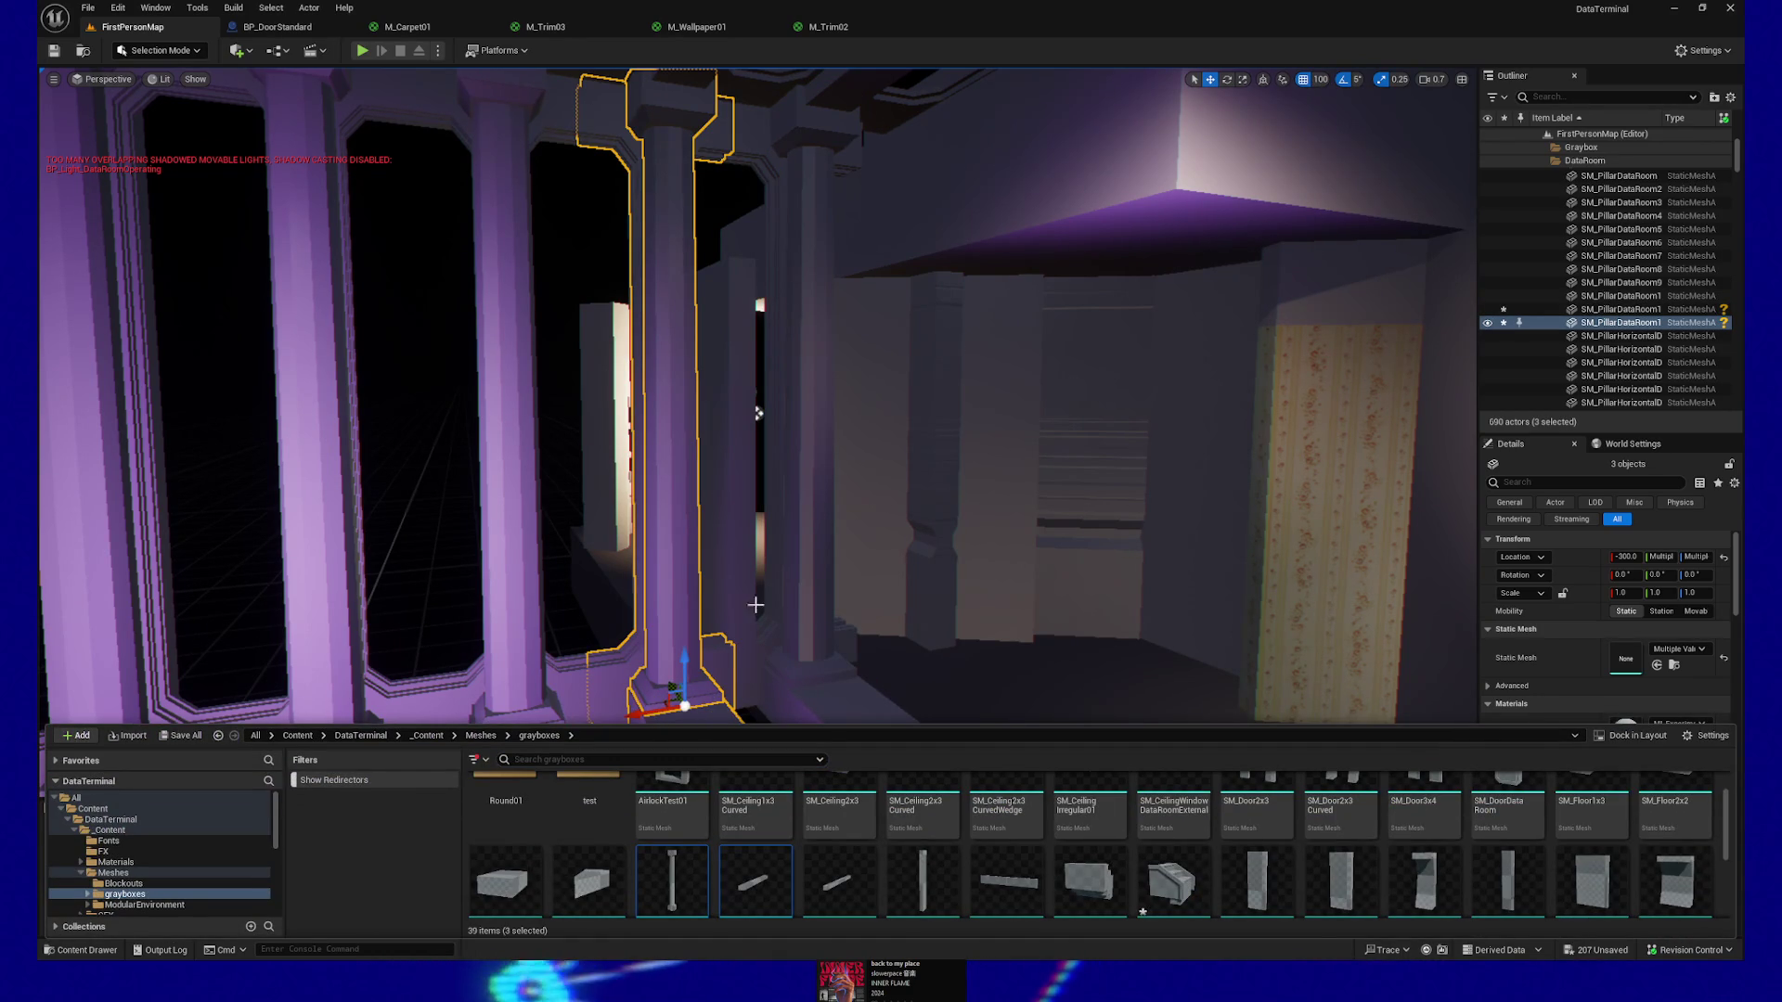
Slide the pillar pieces to X -500, then duplicate them and move the copy to X -600
drag(756, 606, 755, 585)
drag(705, 656, 916, 614)
mouse_move(763, 388)
mouse_down()
mouse_move(687, 348)
mouse_move(835, 464)
mouse_move(1092, 604)
mouse_up()
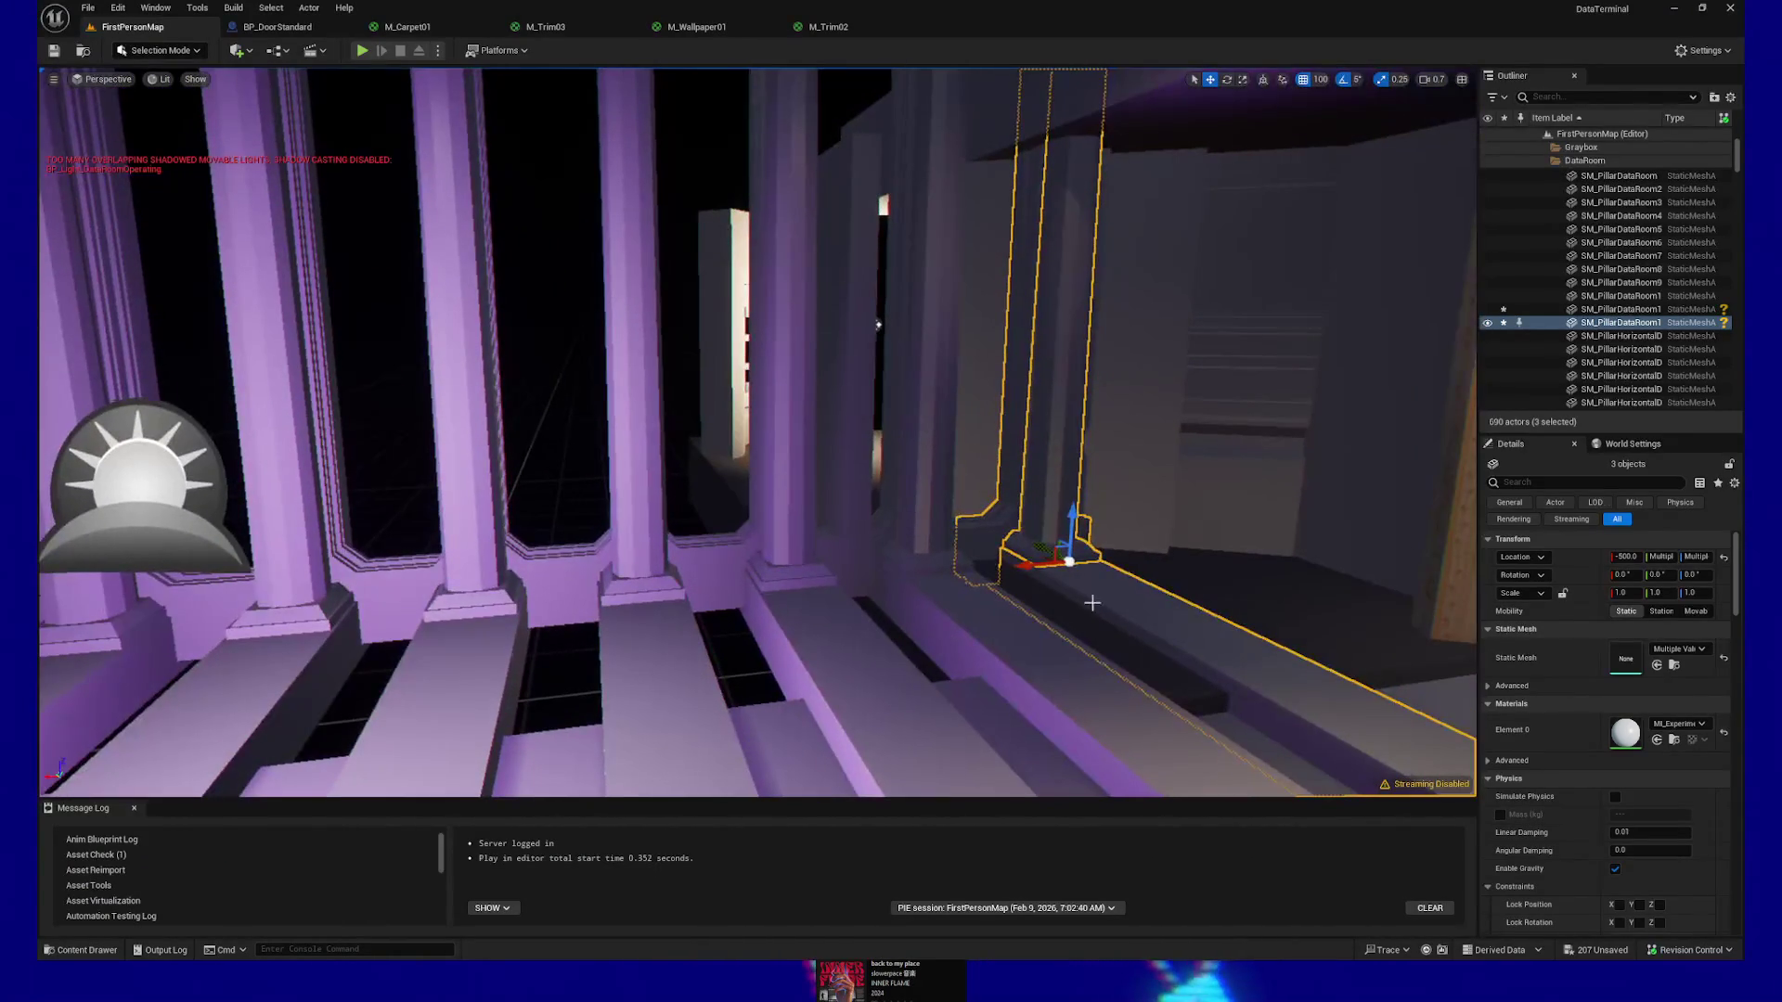
key(ctrl+d)
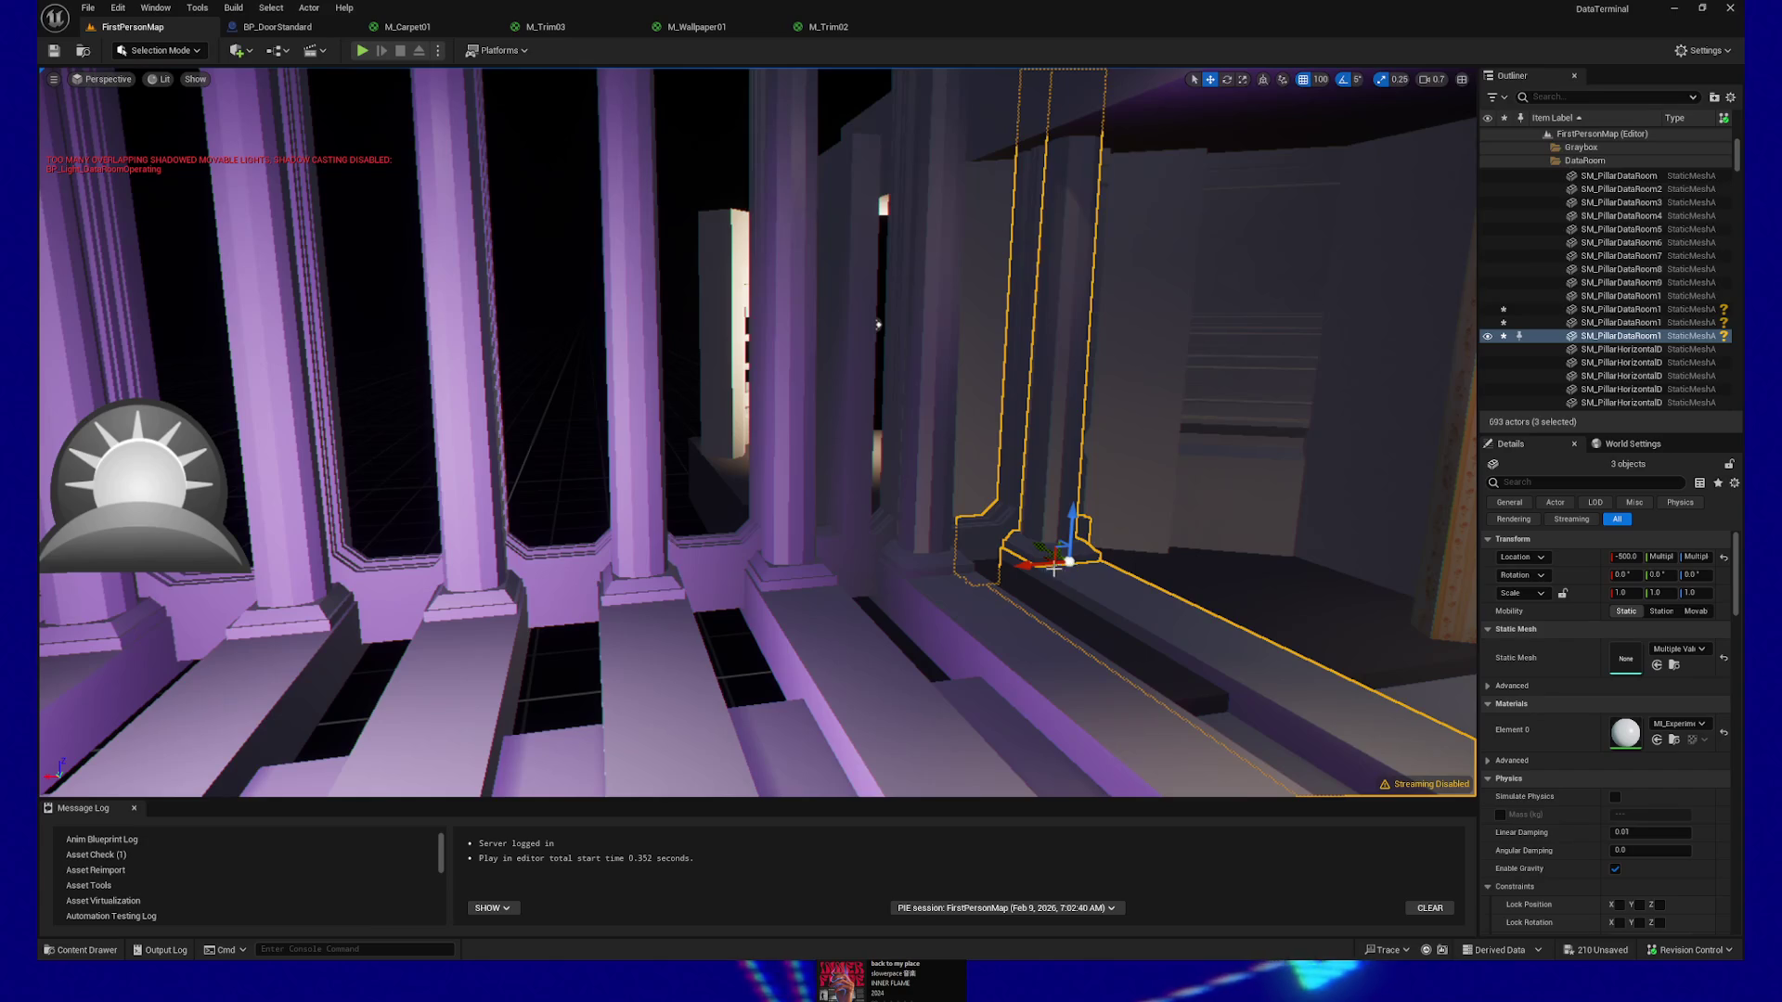
drag(1046, 564, 1167, 547)
mouse_move(878, 324)
mouse_down()
mouse_move(733, 232)
mouse_move(752, 241)
mouse_up()
mouse_move(1176, 723)
mouse_down()
mouse_move(1160, 719)
mouse_move(1176, 723)
mouse_up()
click(769, 714)
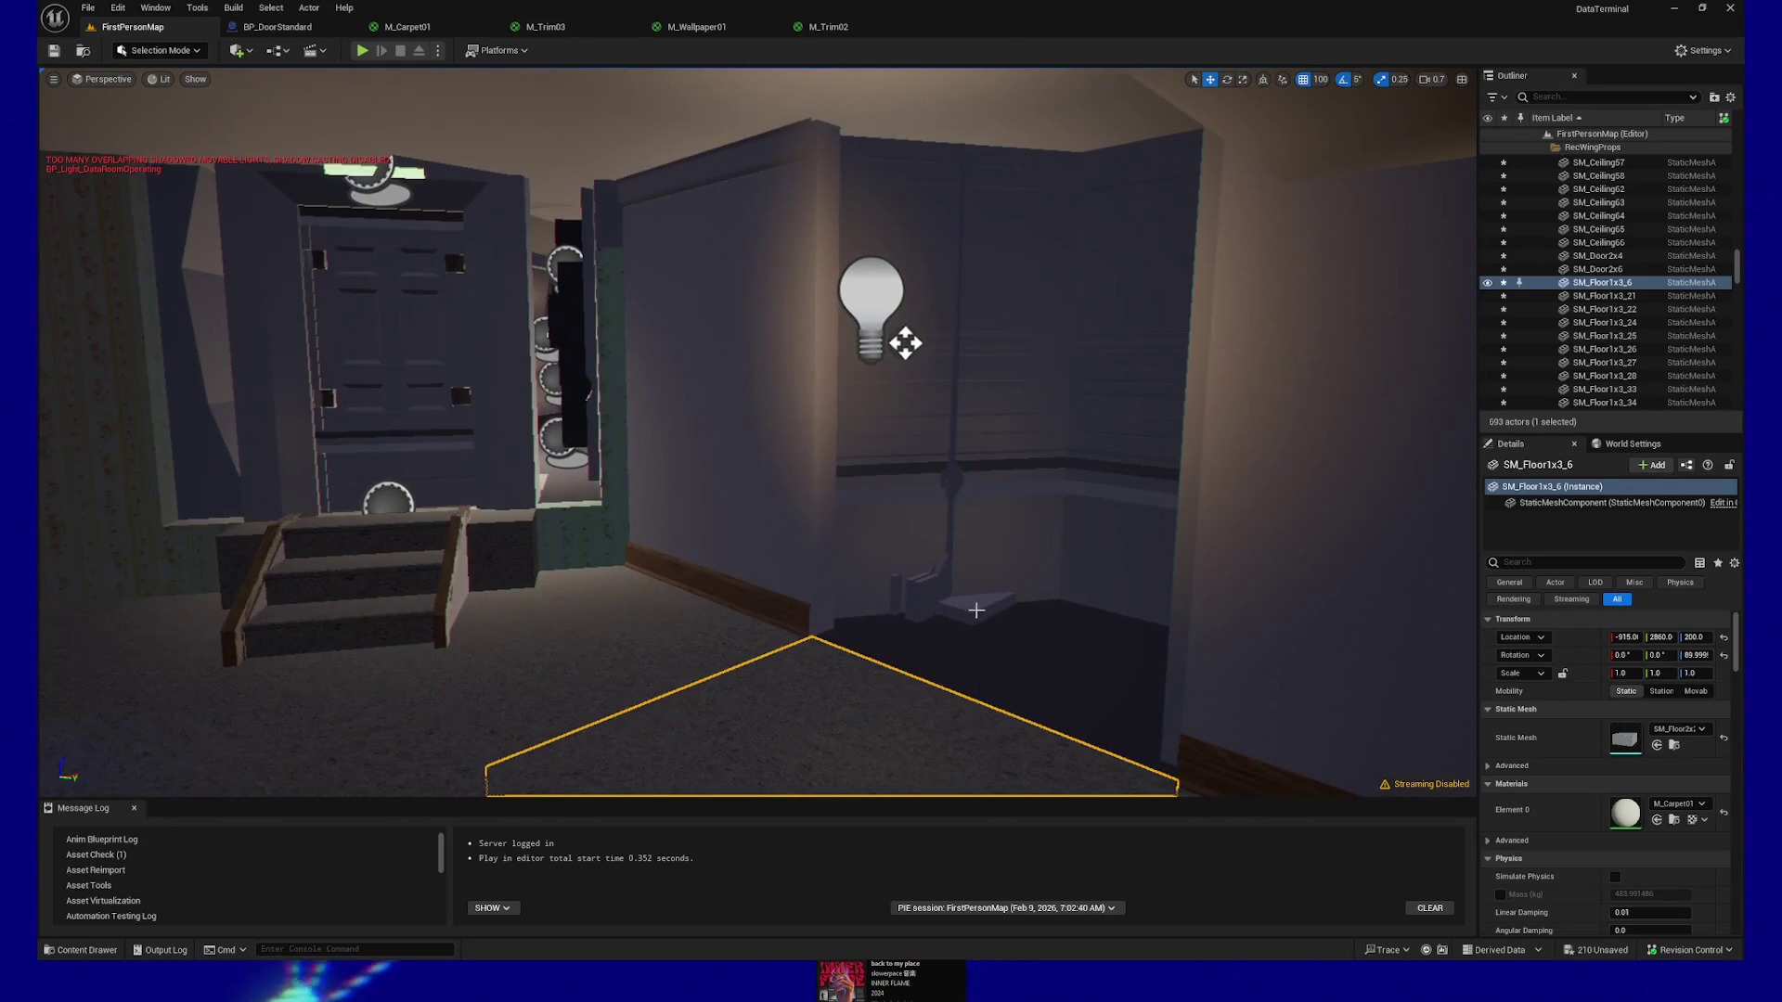
Delete SM_PillarHorizontalDataRoom35 and the adjacent window piece by the doorway
click(937, 607)
ctrl+click(925, 602)
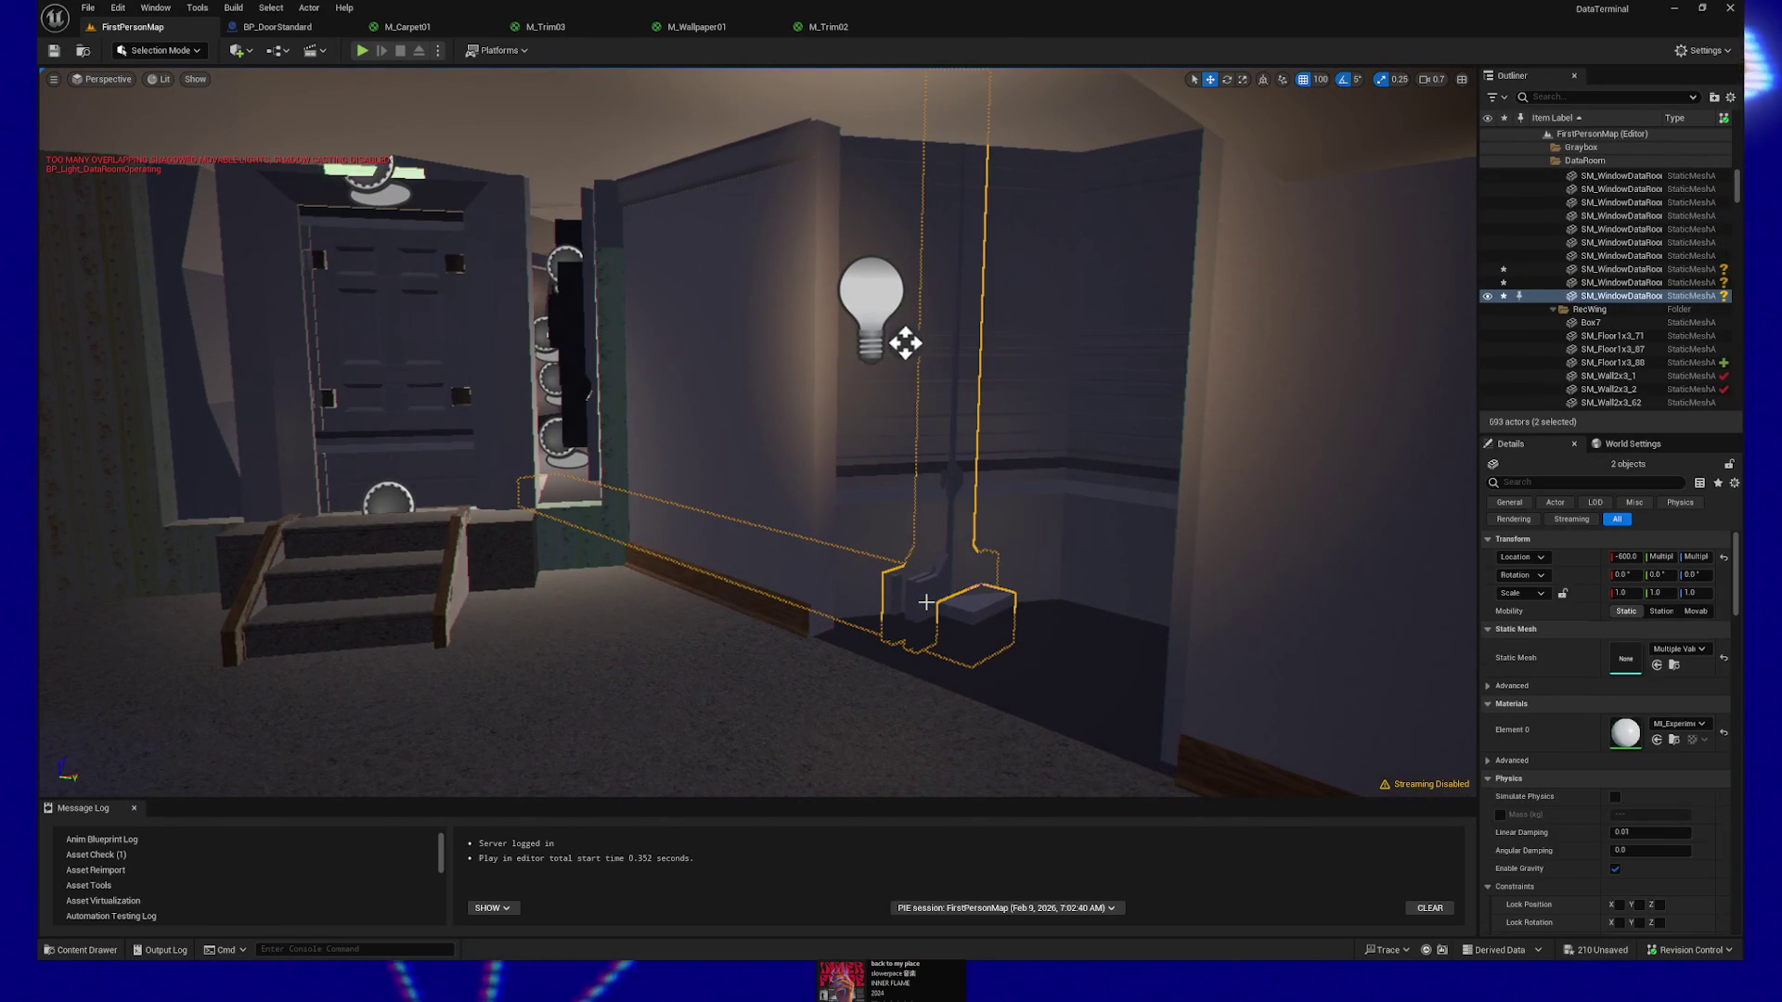
key(Delete)
Fly around the DataRoom to review the door, steps and pillar sets along the window wall
mouse_move(937, 606)
mouse_down()
mouse_move(1021, 556)
mouse_move(940, 608)
mouse_up()
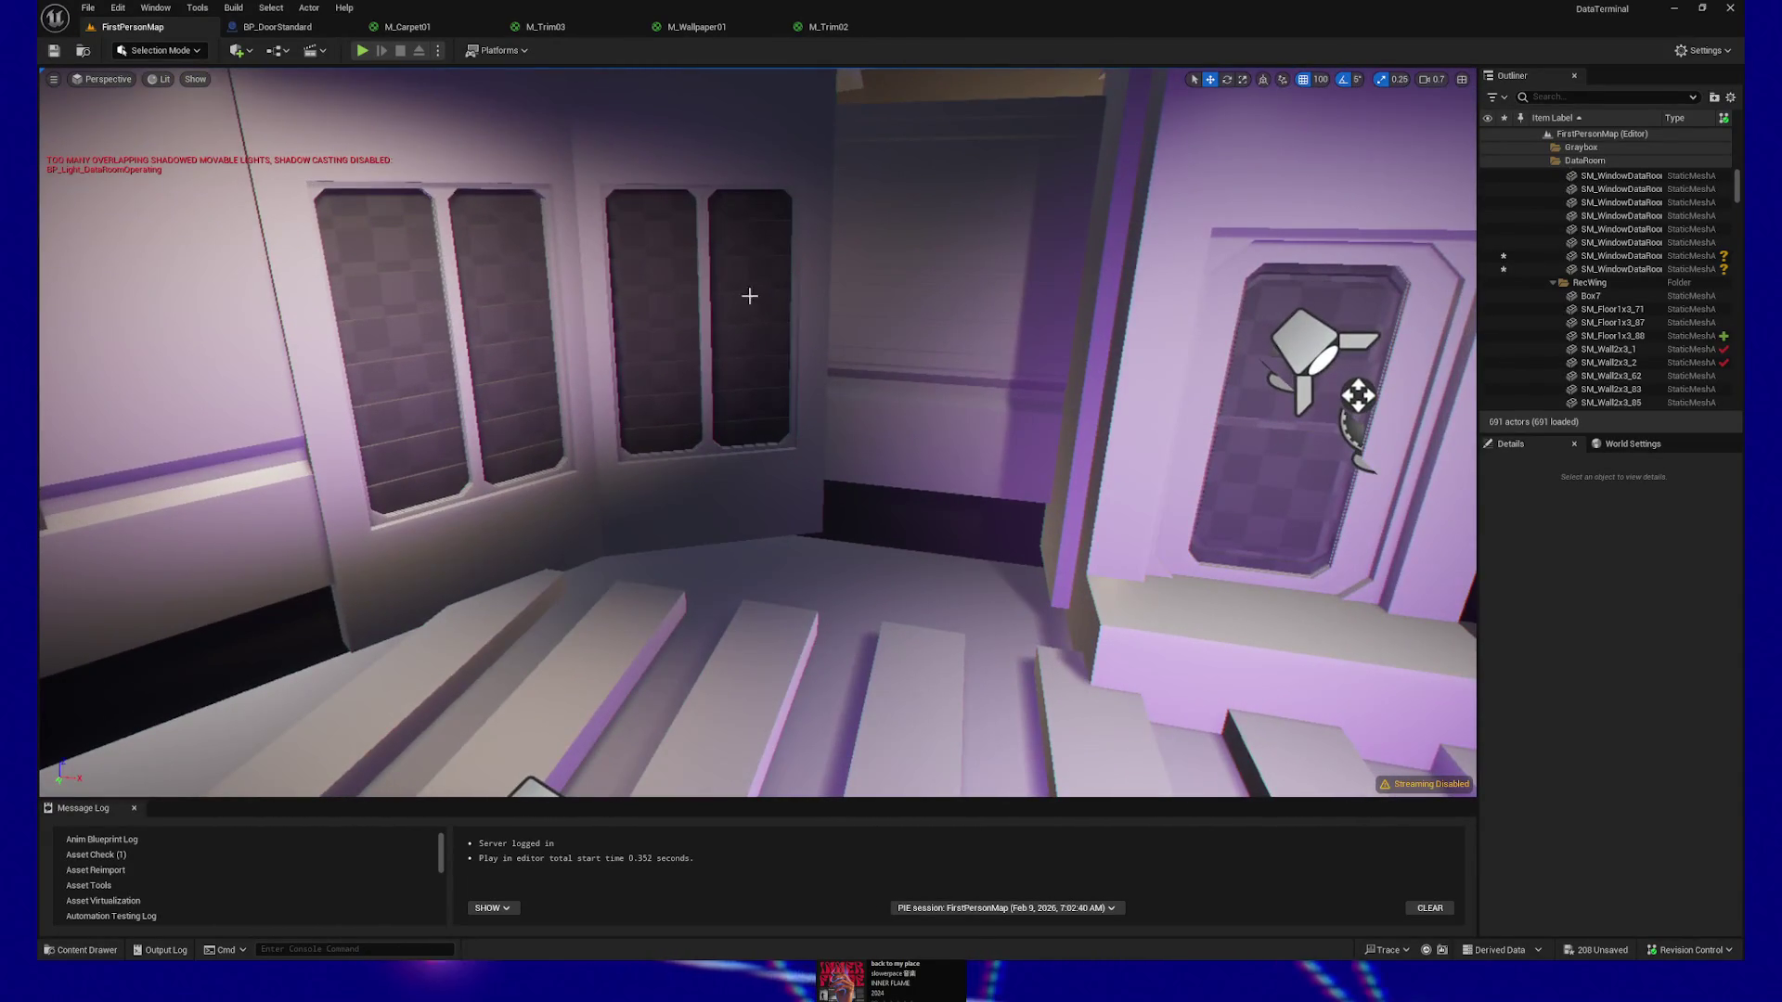
mouse_move(749, 295)
mouse_down()
mouse_move(844, 318)
mouse_move(742, 330)
mouse_move(1203, 679)
mouse_up()
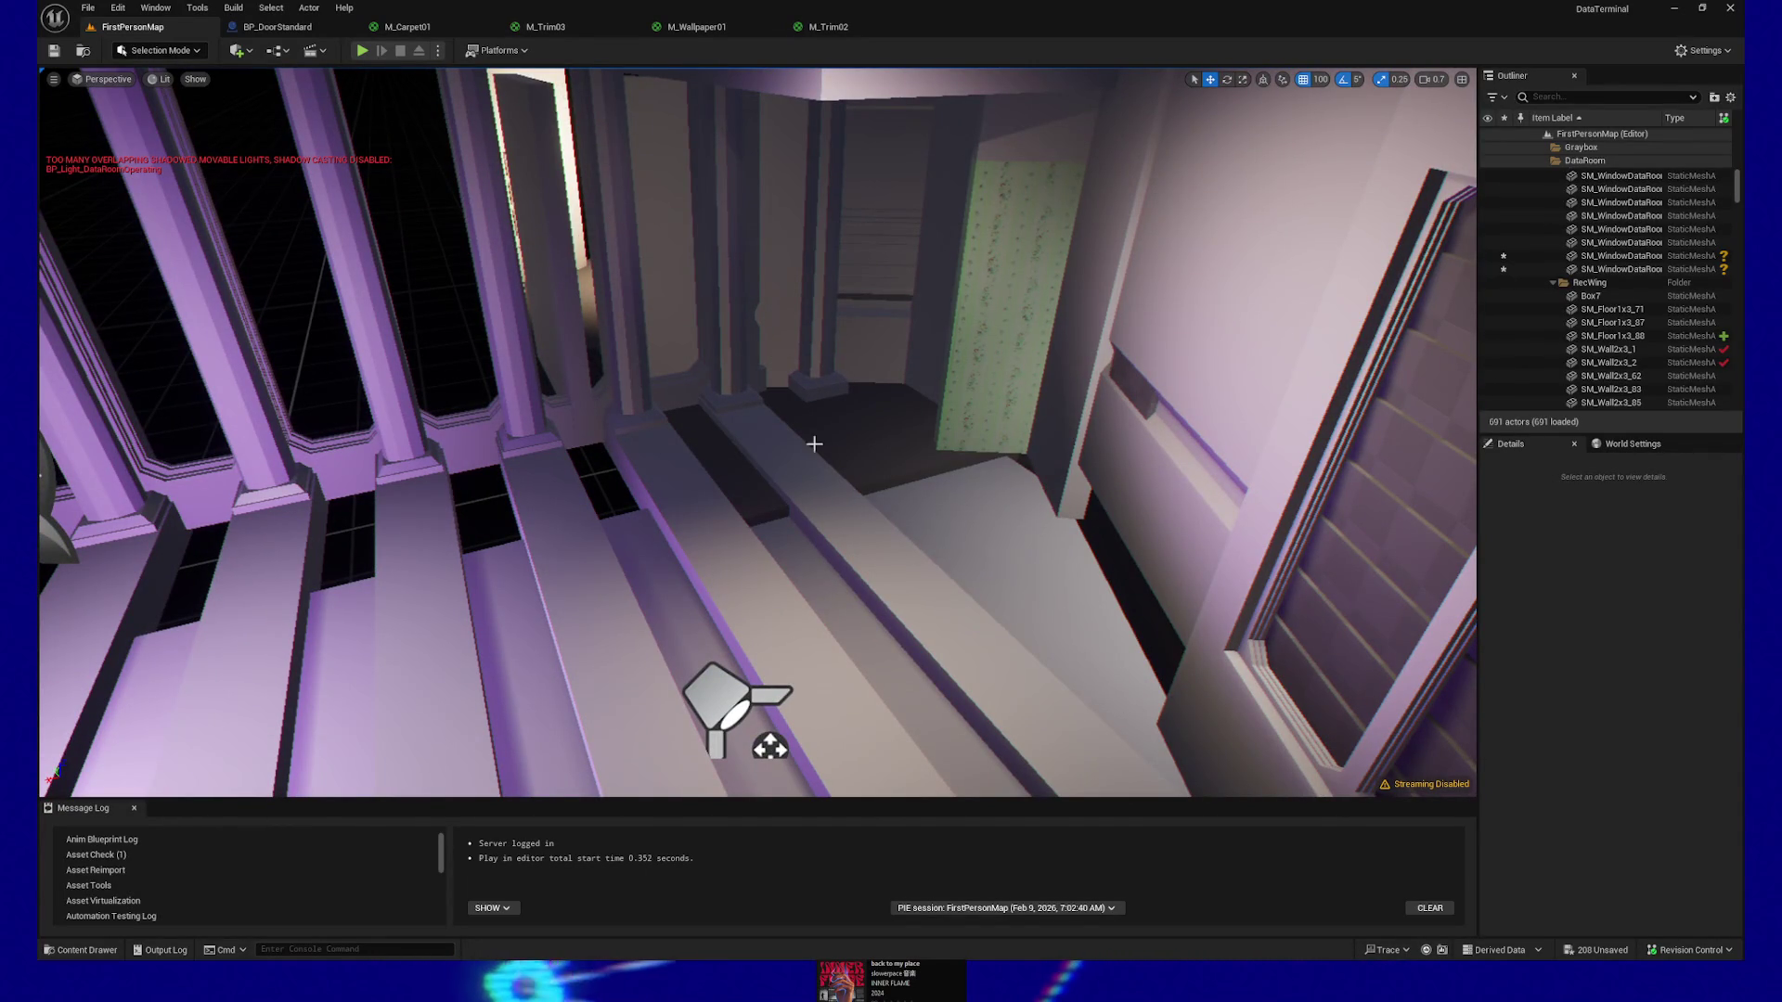
mouse_move(712, 631)
mouse_down()
mouse_move(649, 639)
mouse_move(756, 517)
mouse_up()
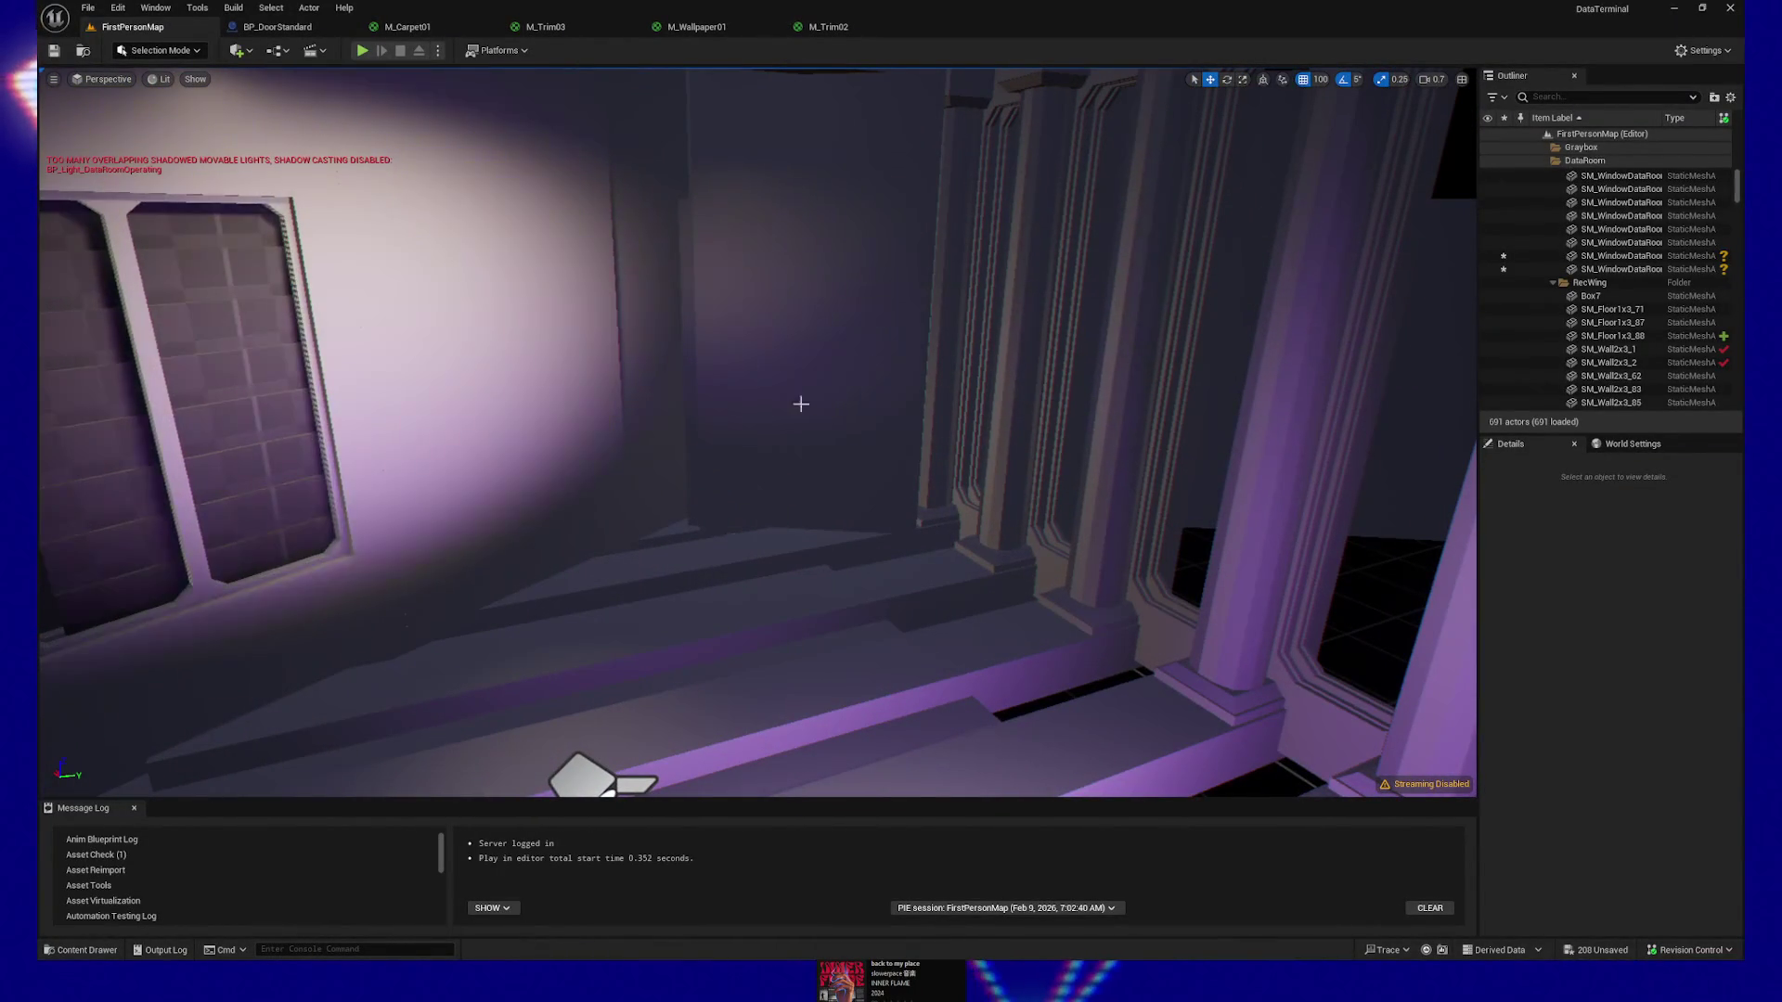
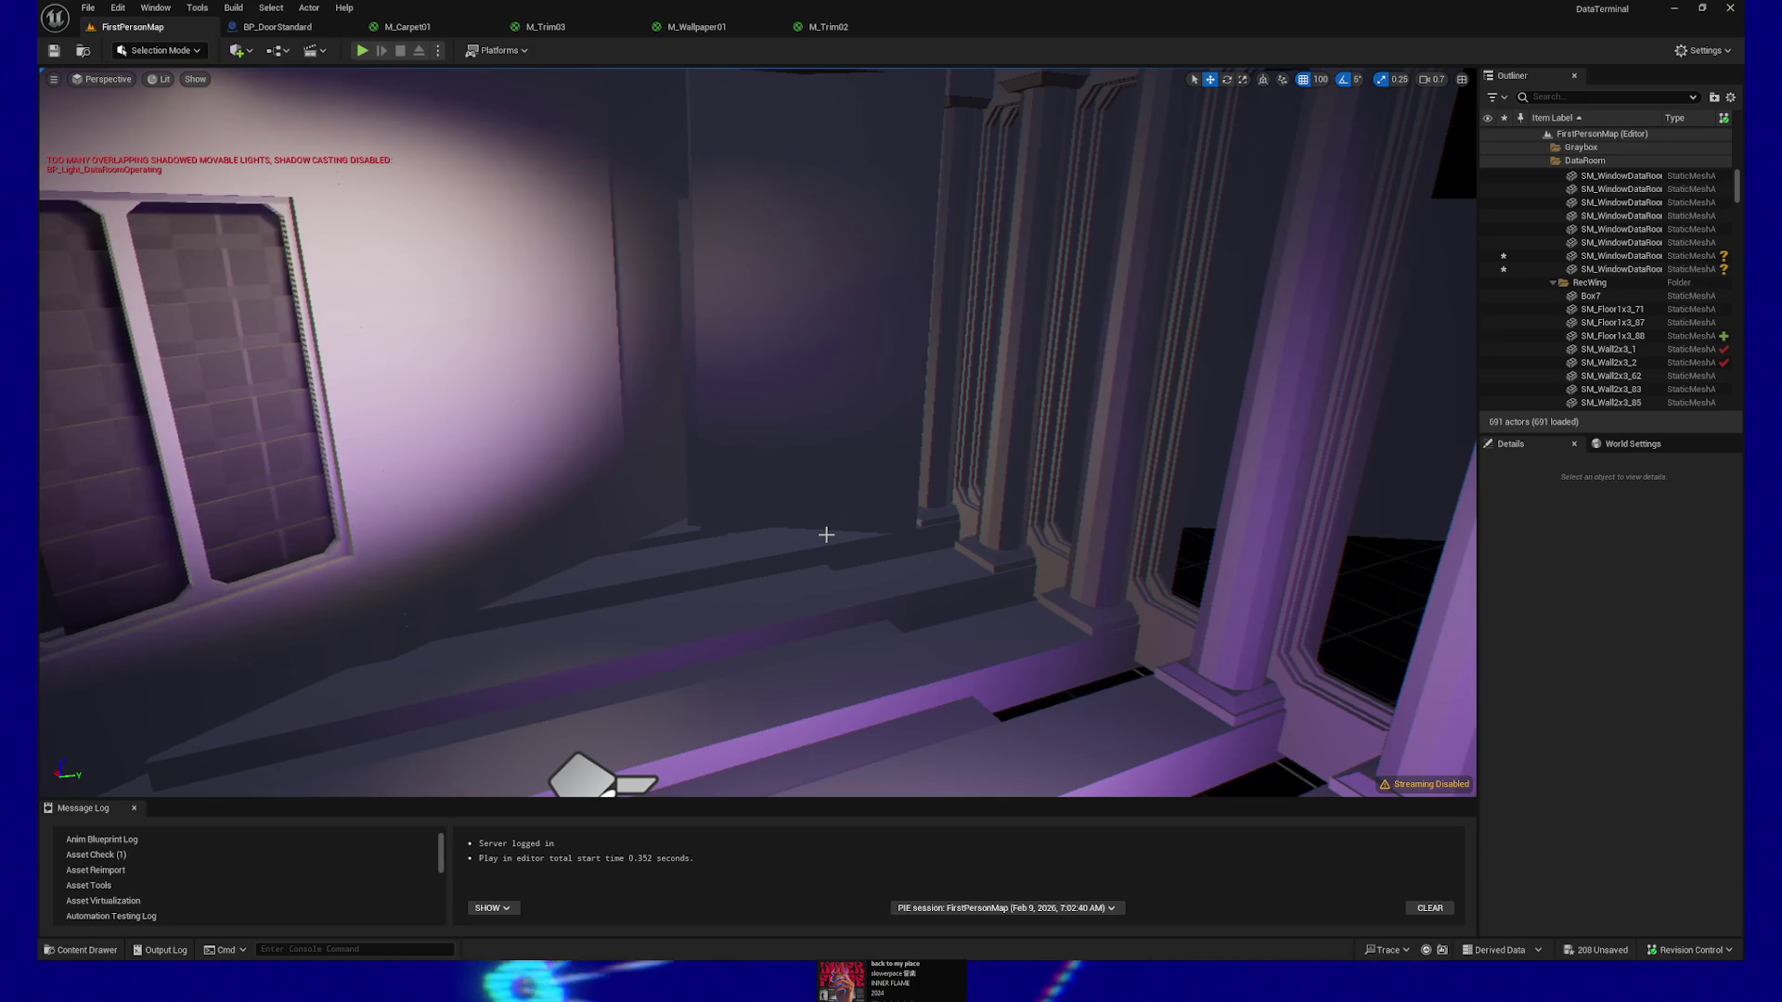
Fly the view toward the columns, collapse DataRoom and expand the RecWing folder
drag(727, 458, 726, 458)
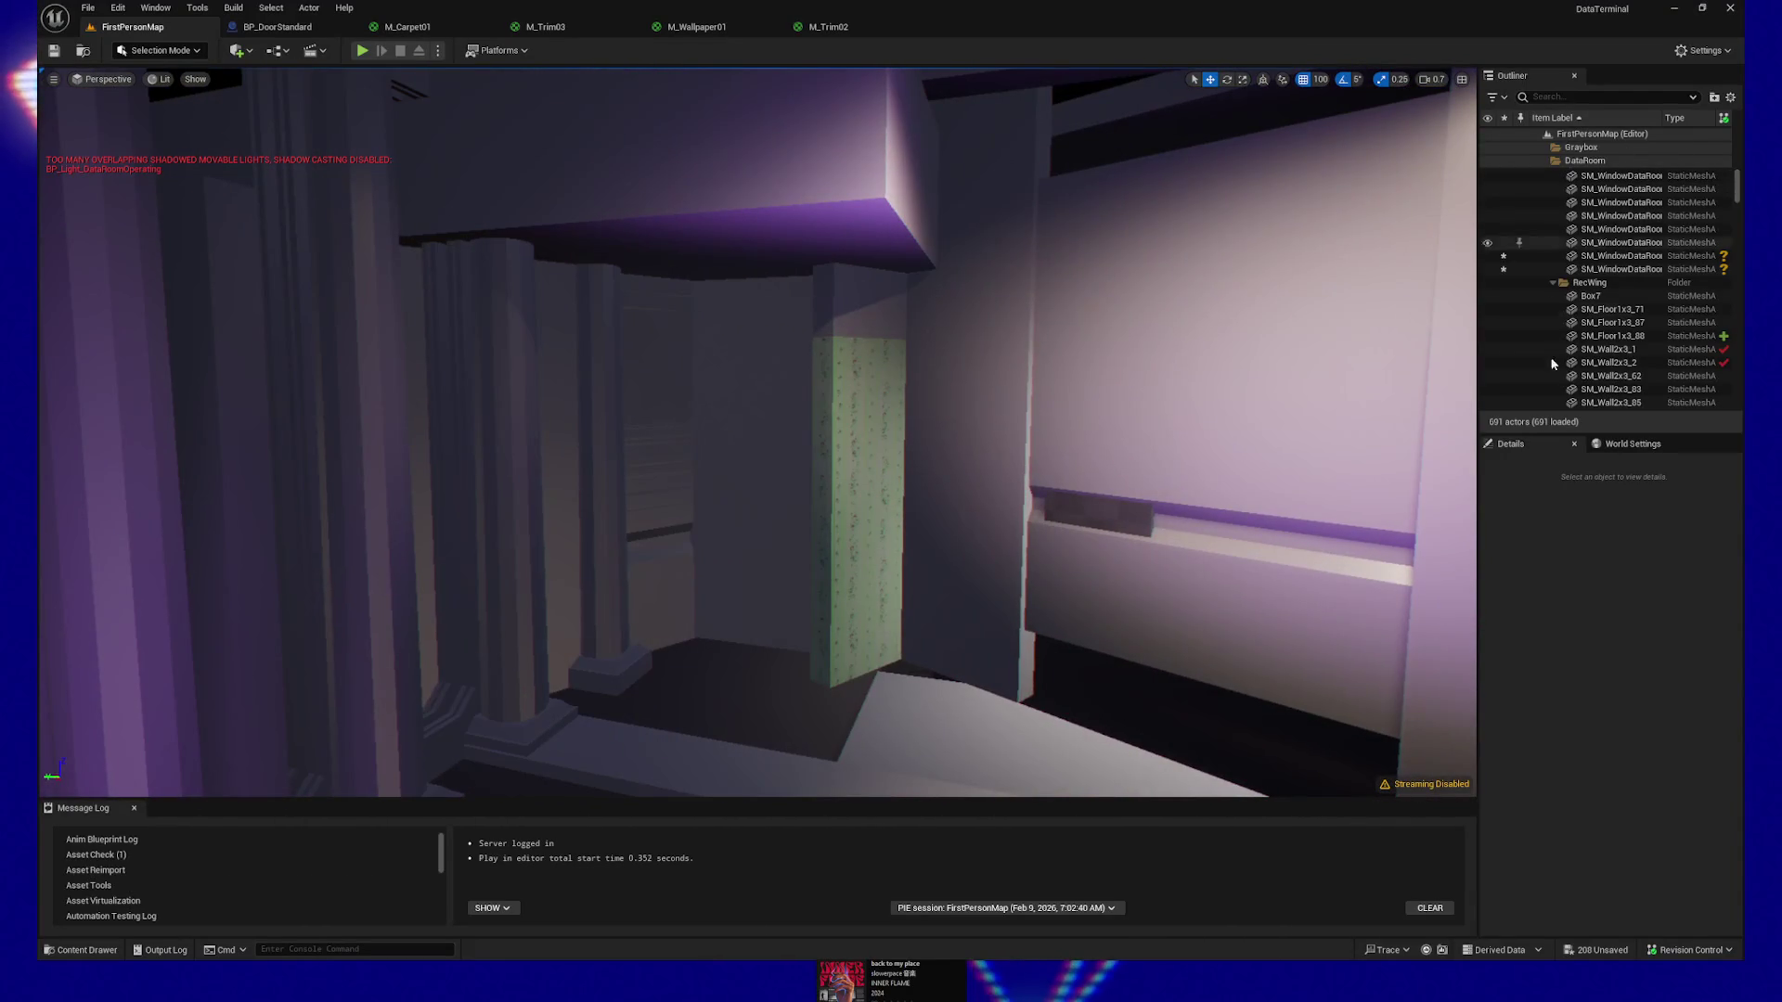
drag(608, 484, 607, 484)
click(1588, 162)
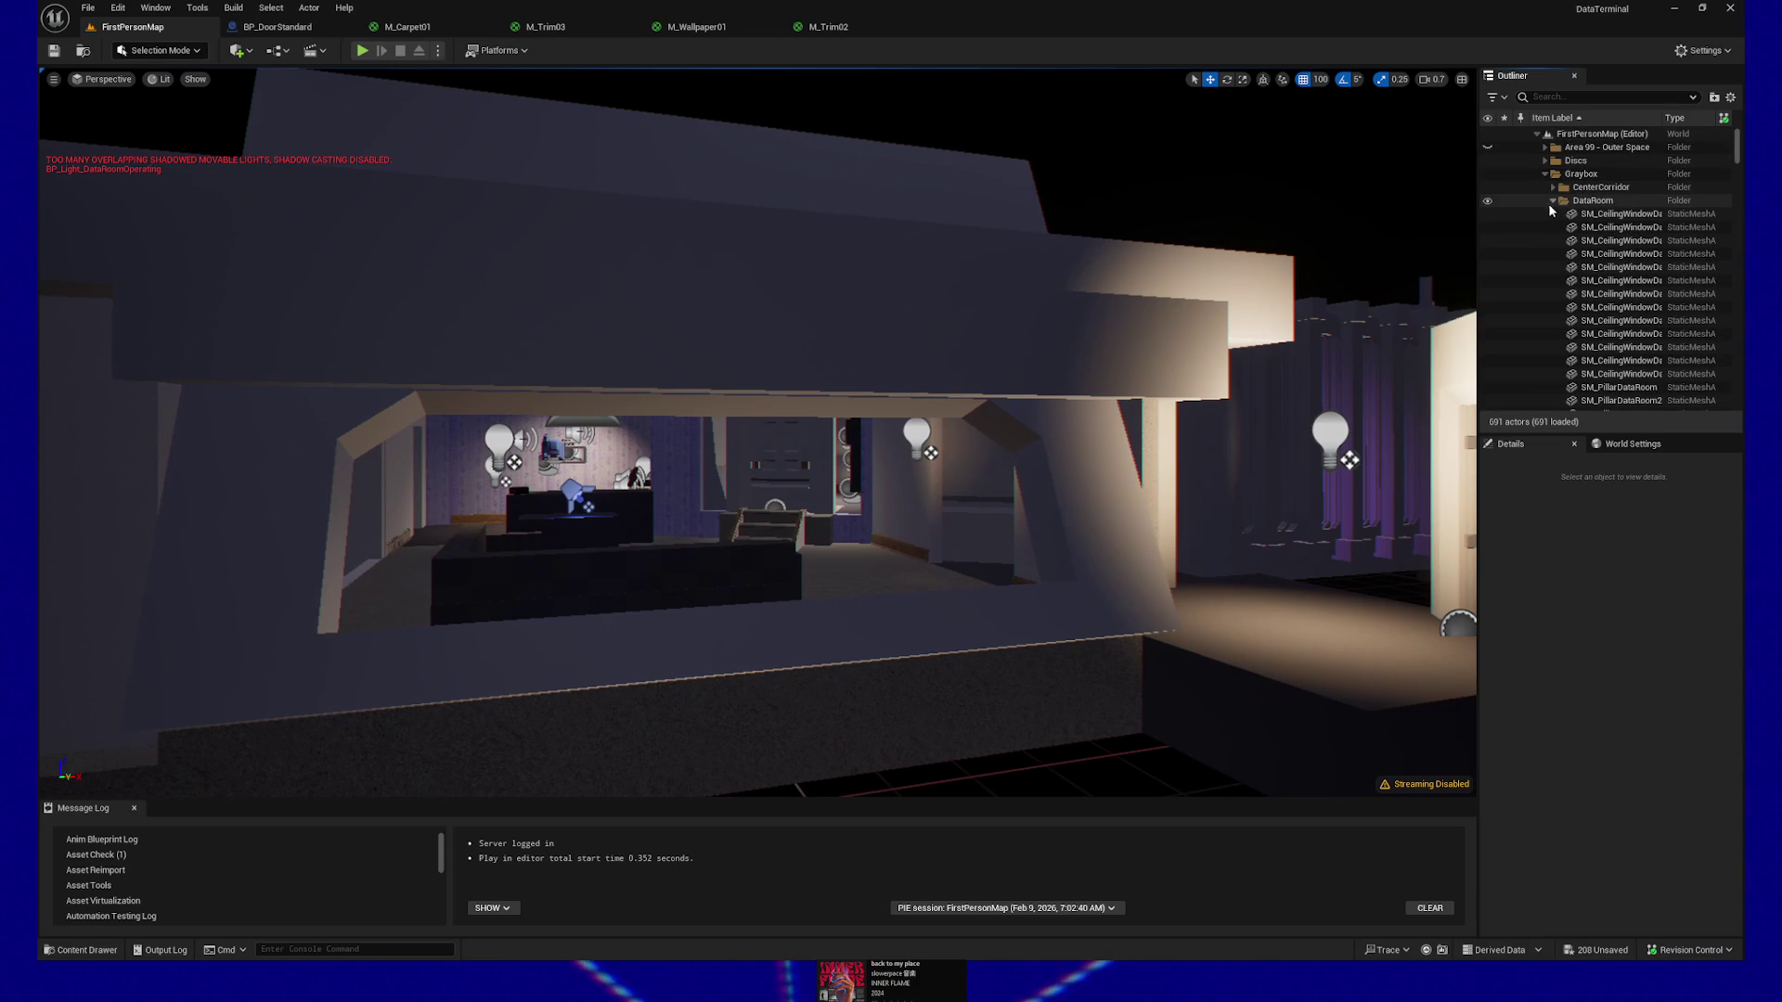
click(1554, 201)
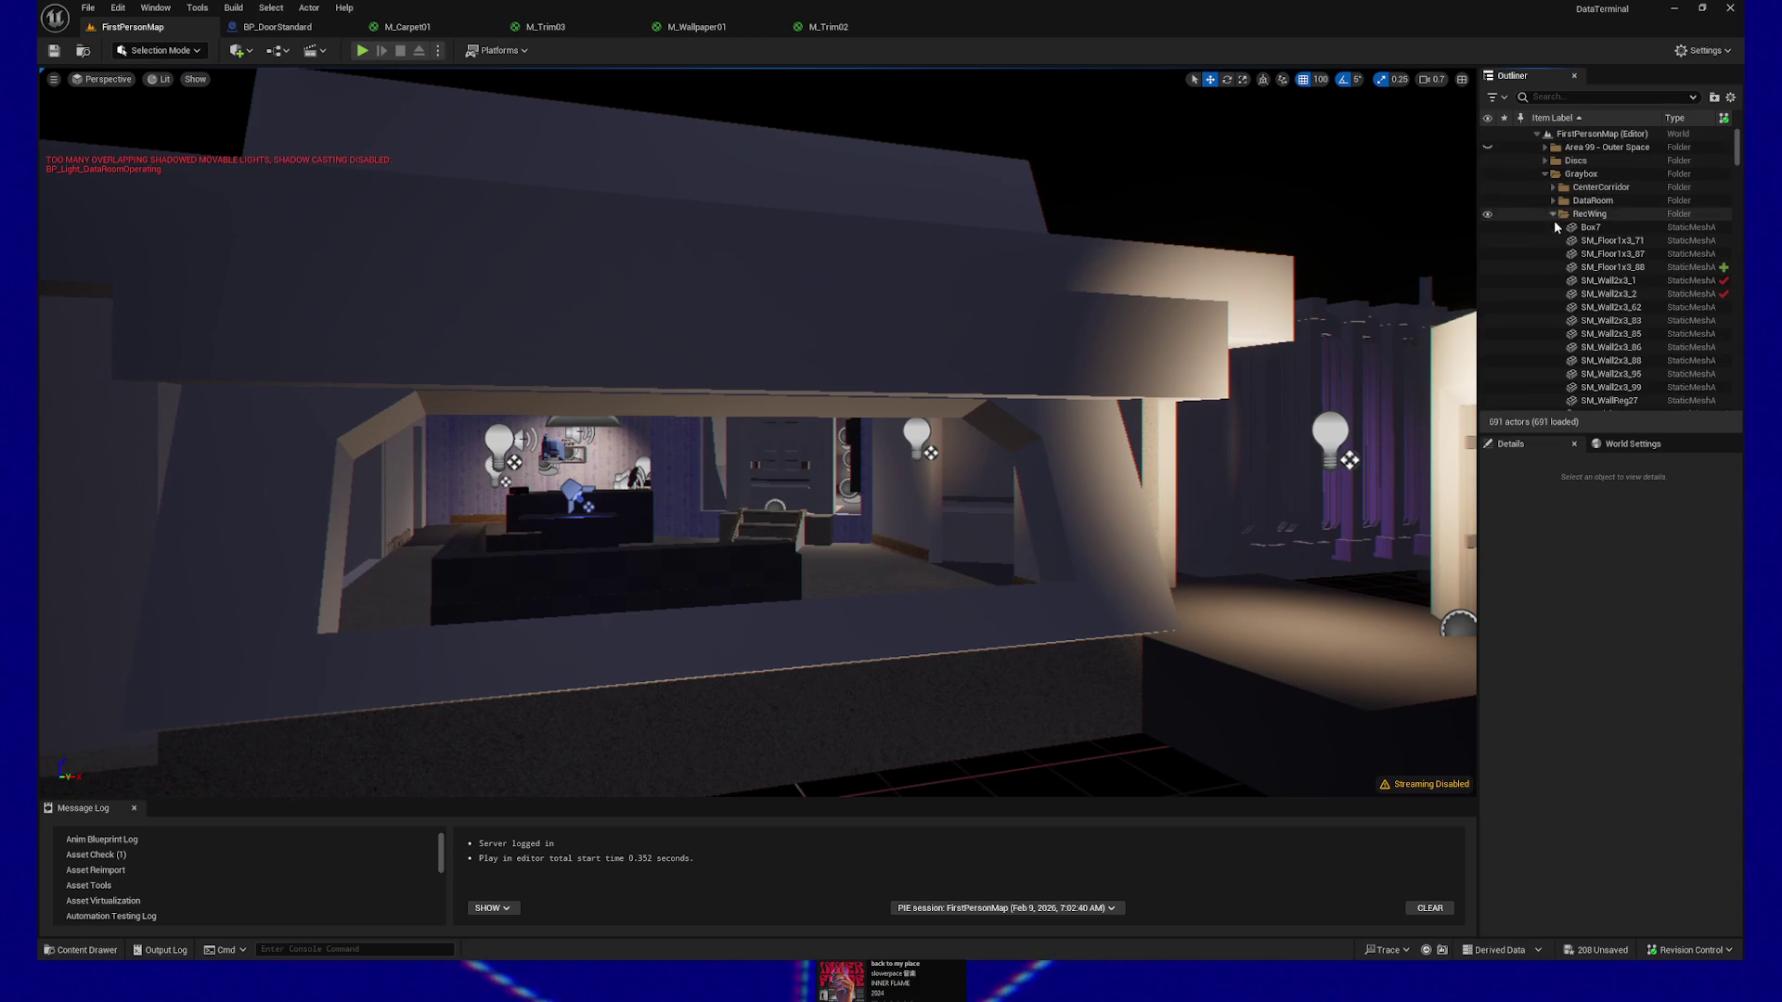
Toggle RecWing visibility off and back on, then delete the wall SM_Wall2x3_62
click(1488, 215)
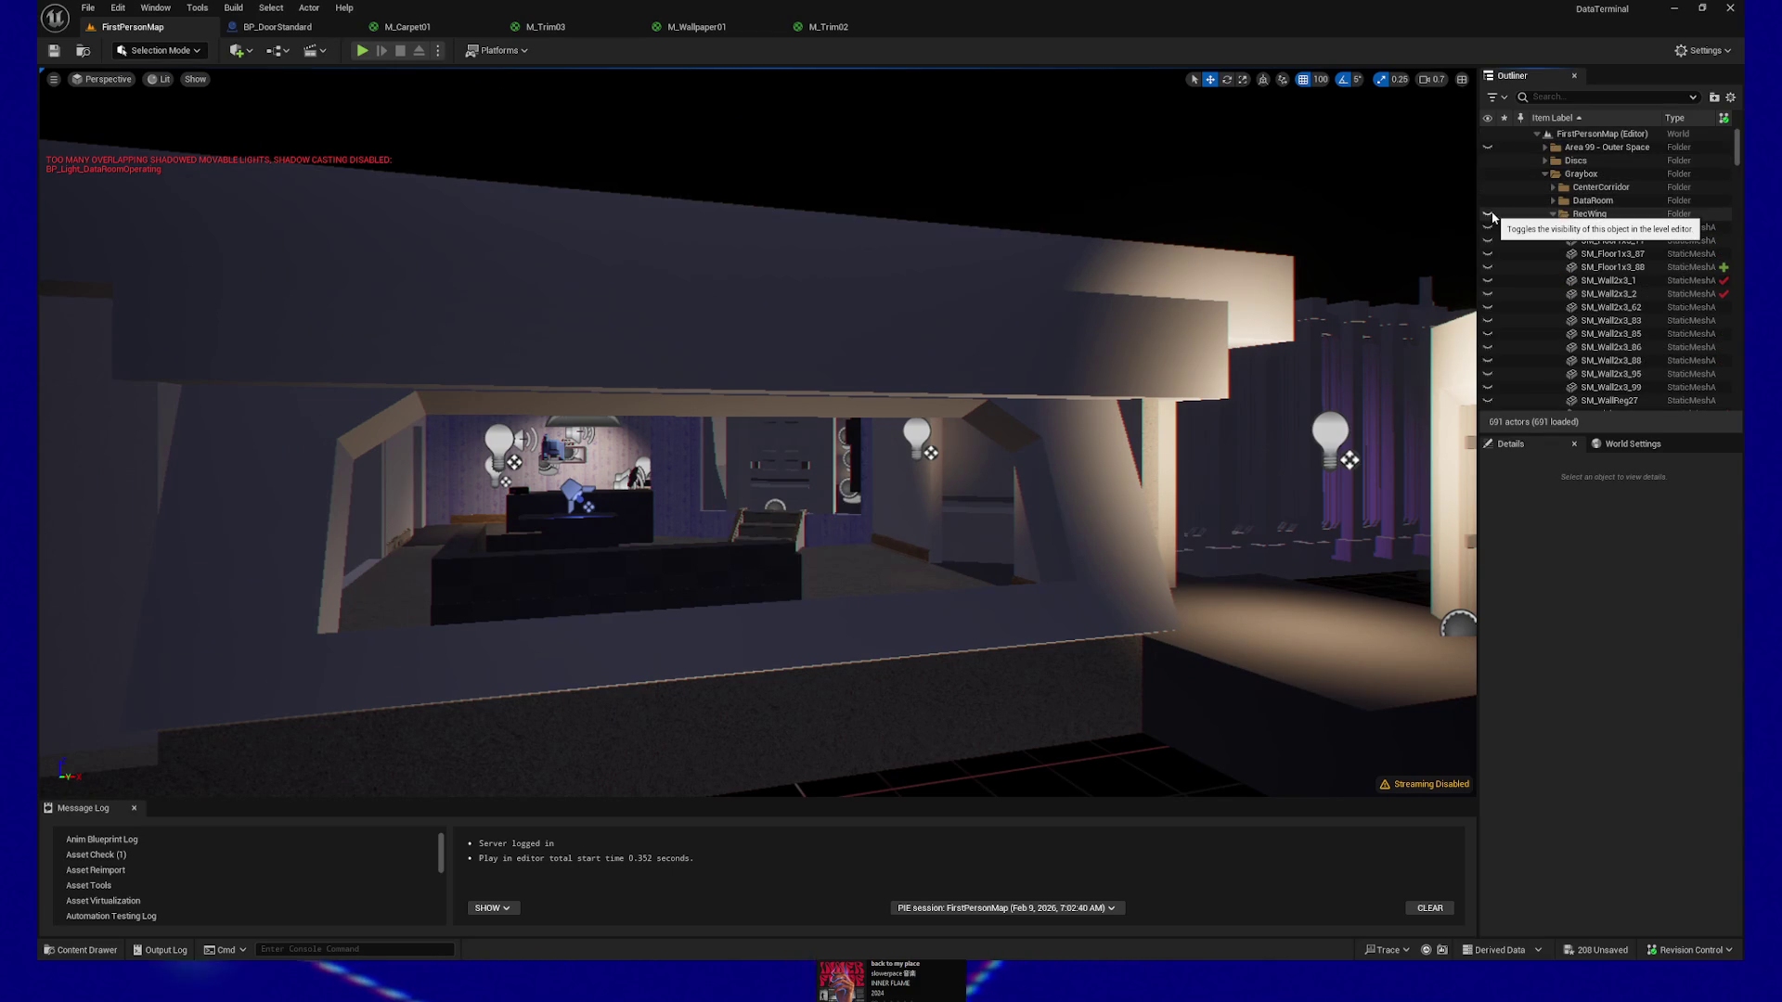
click(1488, 215)
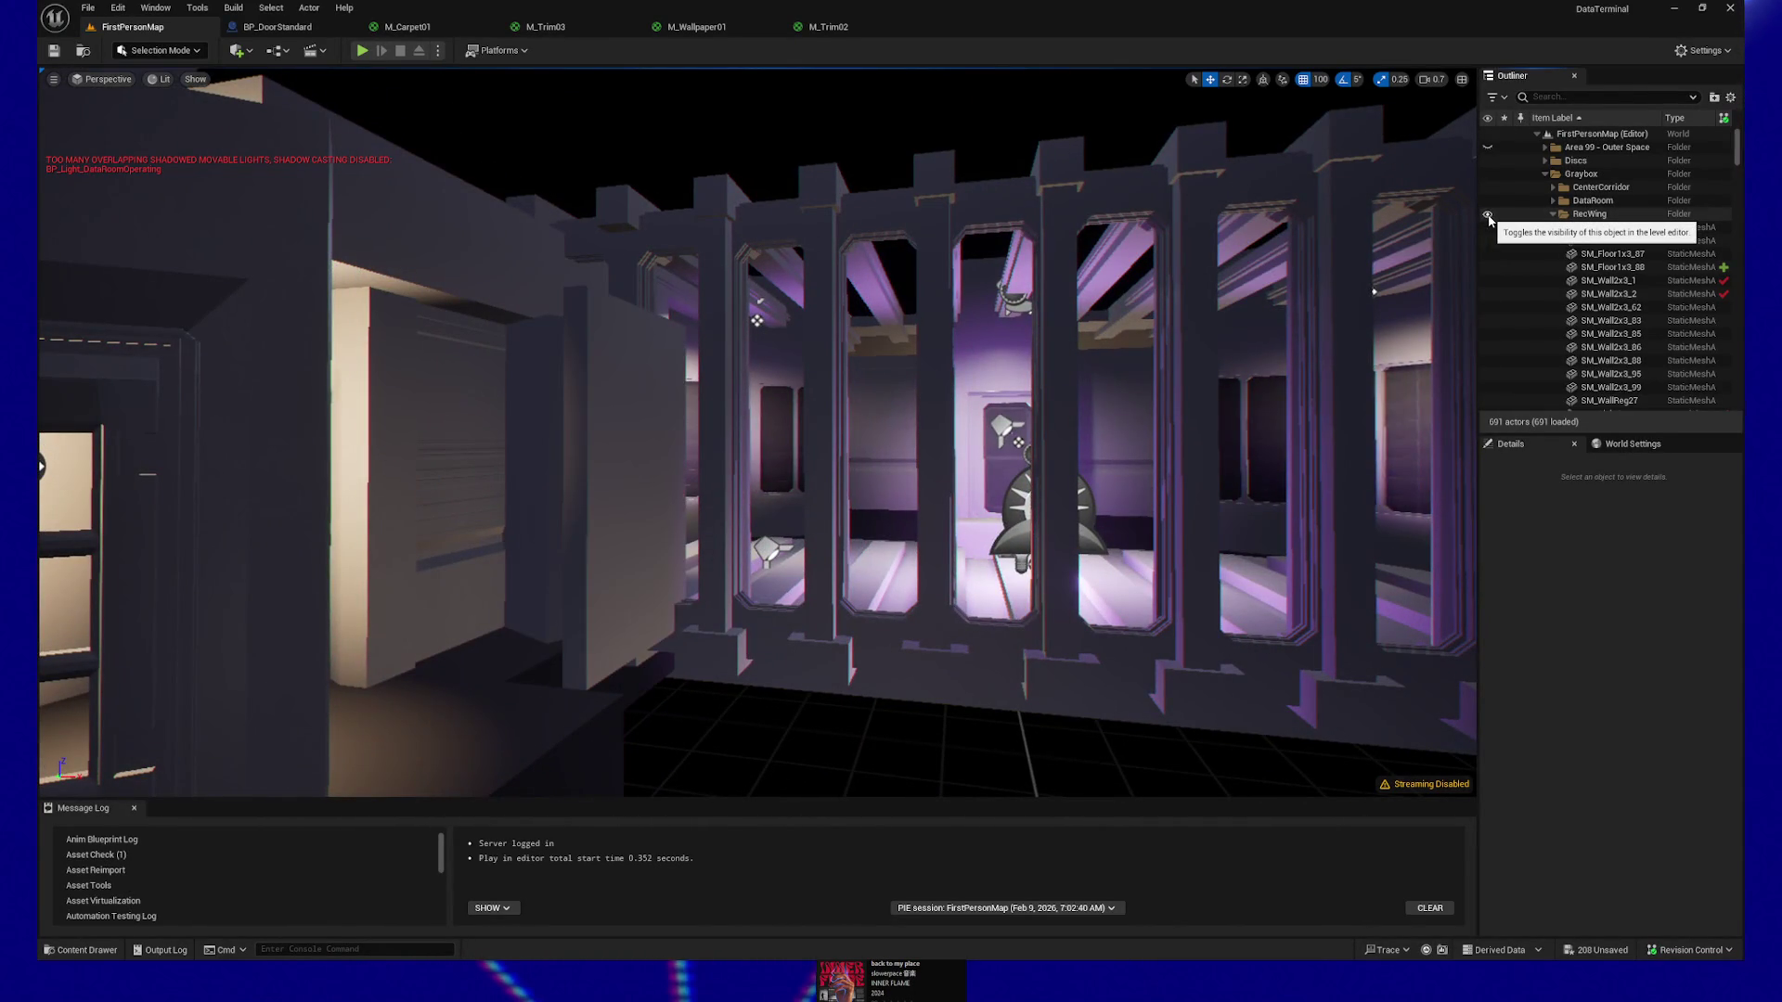
click(609, 453)
key(Delete)
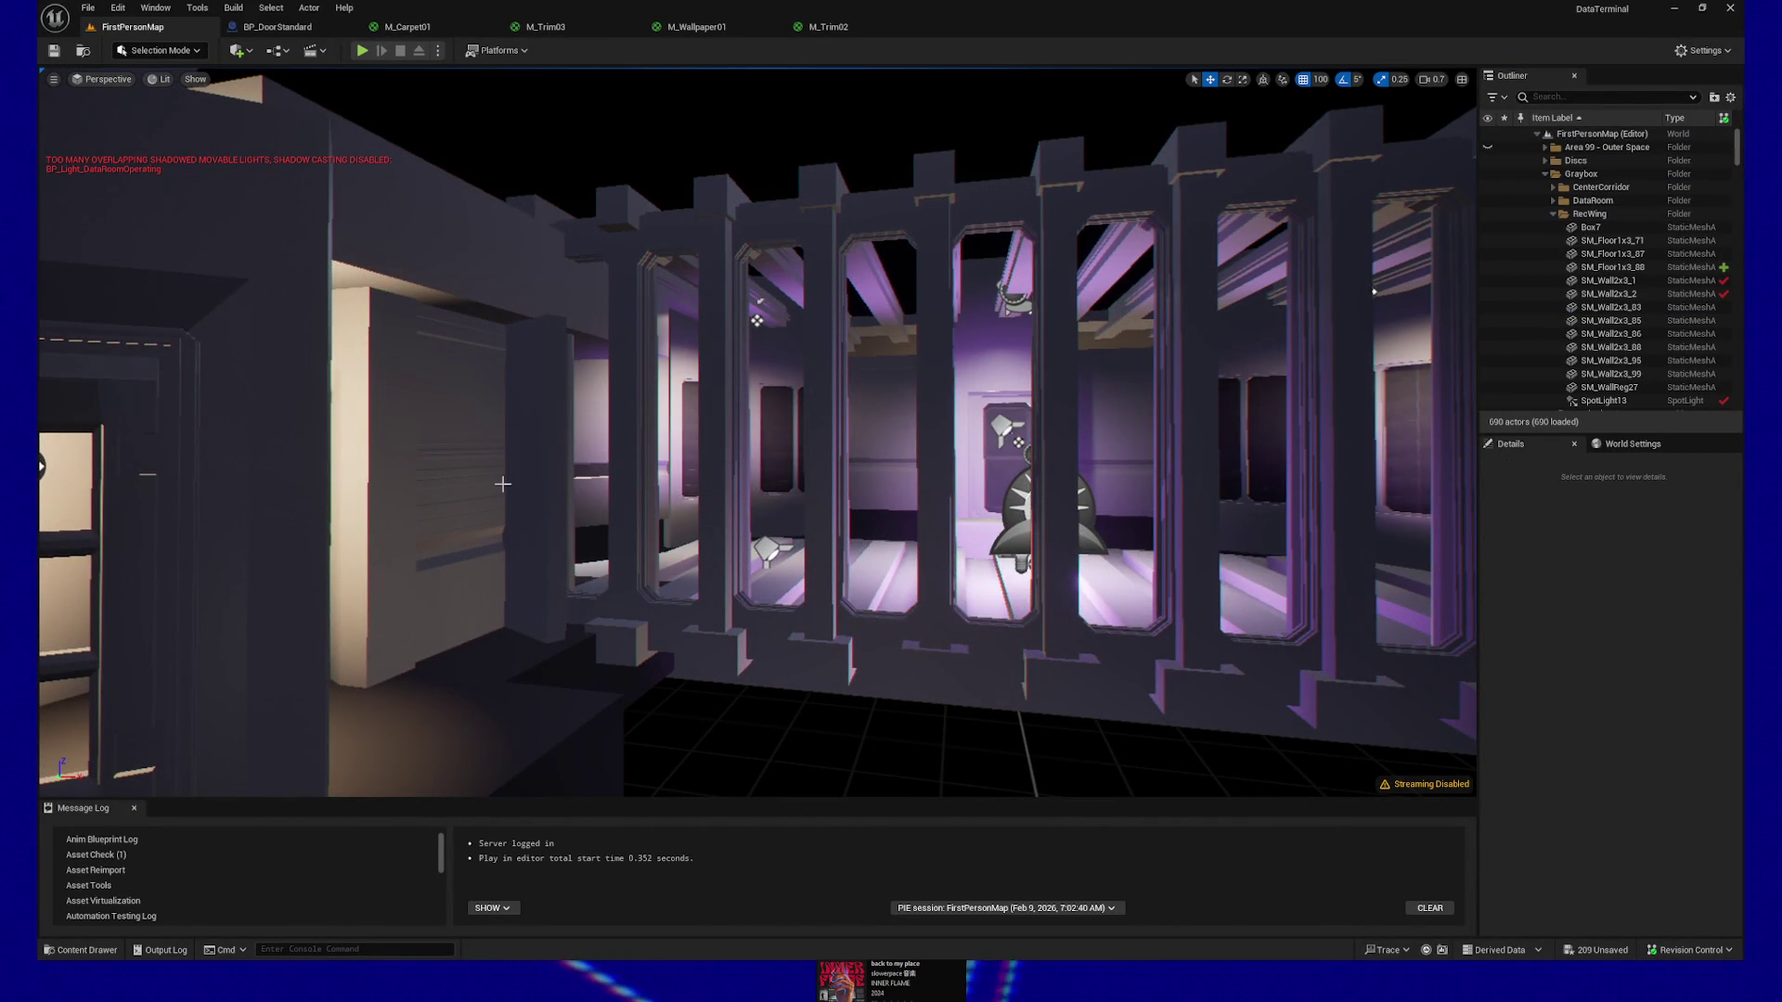
Delete the overlapping floor tile SM_Floor1x3_85
click(502, 483)
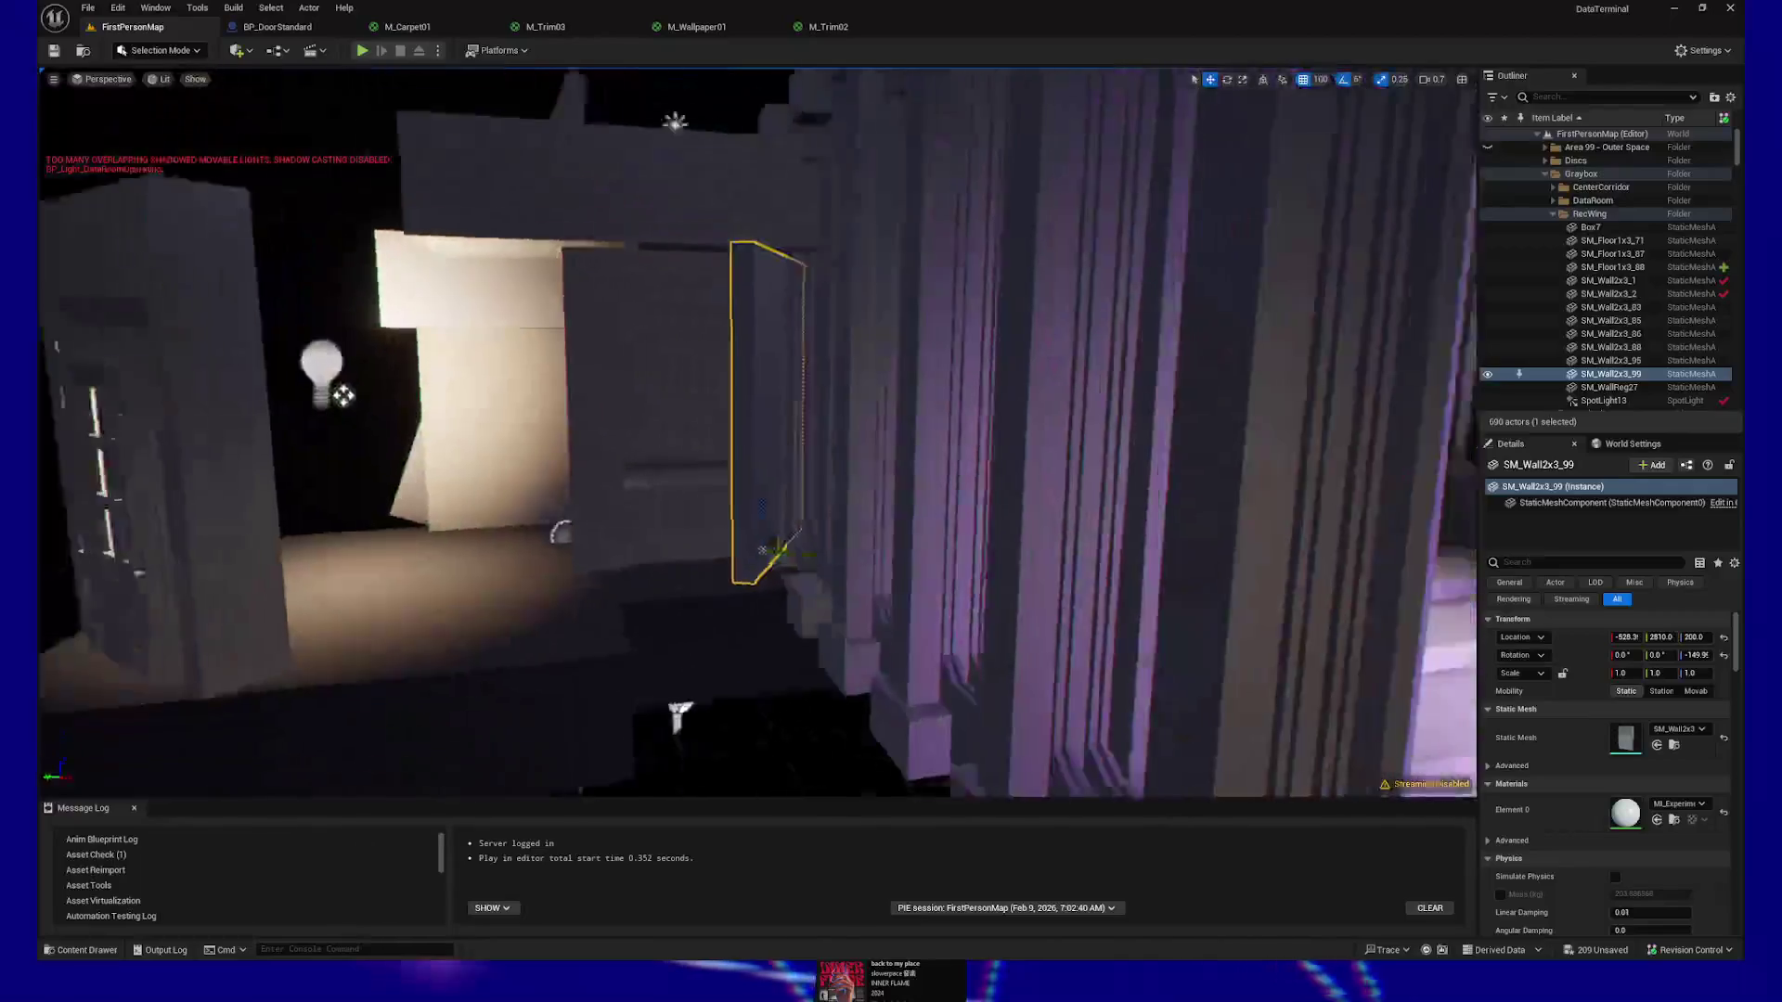
click(792, 609)
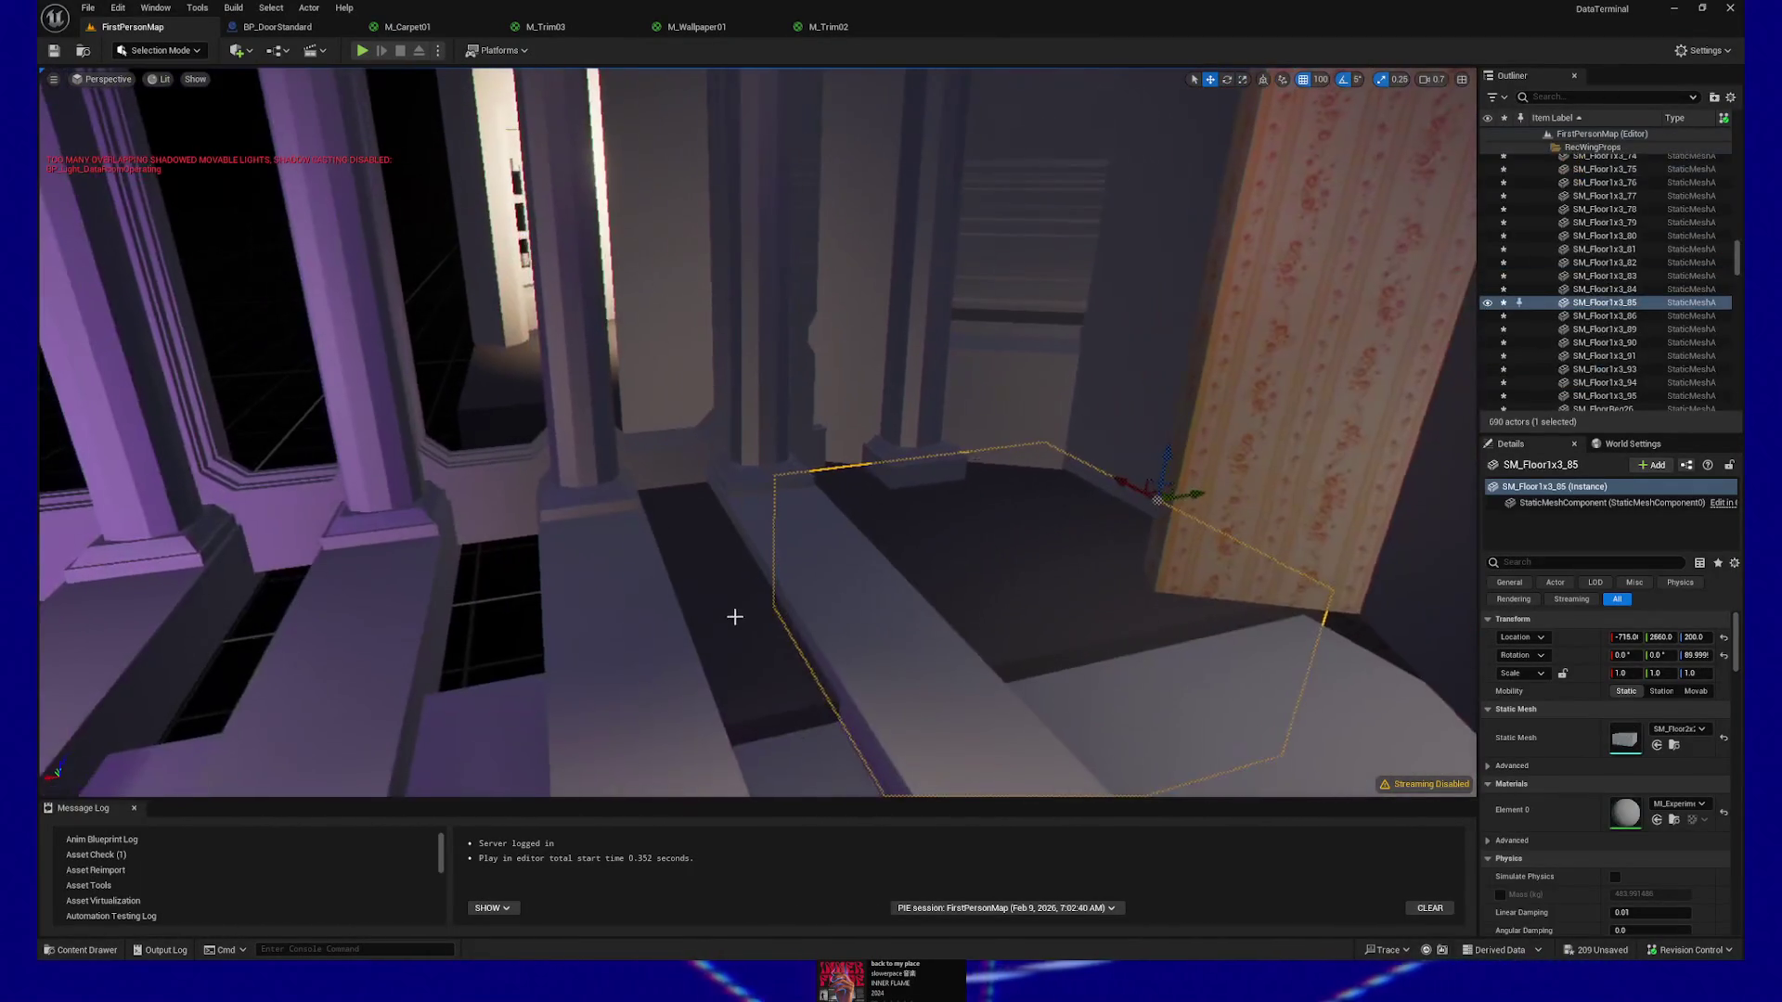
click(734, 616)
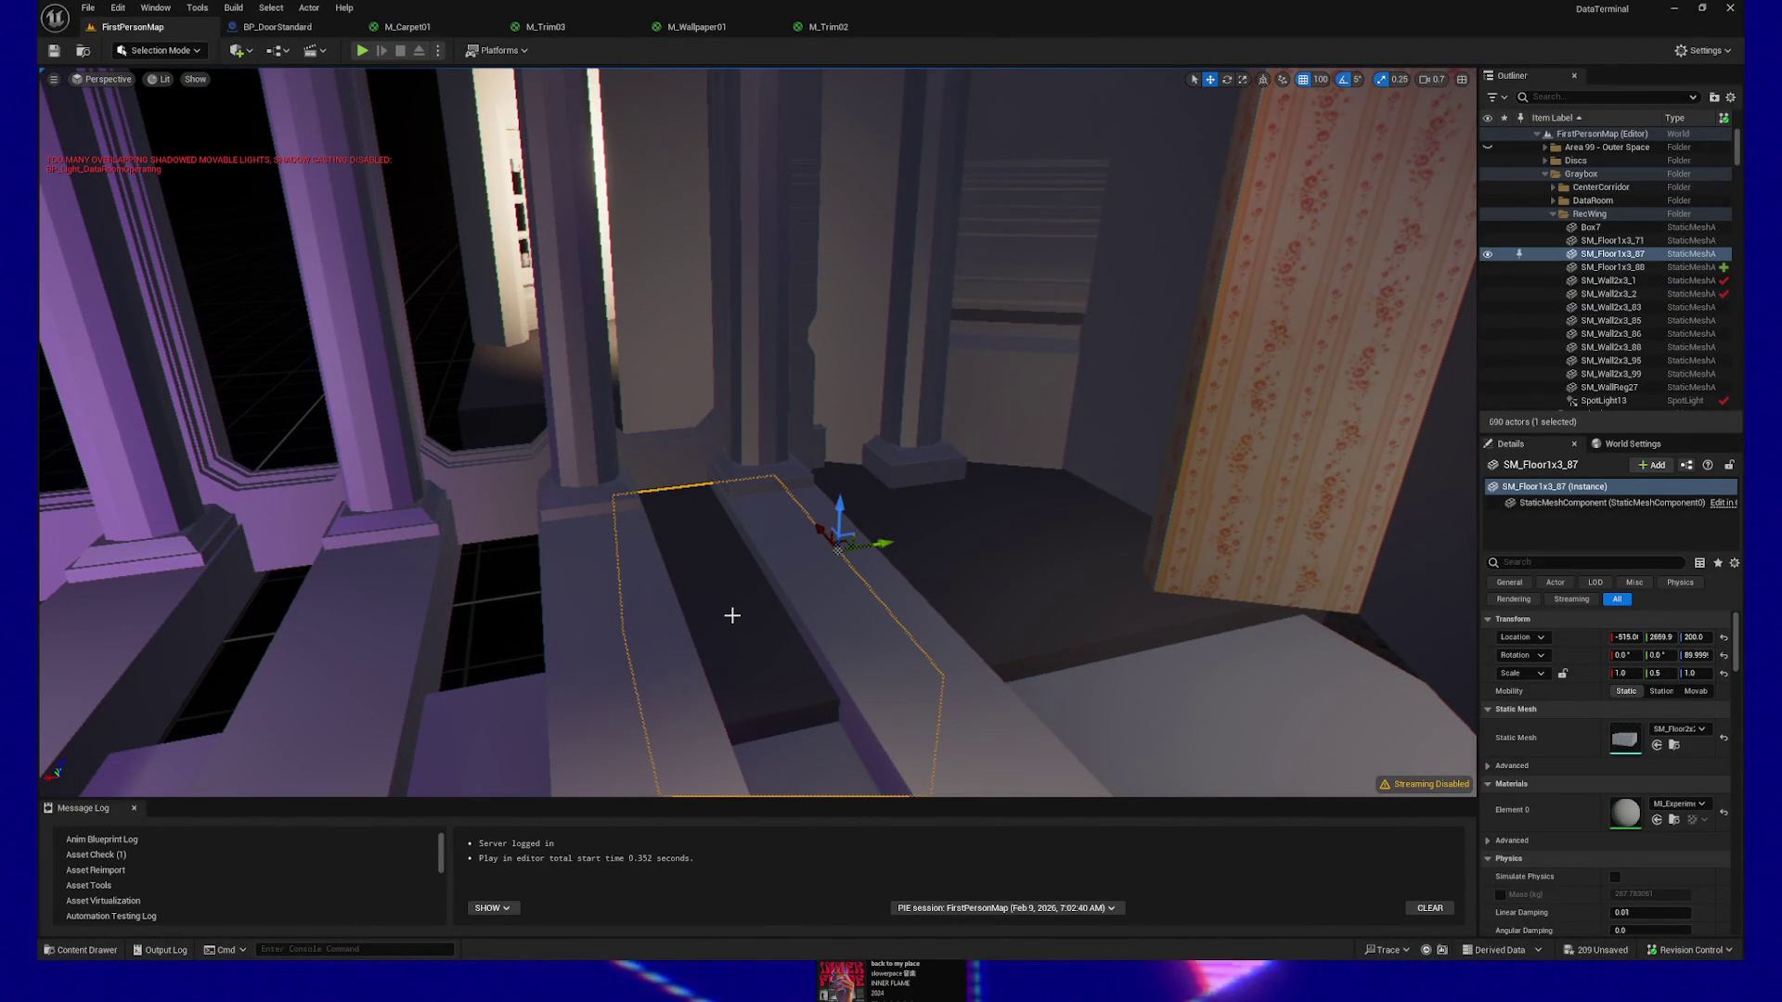
click(929, 579)
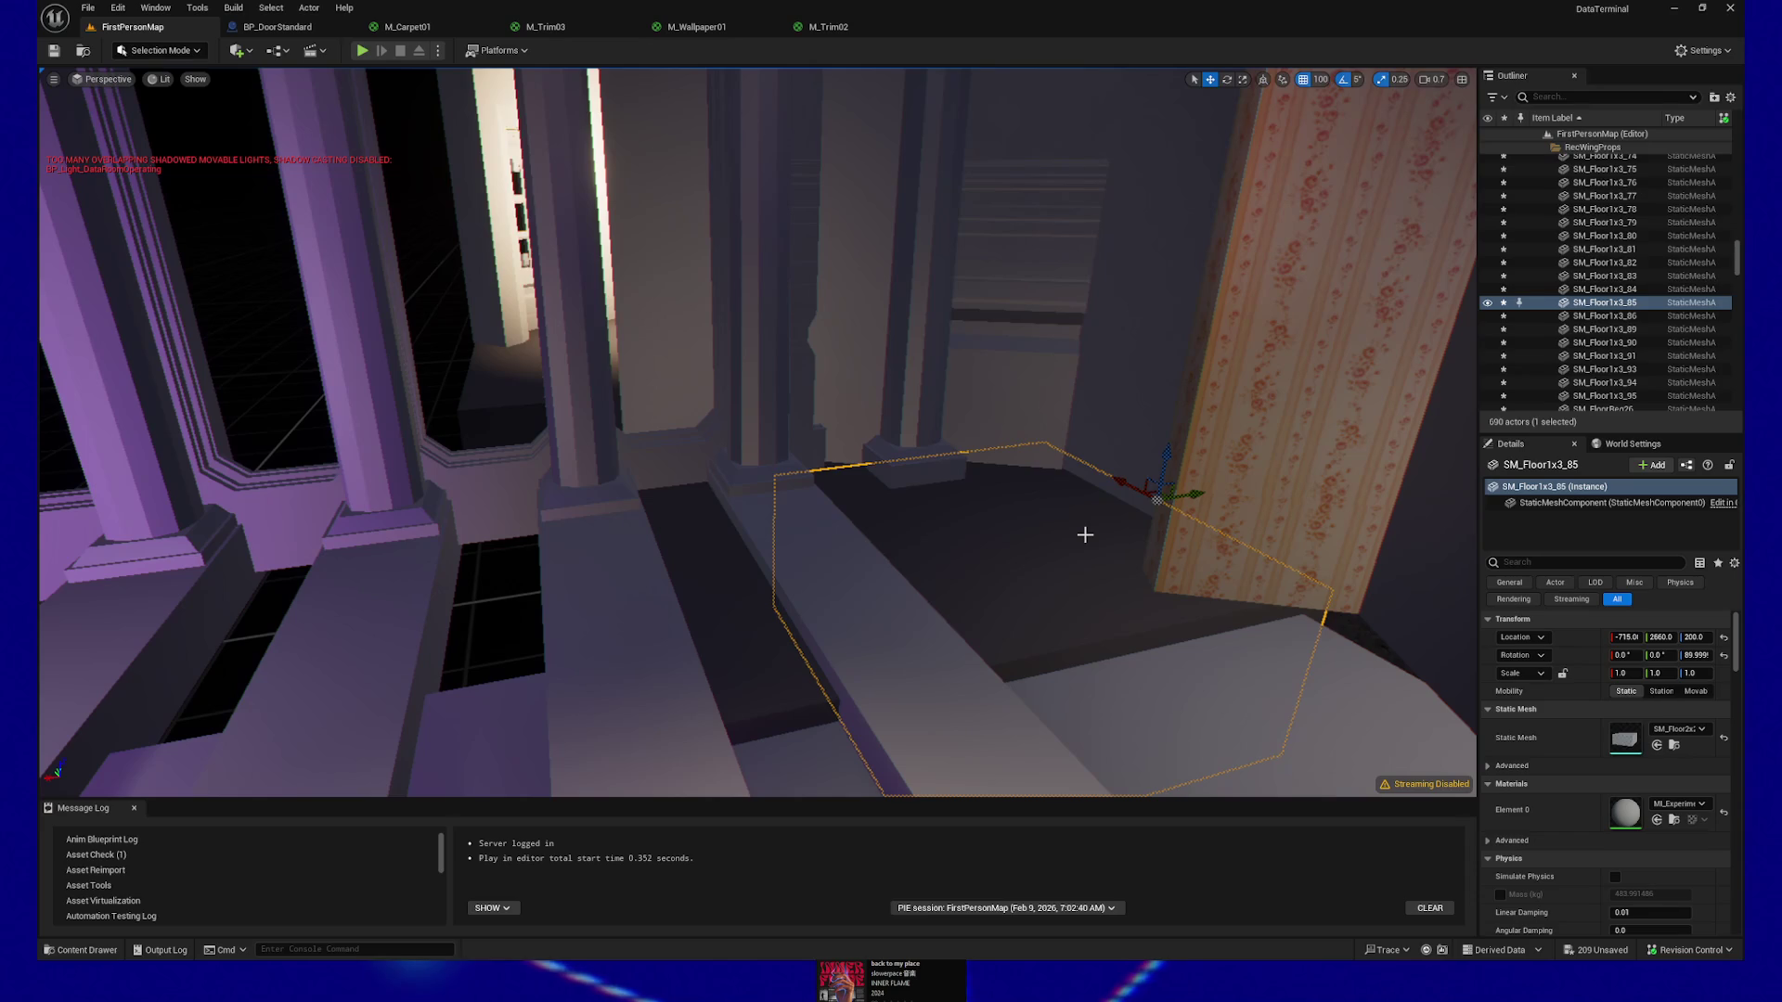
key(Delete)
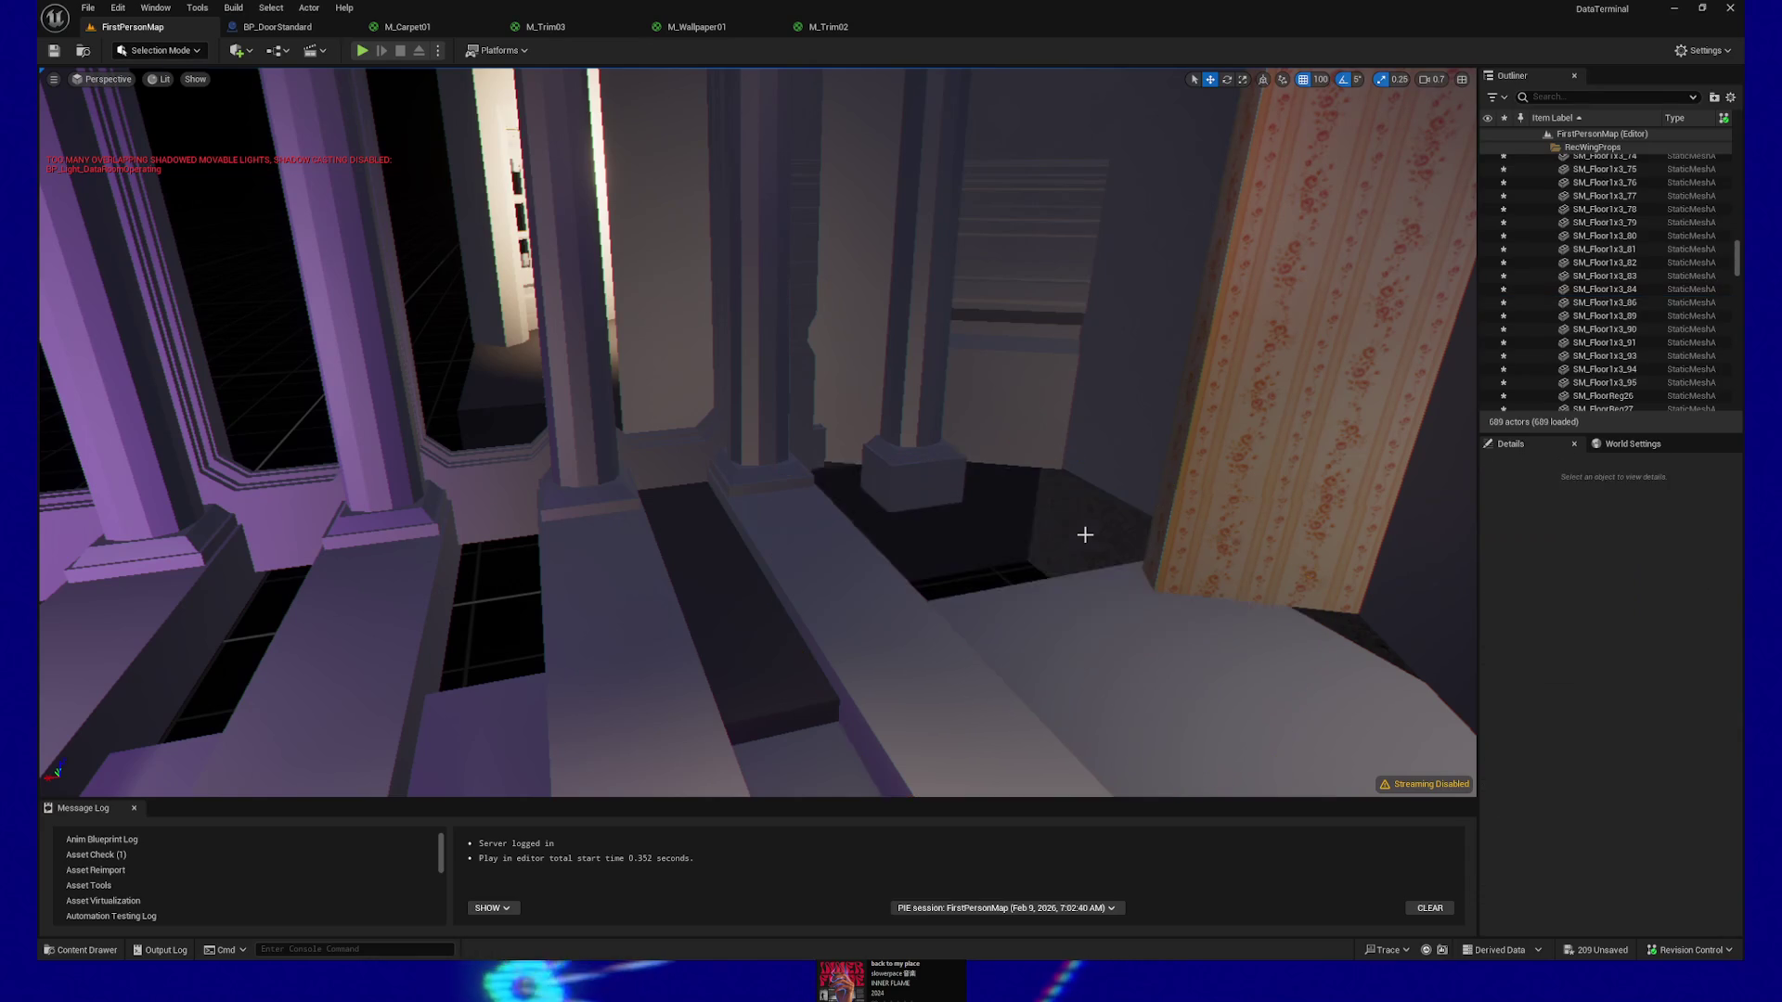
Slide floor tile SM_Floor1x3_87 200 units along X and inspect the result
click(815, 570)
drag(884, 545, 1169, 498)
key(f)
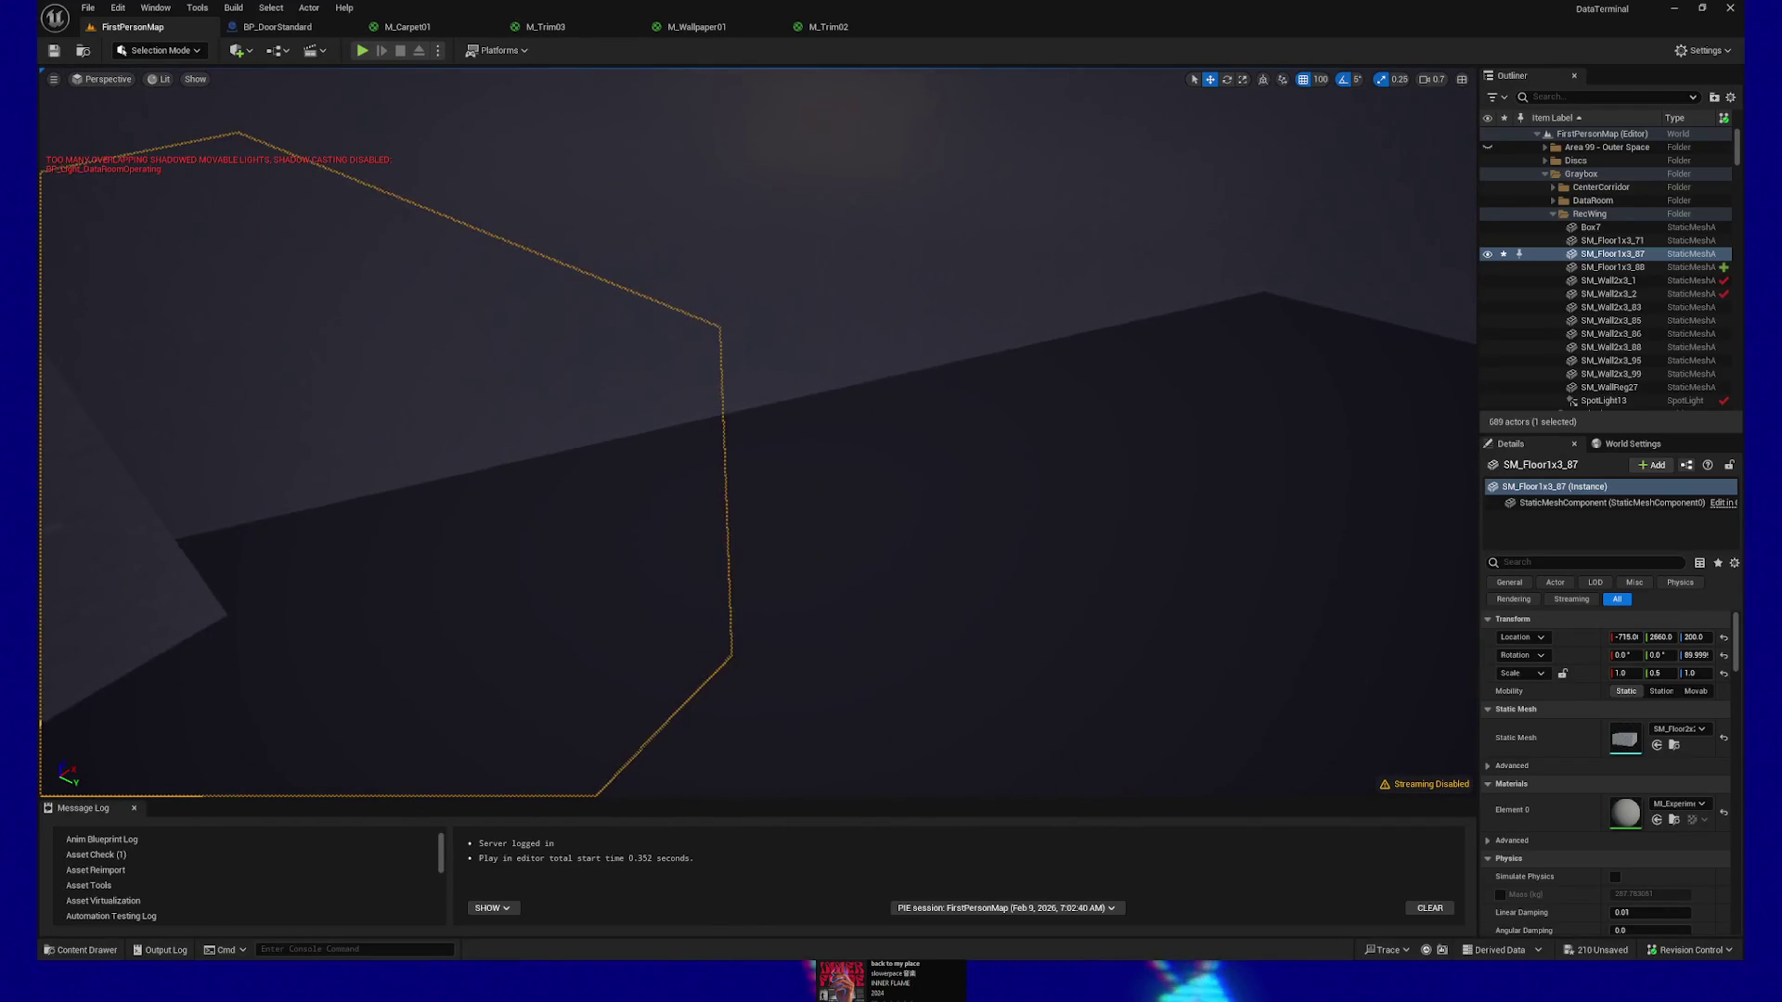
click(760, 474)
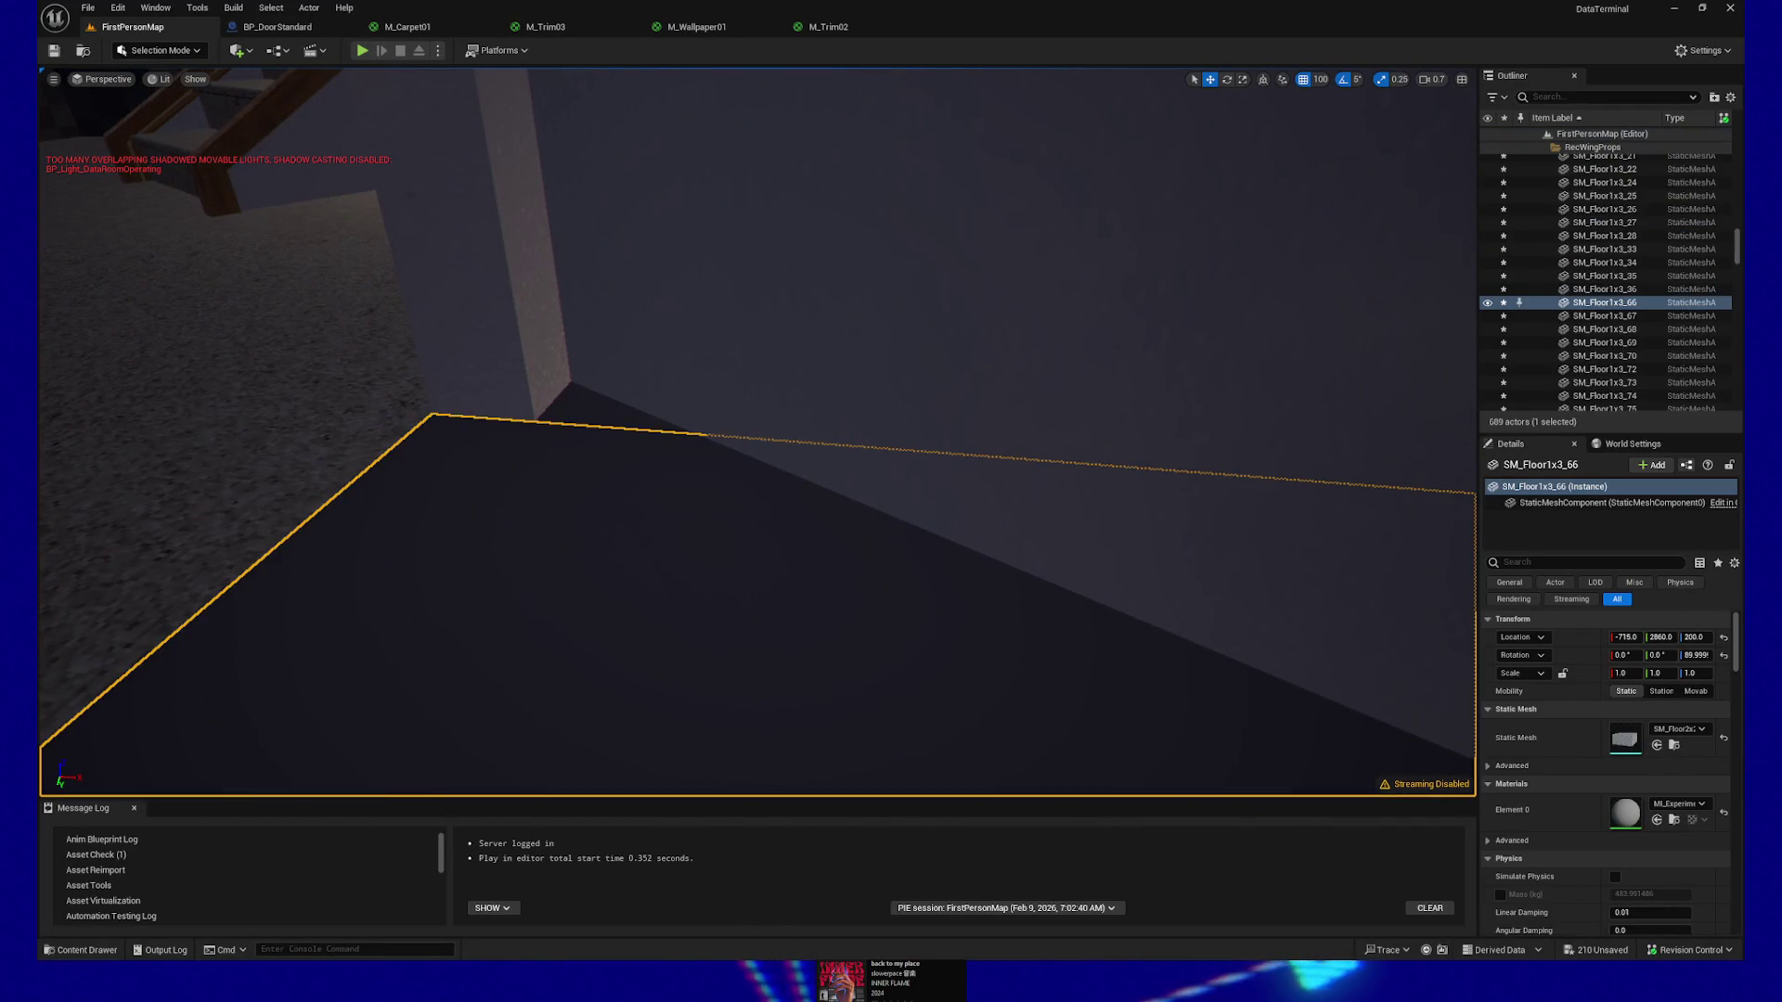
key(ctrl+z)
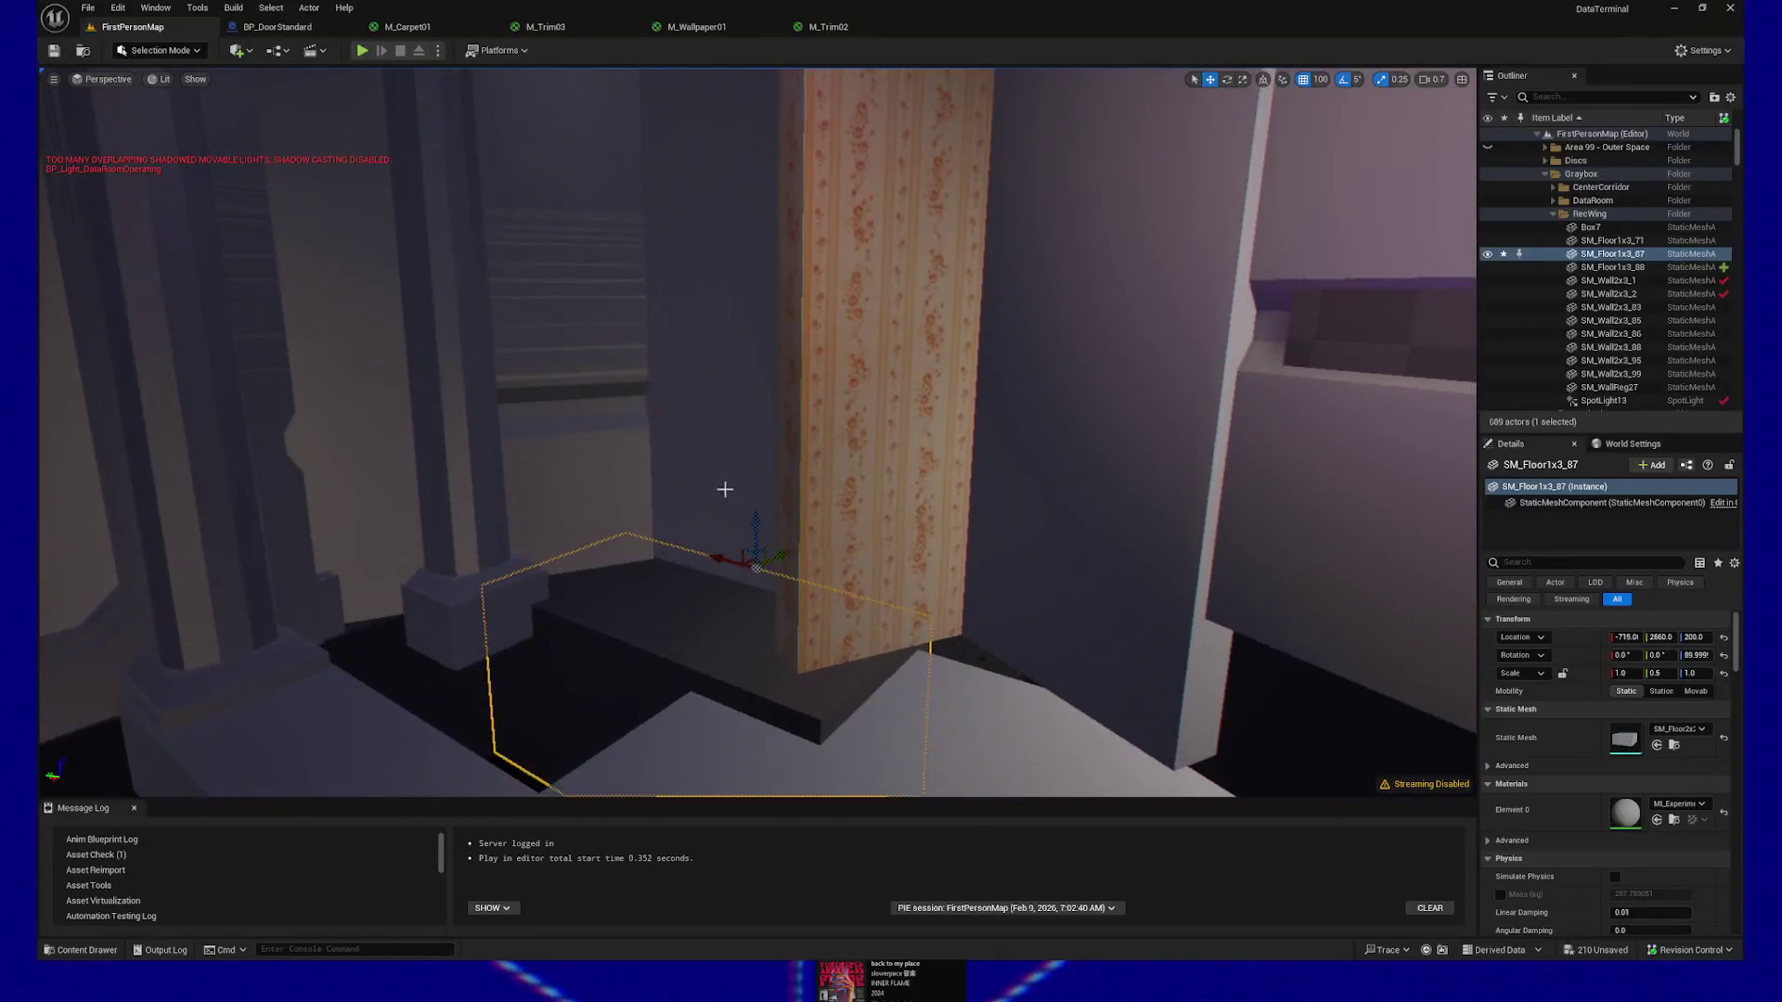
drag(725, 489, 706, 520)
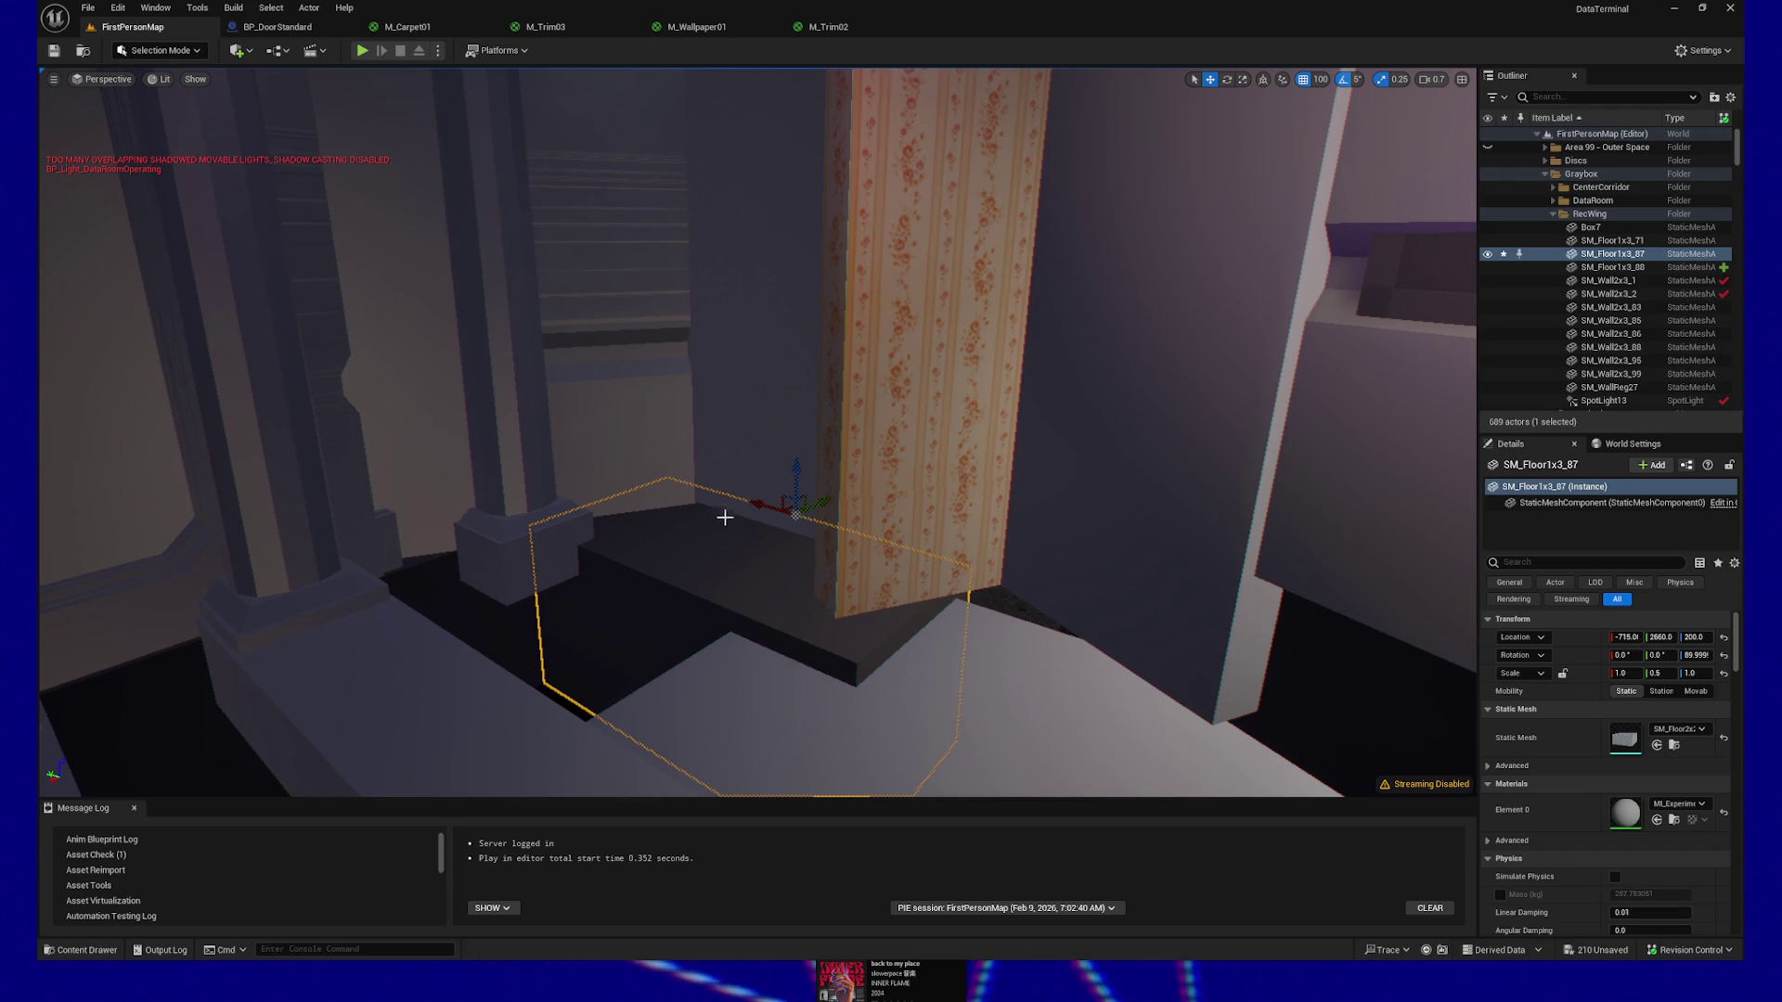
mouse_move(727, 525)
mouse_down()
mouse_move(966, 454)
mouse_move(882, 464)
mouse_move(816, 399)
mouse_move(779, 464)
mouse_move(756, 446)
mouse_move(756, 478)
mouse_move(195, 453)
mouse_up()
Select the ceiling slab SM_FloorReg132 and fly along the hall toward the lit doorway
click(757, 437)
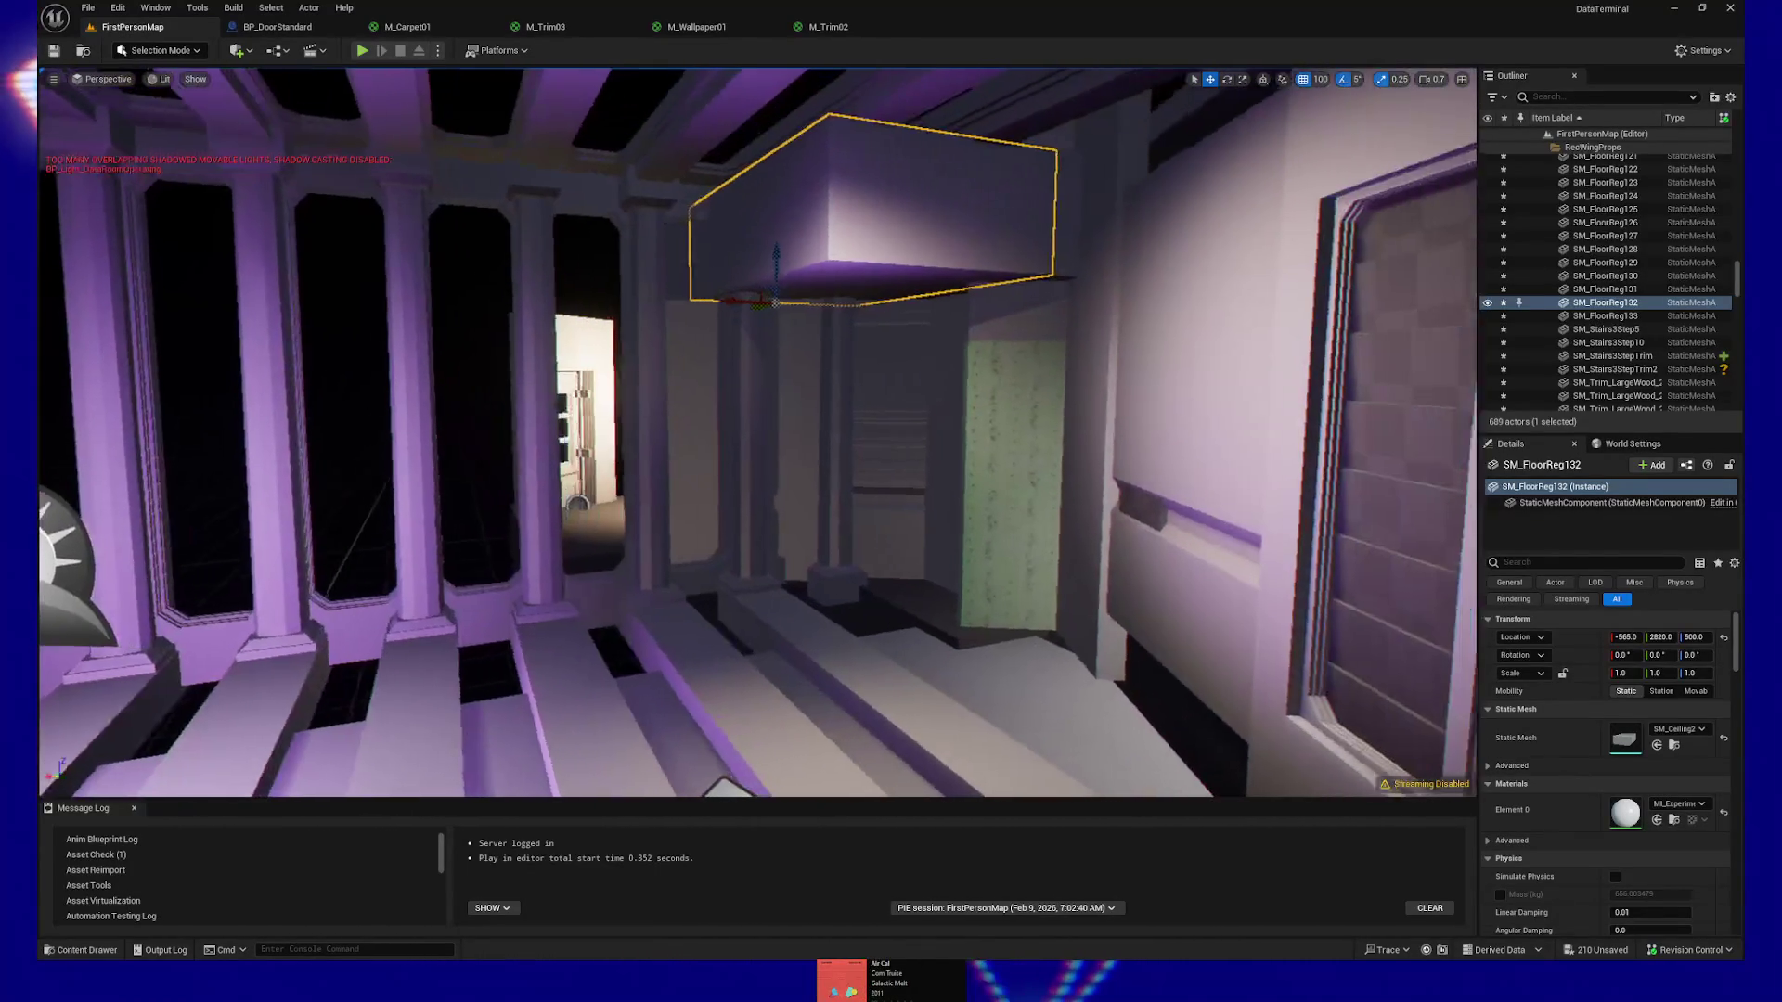
drag(728, 300, 727, 299)
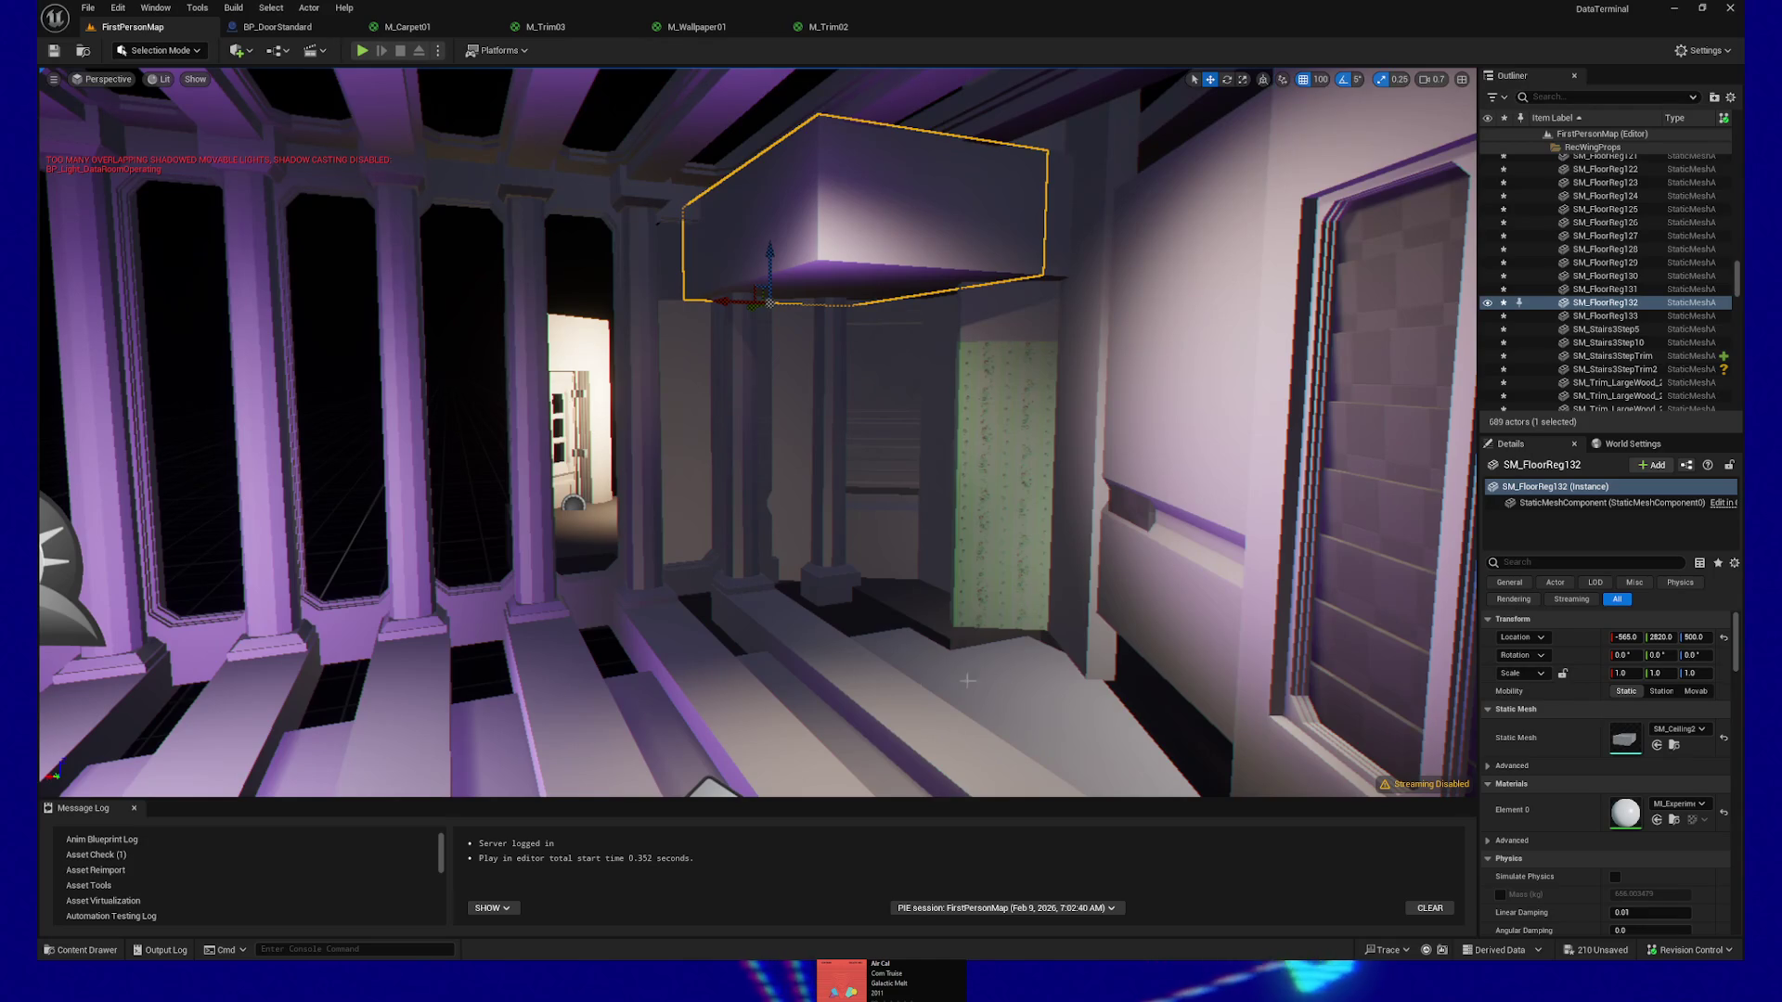
drag(793, 601, 724, 599)
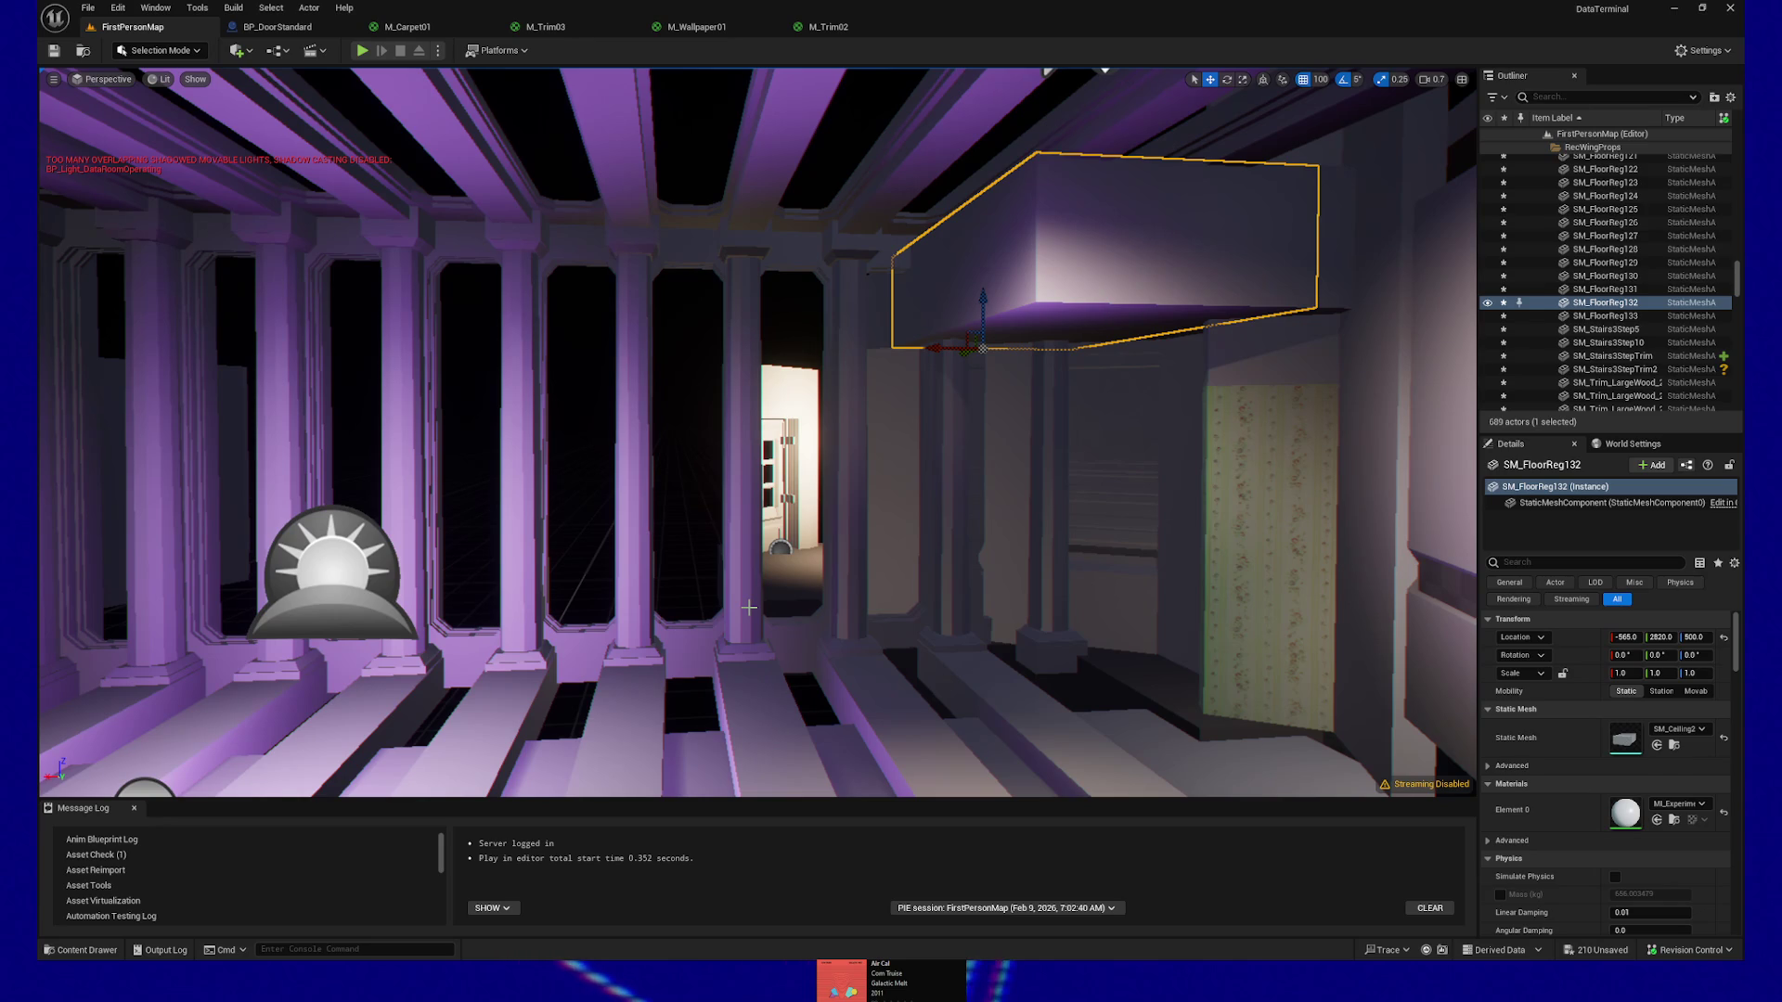
mouse_move(669, 592)
mouse_down()
mouse_move(555, 595)
mouse_move(54, 215)
mouse_move(320, 215)
mouse_up()
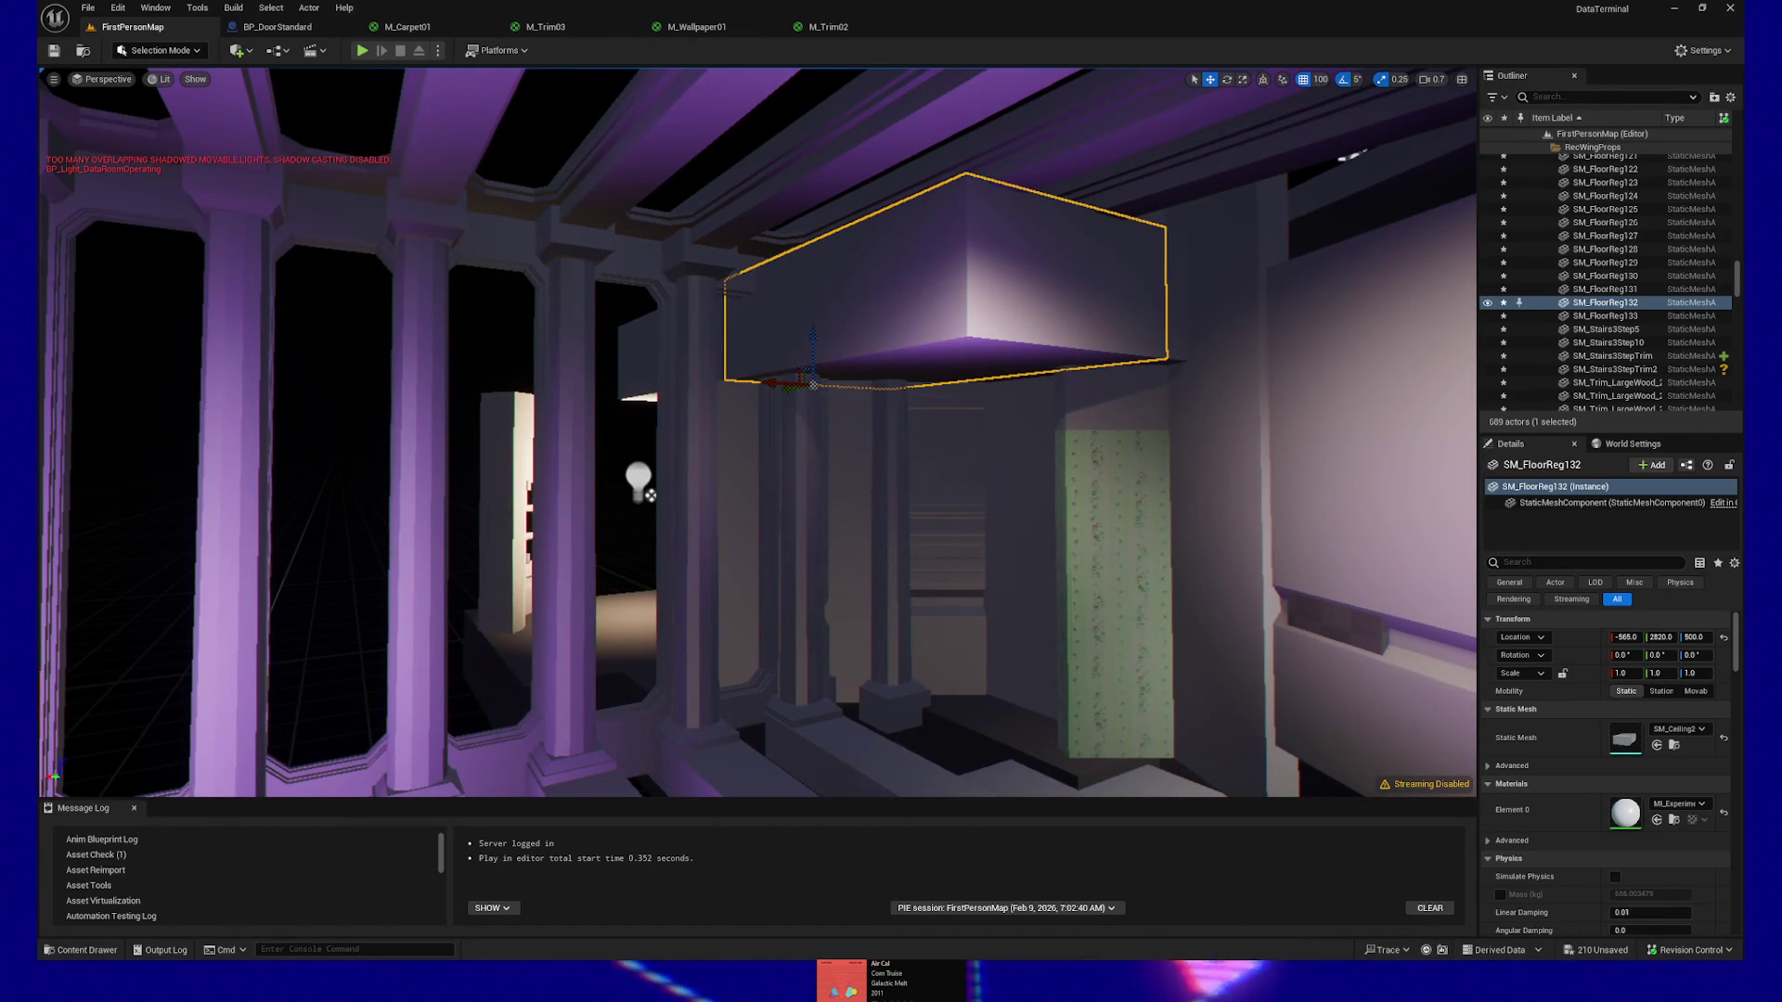
mouse_move(320, 215)
mouse_down()
mouse_move(389, 130)
mouse_move(408, 195)
mouse_move(703, 549)
mouse_up()
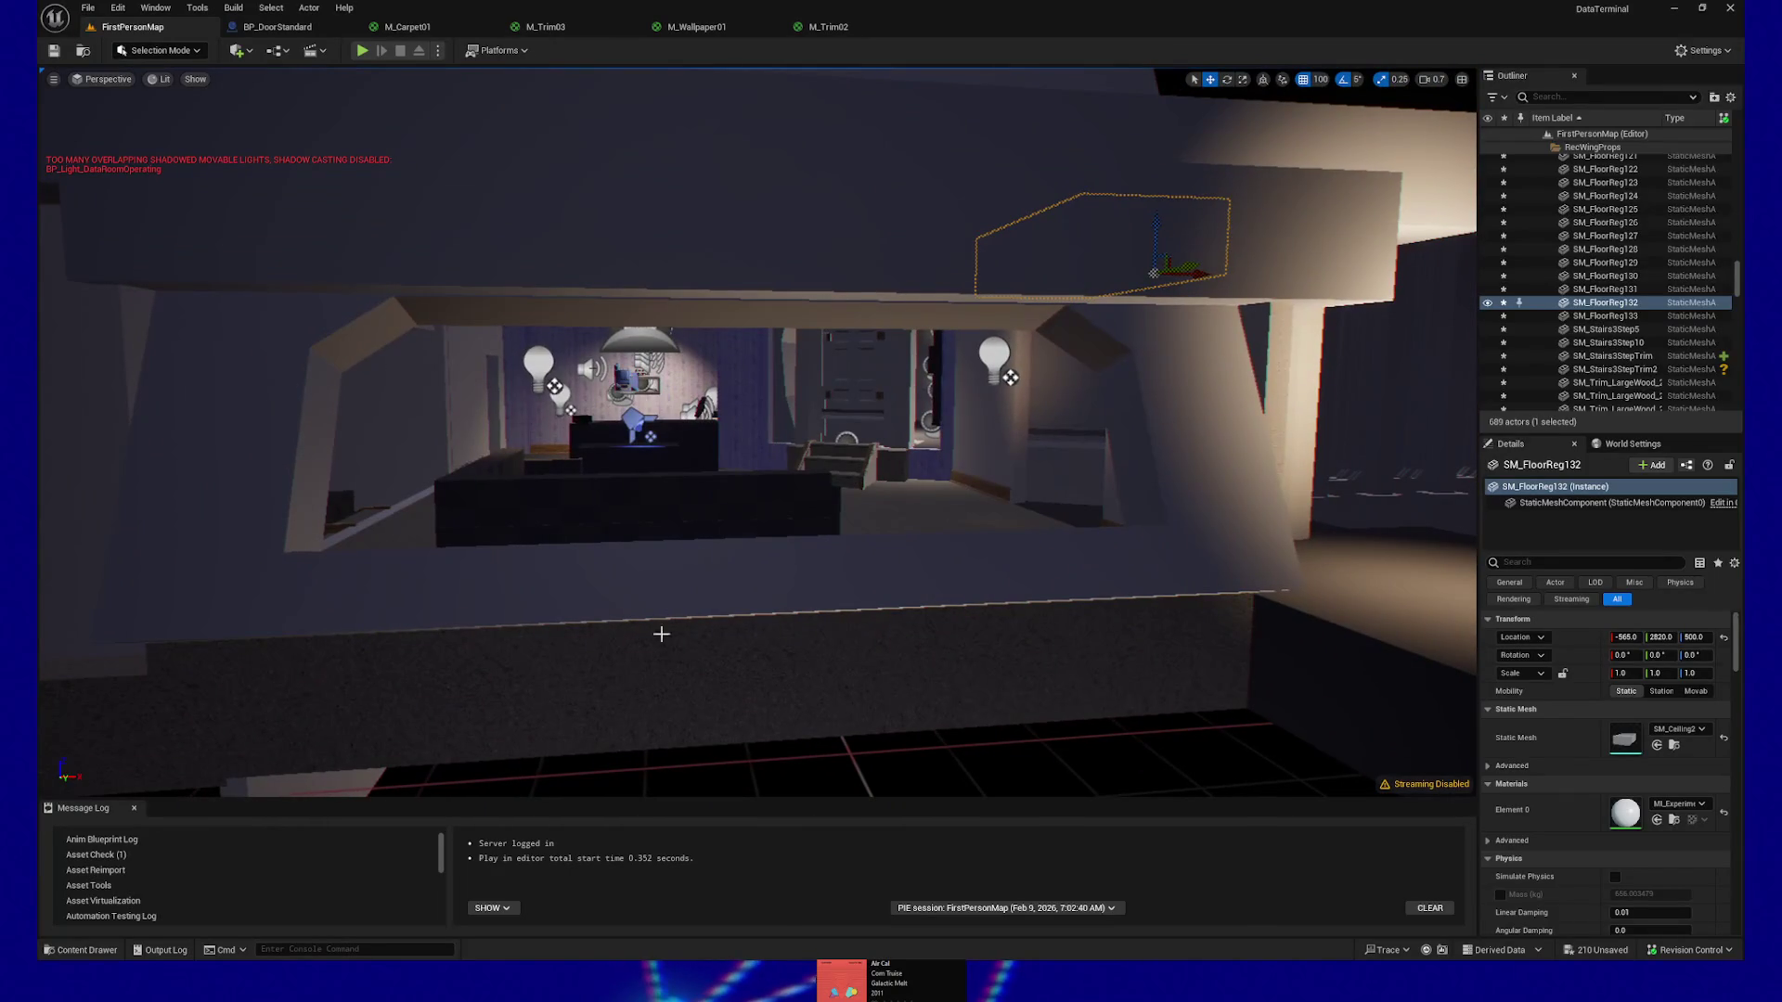
Expand RecWingProps and check NewFolder1, leaving its name unchanged
click(630, 663)
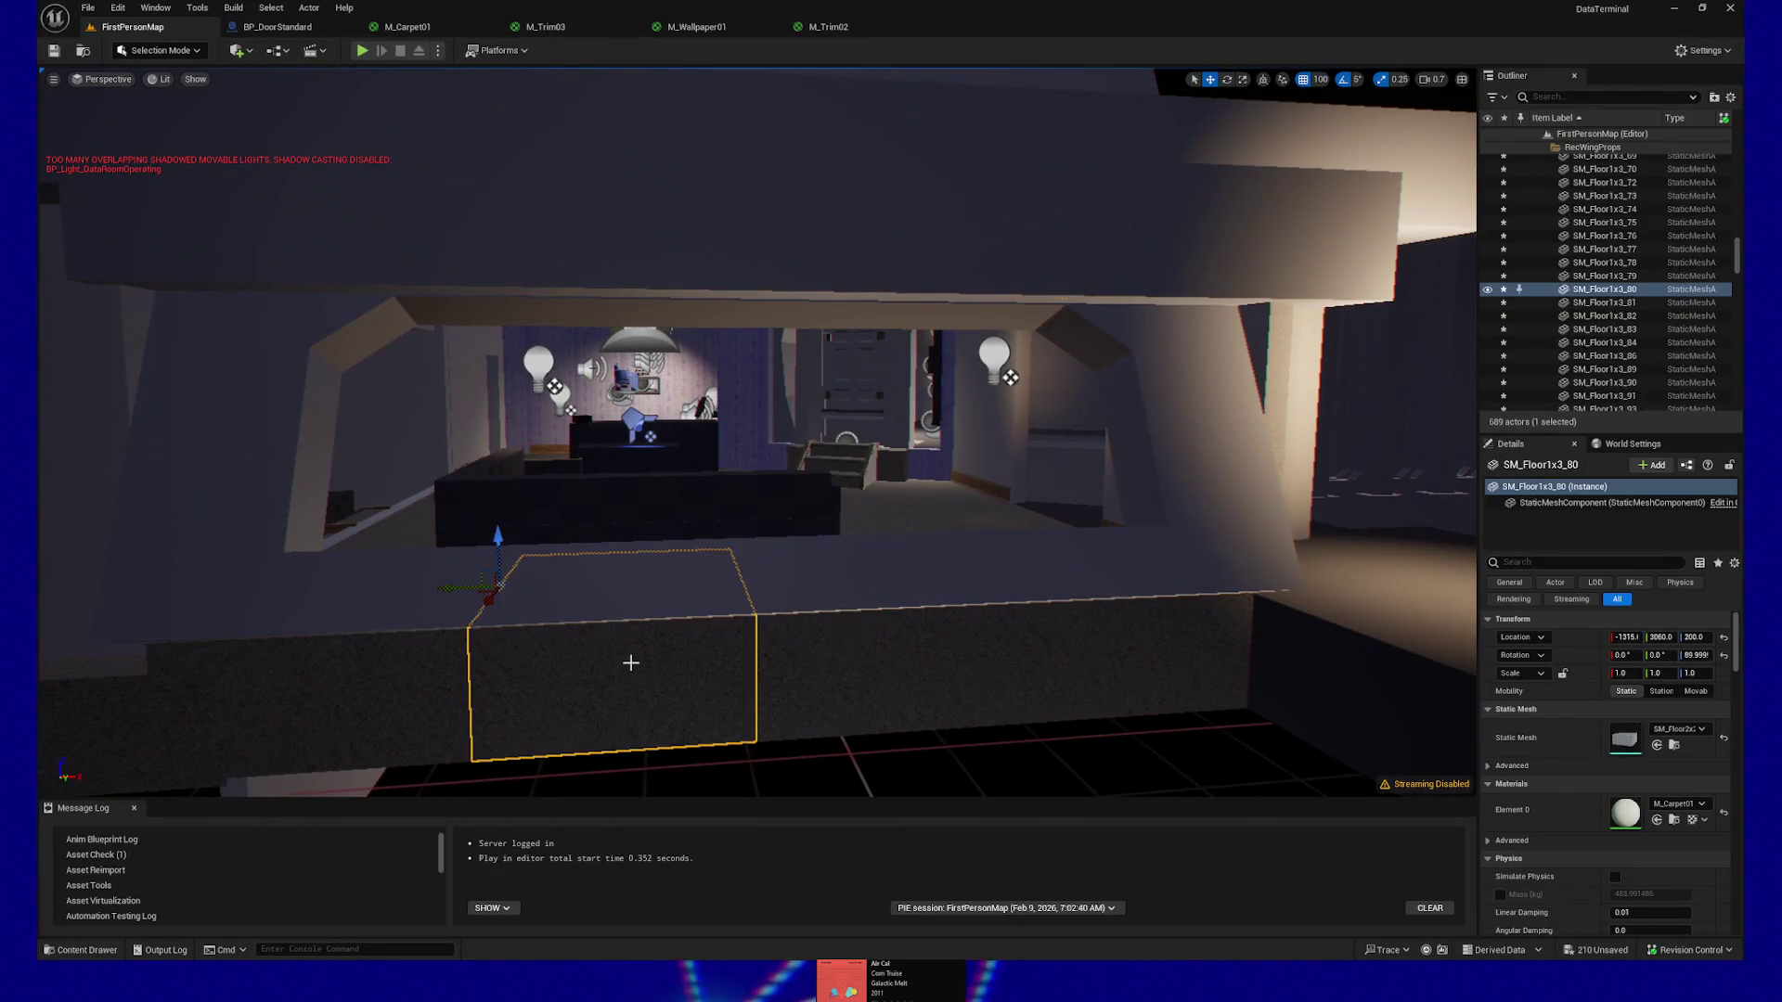
click(1598, 149)
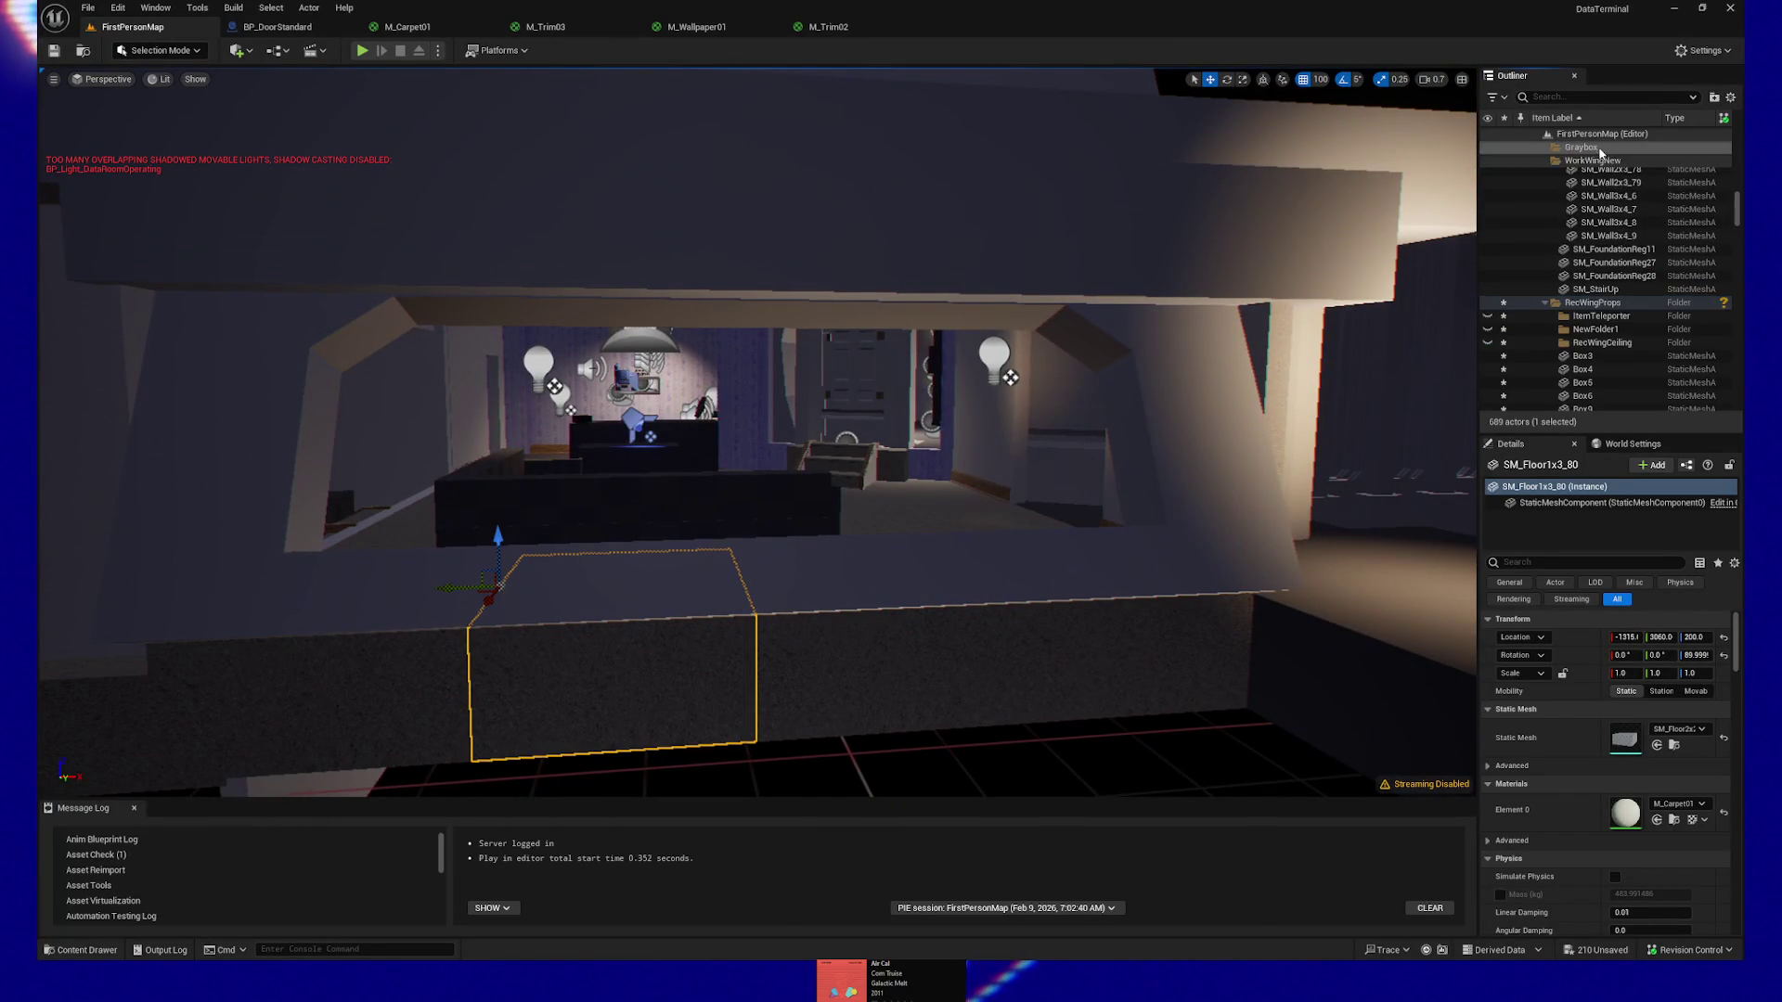
click(1634, 330)
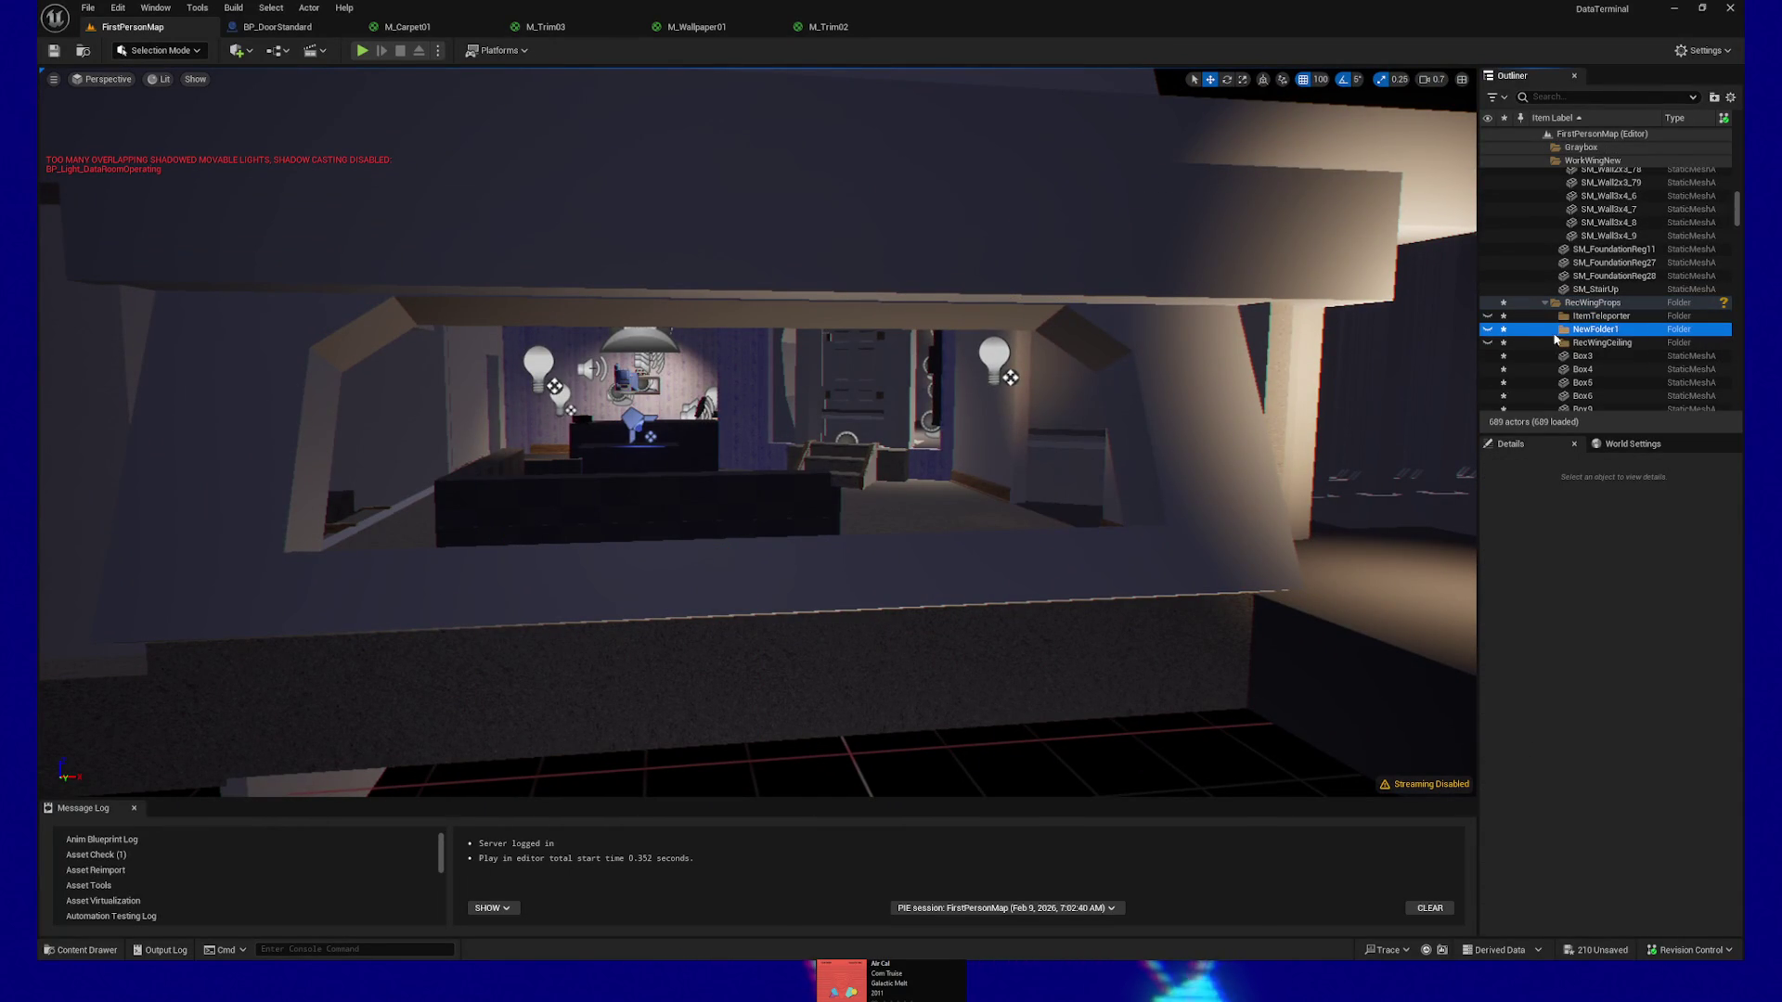
click(1604, 332)
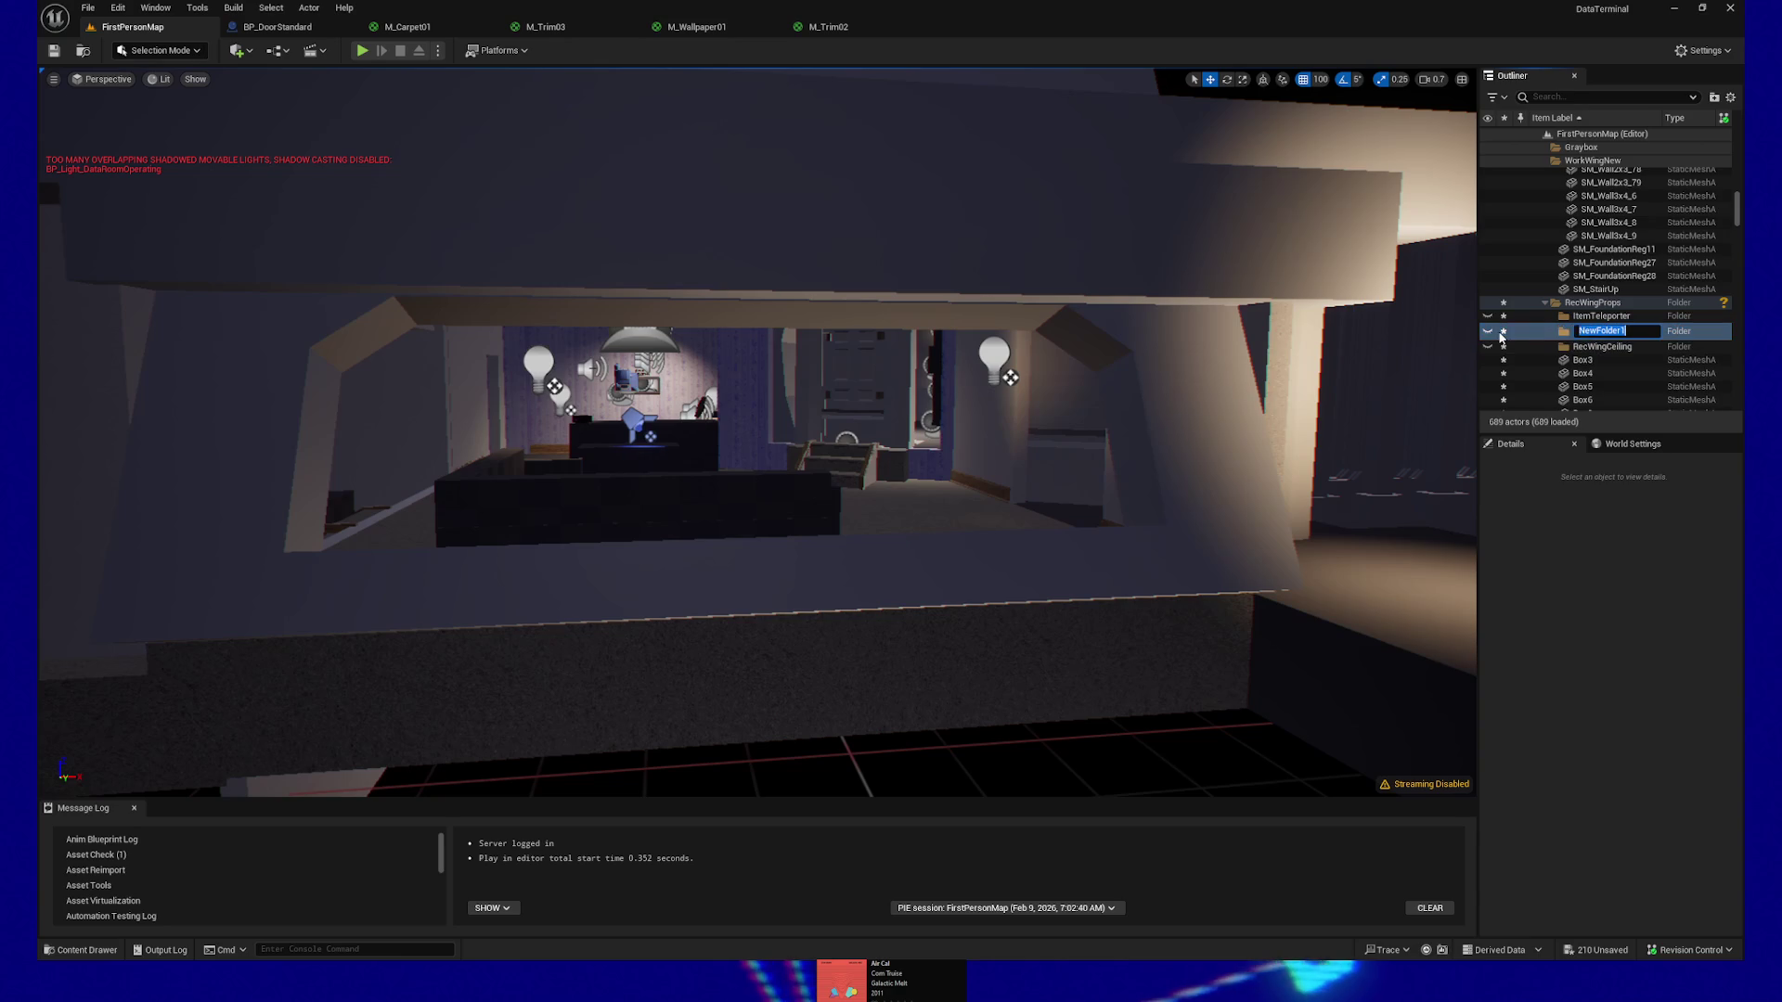
click(1548, 334)
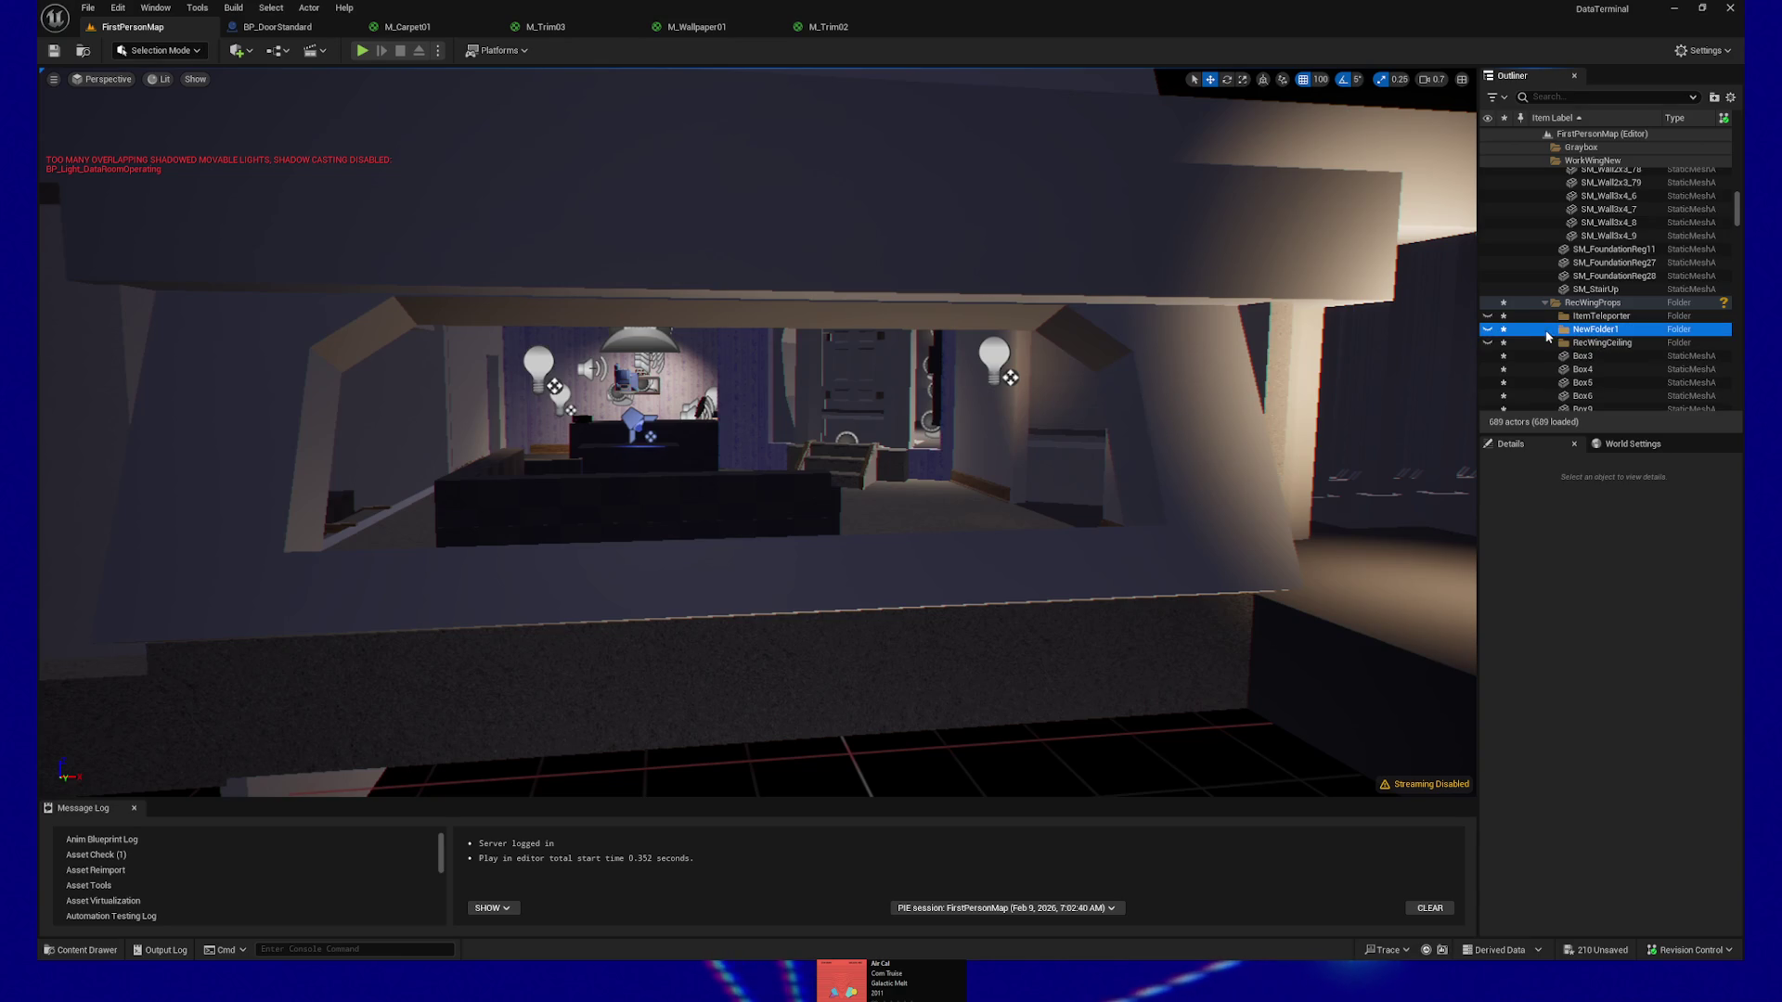
click(1488, 330)
click(1488, 330)
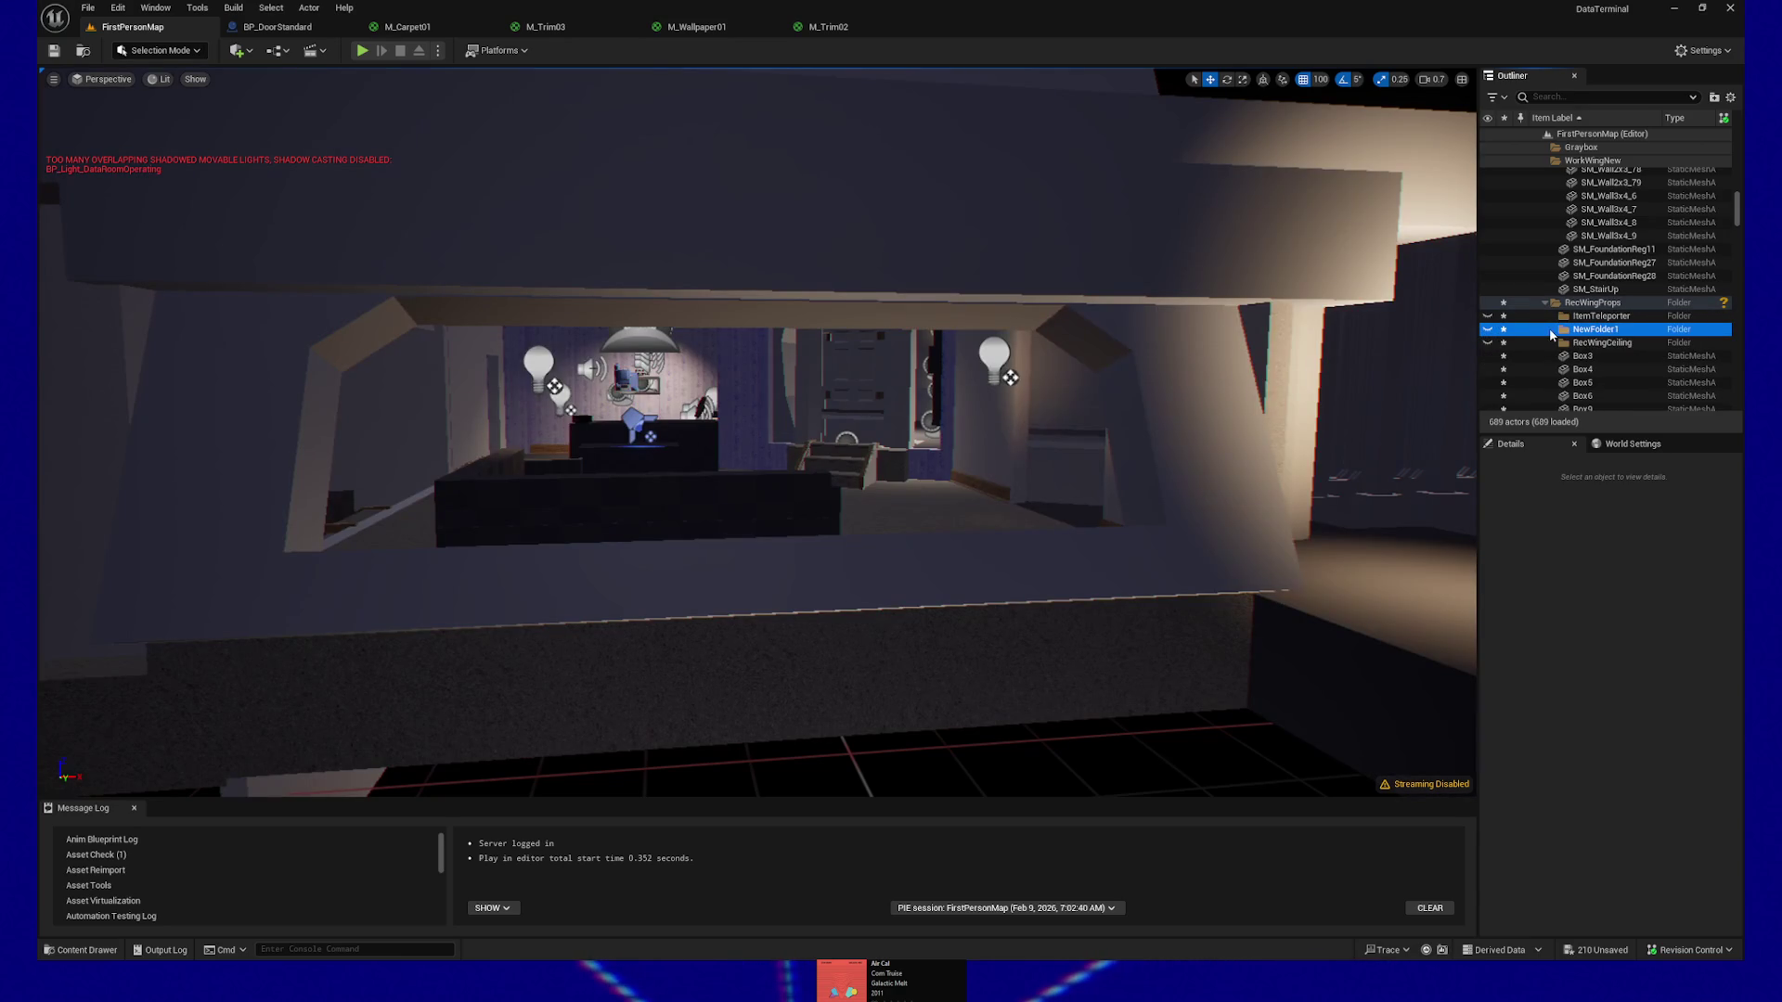
Delete NewFolder1 and select the RecWingCeiling folder
right_click(1550, 334)
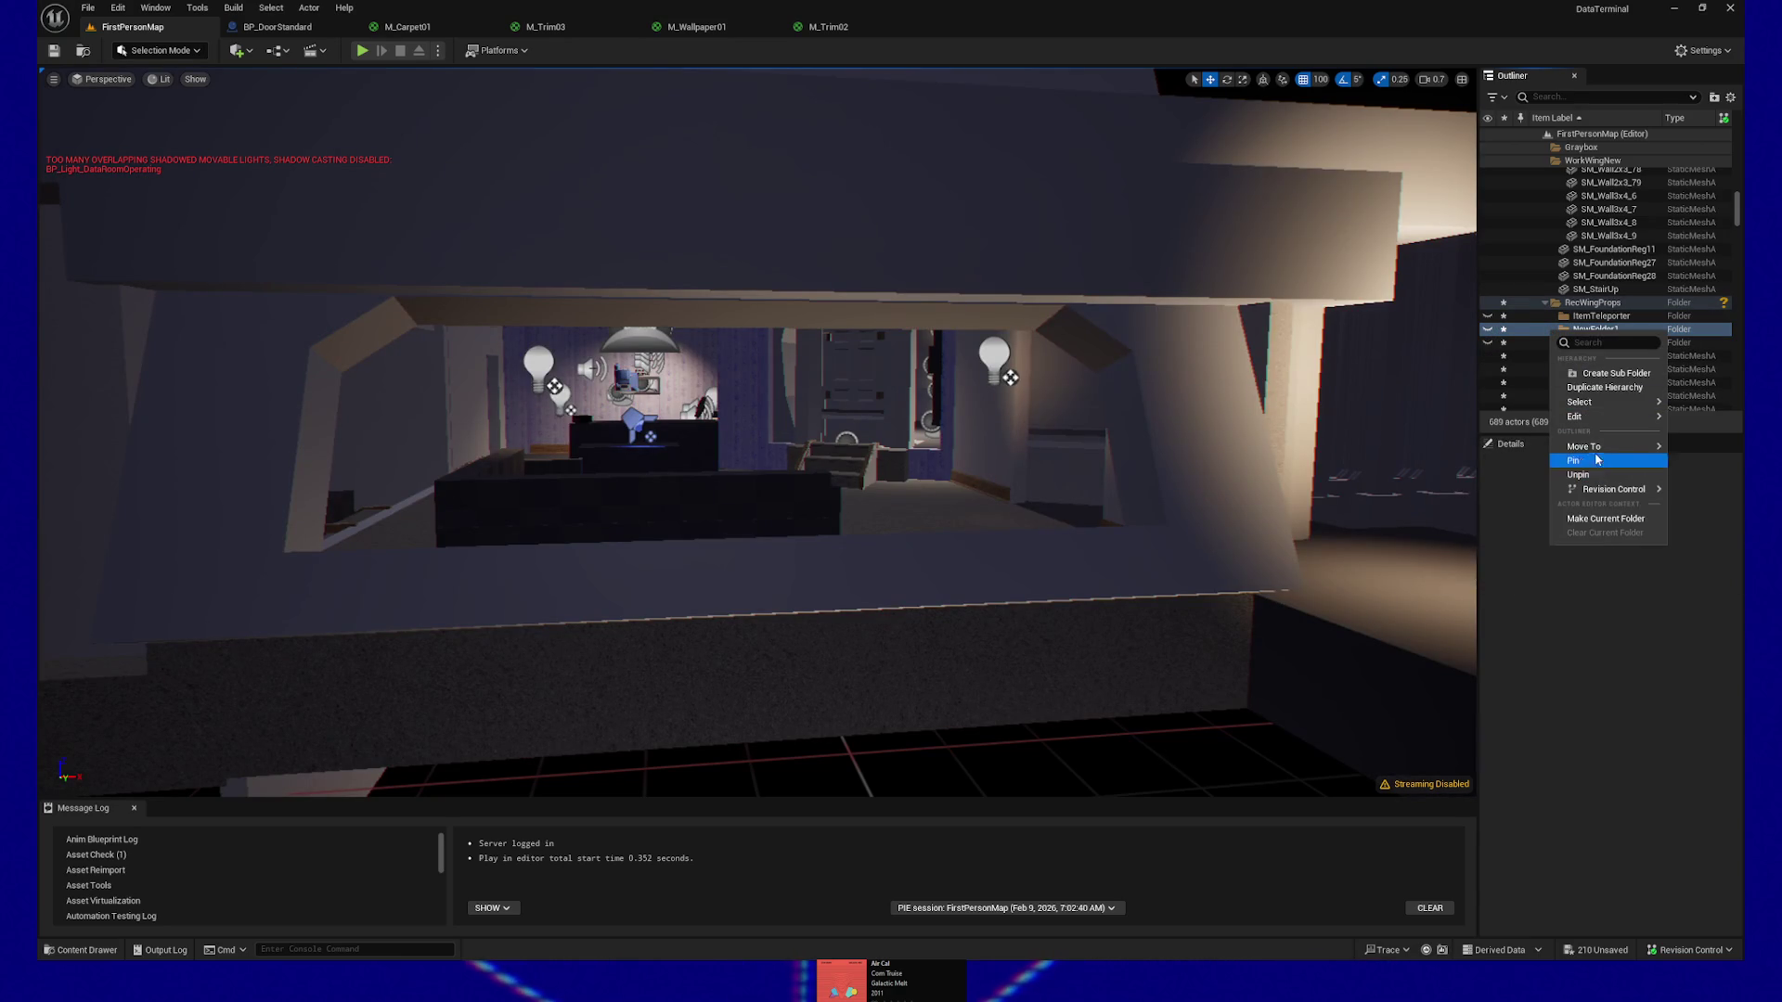
mouse_move(1602, 419)
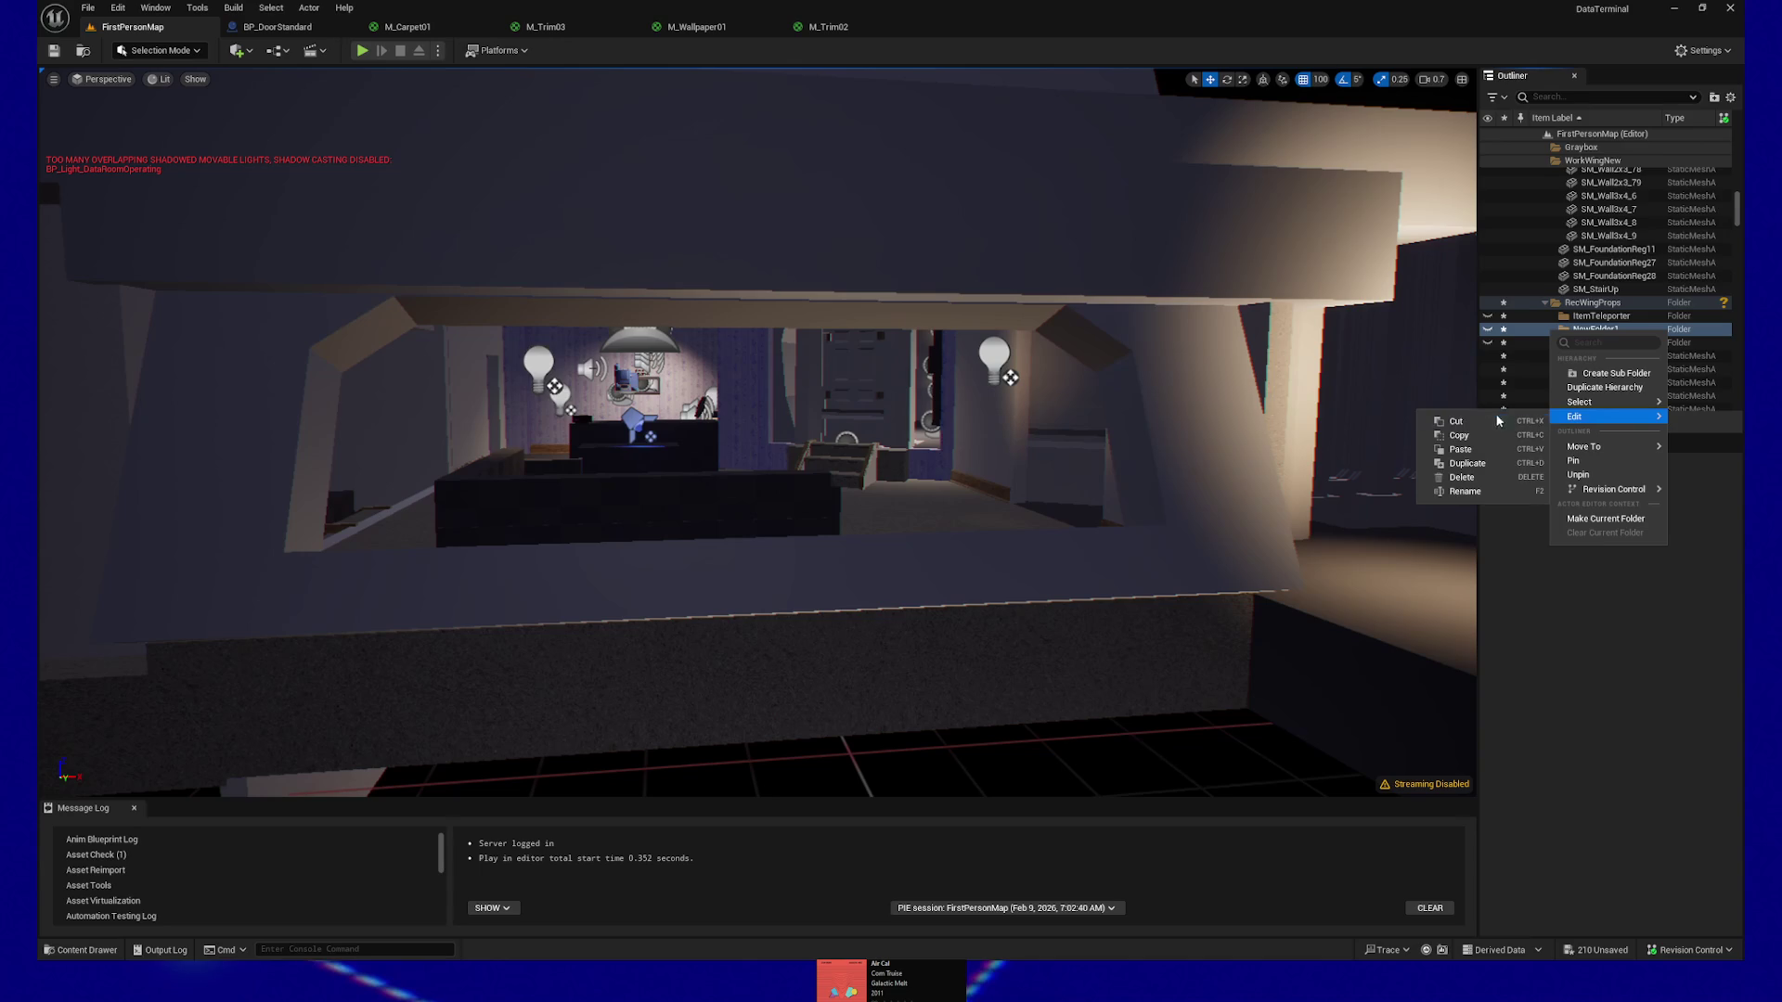
click(1476, 477)
click(1593, 331)
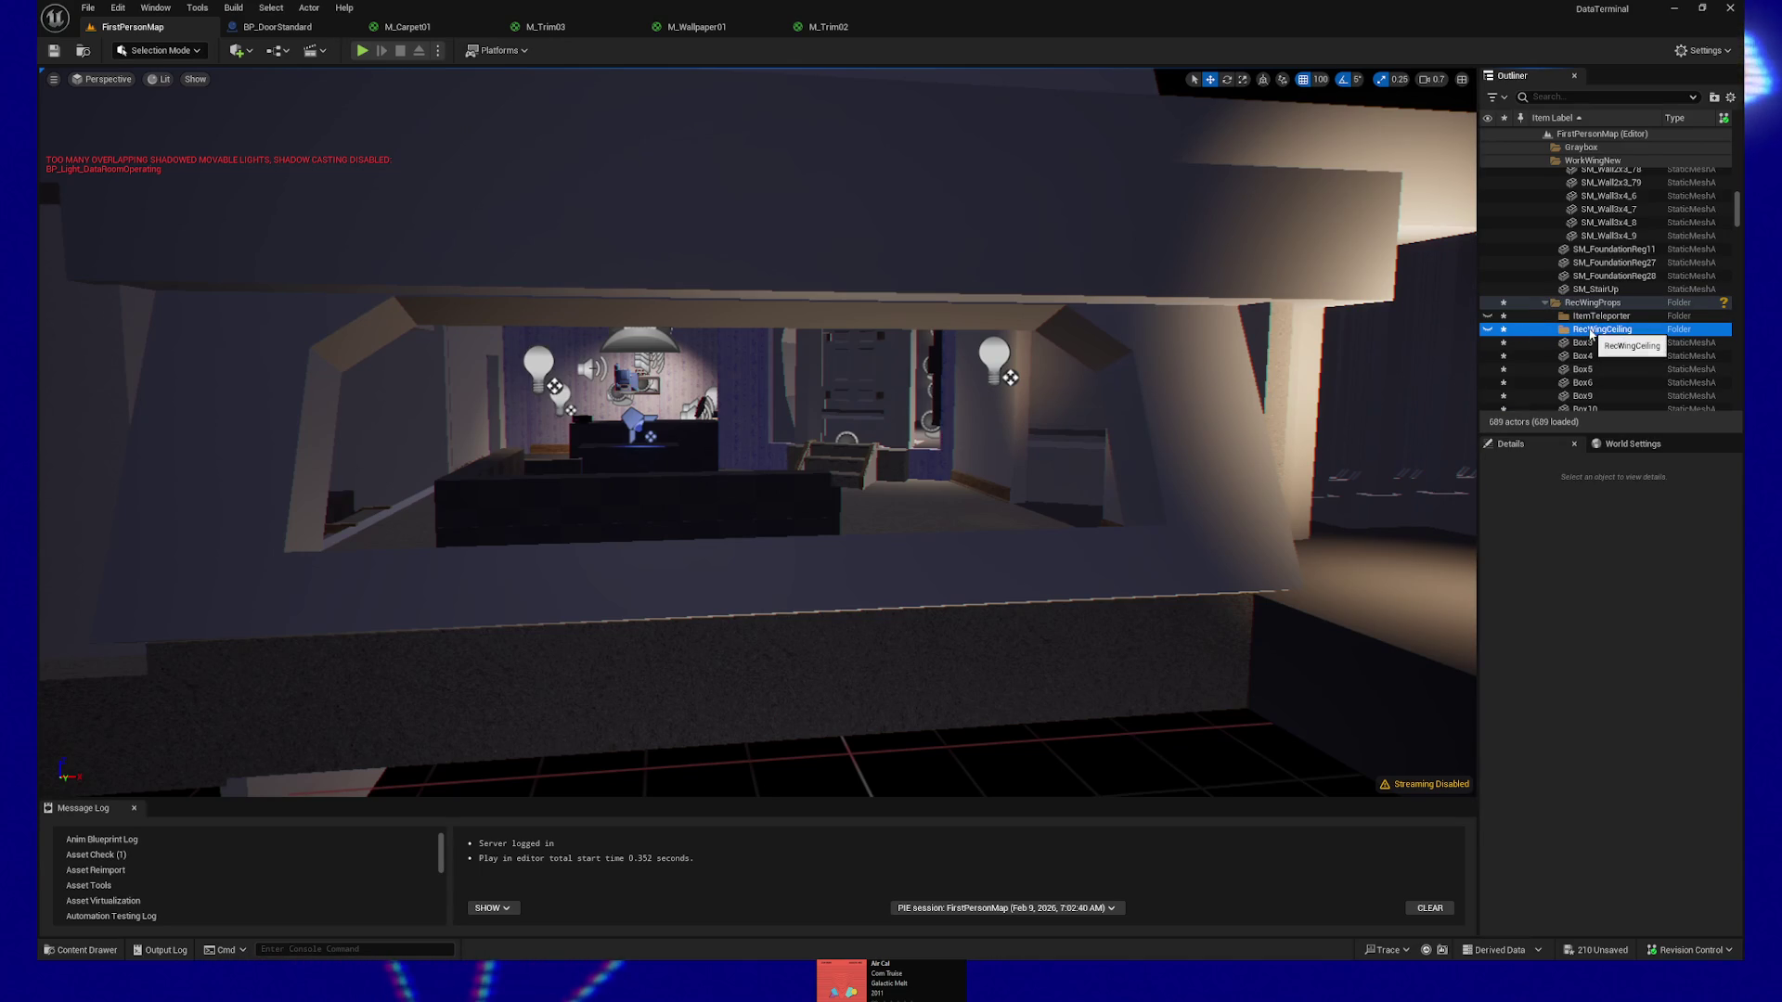
drag(742, 418, 743, 297)
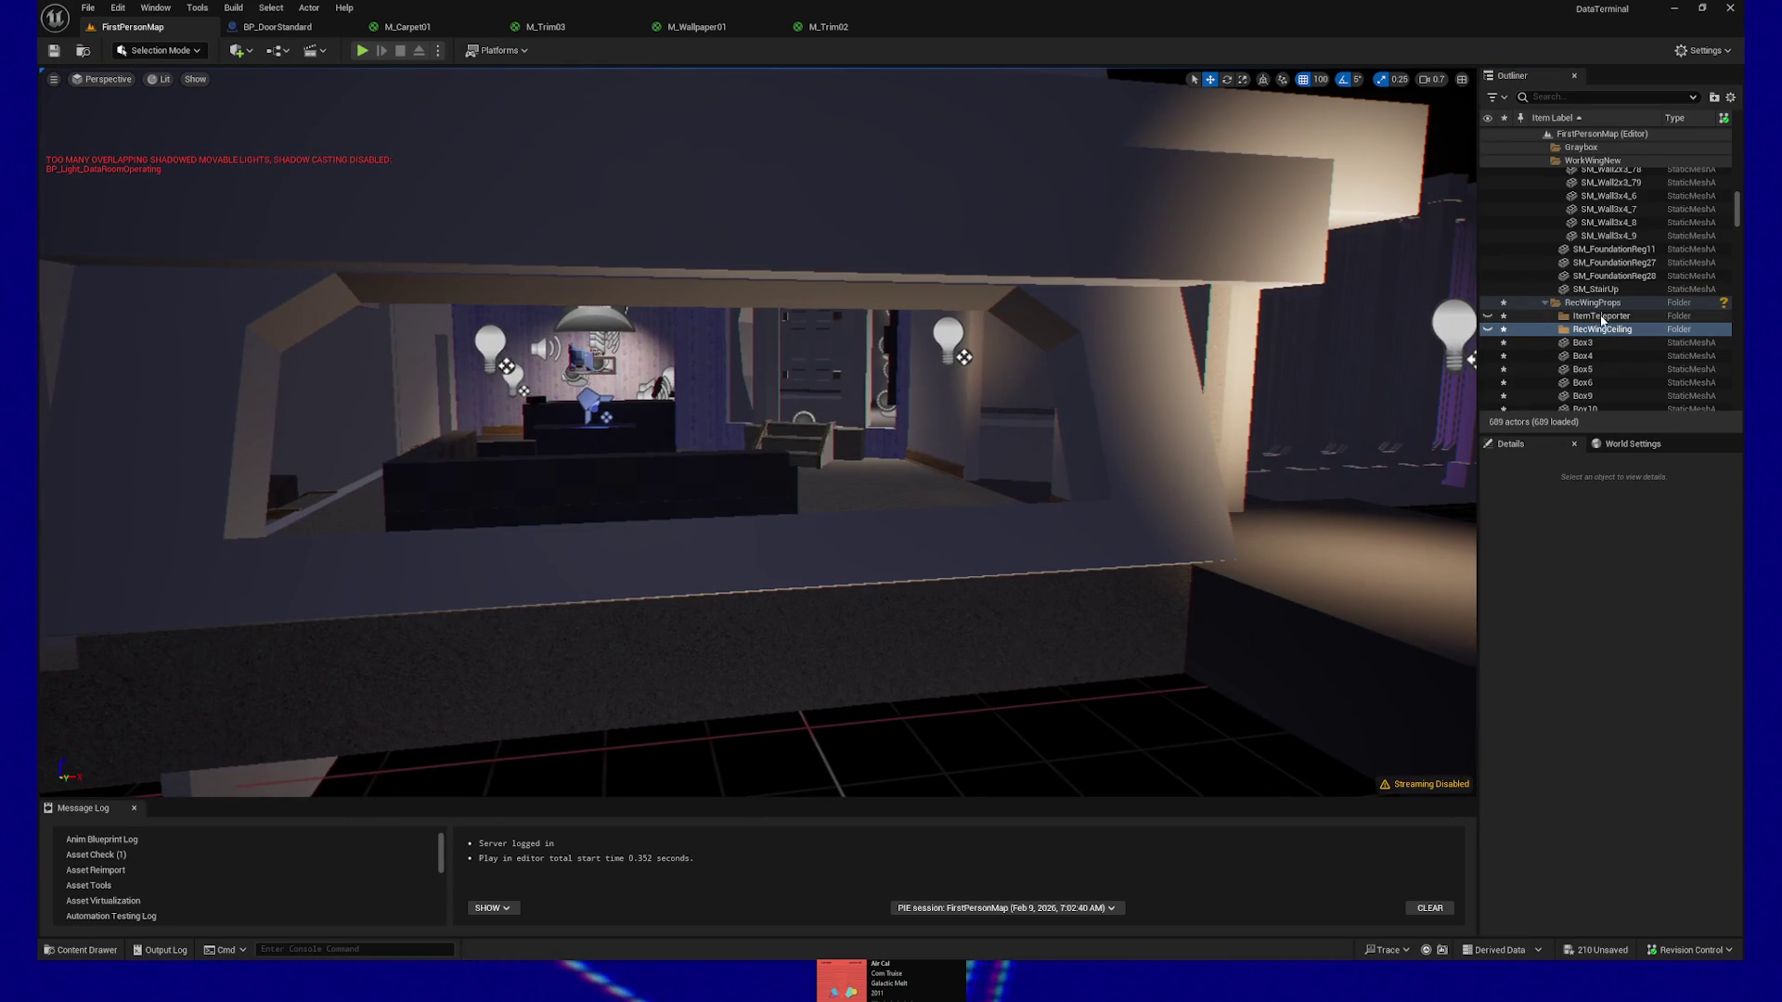
Select BP_ItemTeleporter, its active area, keypad panel and mini-game camera together and frame them
click(1602, 317)
key(f)
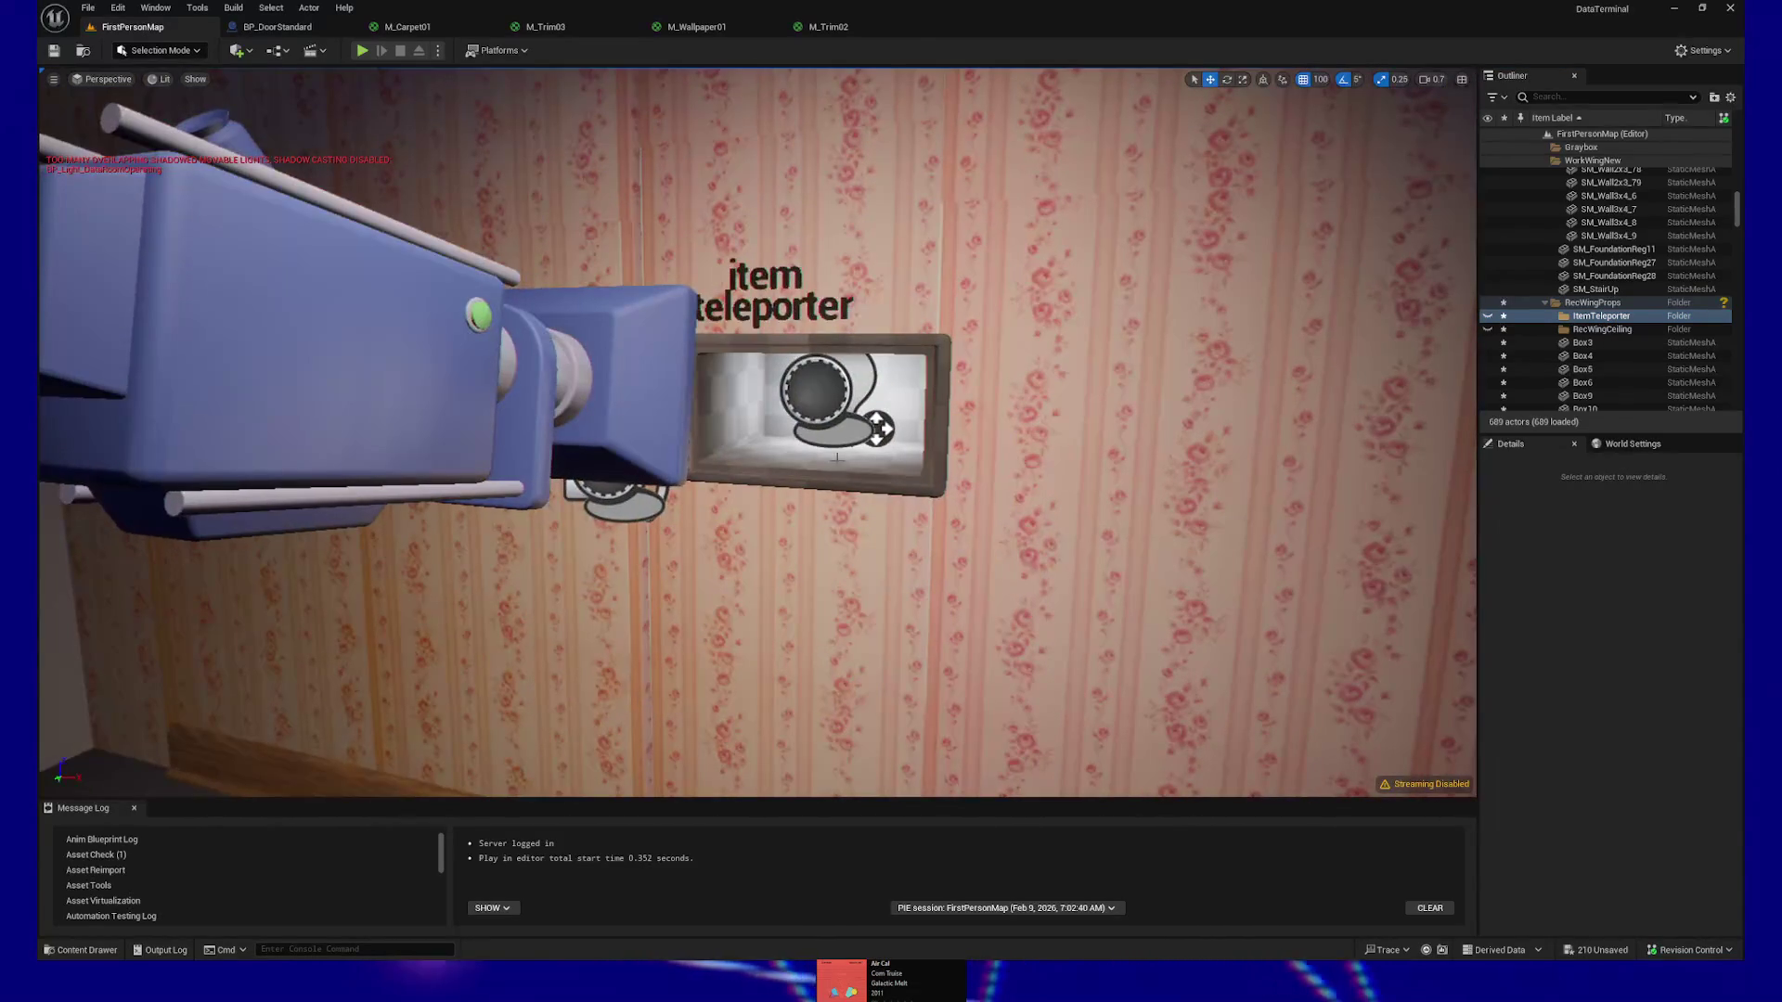
click(878, 429)
key(f)
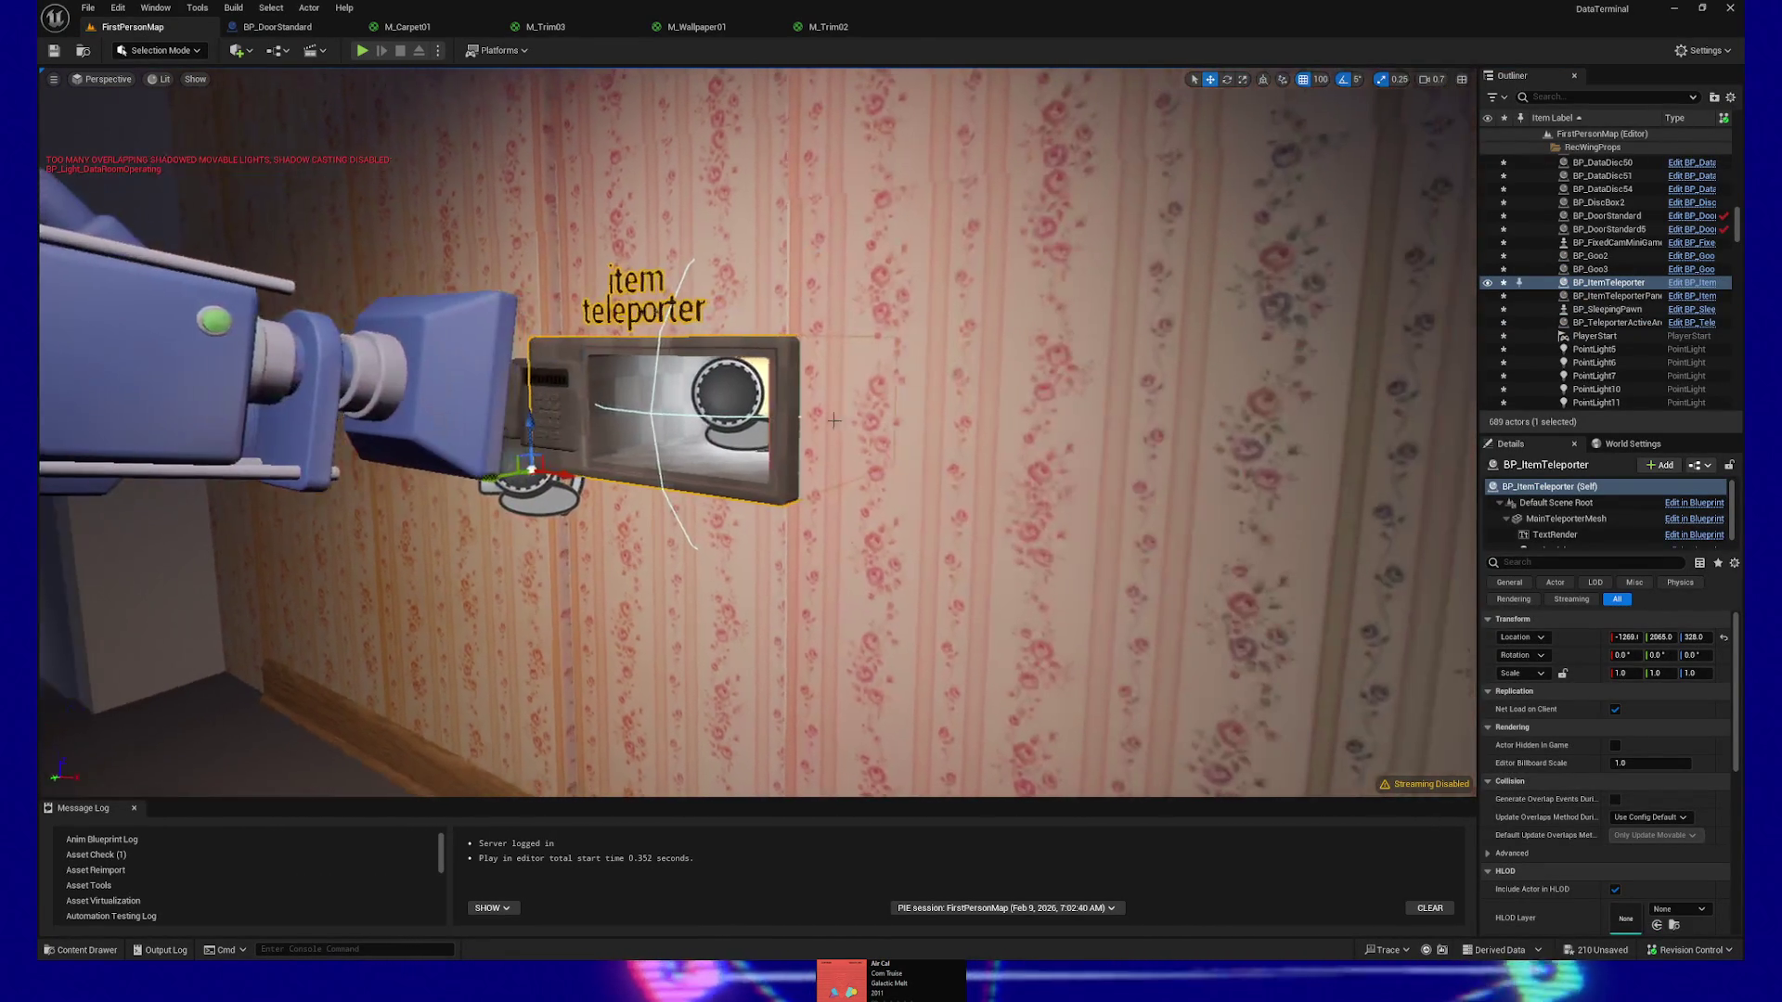
ctrl+click(718, 399)
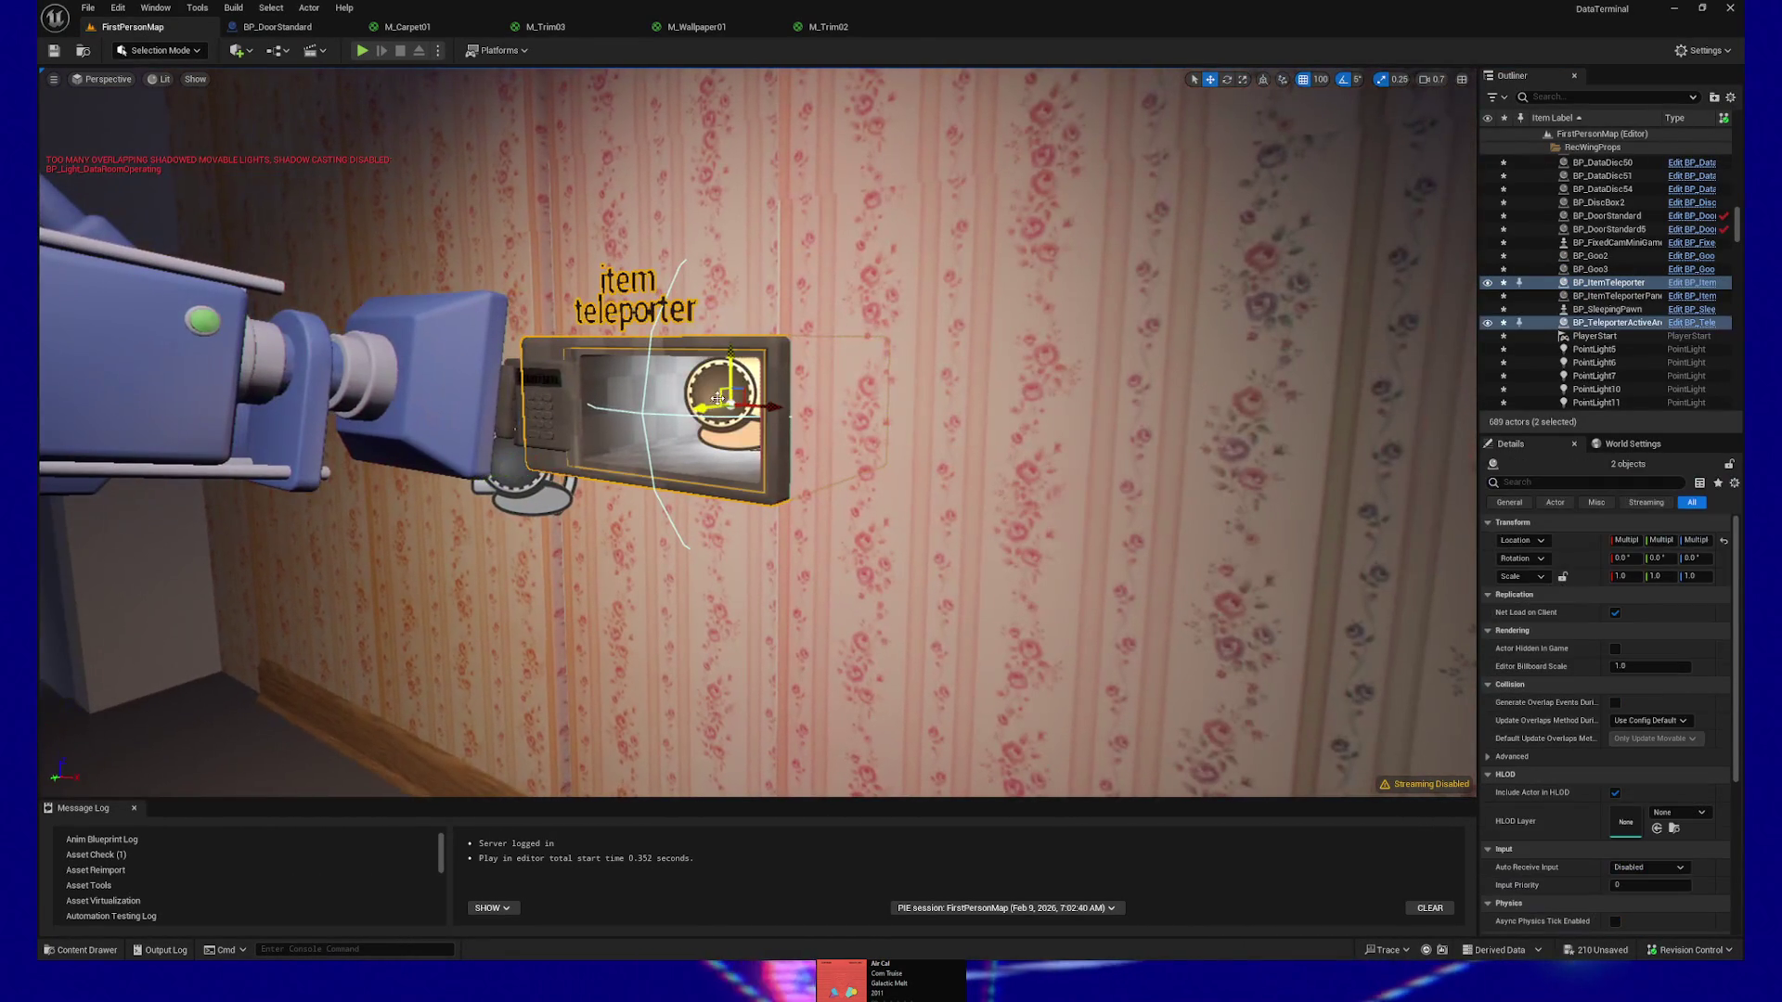
ctrl+click(521, 396)
ctrl+click(388, 396)
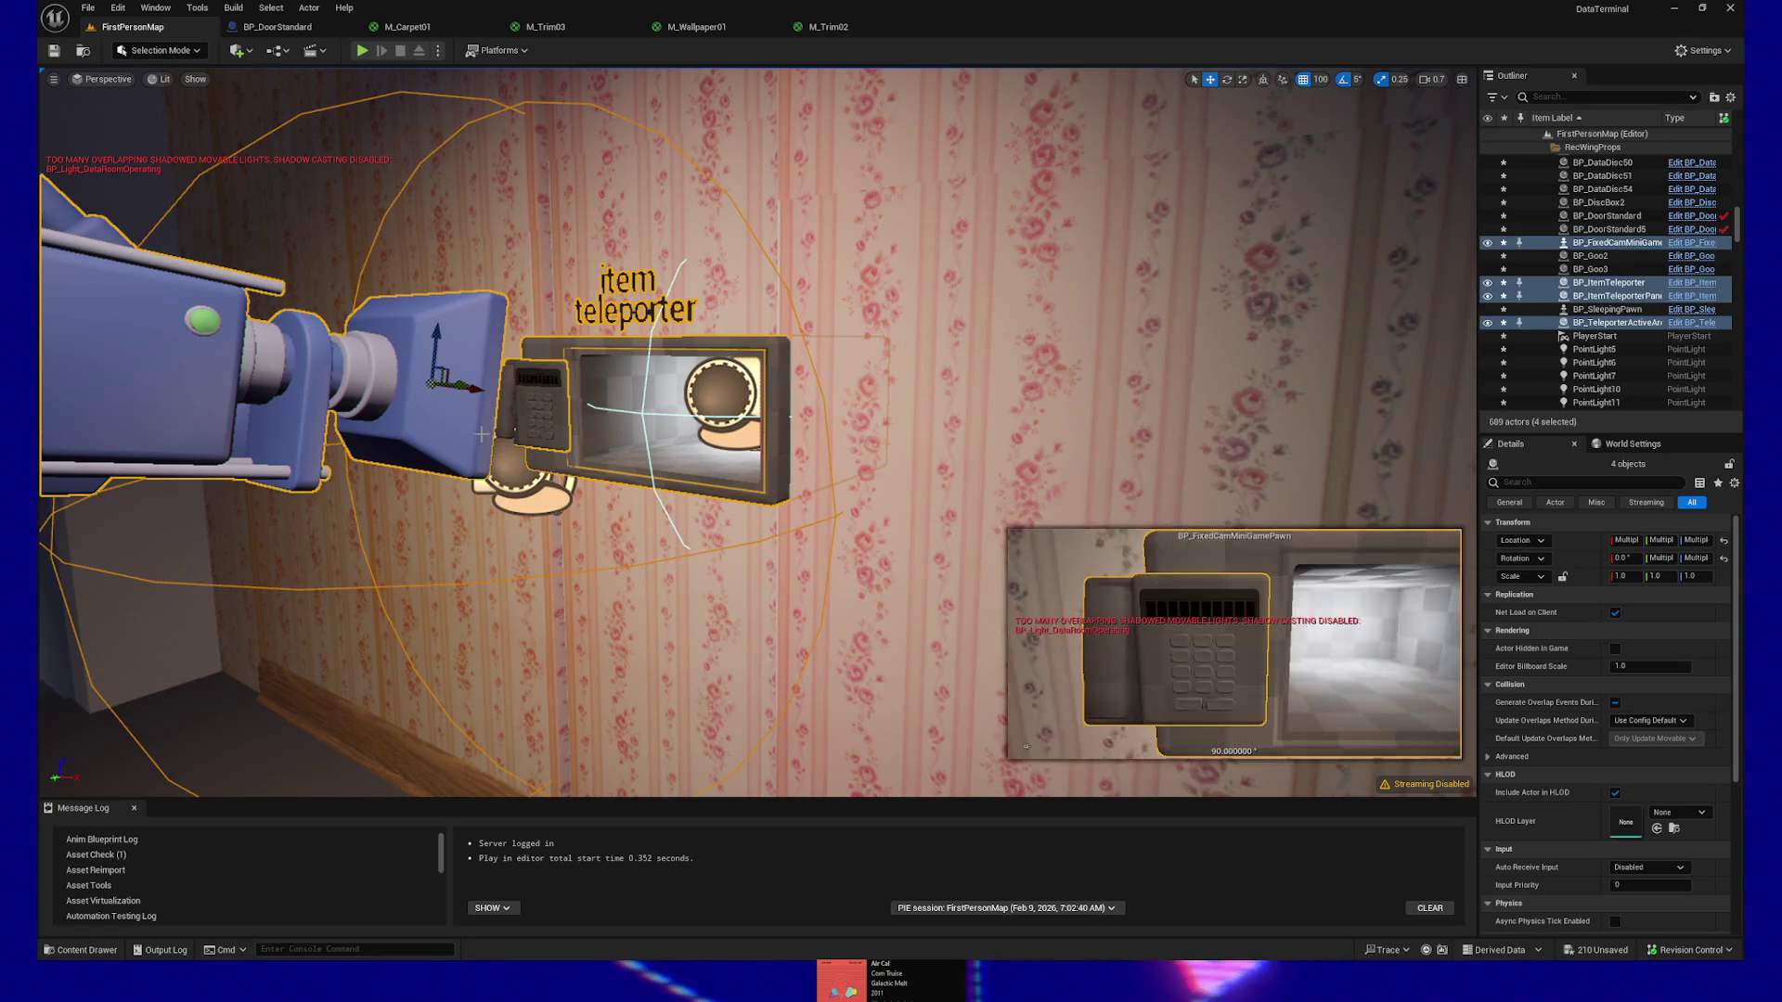
key(f)
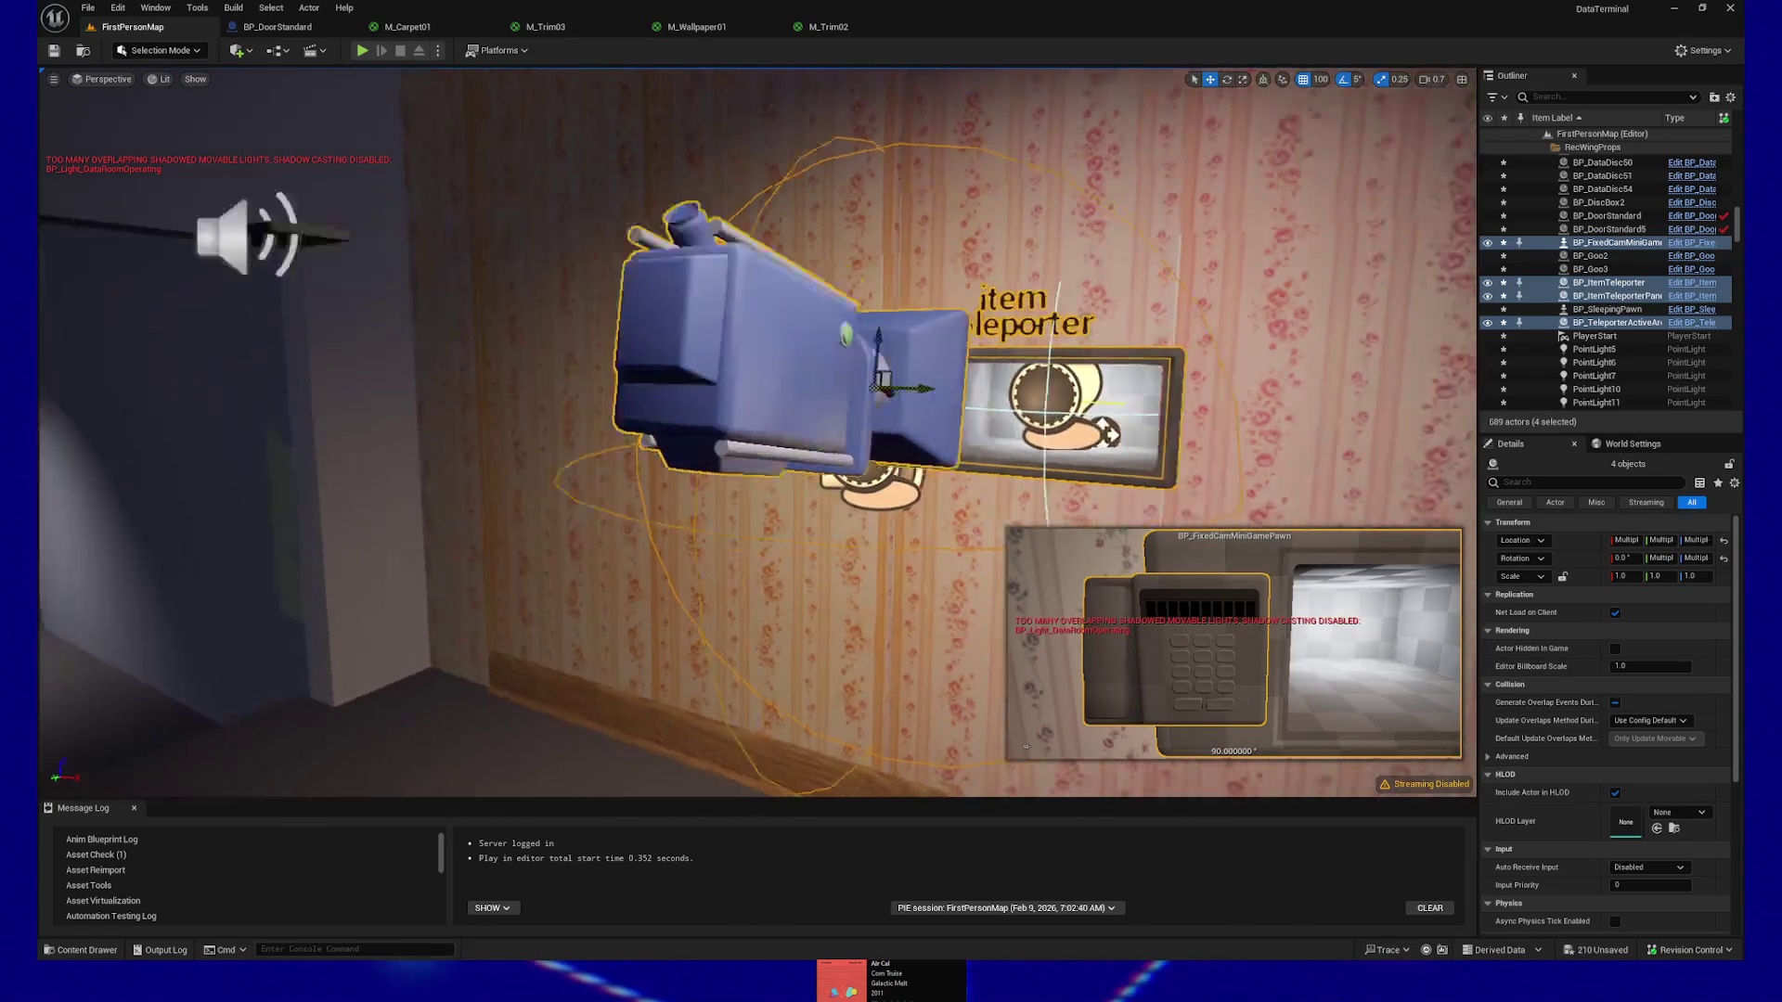